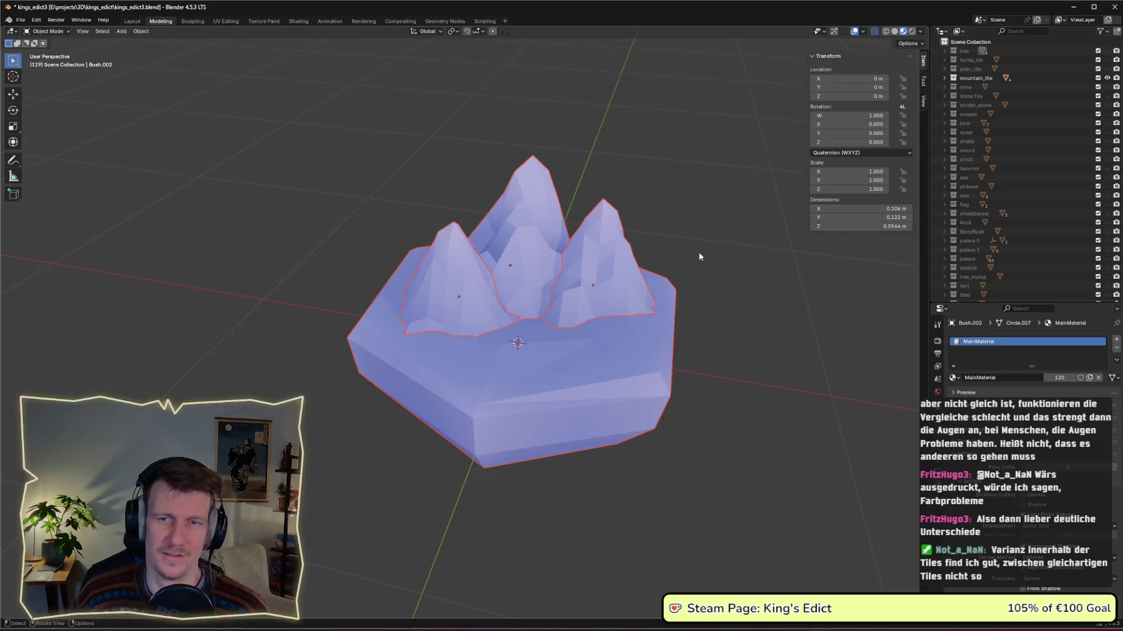
Bring the King's Edict debug window forward and zoom out and back in on the hex map.
key(alt+Tab)
key(alt+Tab)
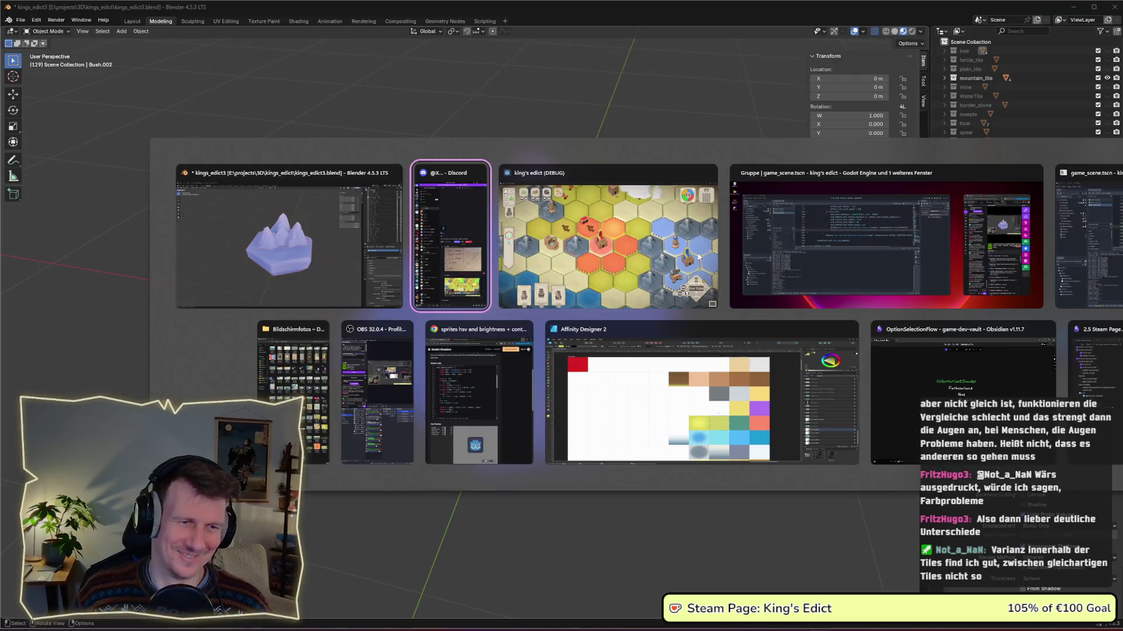
scroll(677, 266, down, 5)
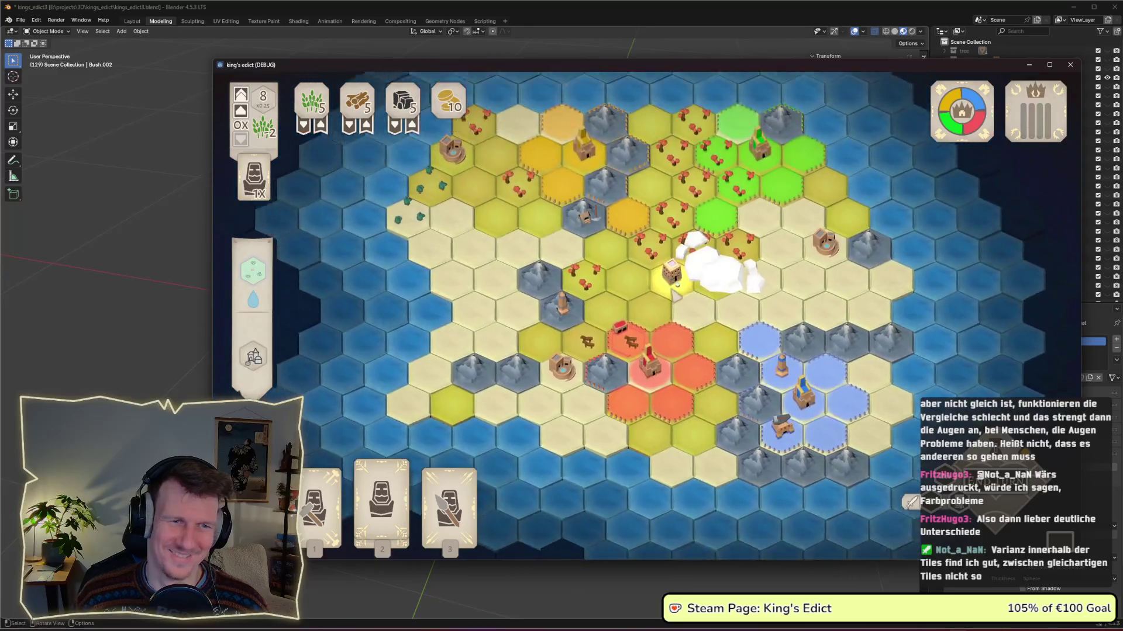
scroll(679, 318, up, 1)
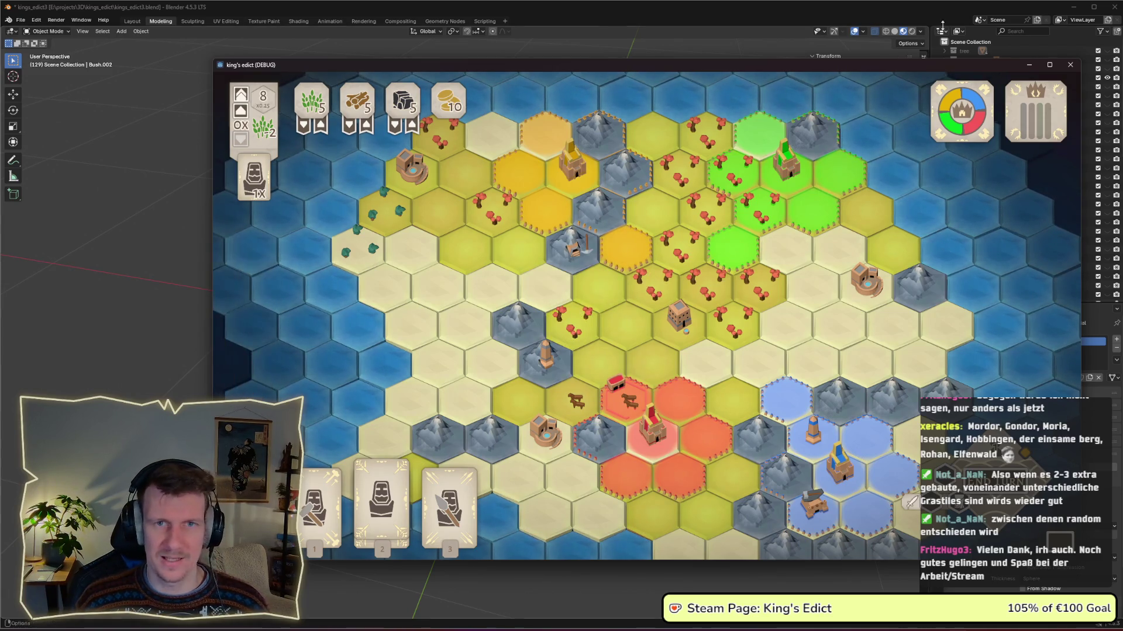
Close the game and paste the DEFAULT_MODIFIER_MATERIAL line, indented, into the mountain branch.
key(Escape)
key(alt+Tab)
key(alt+Tab)
key(alt+Tab)
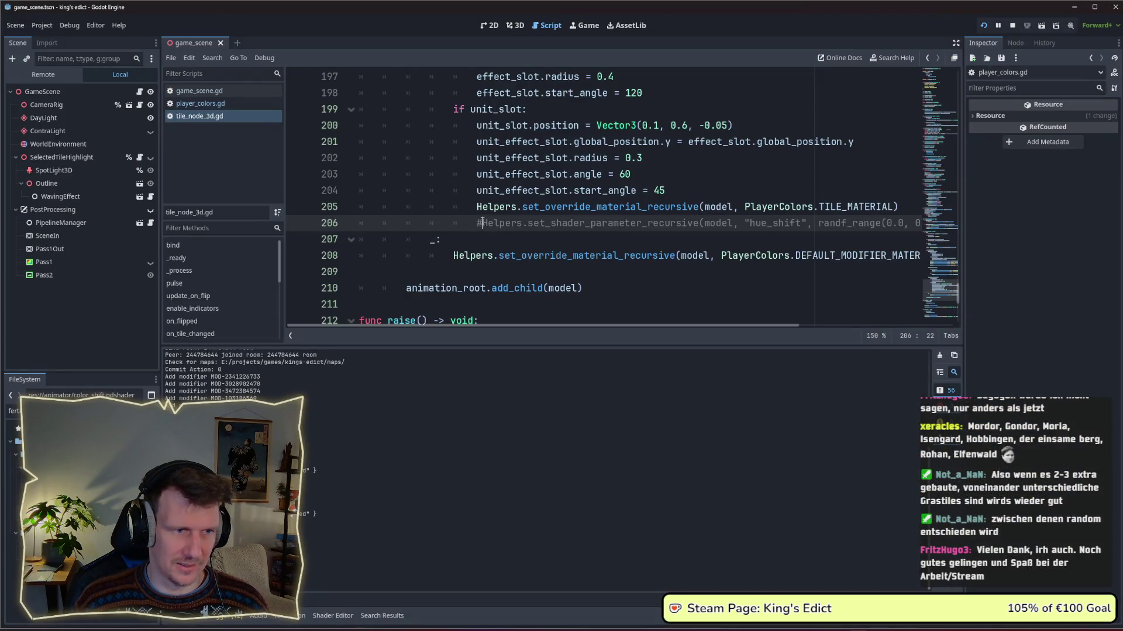
click(499, 256)
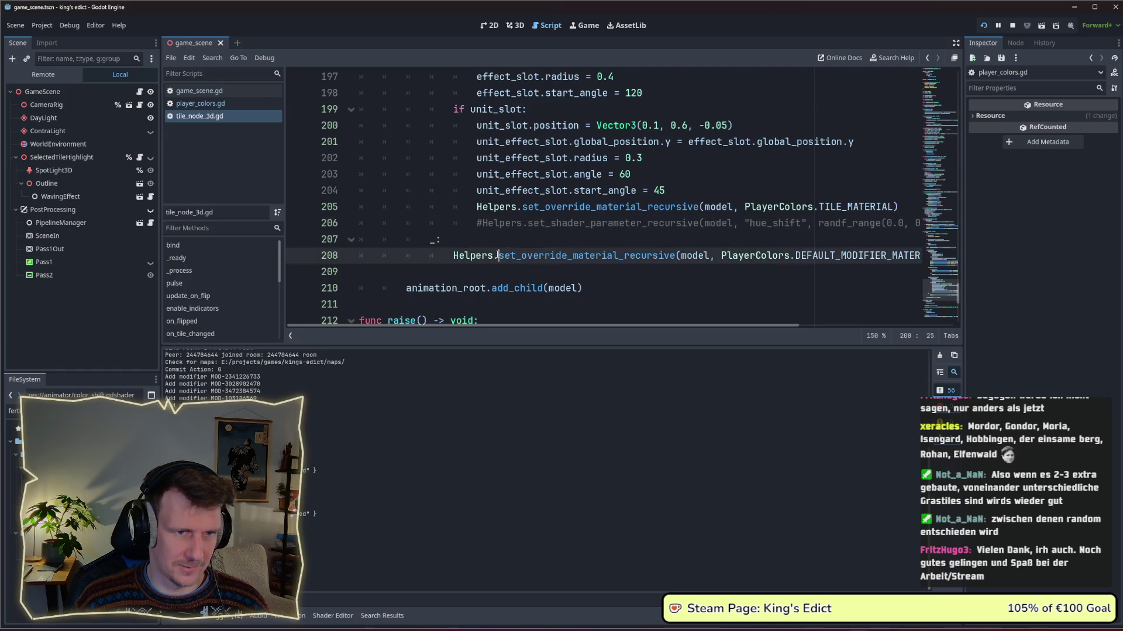
click(660, 191)
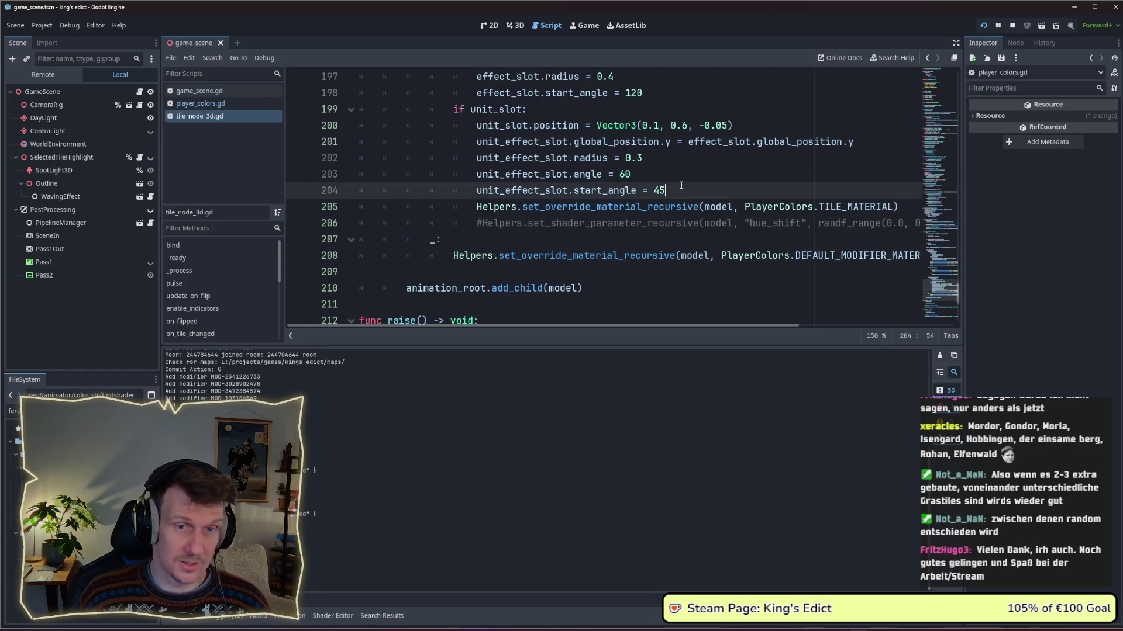
key(Return)
key(ctrl+v)
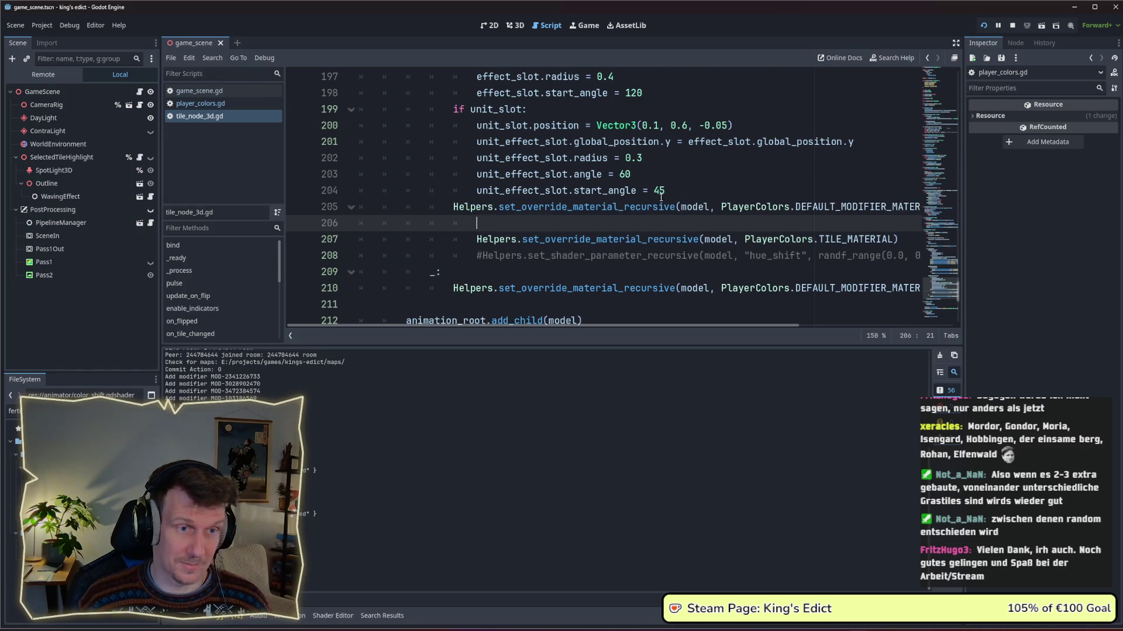
click(454, 208)
key(Tab)
key(Down)
key(Down)
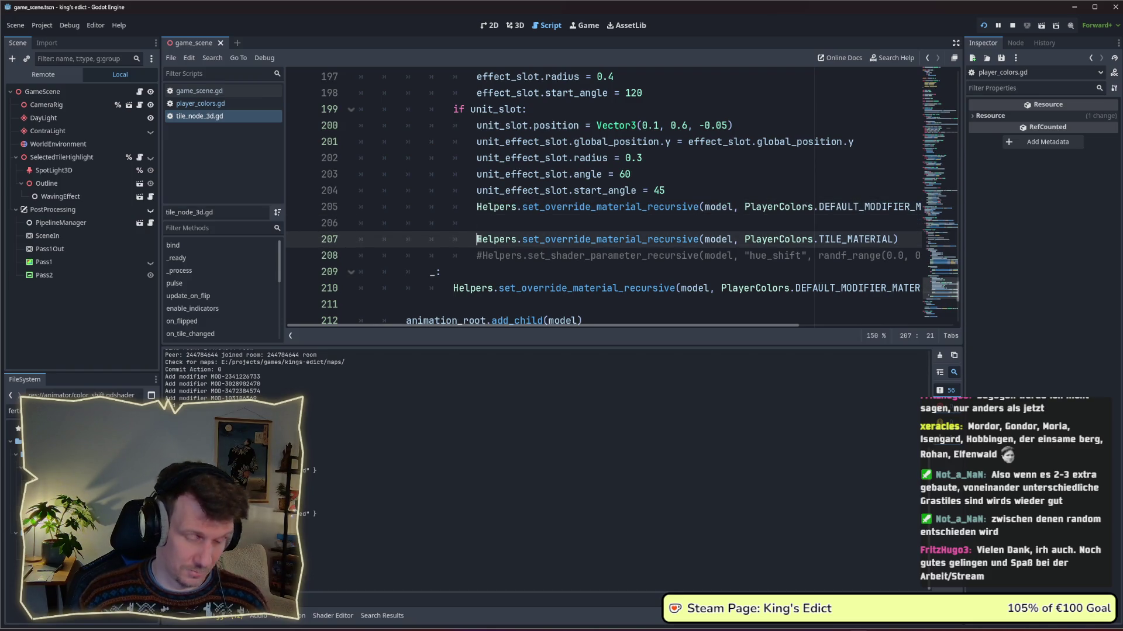
Comment out the mountain TILE_MATERIAL line, save, and remove the leftover empty line.
key(ctrl+k)
key(ctrl+s)
click(488, 224)
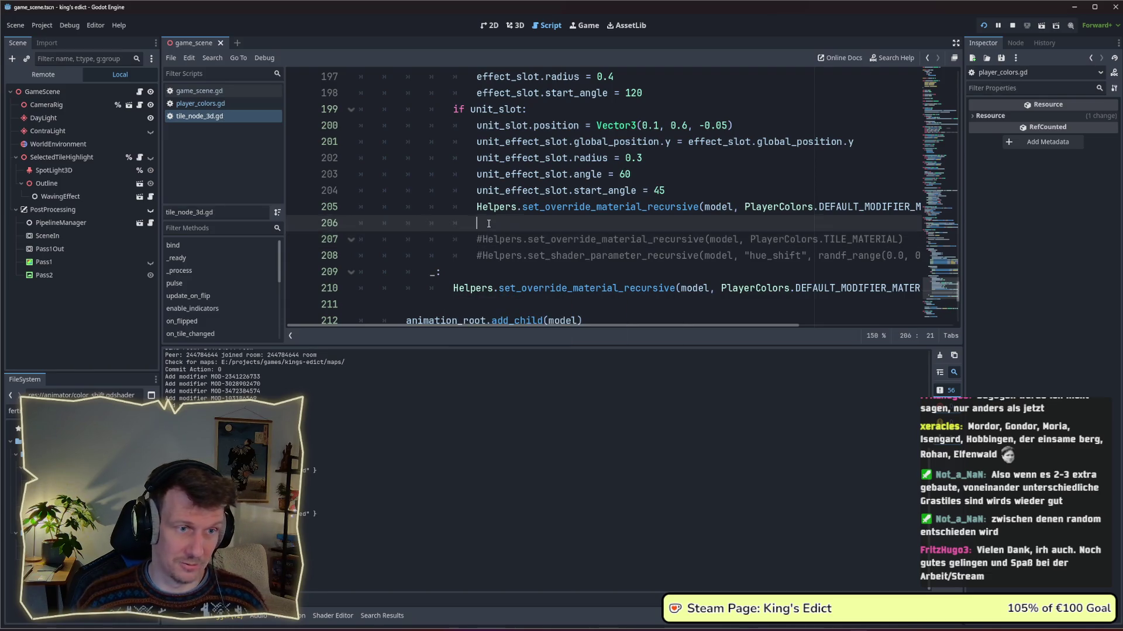
key(BackSpace)
key(BackSpace)
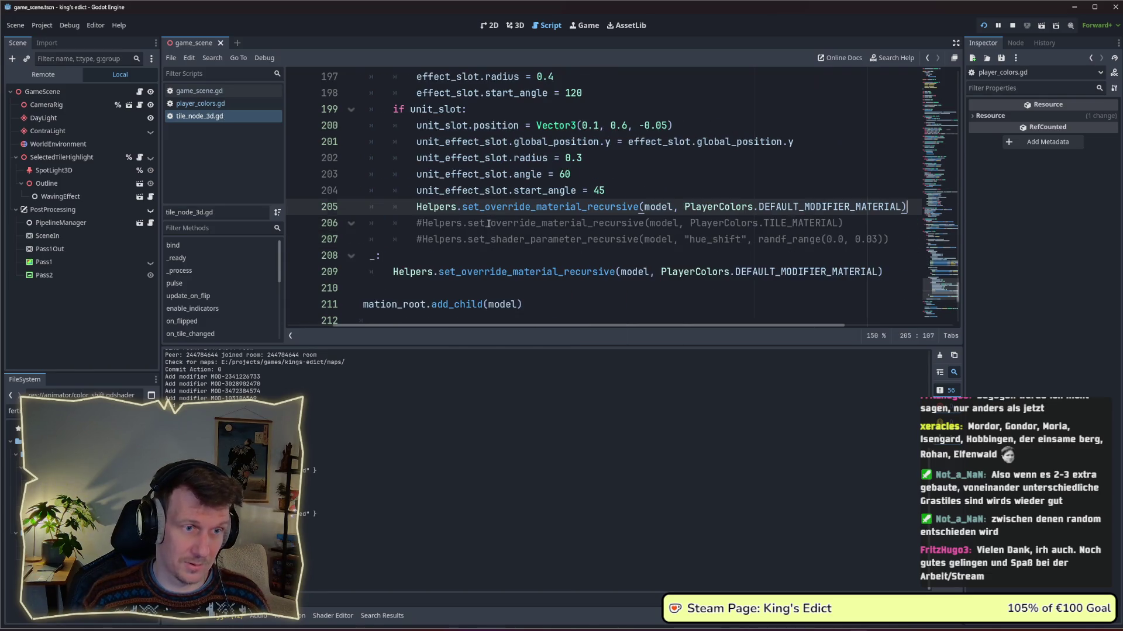
key(Down)
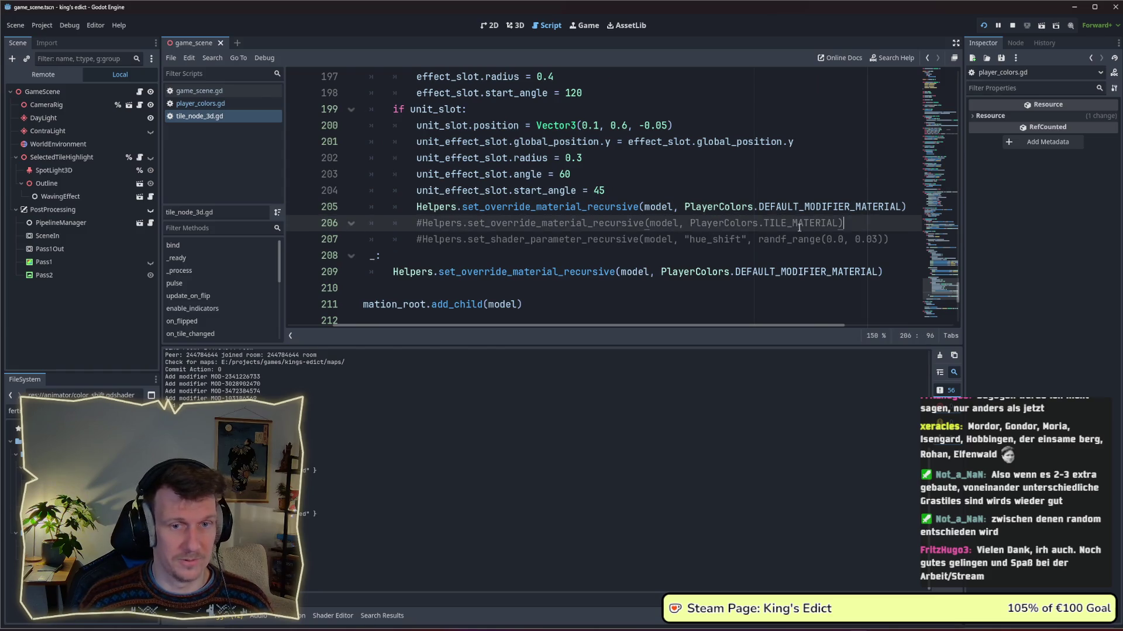
scroll(552, 235, up, 5)
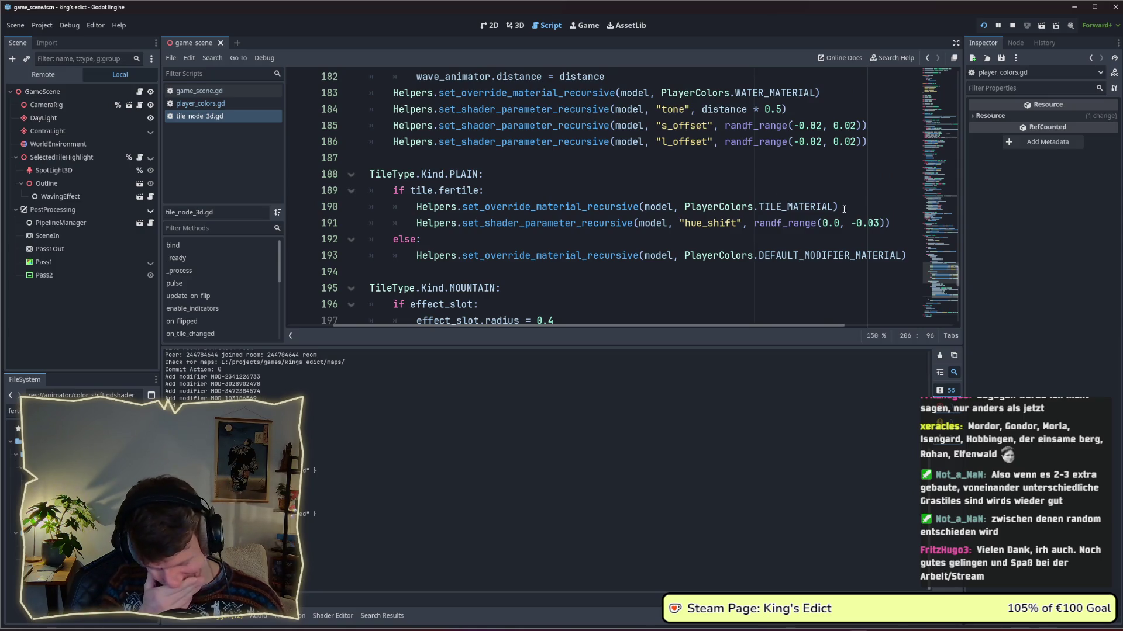
Add a line 'var step = randi_range(0, 3)' below the fertile tile material line.
click(853, 207)
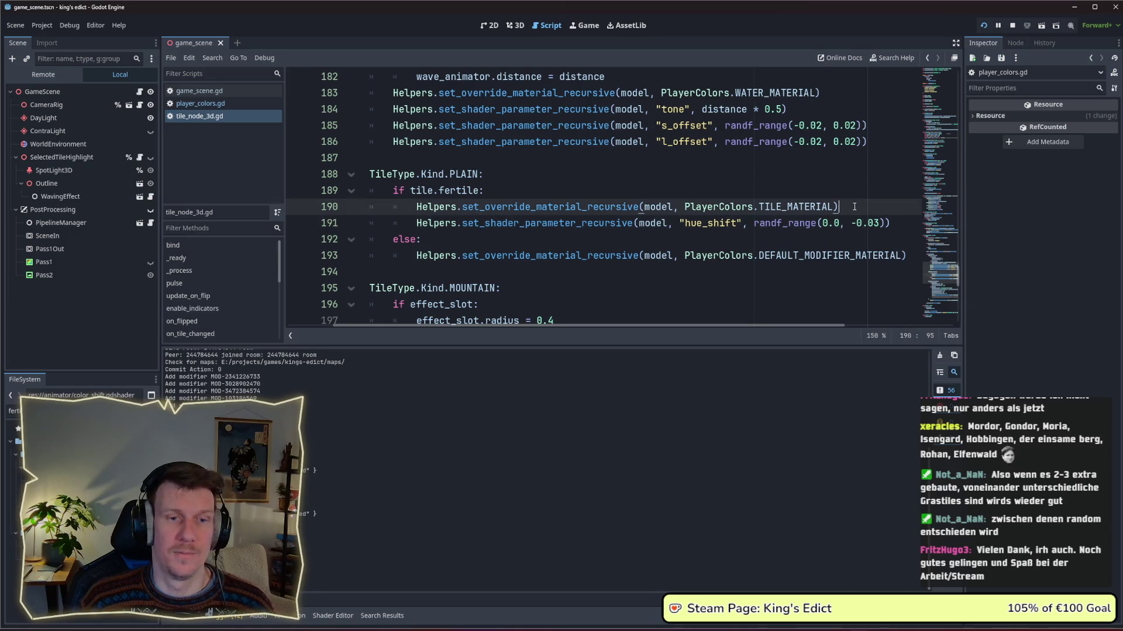
key(Return)
text(var)
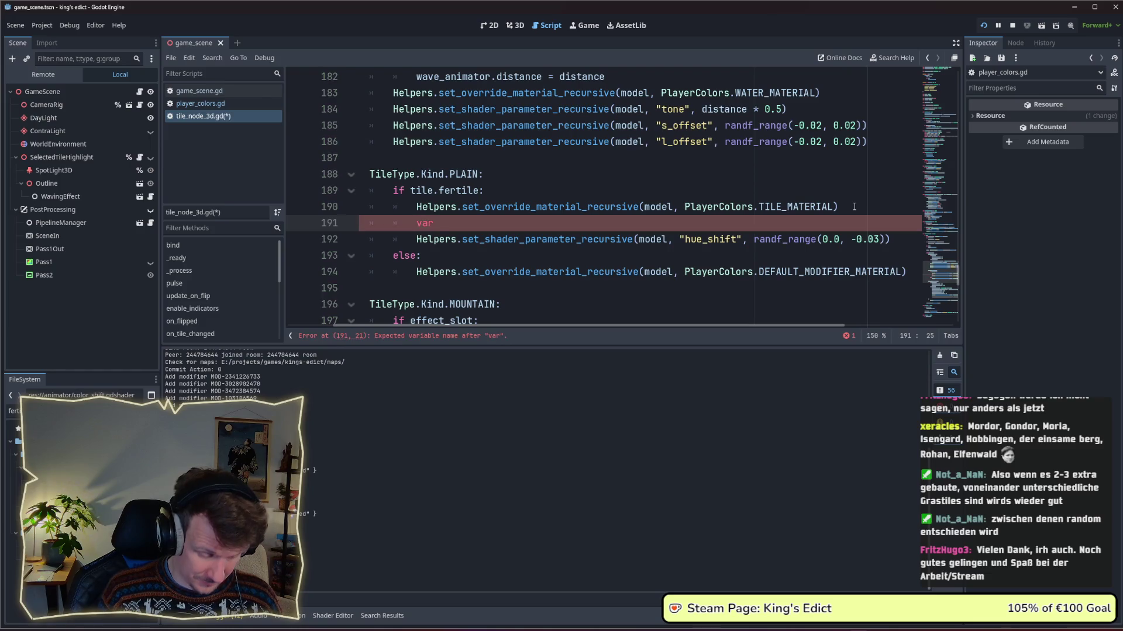
text(fer)
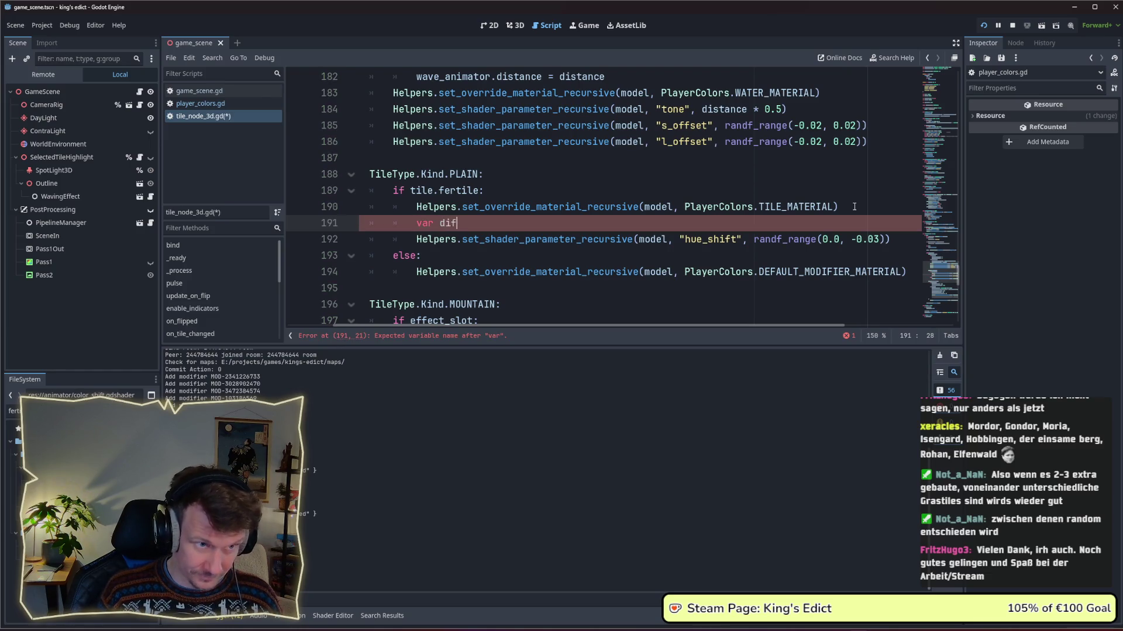
key(BackSpace)
key(BackSpace)
key(BackSpace)
text(fi)
key(BackSpace)
key(BackSpace)
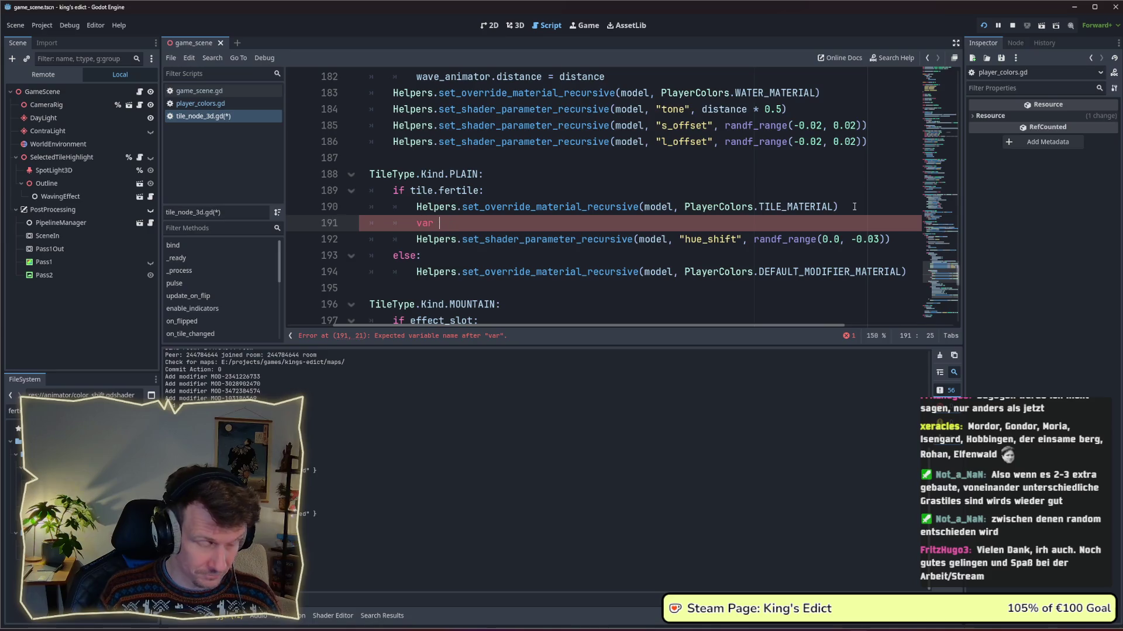
text(step = )
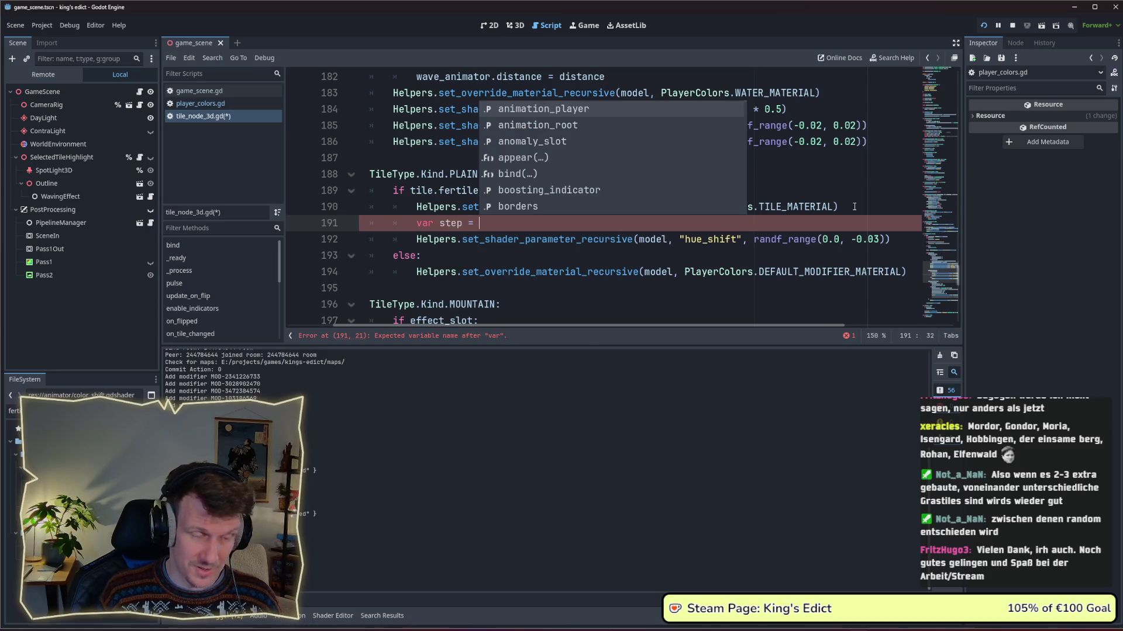
text(rang)
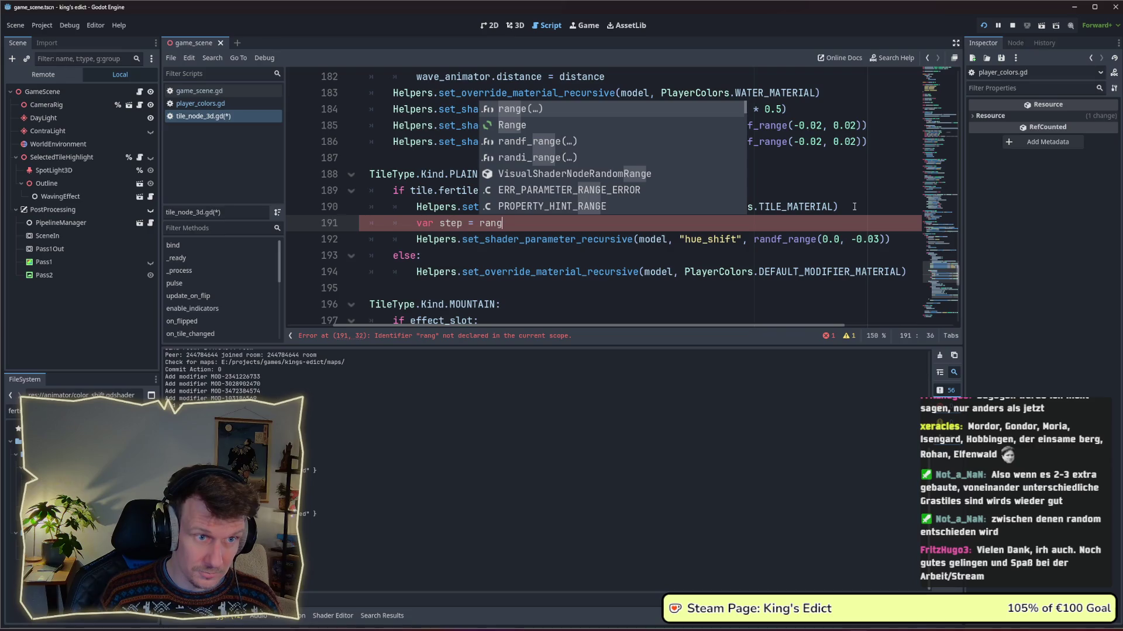
key(Down)
key(Down)
key(Down)
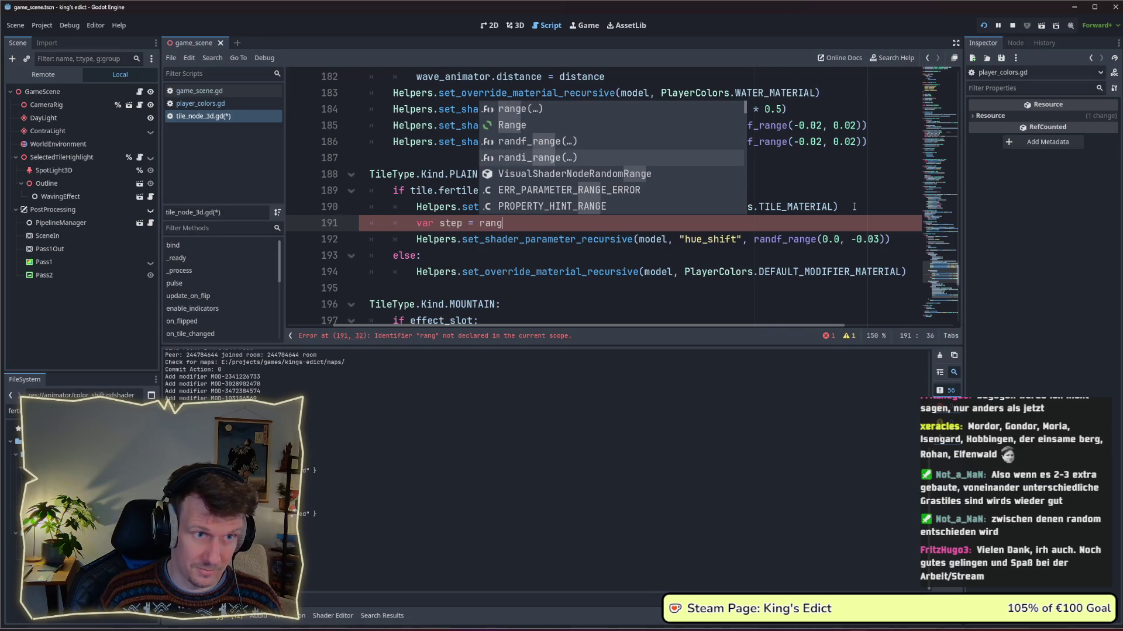
key(Return)
text(0, )
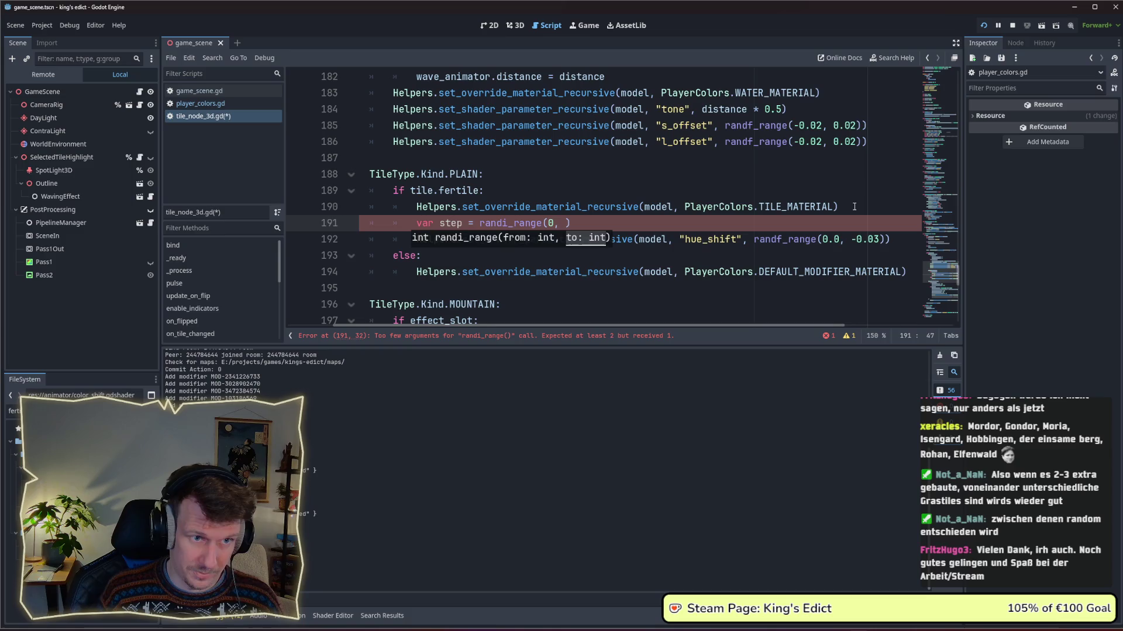
text(4)
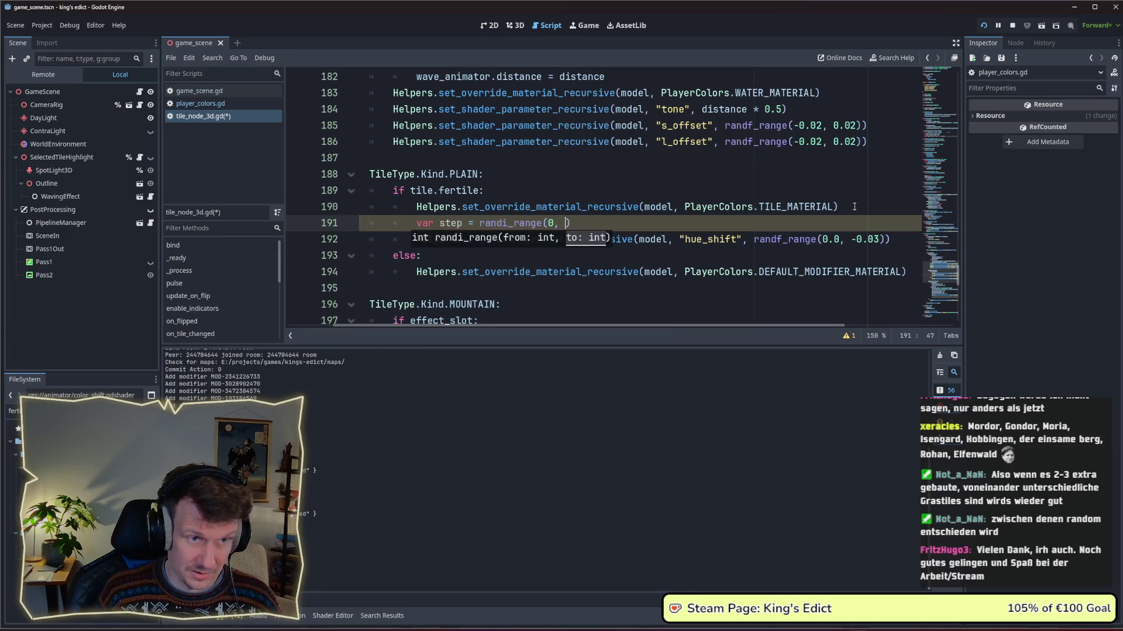
key(ctrl+s)
key(BackSpace)
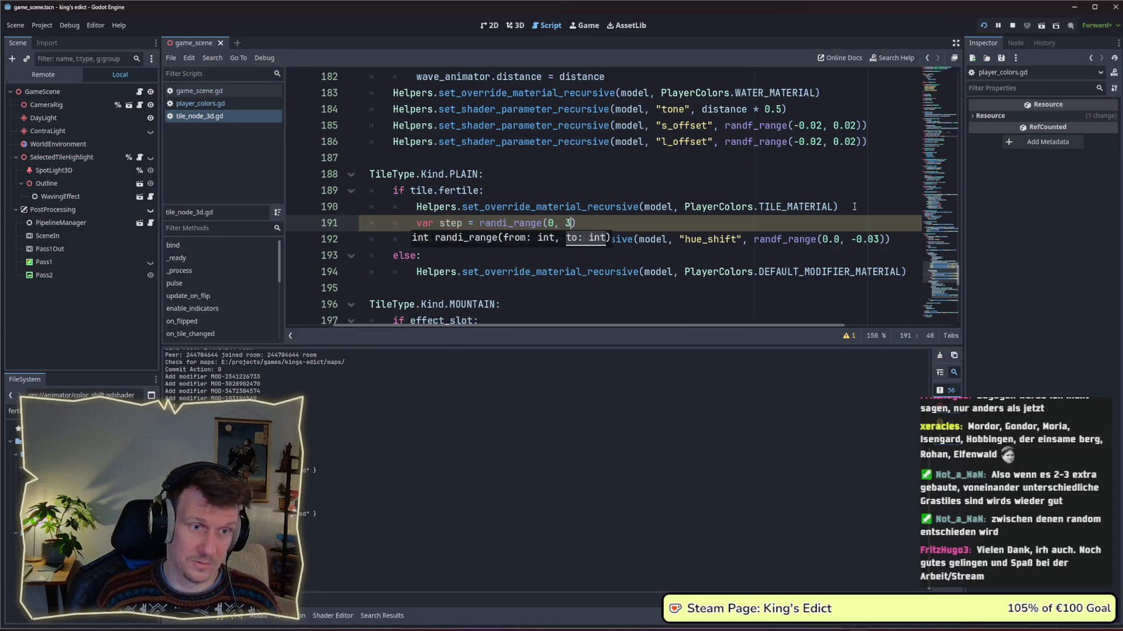
text(3)
Add 'var step_size = -0.01' below it and save the script.
key(Return)
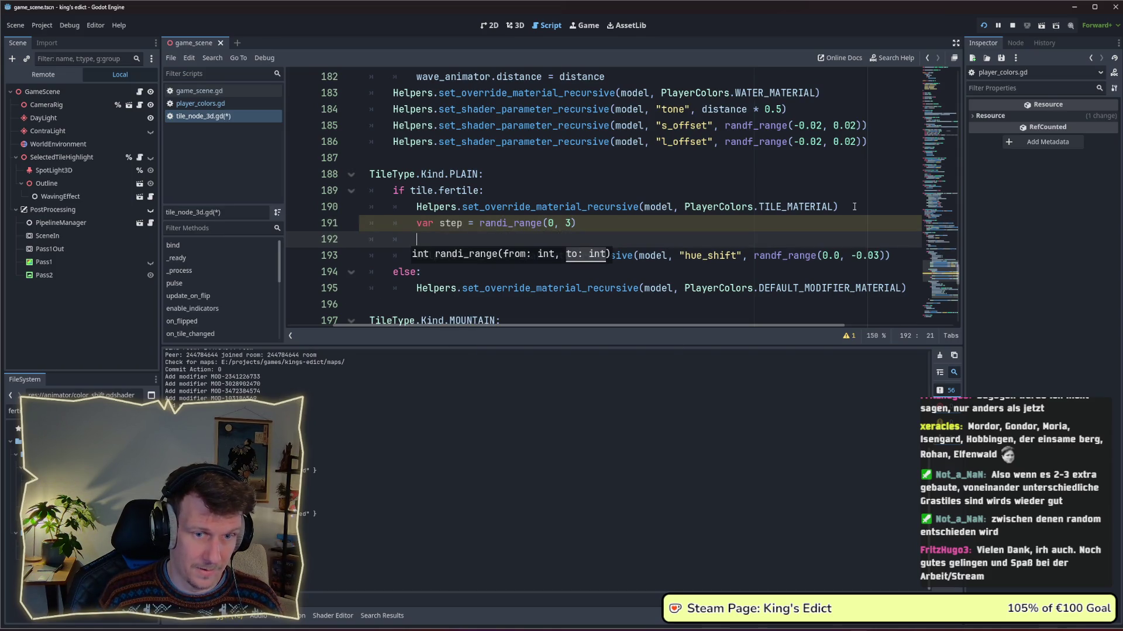
text(var )
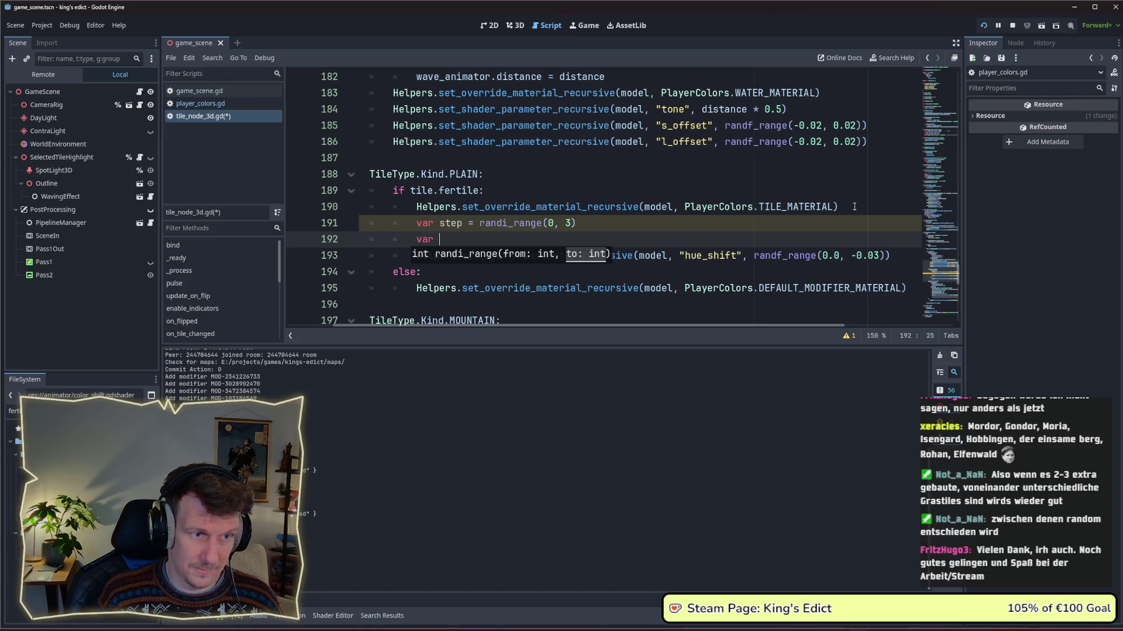
text(step)
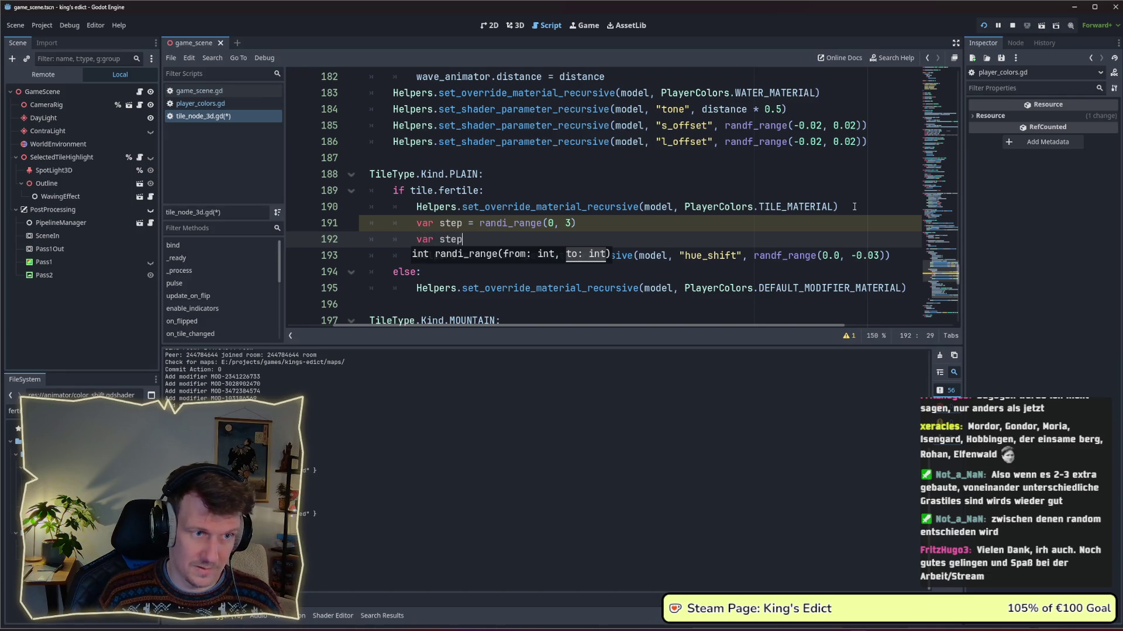
text(_size = )
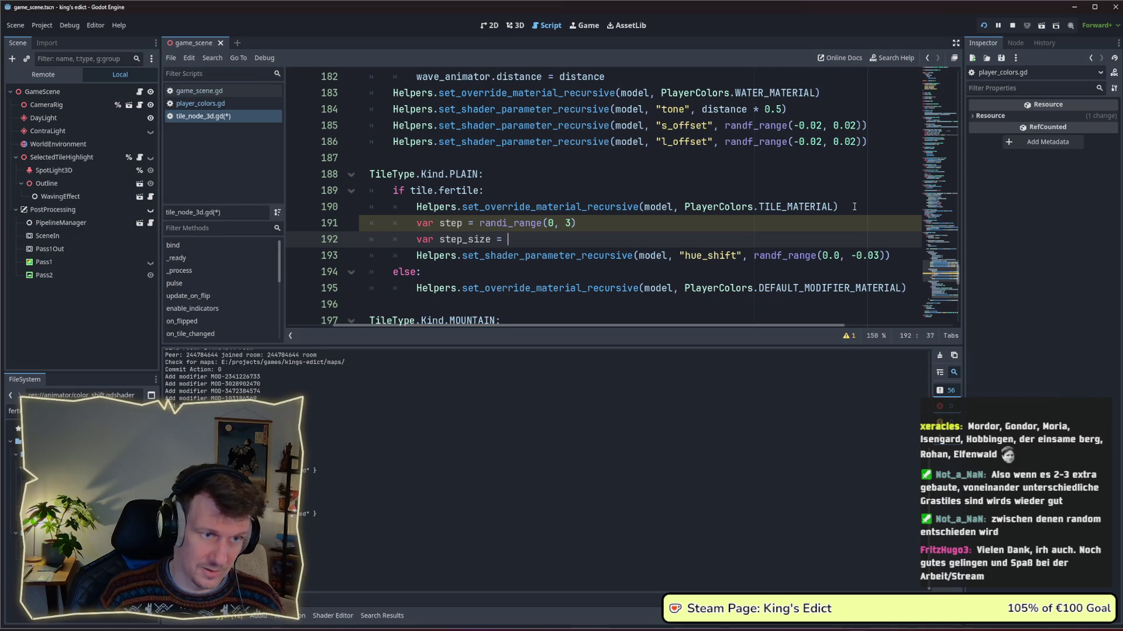
text(0.0)
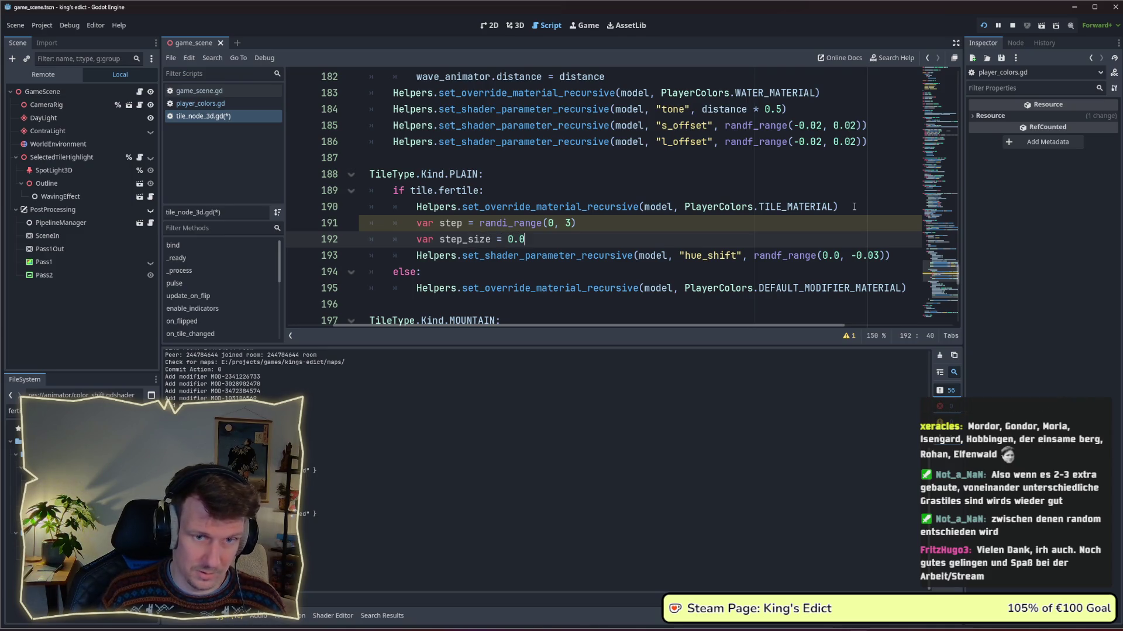
text(1)
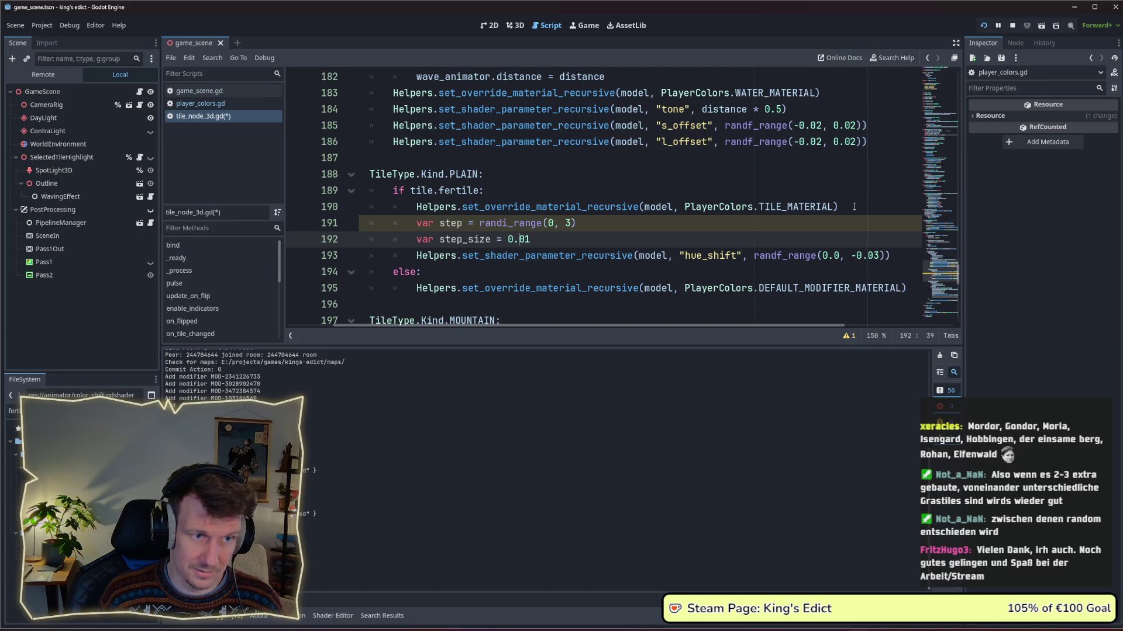
key(Left)
key(Left)
text(-)
key(ctrl+s)
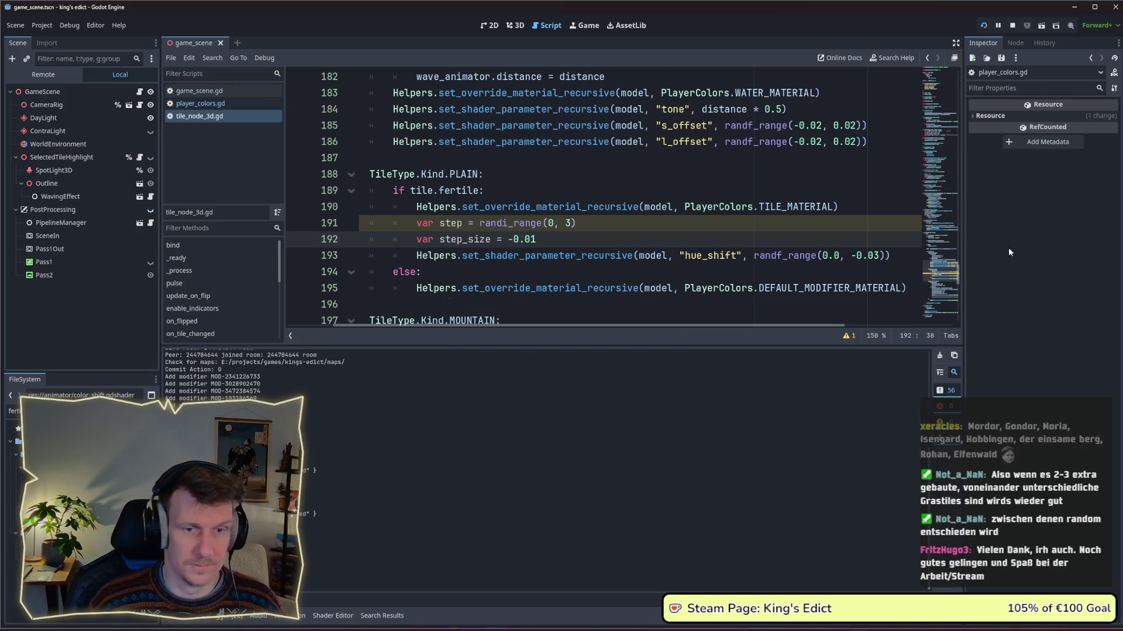
Replace randf_range(0.0, -0.03) in the hue_shift line with step * step_size.
drag(852, 255, 880, 256)
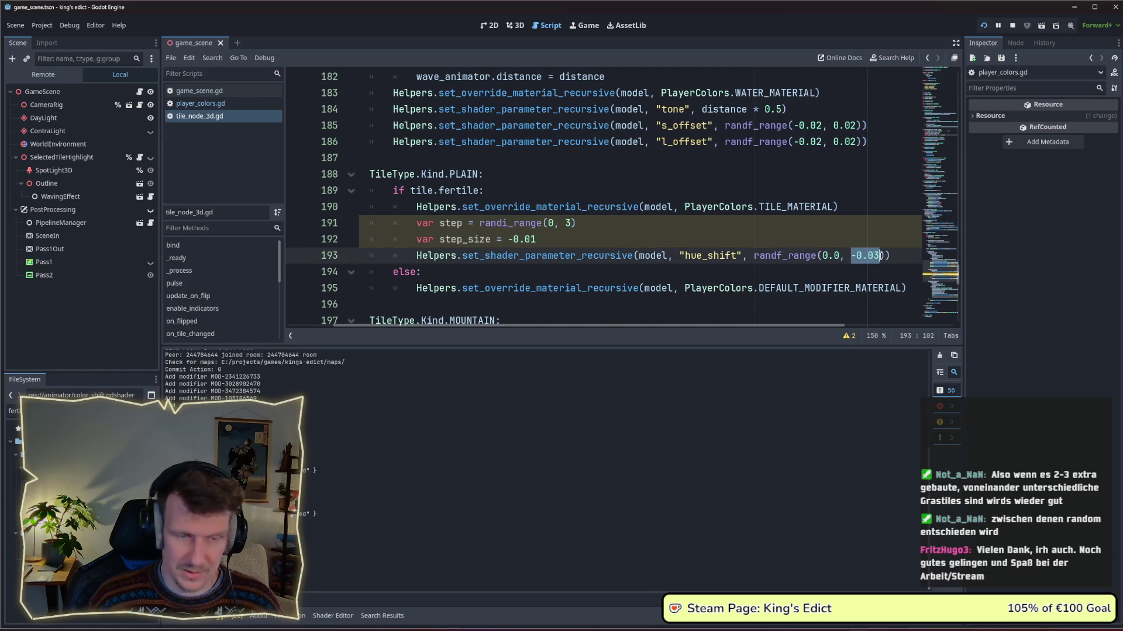
key(BackSpace)
key(BackSpace)
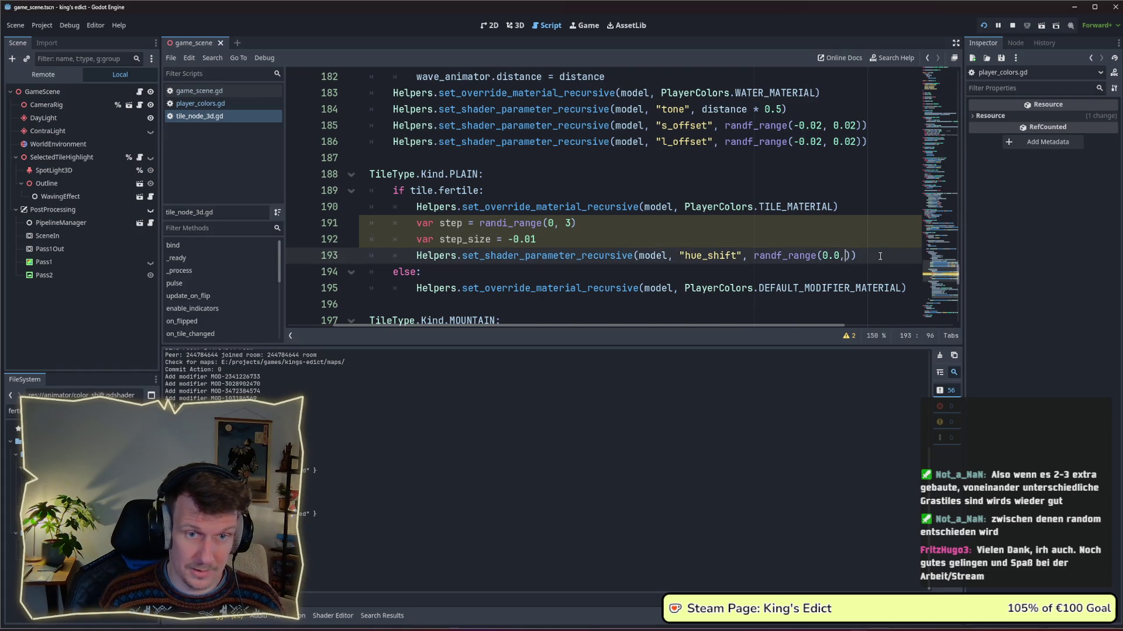
drag(754, 255, 846, 256)
key(BackSpace)
text(step)
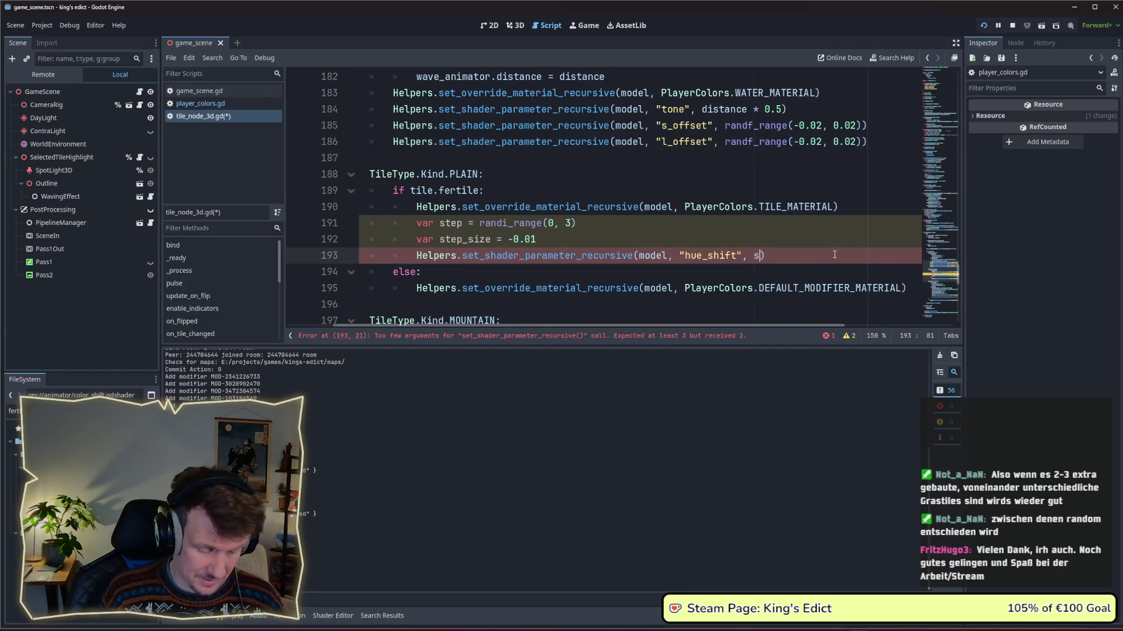
text( * step_)
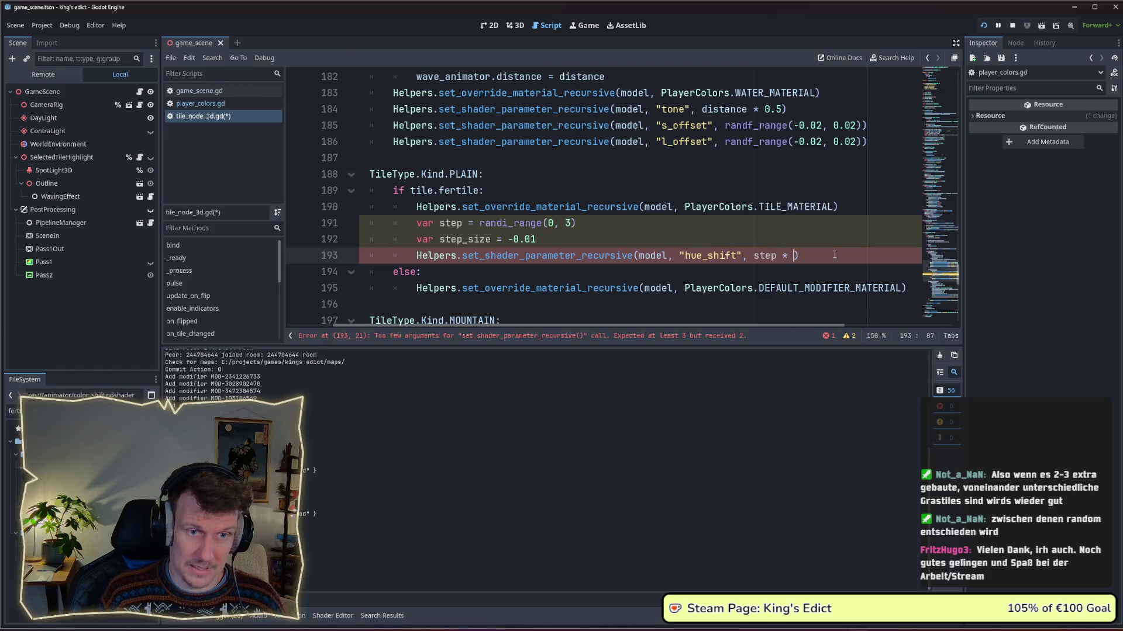
key(Return)
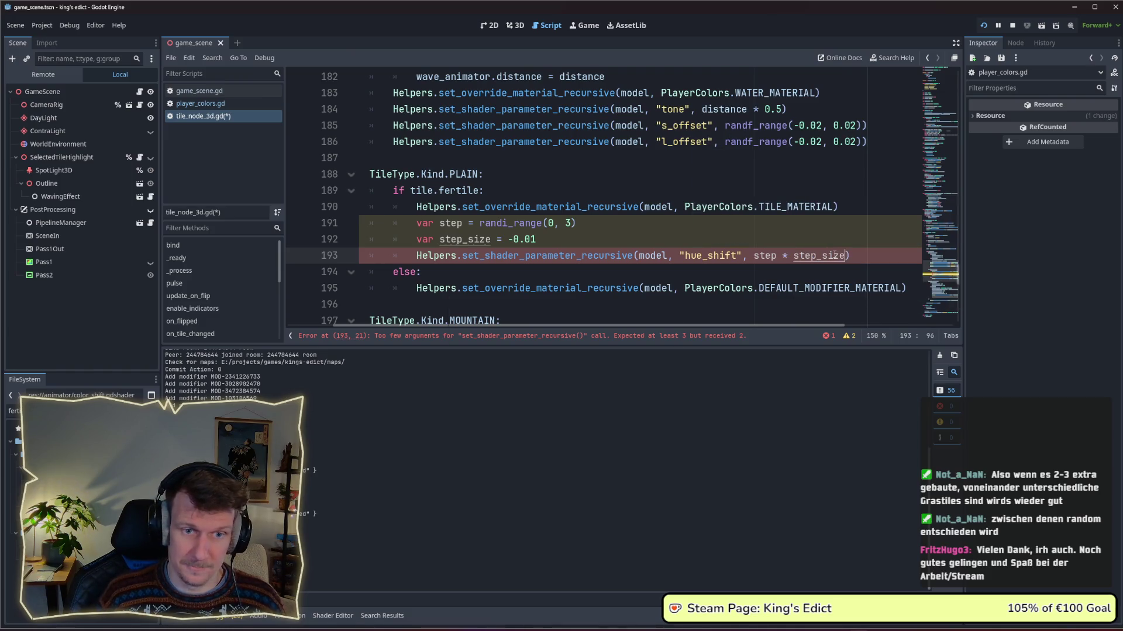
click(732, 246)
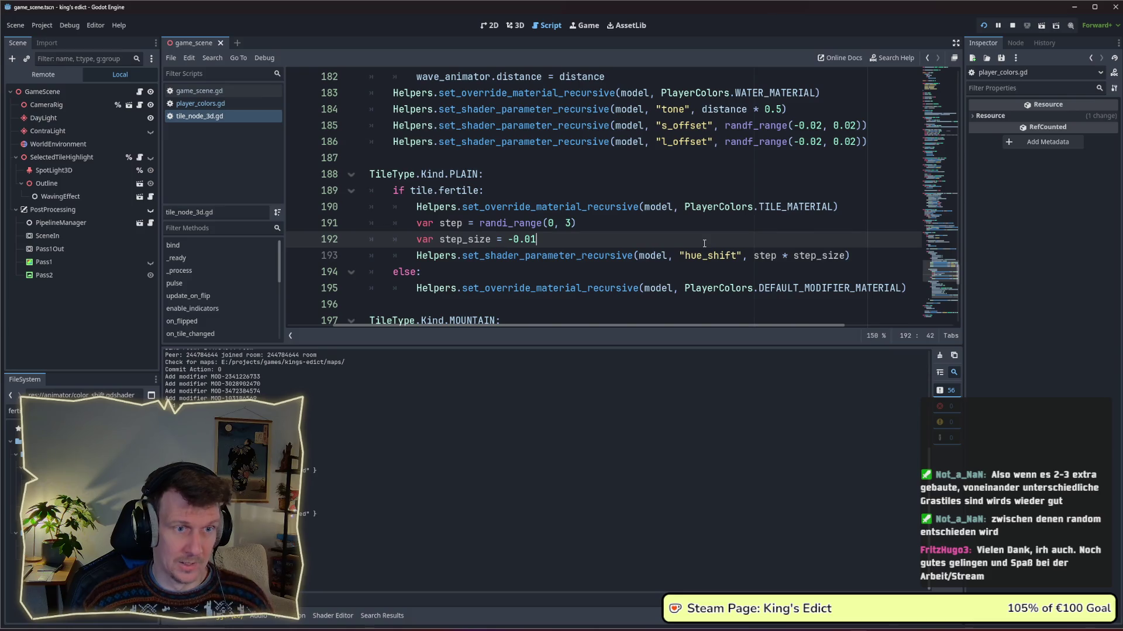
Change line 191 to randi_range(0, 2) and relaunch the project with F5.
click(553, 223)
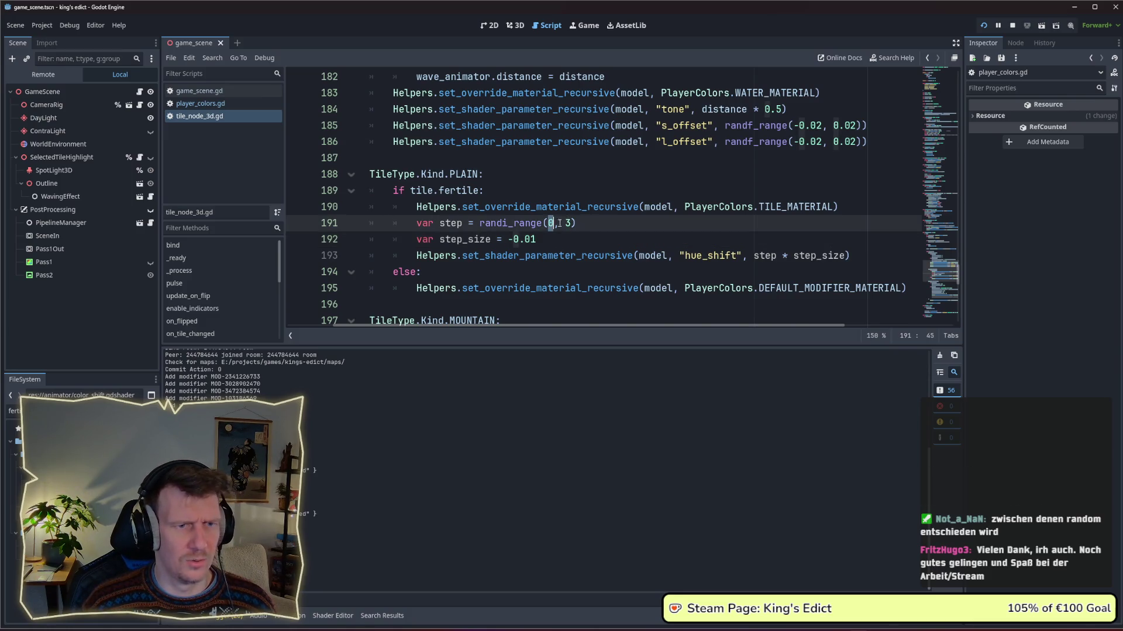
click(565, 223)
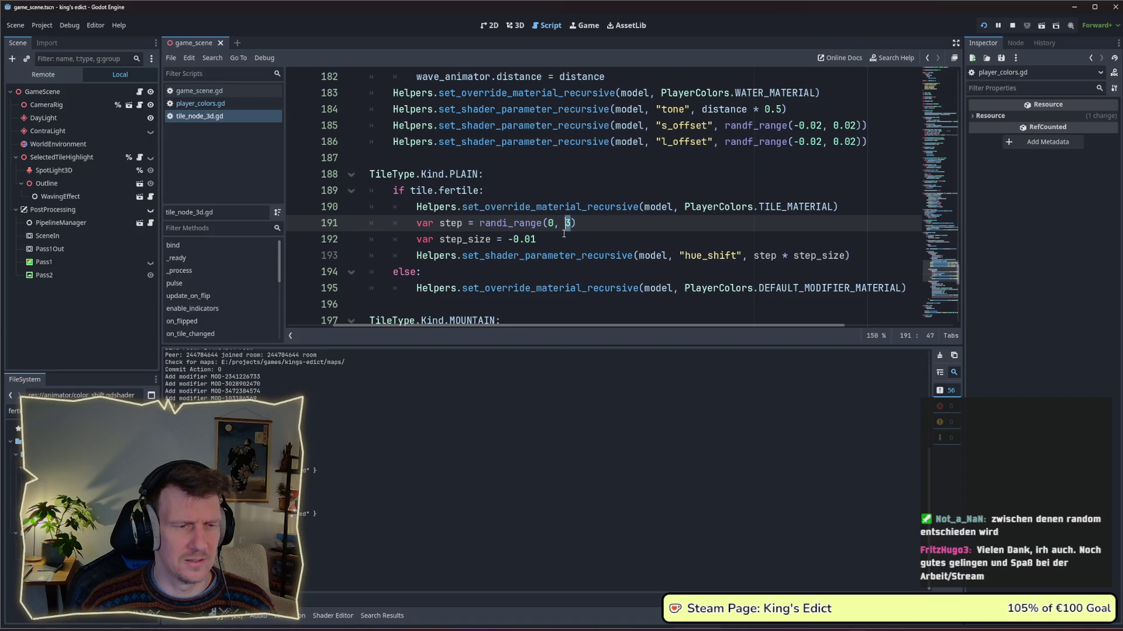
click(564, 233)
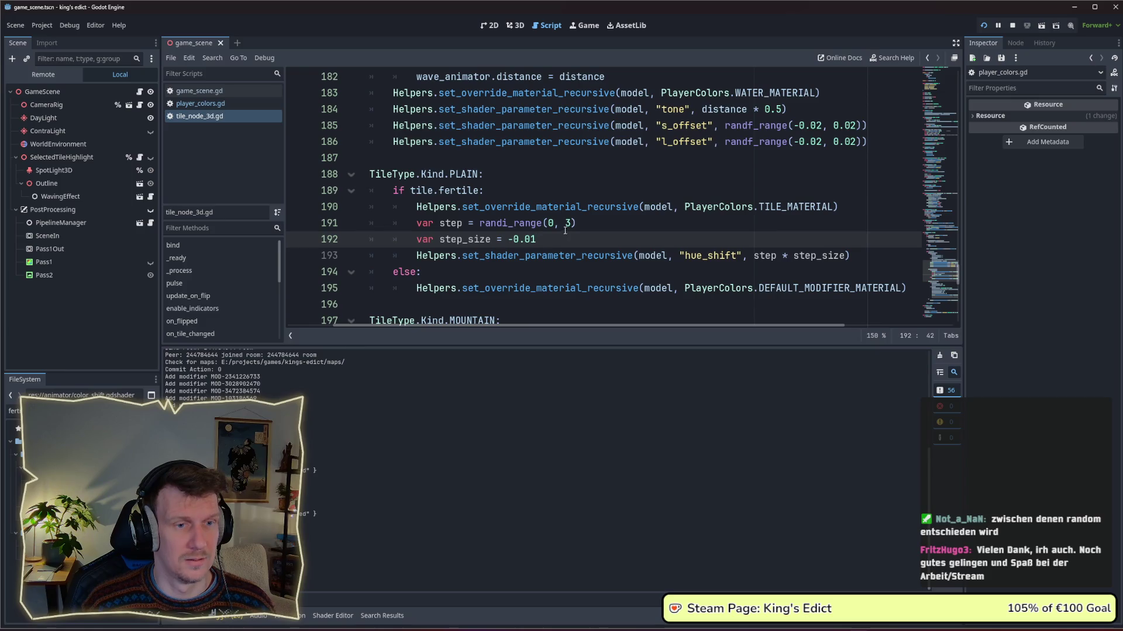
mouse_move(534, 224)
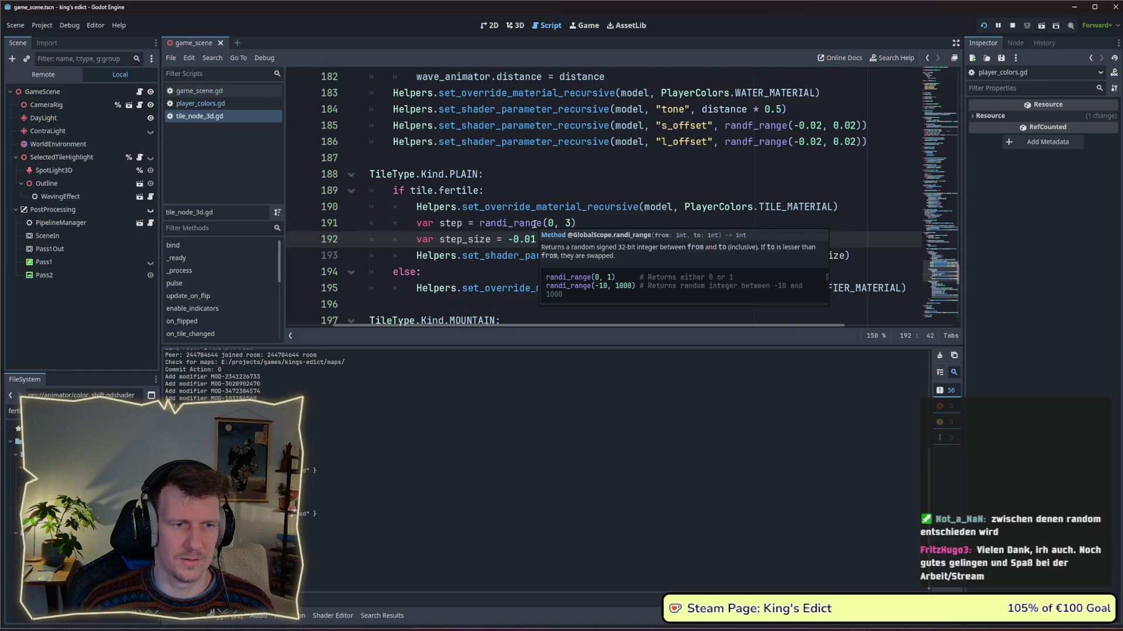
click(523, 224)
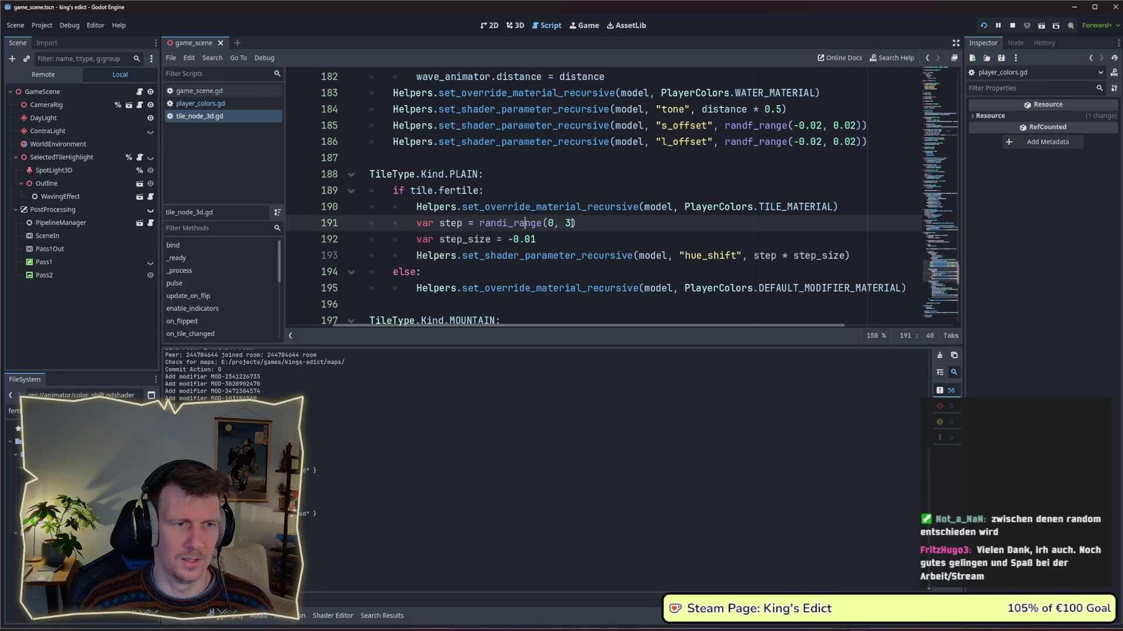
text(2)
click(581, 228)
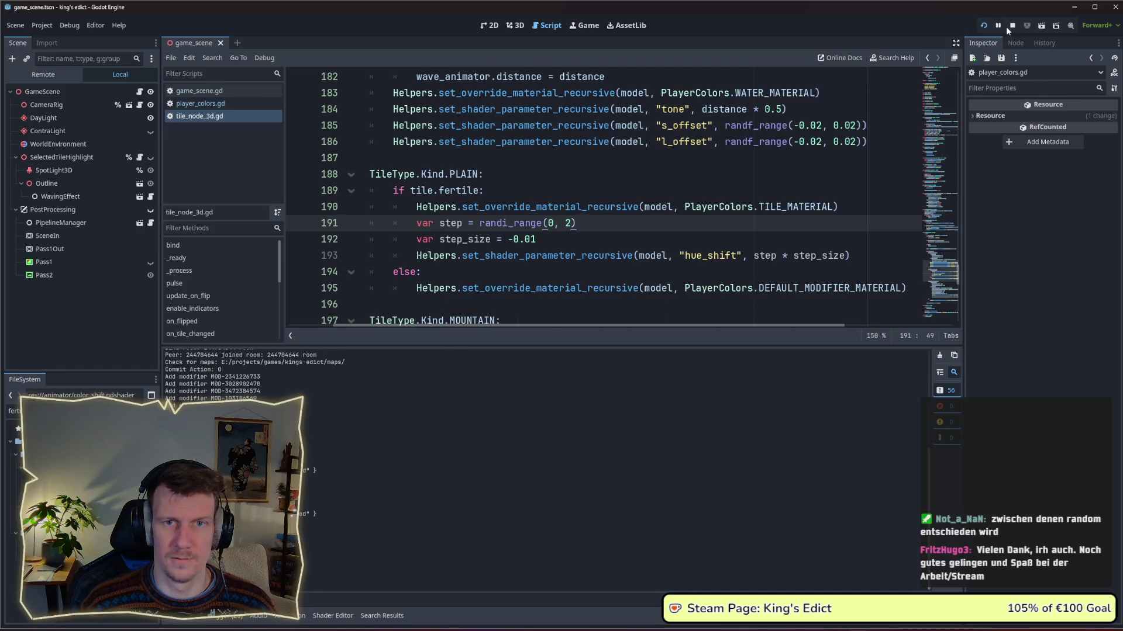
key(F5)
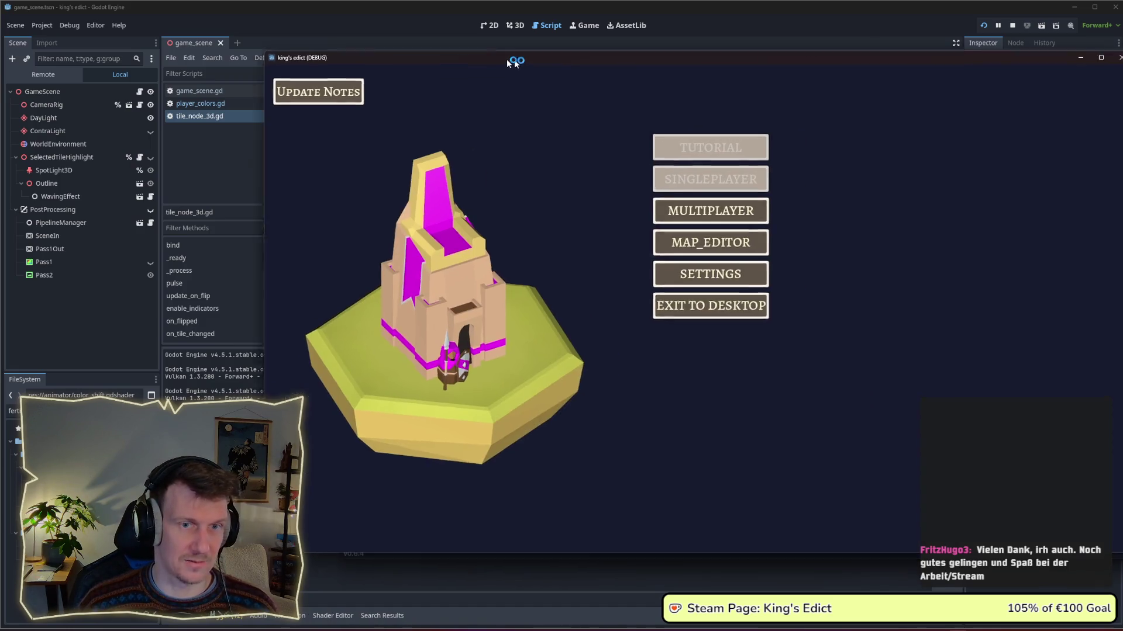
Create a multiplayer game on i_know_this_place.map and start from a chosen position.
click(667, 209)
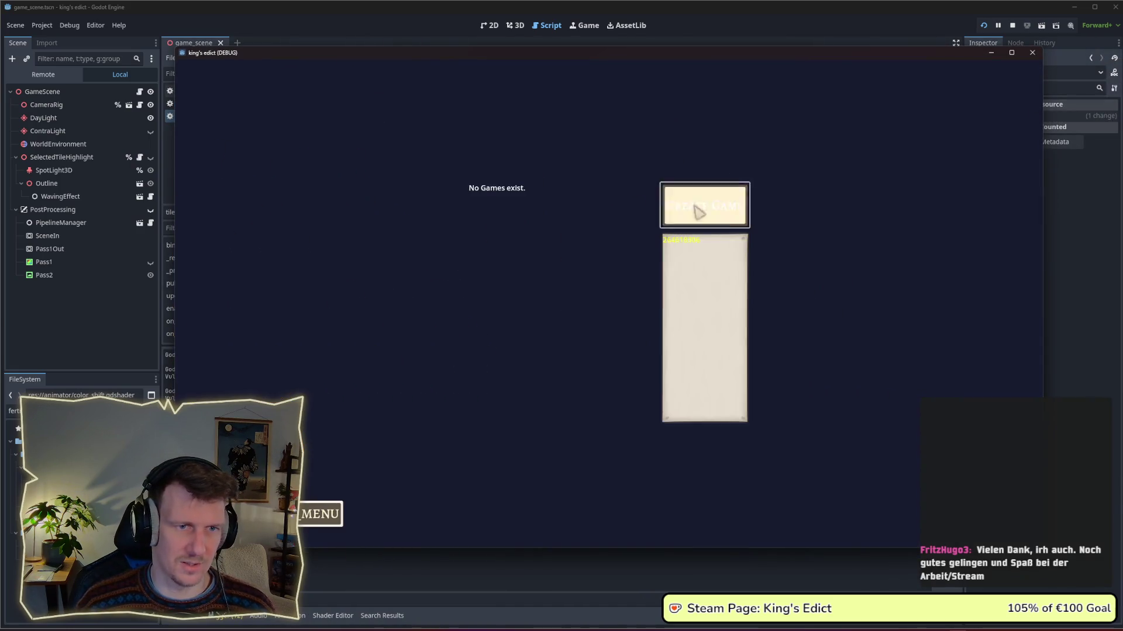
click(699, 212)
click(699, 170)
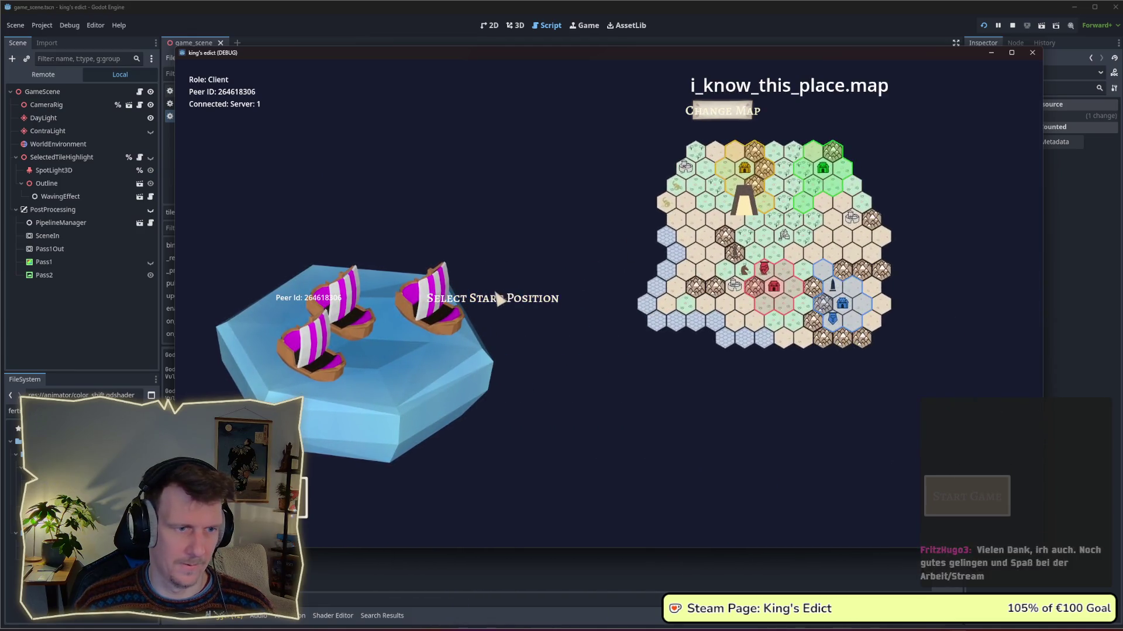
click(967, 496)
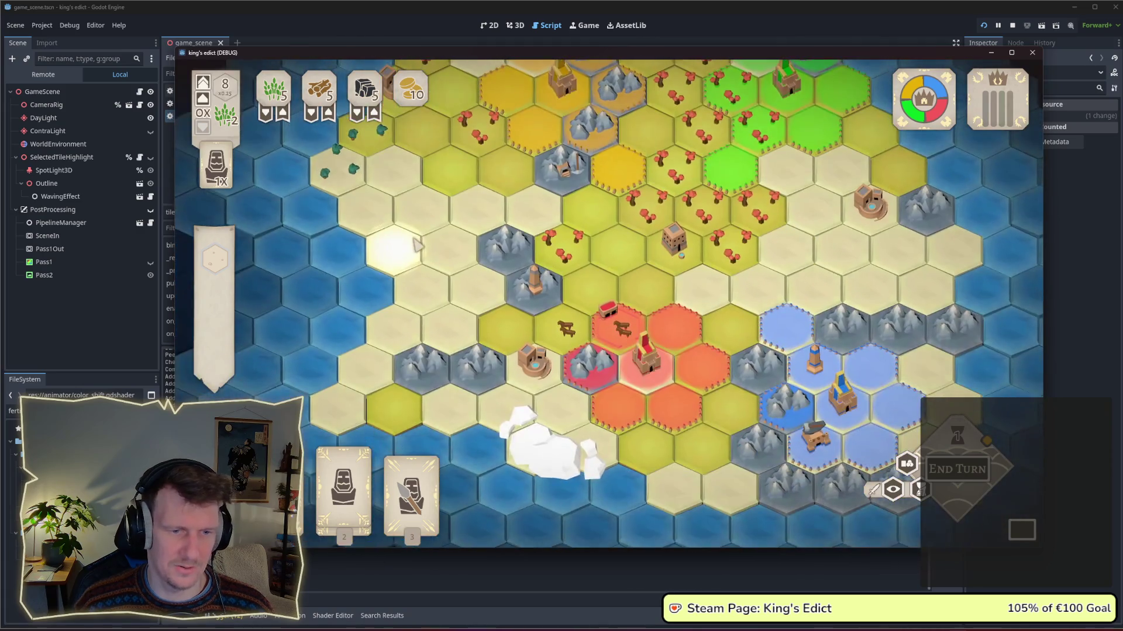
Pan down across the hex map to inspect the stepped plain-tile shades.
mouse_move(443, 229)
mouse_down()
mouse_move(431, 243)
mouse_move(449, 301)
mouse_up()
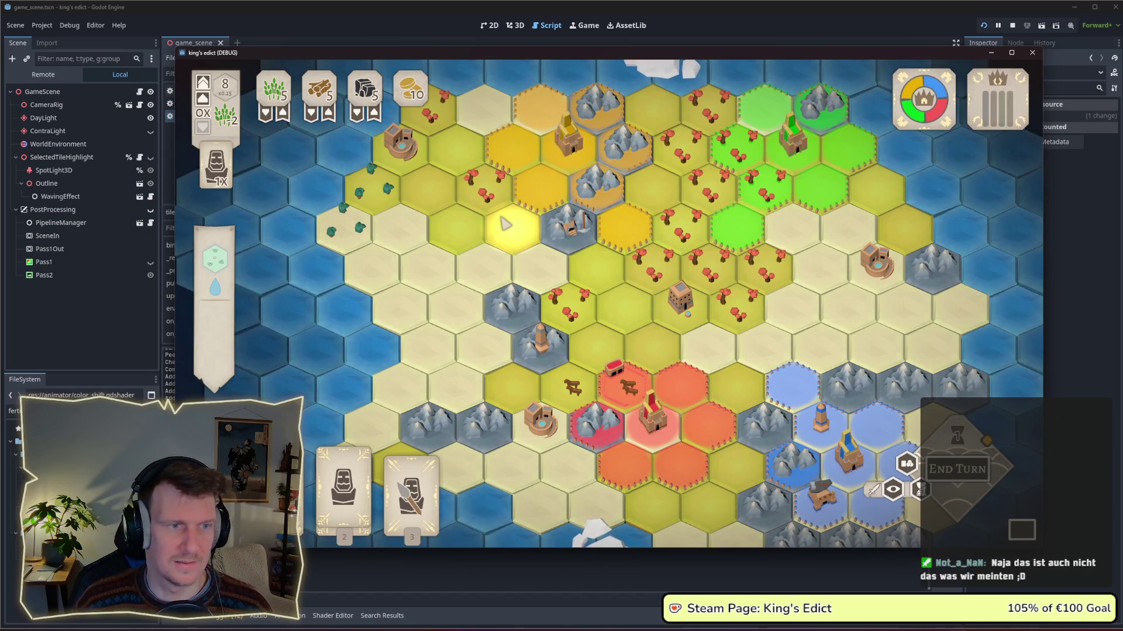
drag(466, 221, 468, 266)
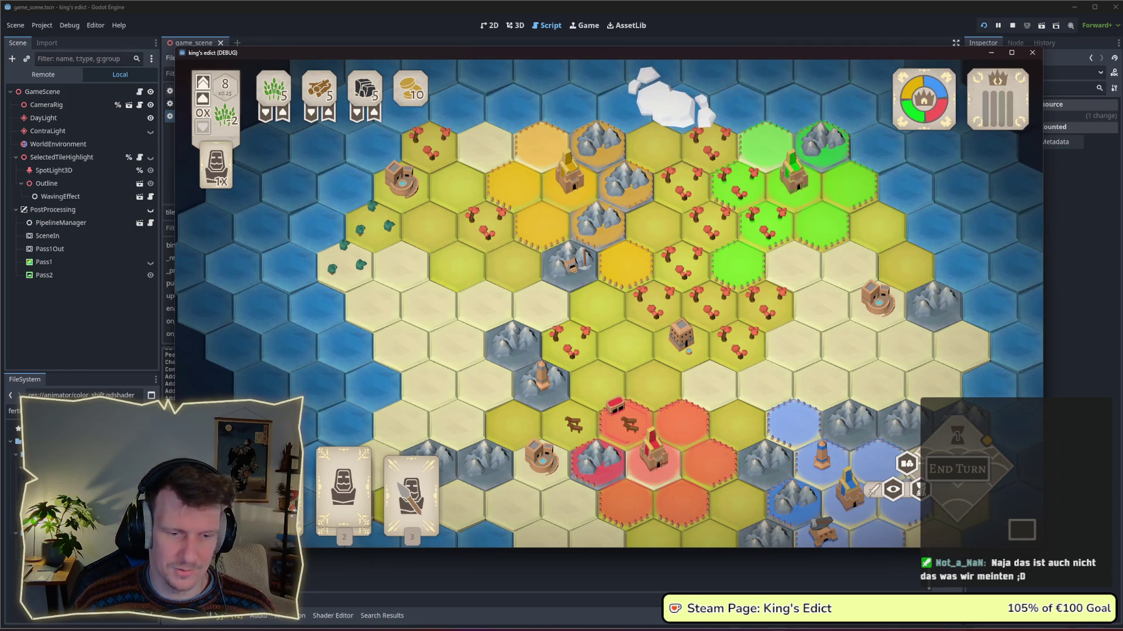
mouse_move(778, 630)
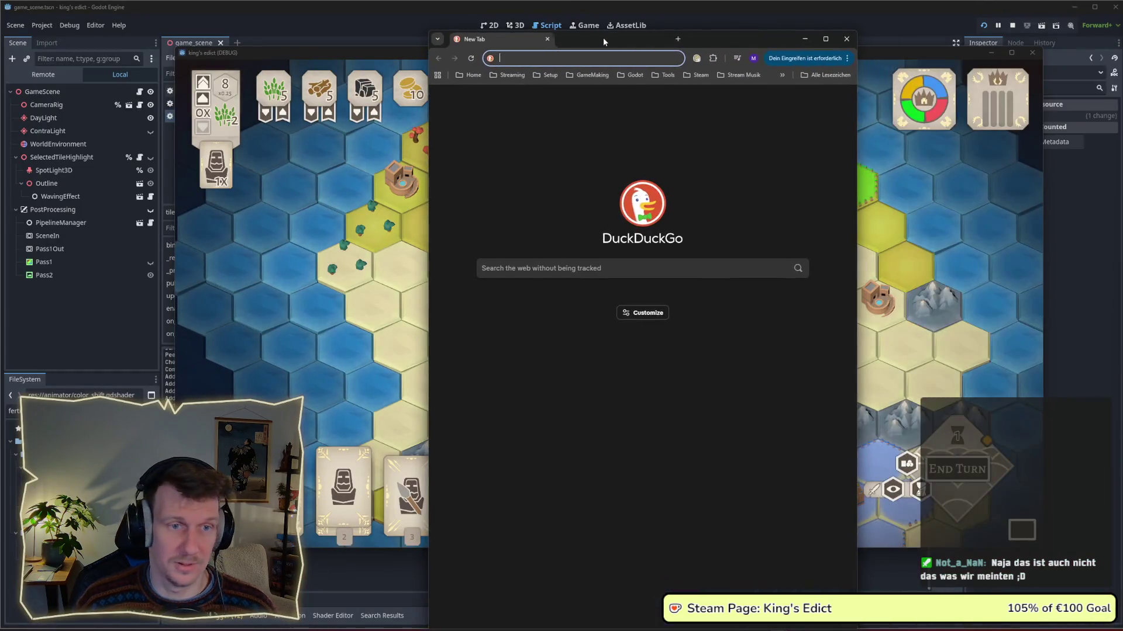
Search DuckDuckGo for 'dorfromantik' and switch to image results.
text(dir)
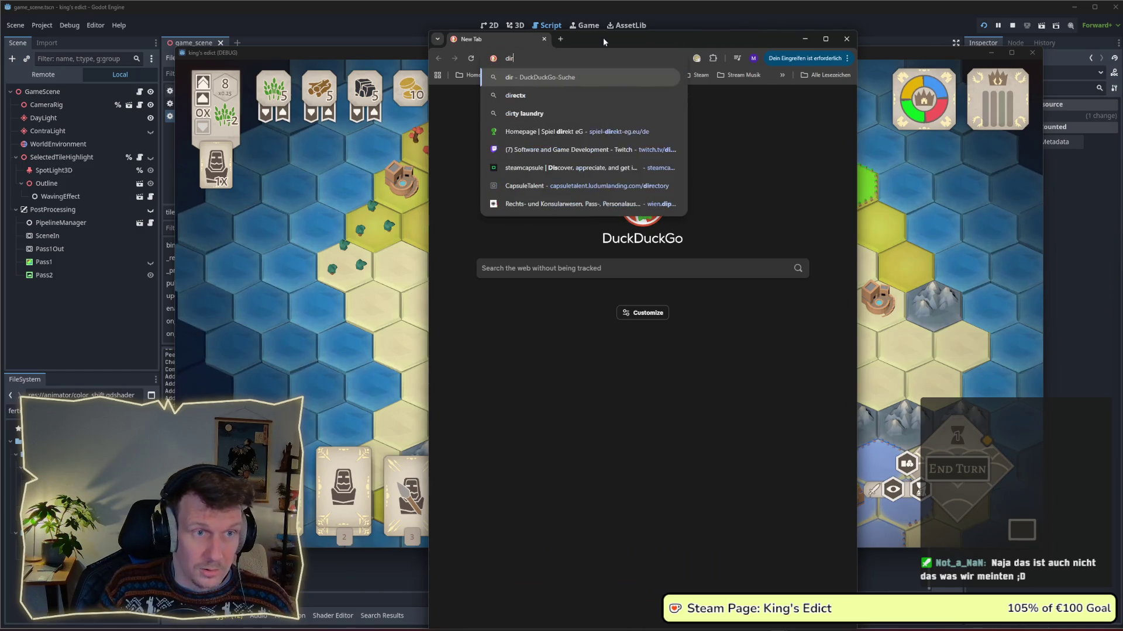
key(BackSpace)
key(BackSpace)
text(orf ro)
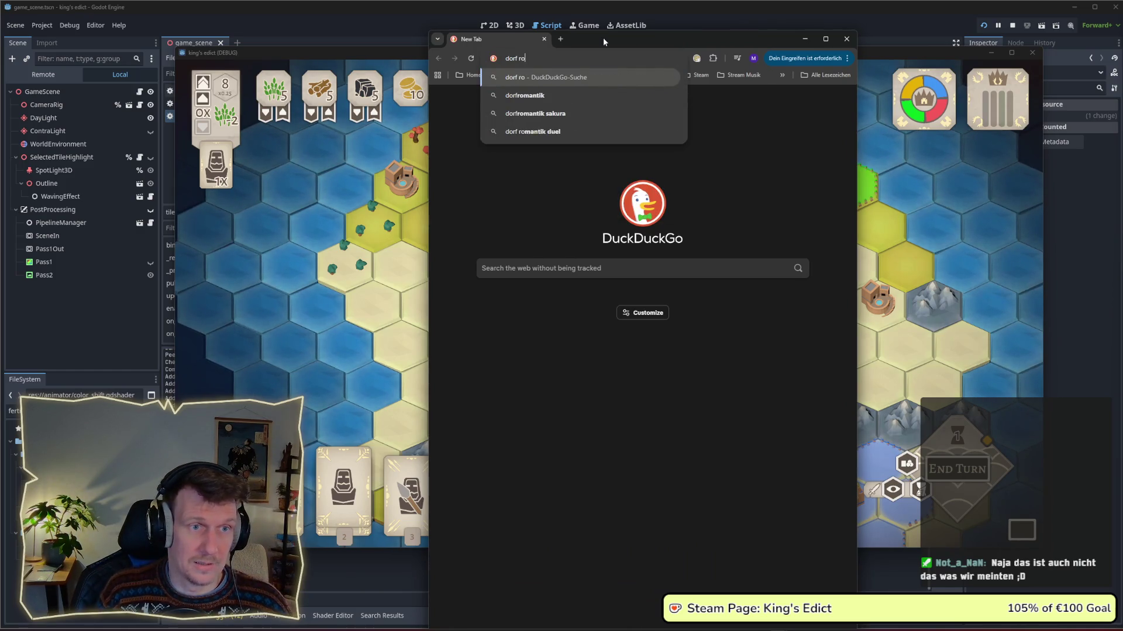
key(Down)
key(Return)
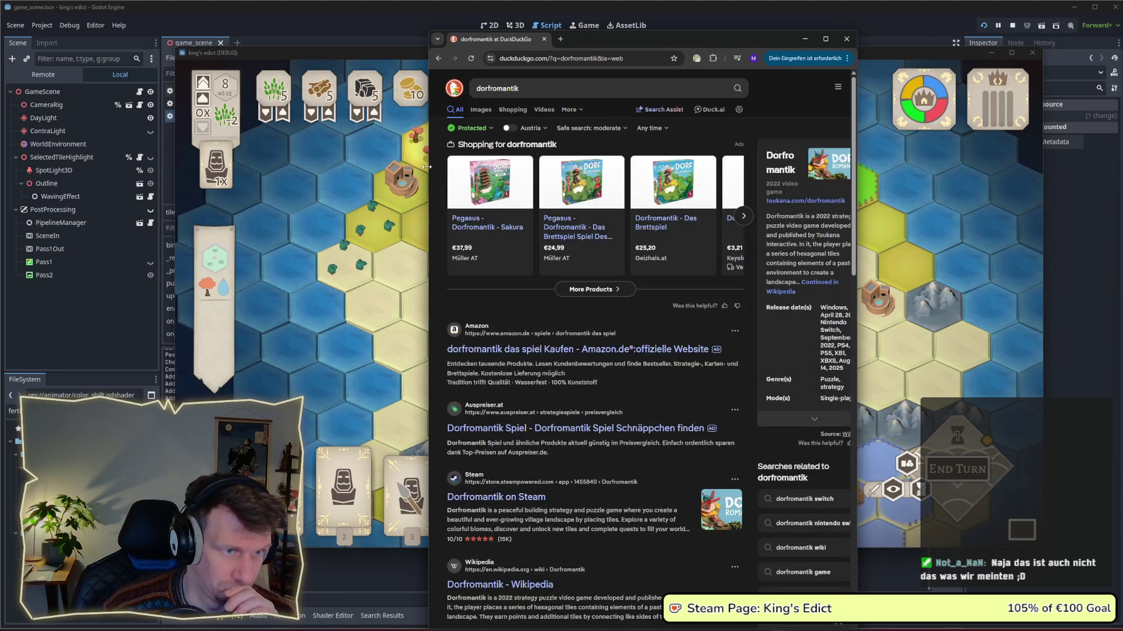
drag(427, 167, 215, 167)
click(325, 110)
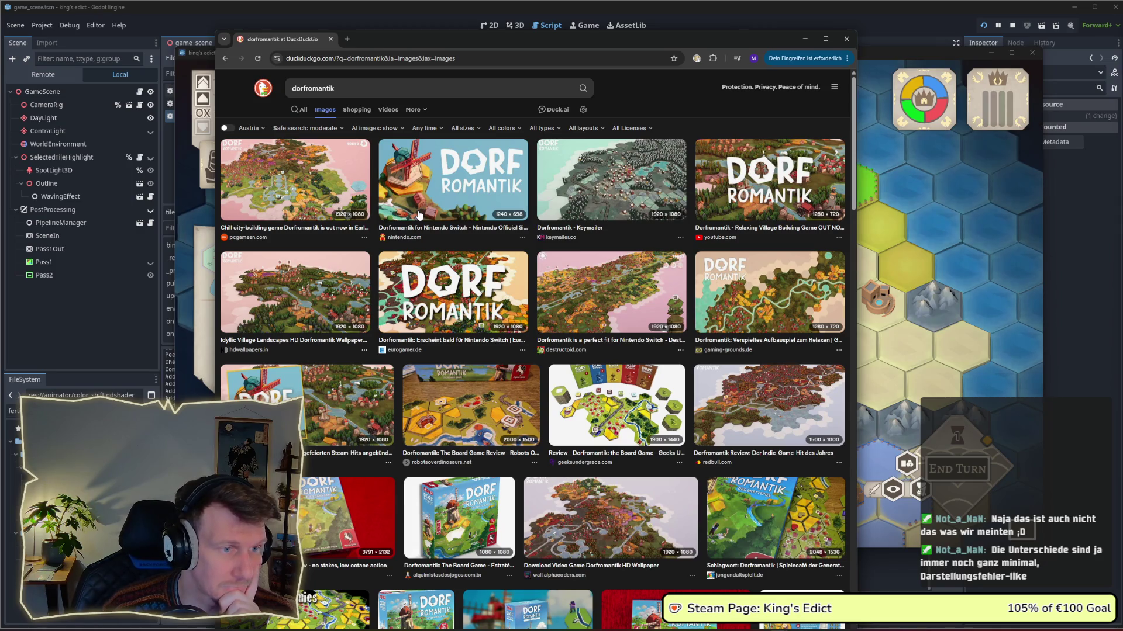
Browse Dorfromantik screenshots, then open the HD wallpaper image in the large preview.
click(333, 190)
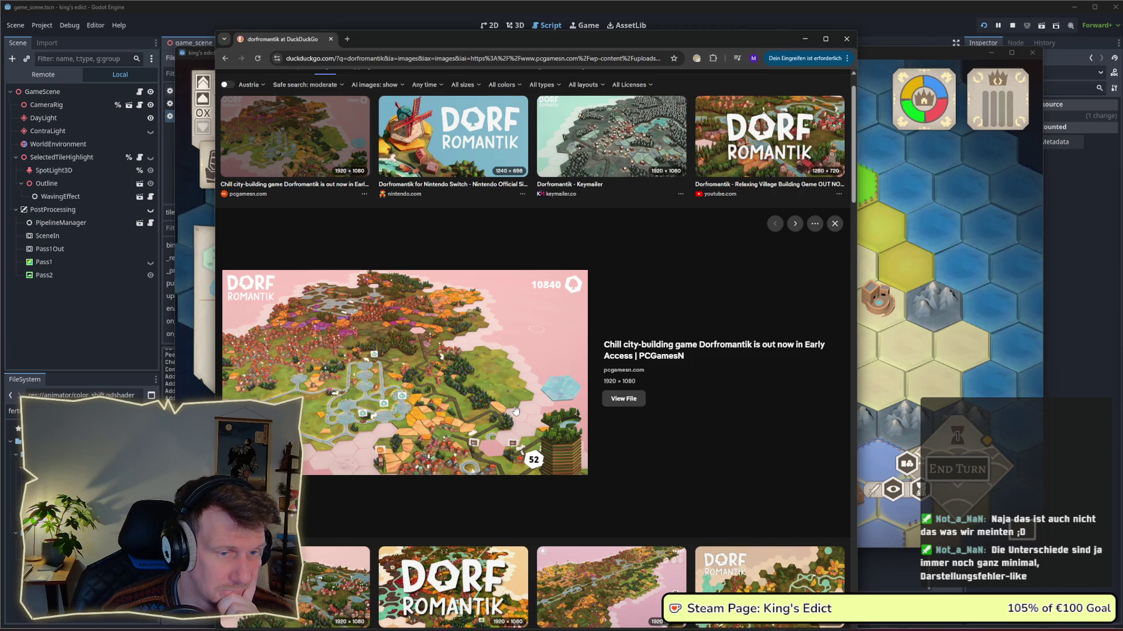
click(517, 389)
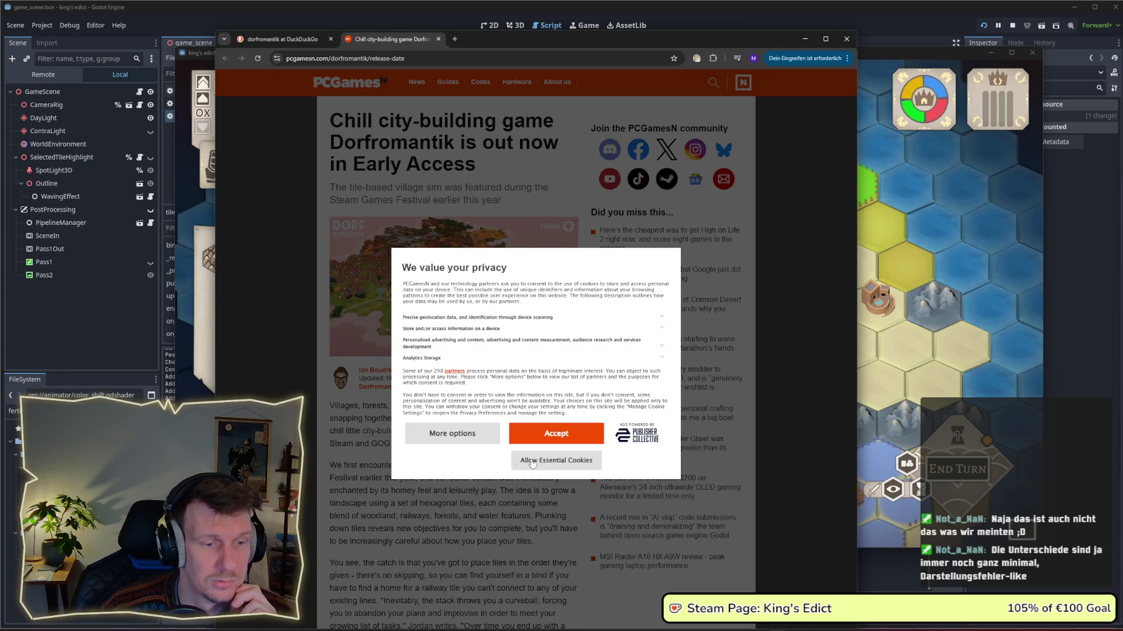
click(517, 434)
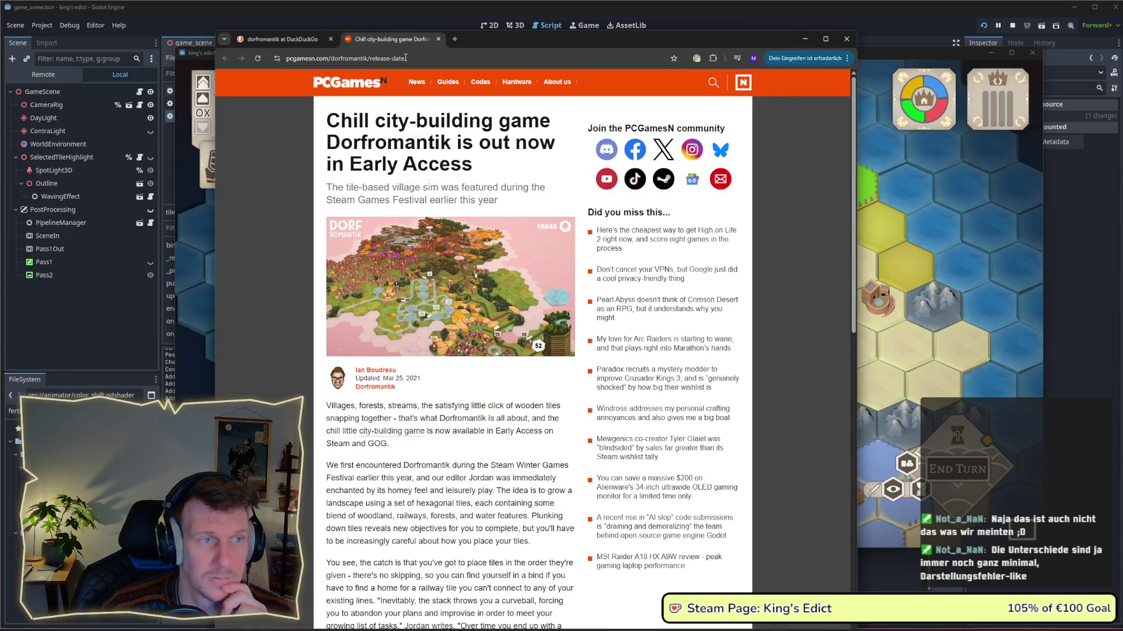
click(438, 39)
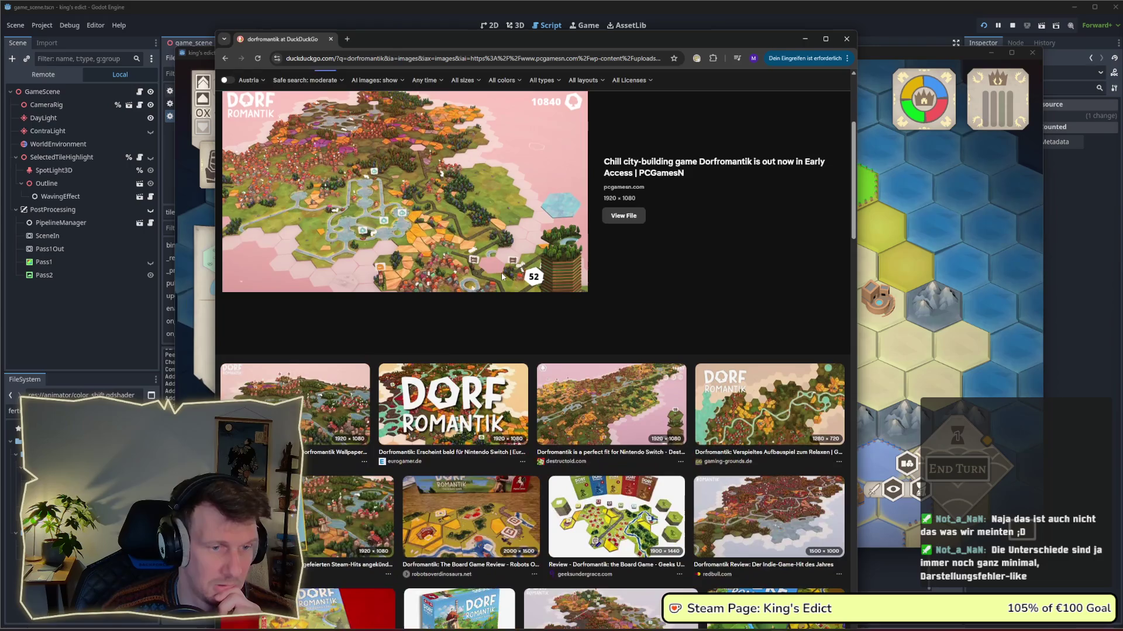
scroll(508, 300, down, 5)
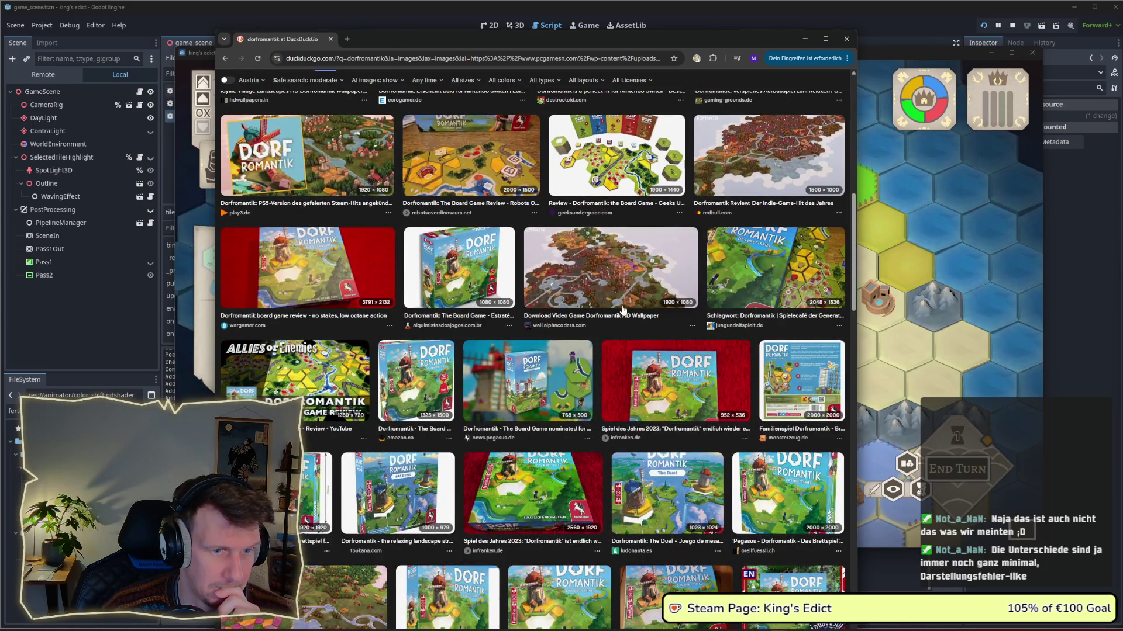
click(619, 283)
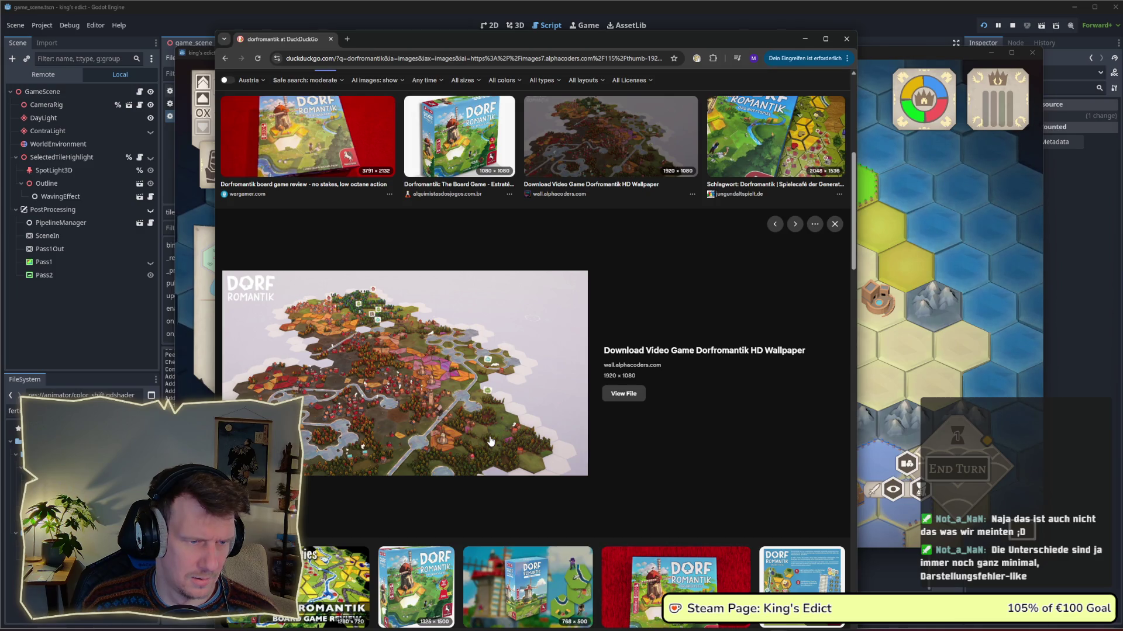
scroll(490, 442, down, 2)
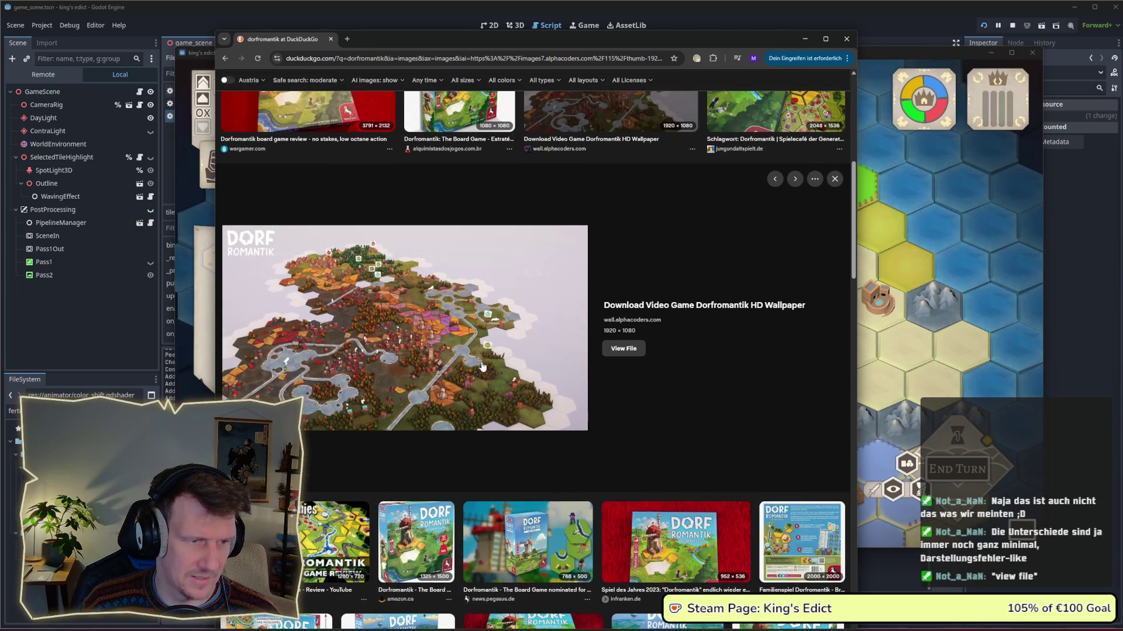
scroll(483, 367, up, 2)
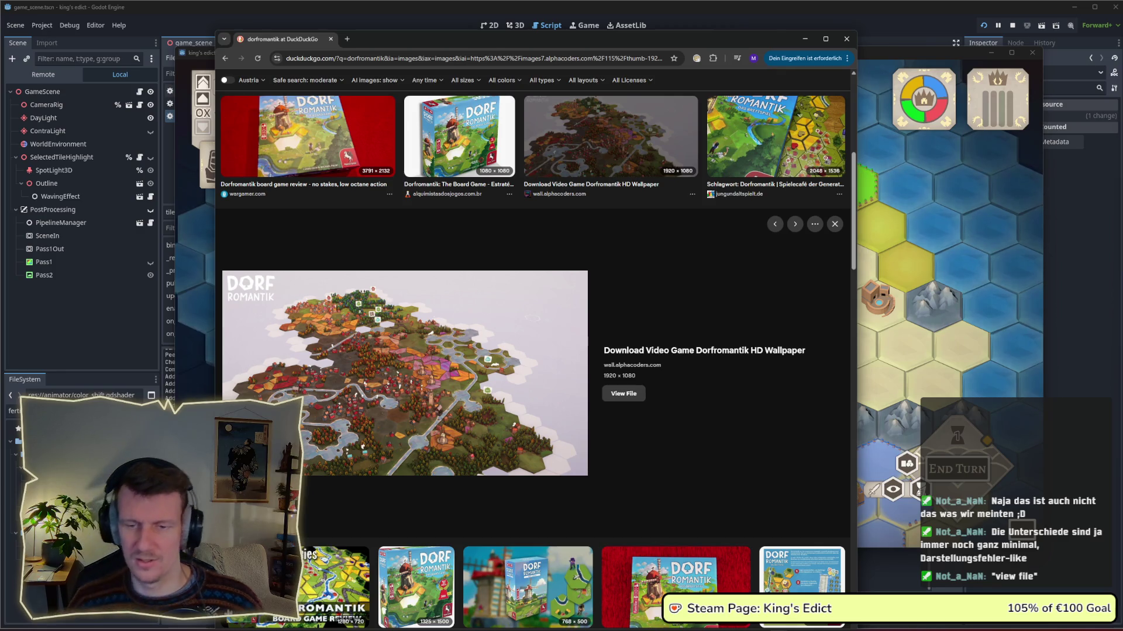
Minimize the browser, set step_size on line 192 to -0.015, and relaunch the game.
click(805, 39)
click(819, 26)
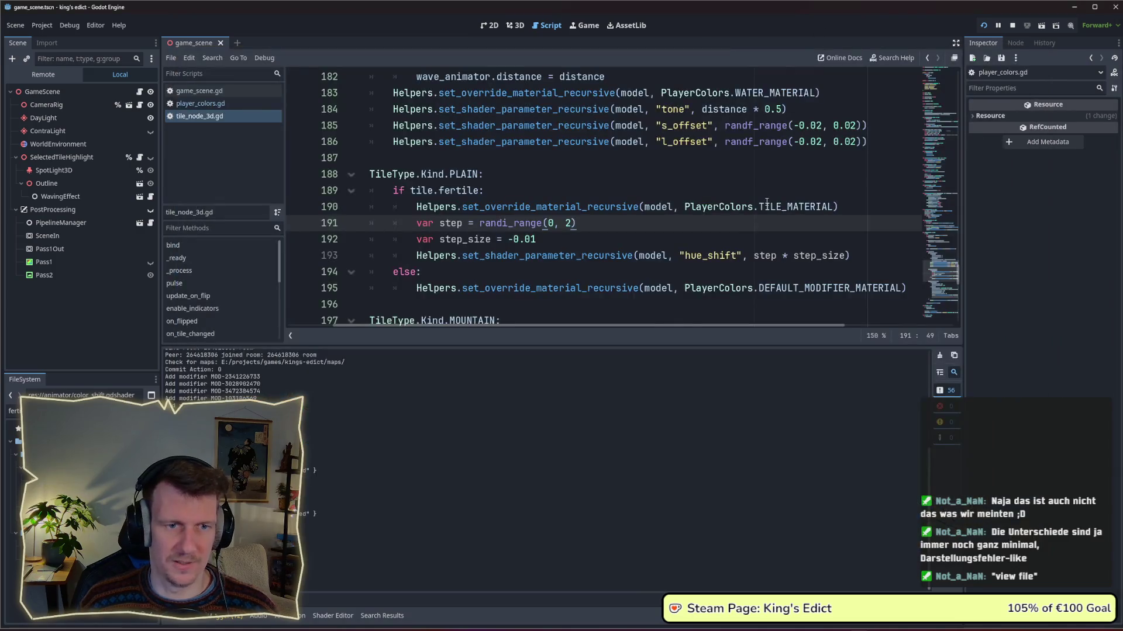
click(534, 239)
text(5)
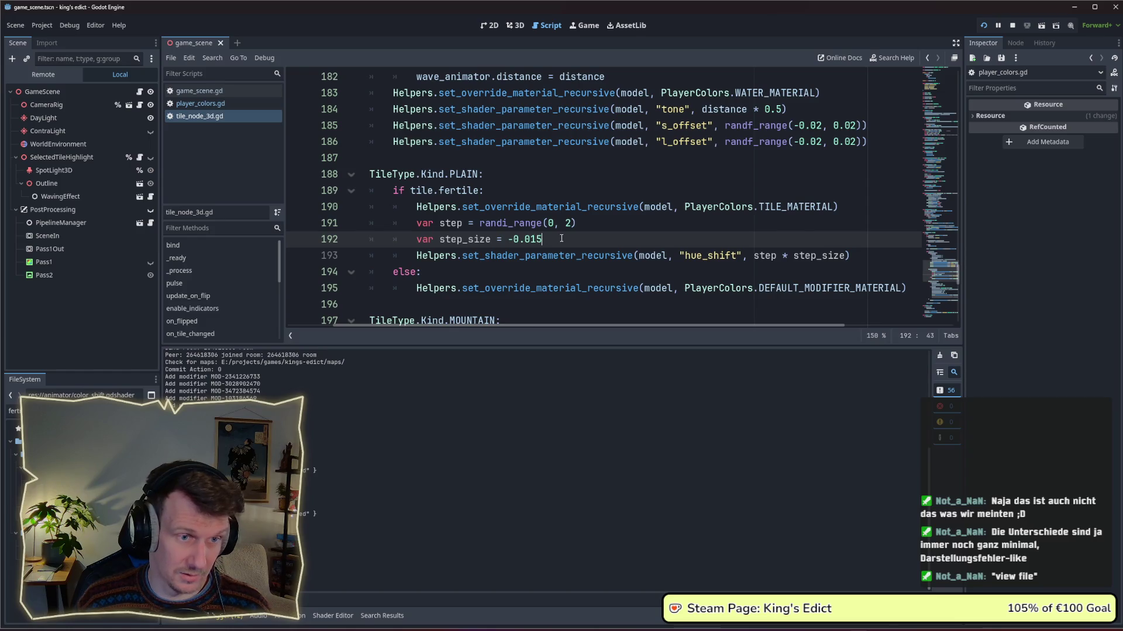
click(984, 26)
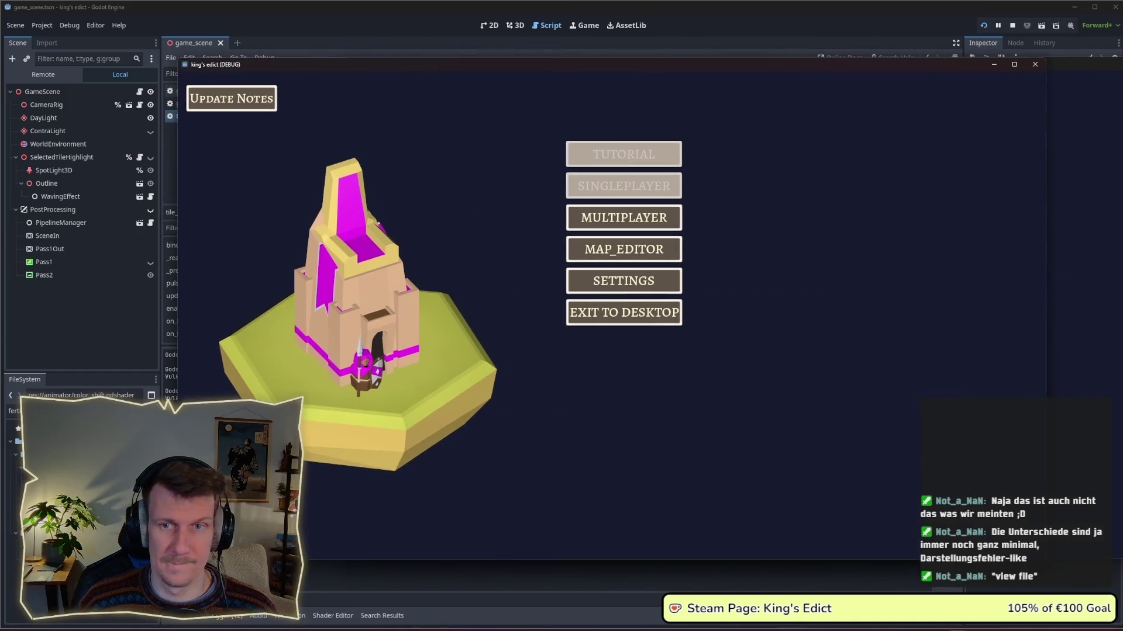
Start a multiplayer game on i_know_this_place.map and zoom over the plain-tile shades.
click(660, 218)
click(707, 216)
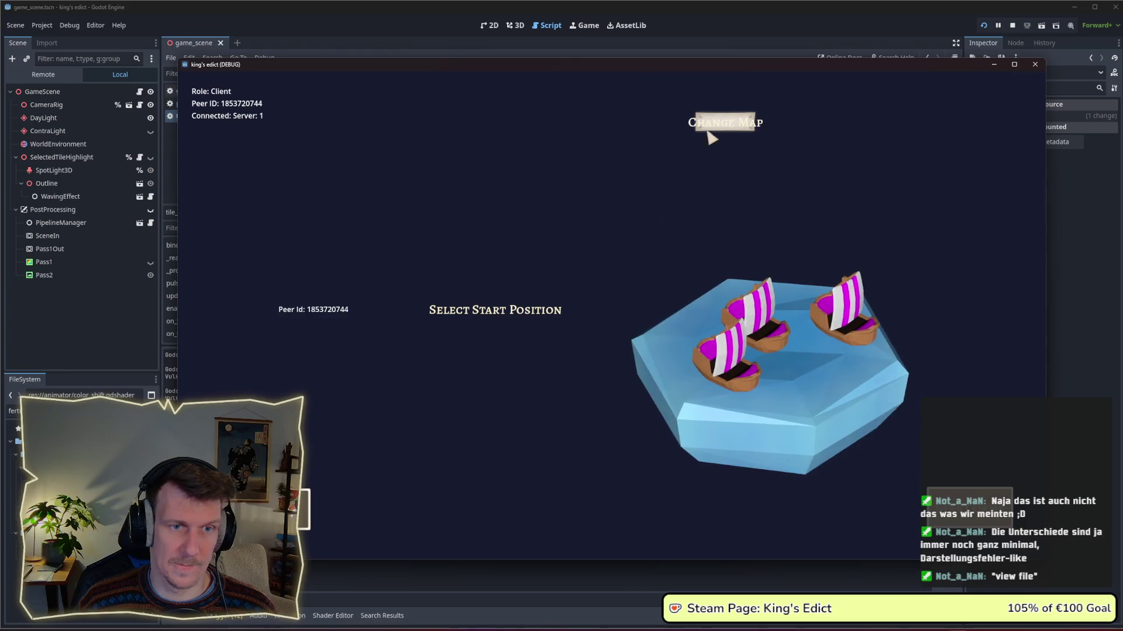
click(710, 134)
click(721, 183)
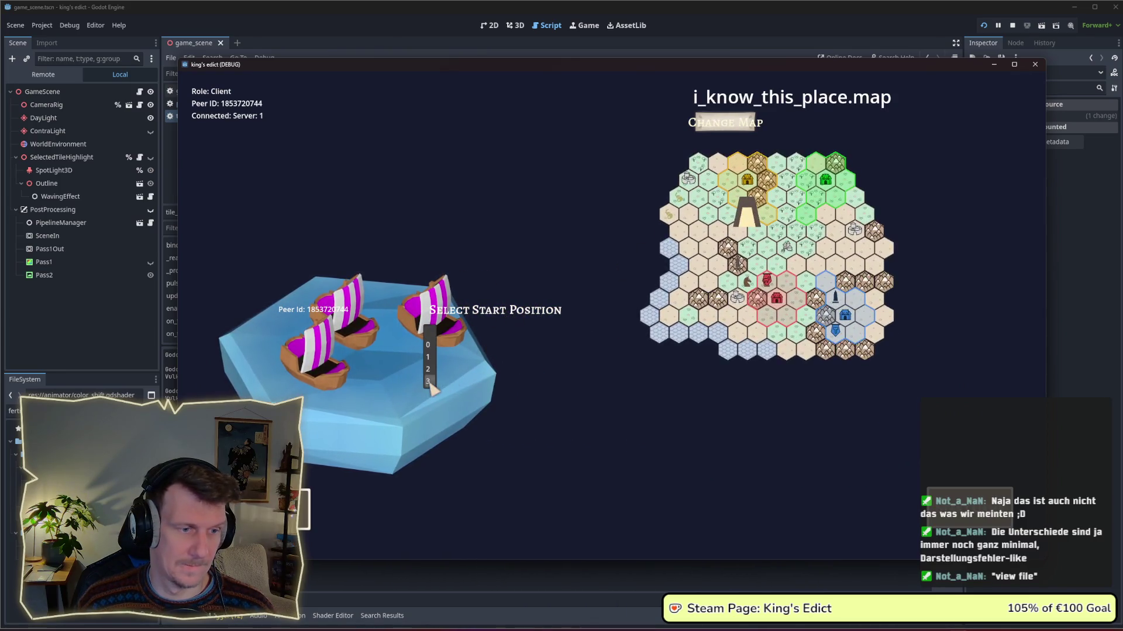
click(429, 382)
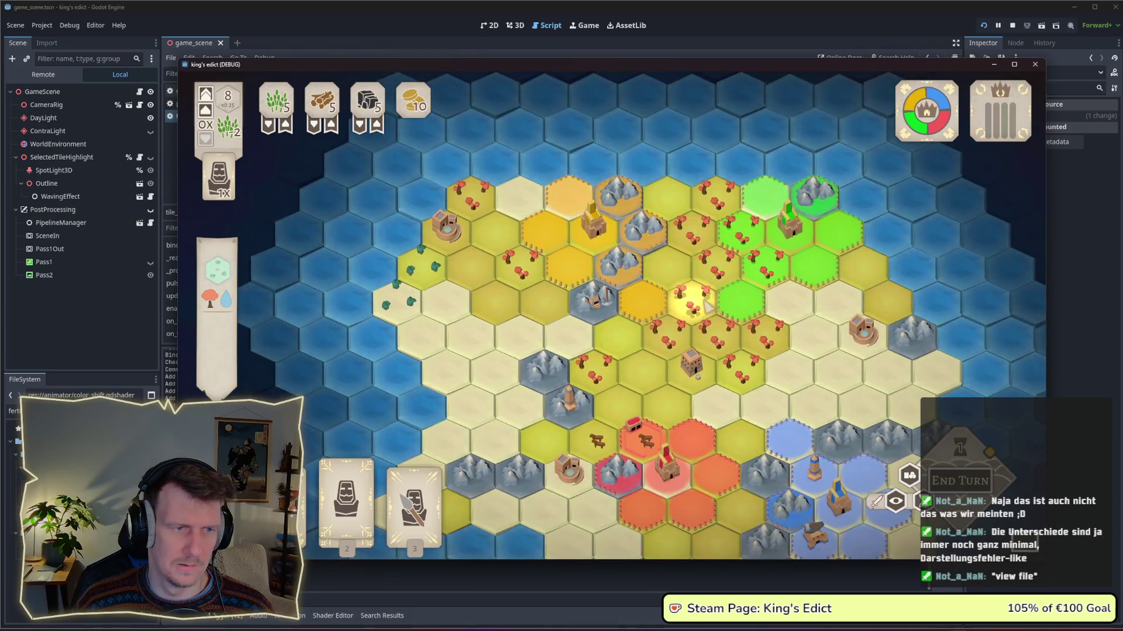
scroll(727, 250, down, 5)
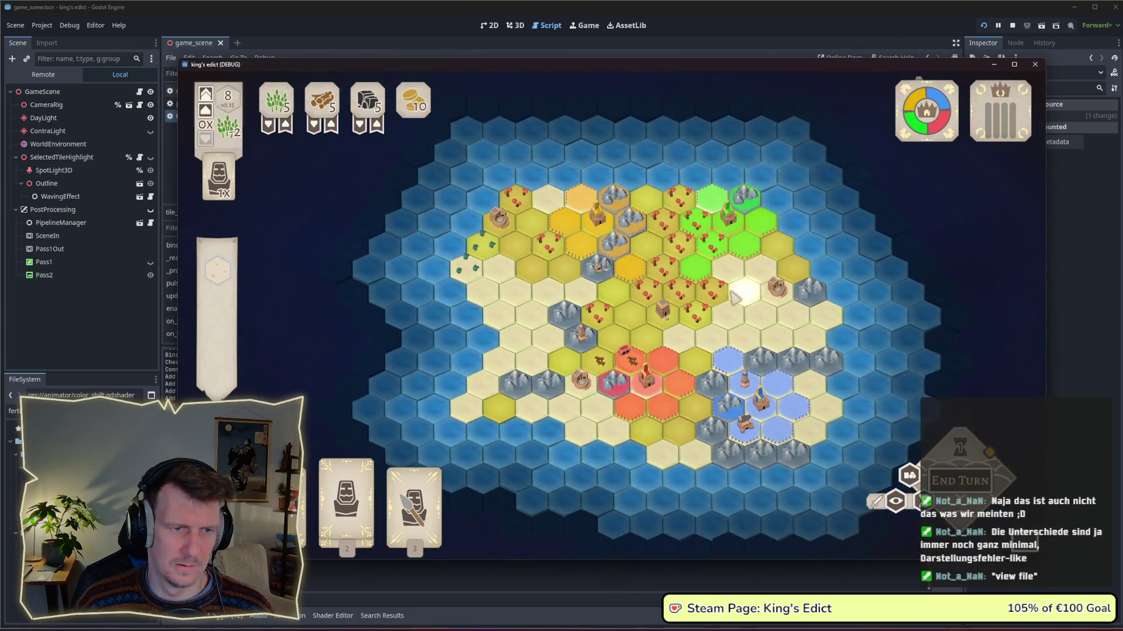
scroll(733, 298, up, 5)
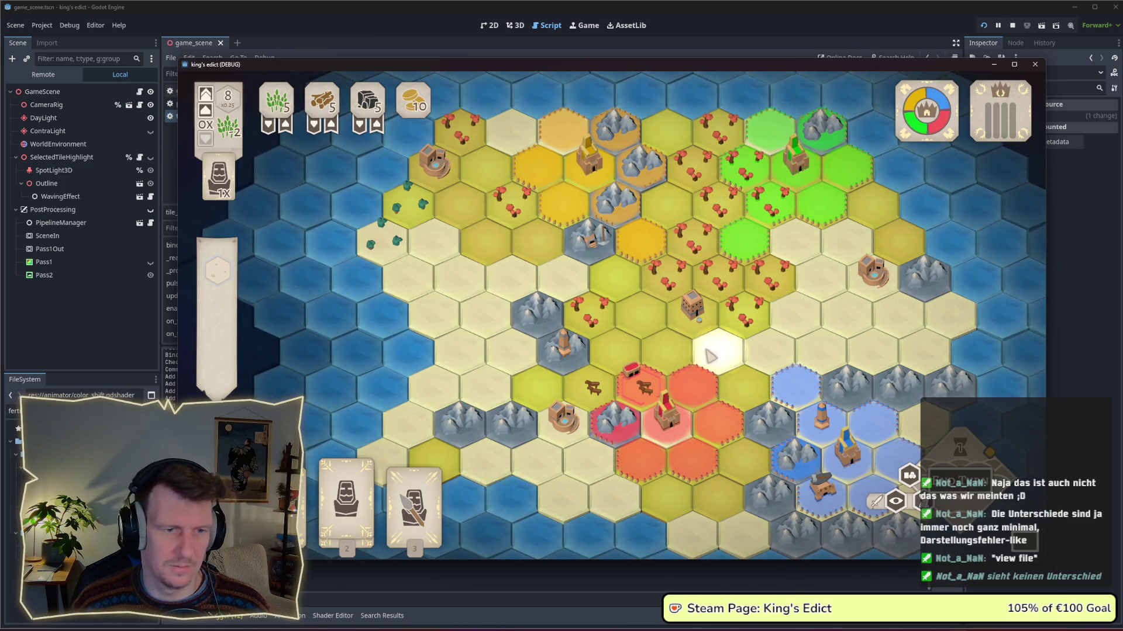
key(alt+Tab)
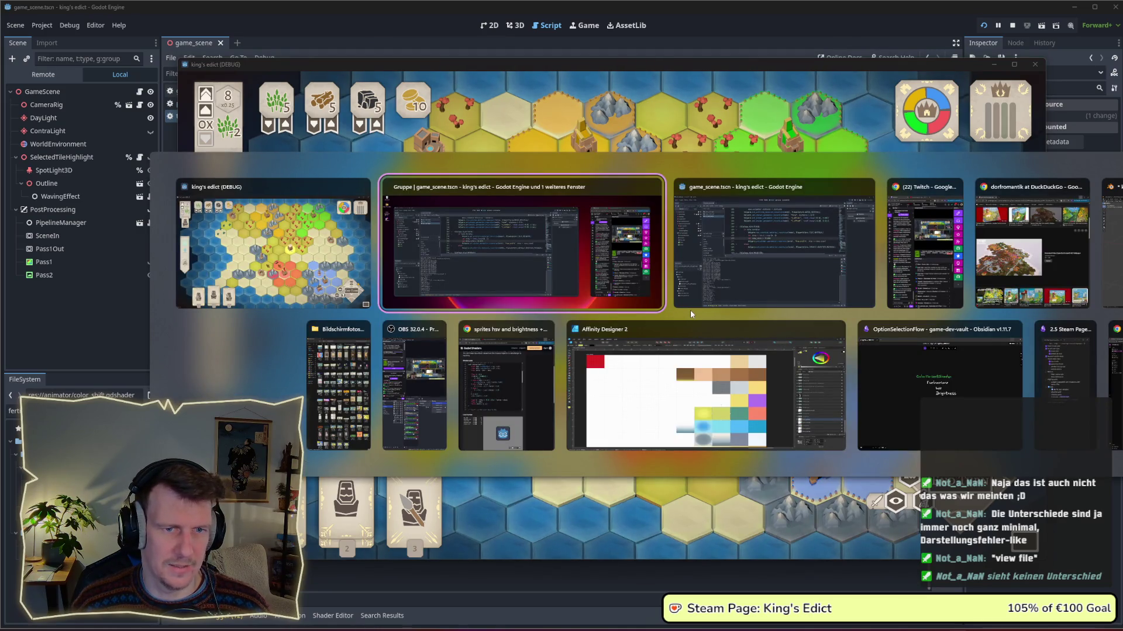
Set step_size to -0.02, rerun, and create a game on i_know_this_place.map.
key(Tab)
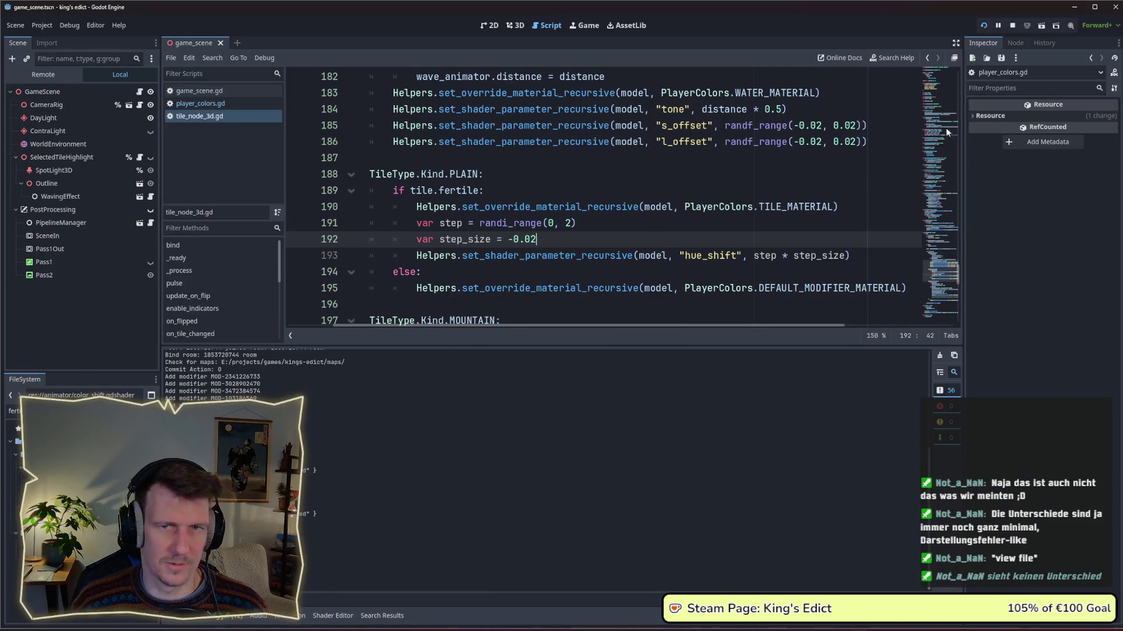
key(F5)
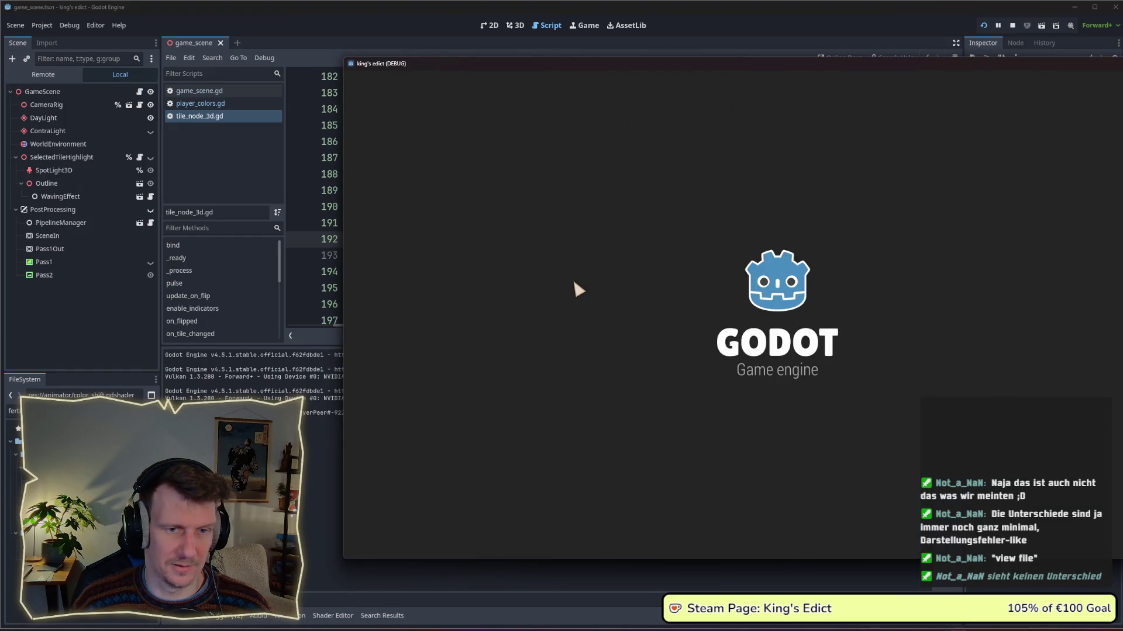
click(792, 216)
click(867, 219)
click(874, 136)
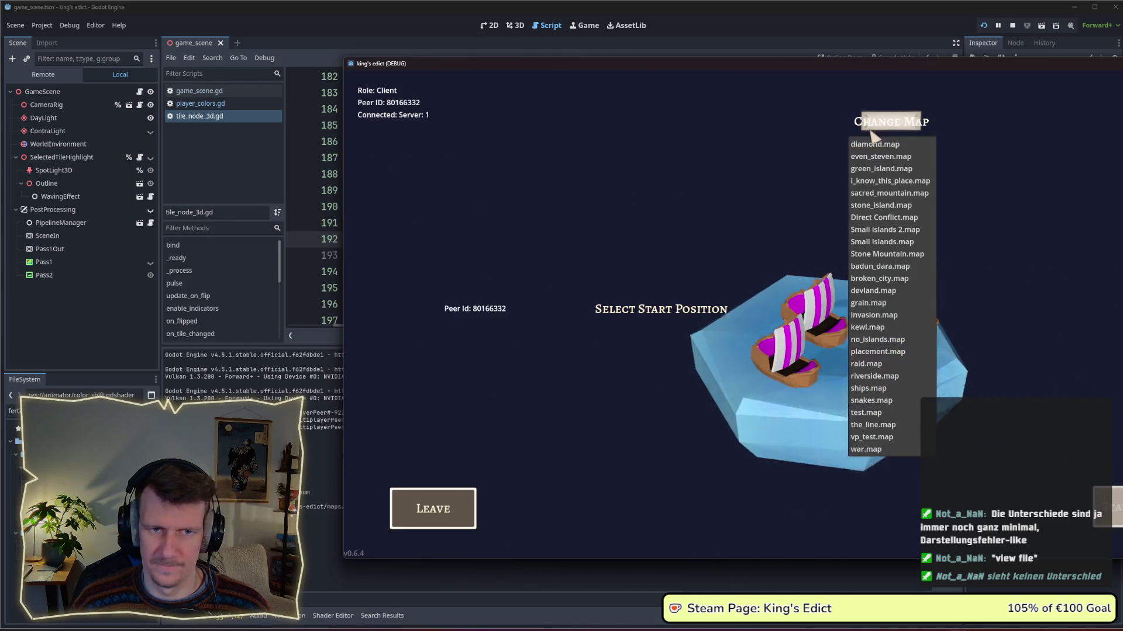
click(889, 180)
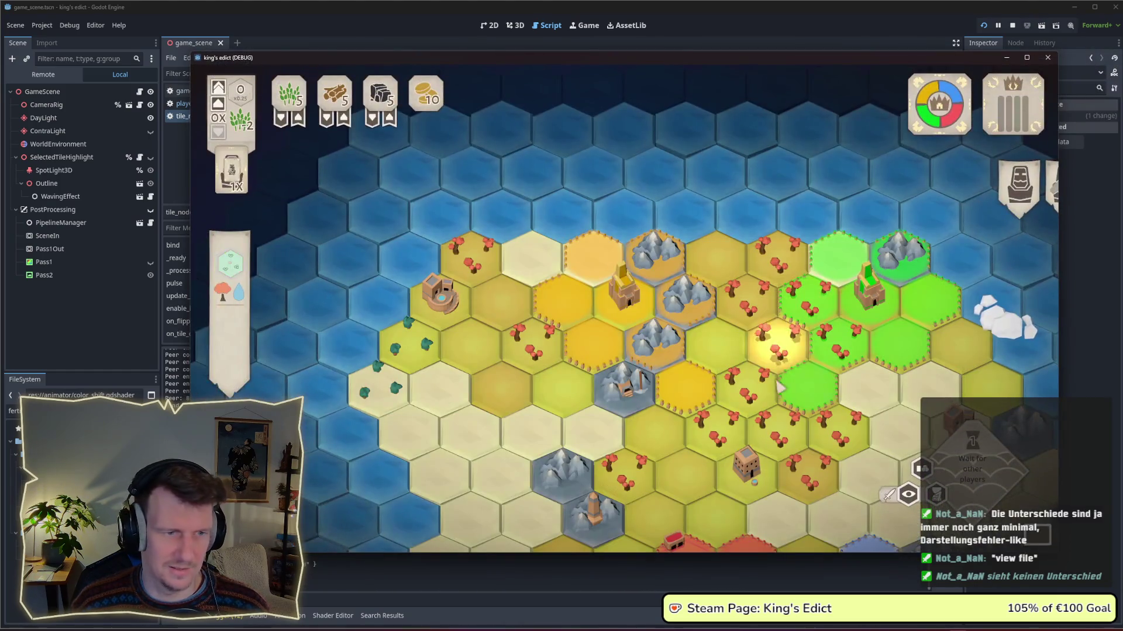
Pan and zoom the board to inspect the plain shades, then start a screen snip.
drag(781, 386, 757, 268)
scroll(756, 268, down, 2)
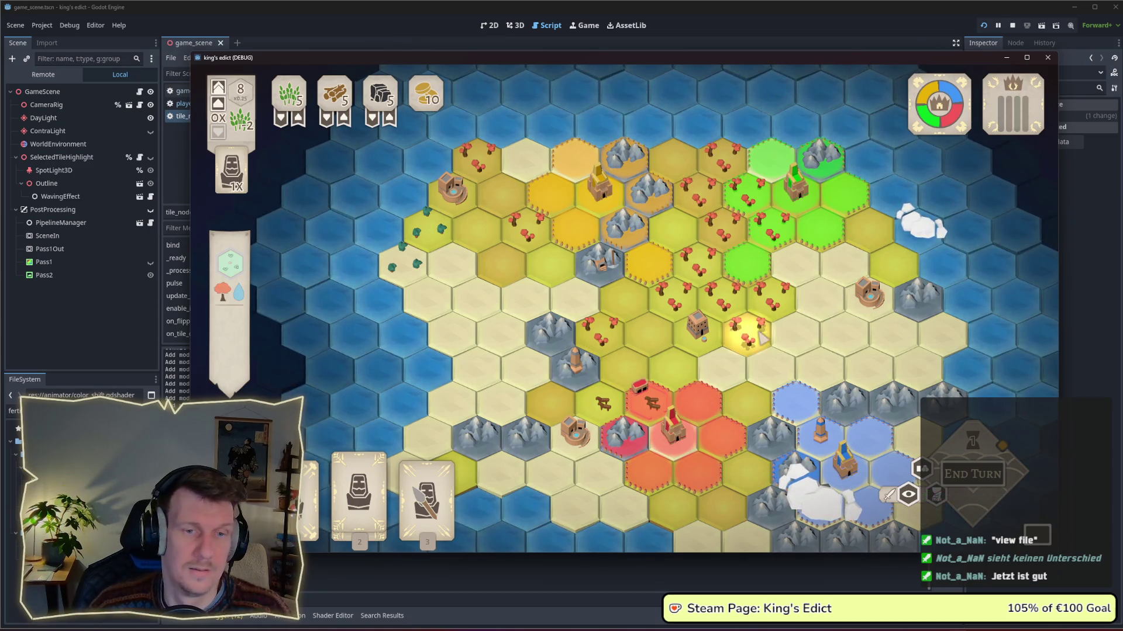
drag(760, 327, 742, 277)
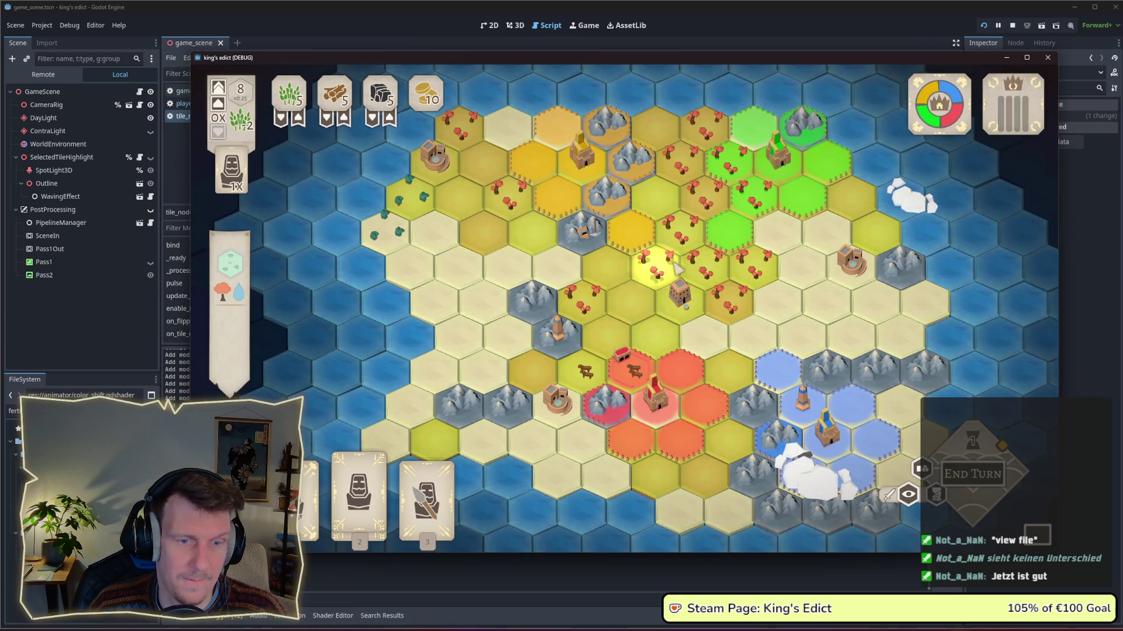
drag(675, 268, 677, 274)
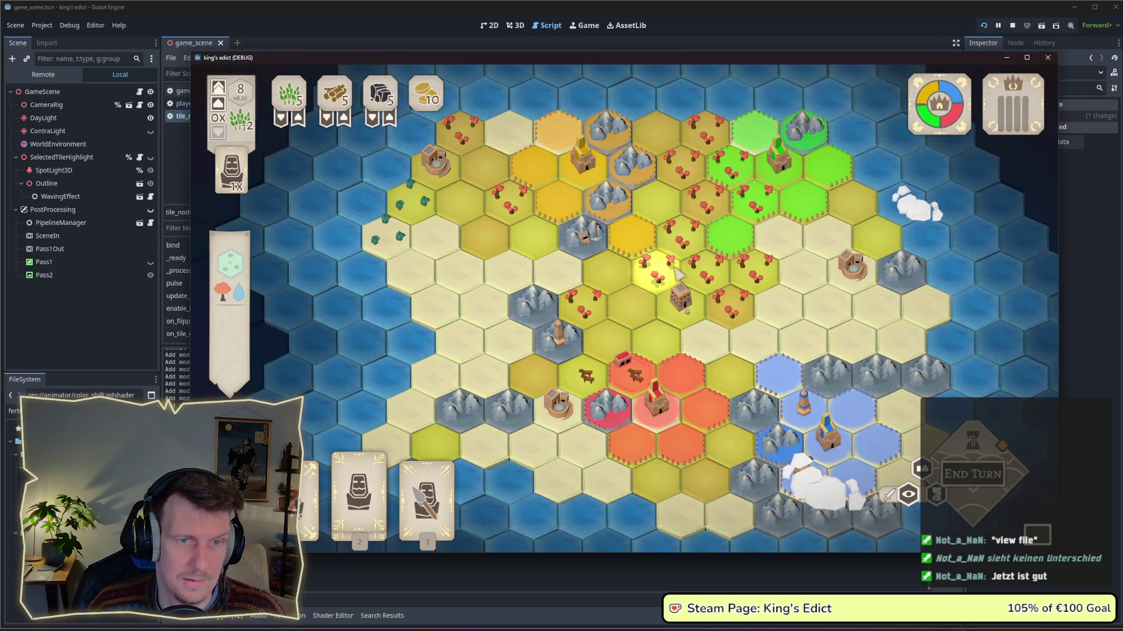
scroll(678, 273, down, 1)
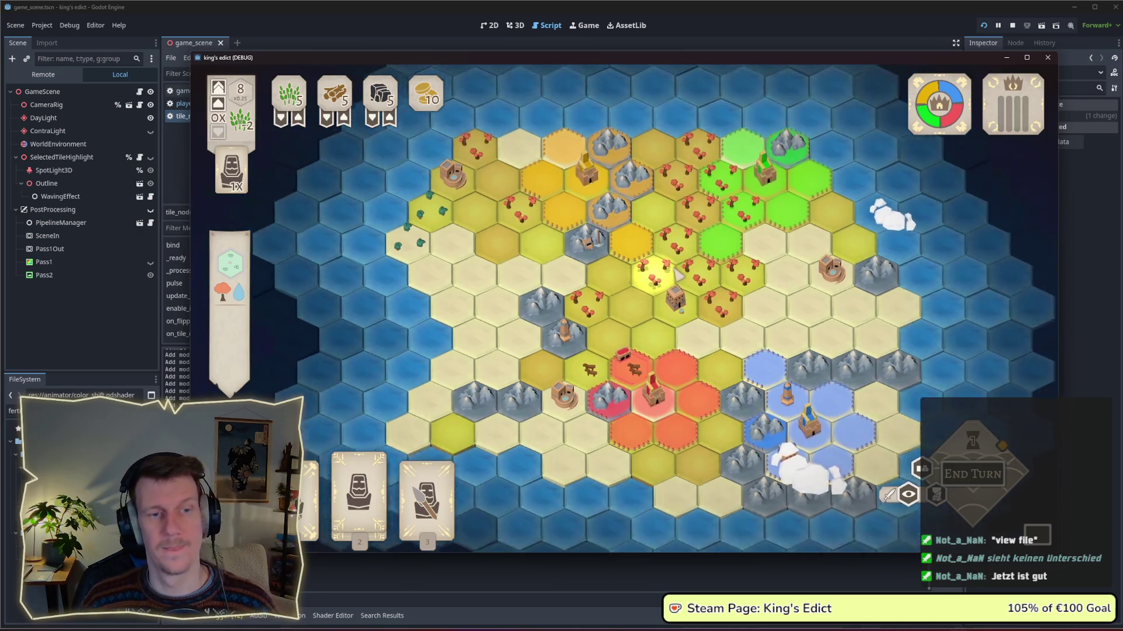
scroll(678, 273, up, 1)
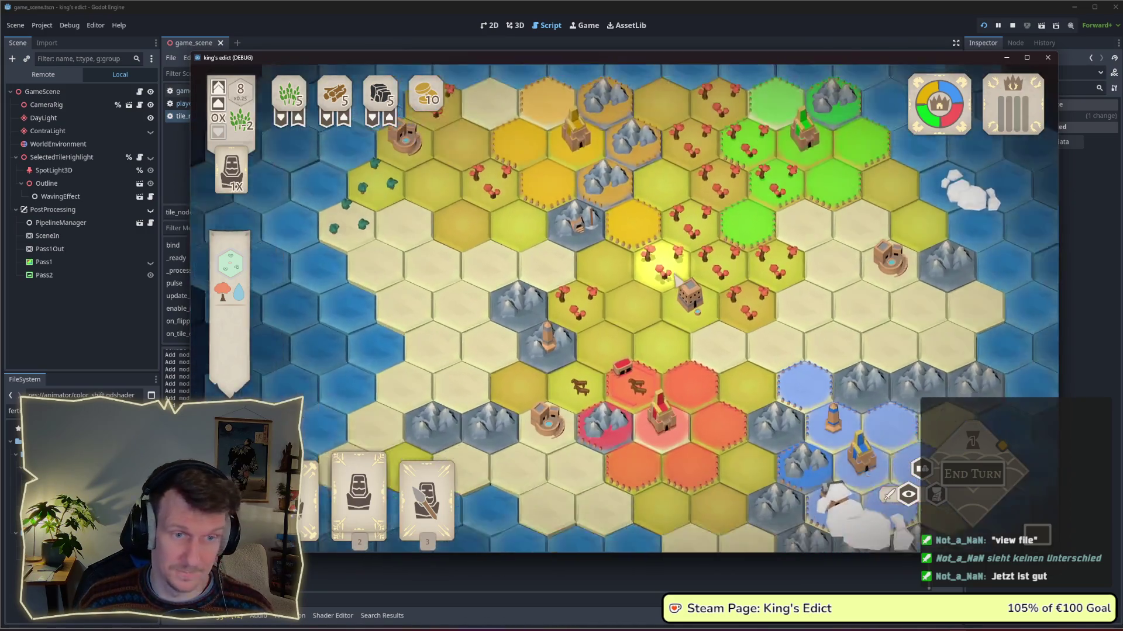
key(super+shift+s)
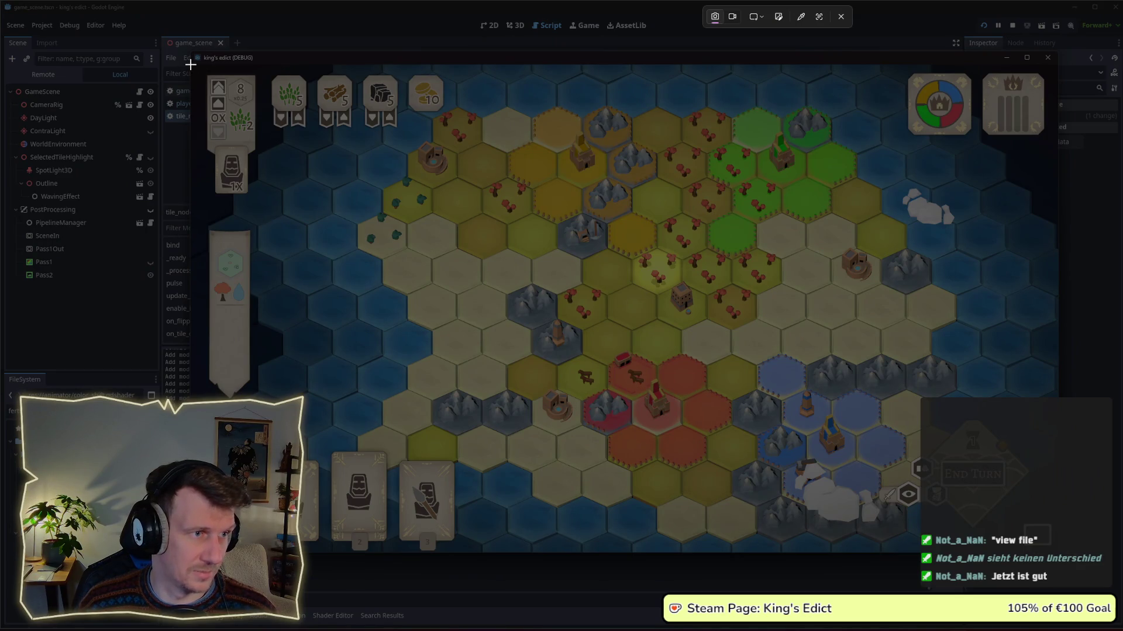
Snip the whole game window and move the capture preview to the top-left.
mouse_move(191, 65)
mouse_down()
mouse_move(321, 164)
mouse_move(1047, 529)
mouse_move(1057, 552)
mouse_up()
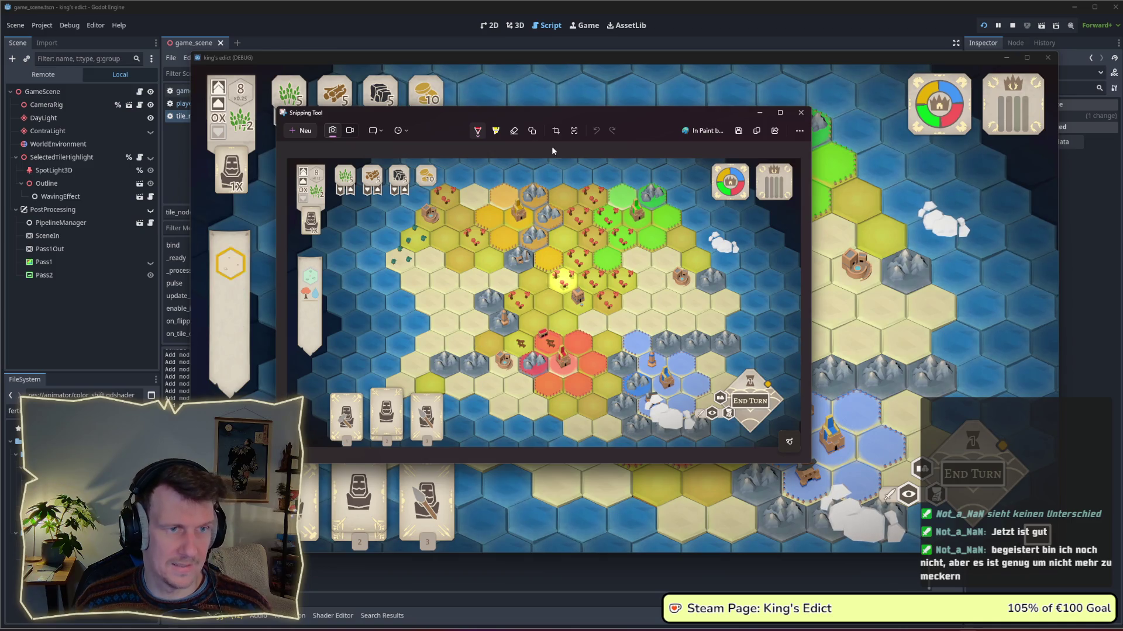
mouse_move(559, 115)
mouse_down()
mouse_move(296, 53)
mouse_move(287, 9)
mouse_up()
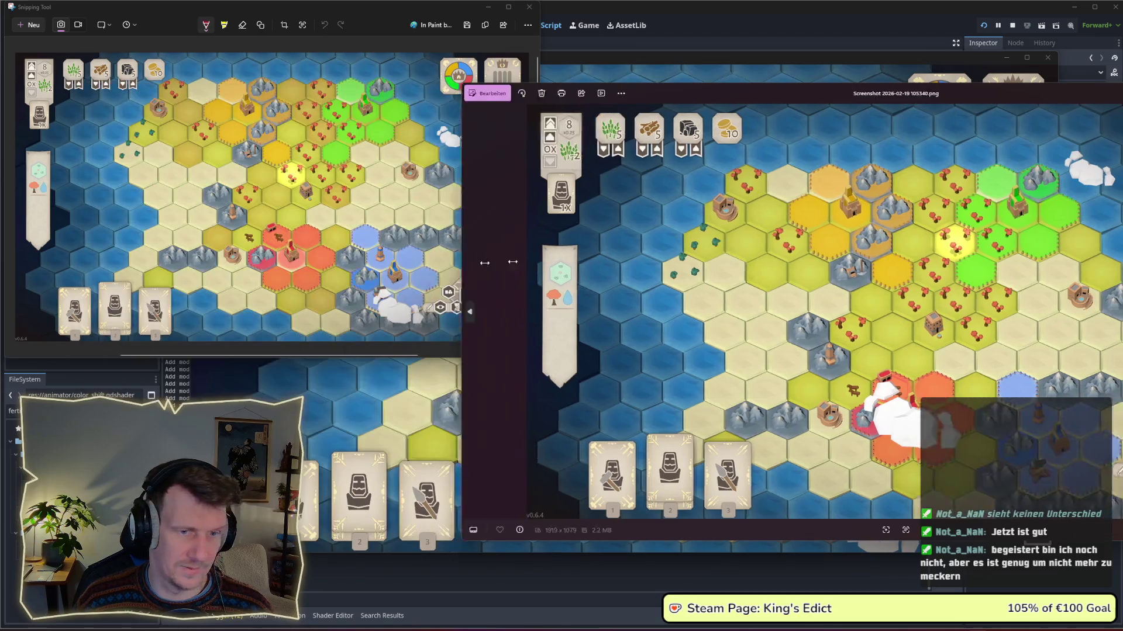
Arrange the two Photos windows side by side and zoom and pan the earlier screenshot.
mouse_move(706, 90)
mouse_down()
mouse_move(933, 79)
mouse_move(883, 90)
mouse_move(776, 57)
mouse_move(770, 39)
mouse_up()
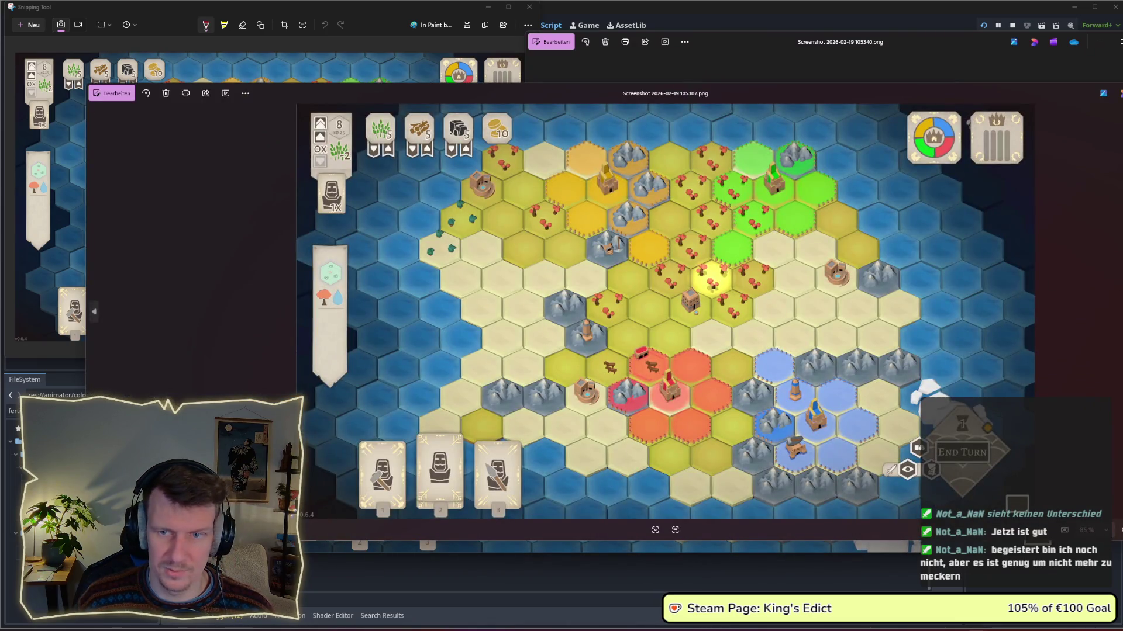
mouse_move(1120, 260)
mouse_down()
mouse_move(760, 257)
mouse_move(775, 257)
mouse_up()
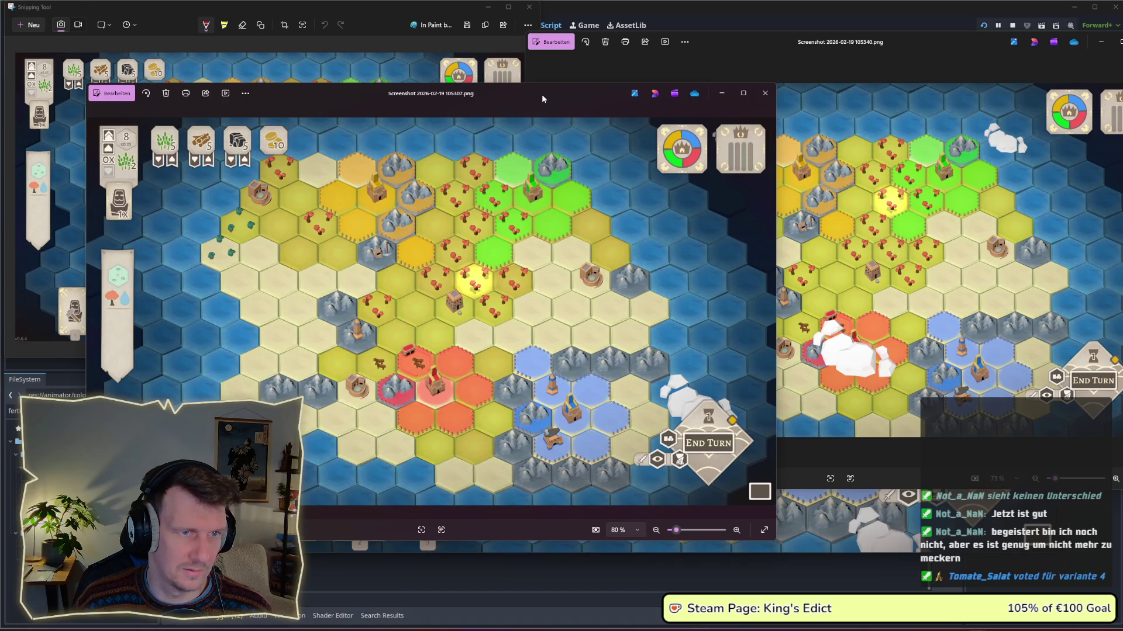
mouse_move(541, 94)
mouse_down()
mouse_move(456, 282)
mouse_move(759, 304)
mouse_move(755, 389)
mouse_move(737, 194)
mouse_up()
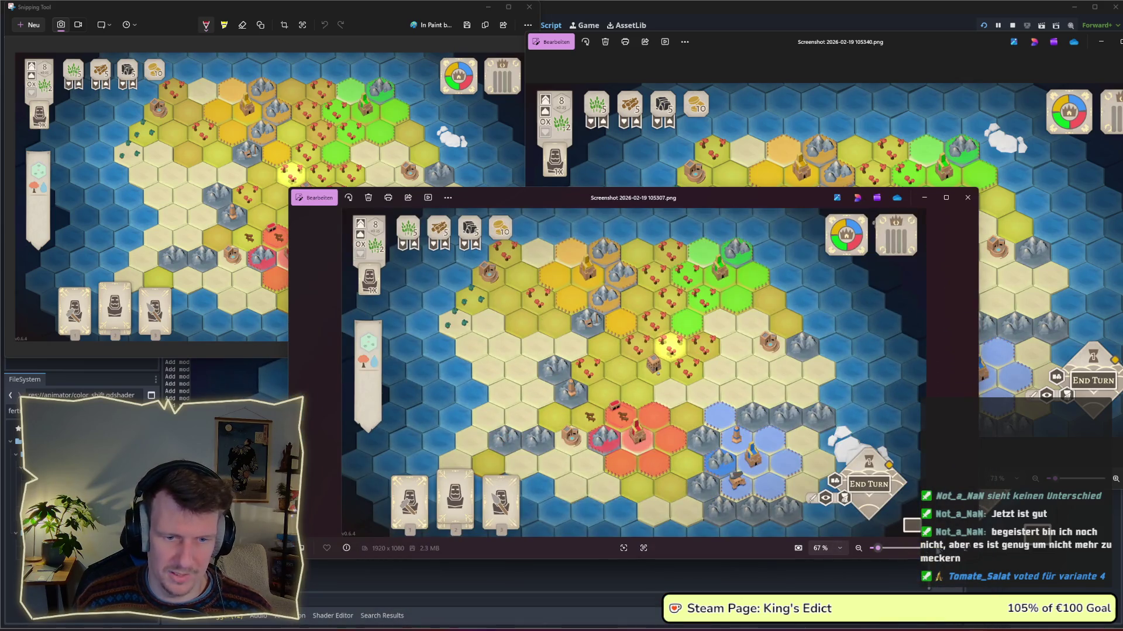
scroll(693, 399, up, 5)
drag(694, 398, 768, 458)
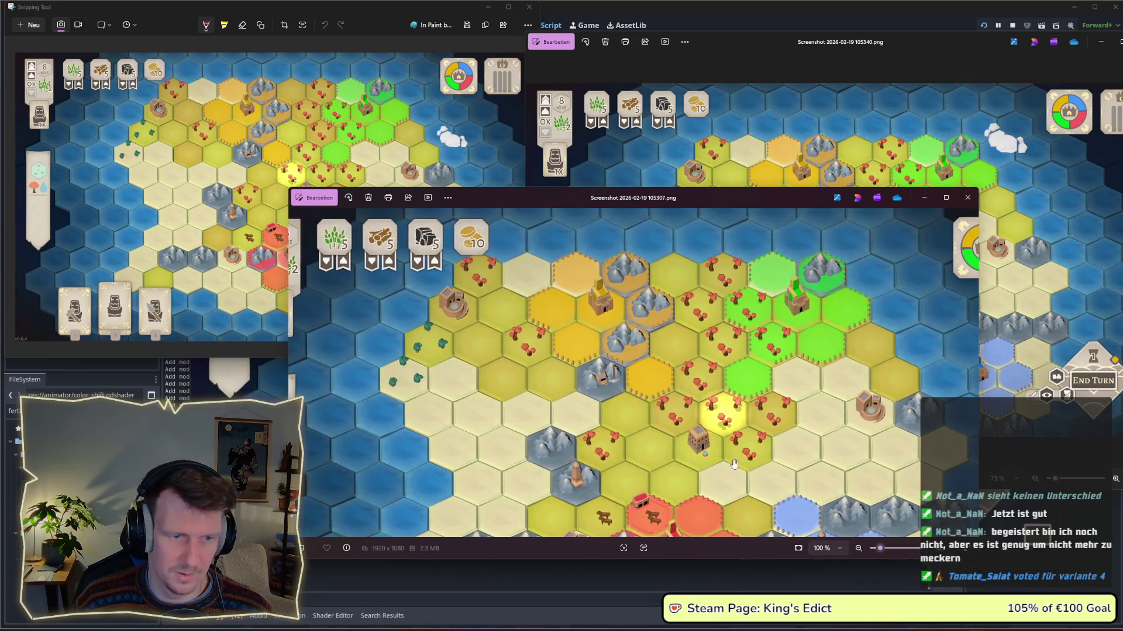
scroll(842, 439, up, 3)
mouse_move(763, 198)
mouse_down()
mouse_move(888, 283)
mouse_move(776, 287)
mouse_up()
Bring the newer screenshot forward, shorten its window and zoom it past 100%.
click(775, 185)
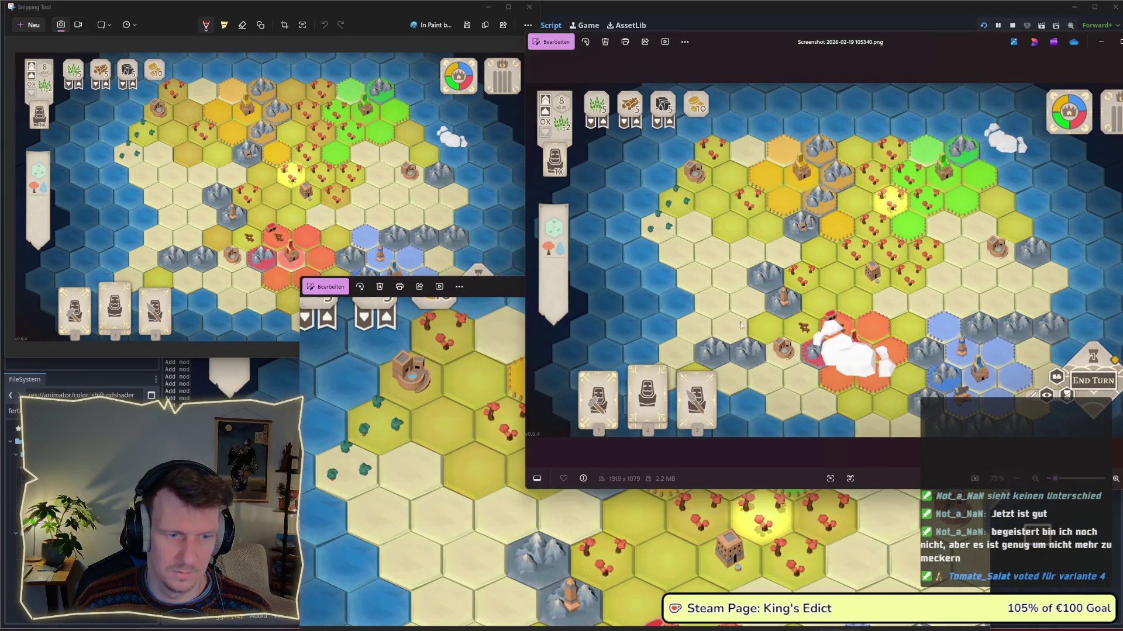
drag(1114, 488, 1112, 326)
click(1115, 316)
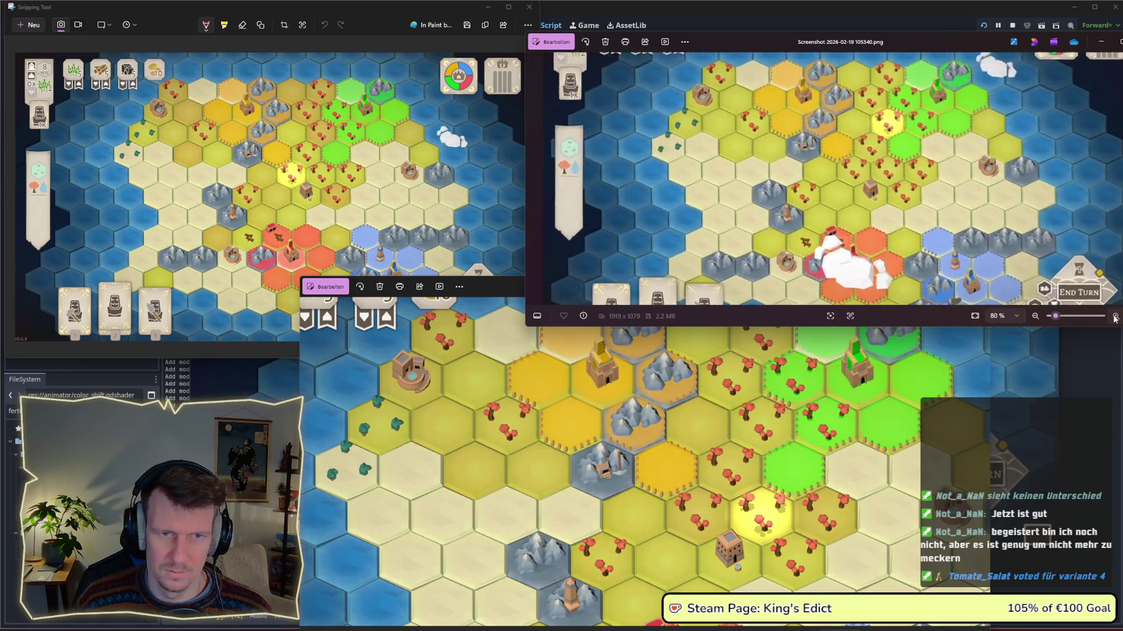
click(1115, 316)
click(1115, 315)
Switch back and forth between the two hex-map screenshots to compare them.
click(404, 313)
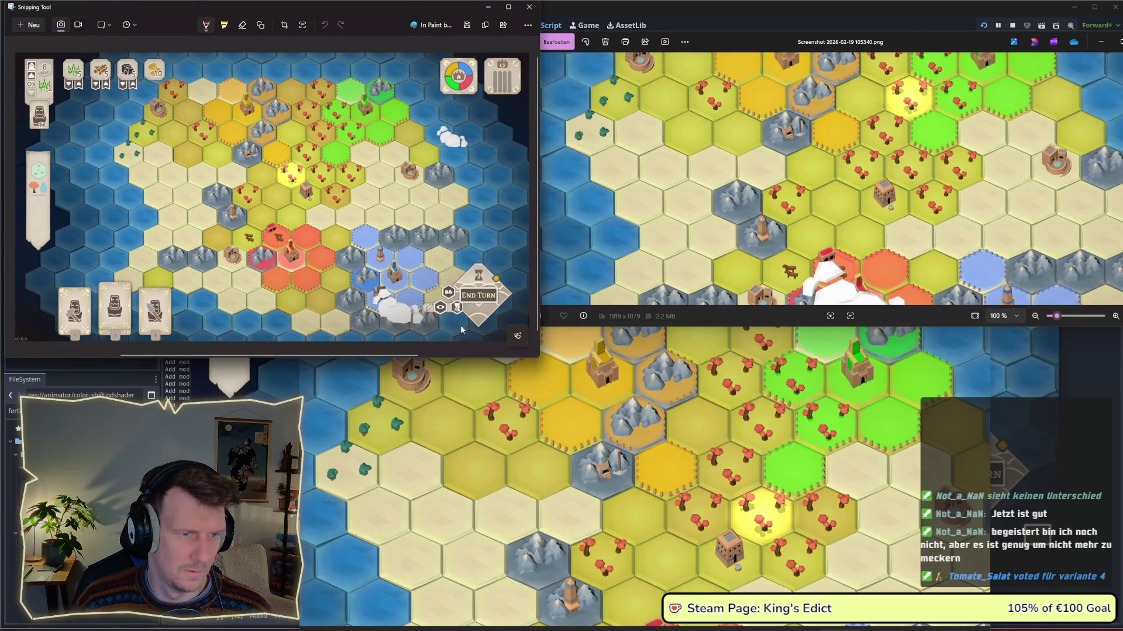
scroll(327, 252, up, 1)
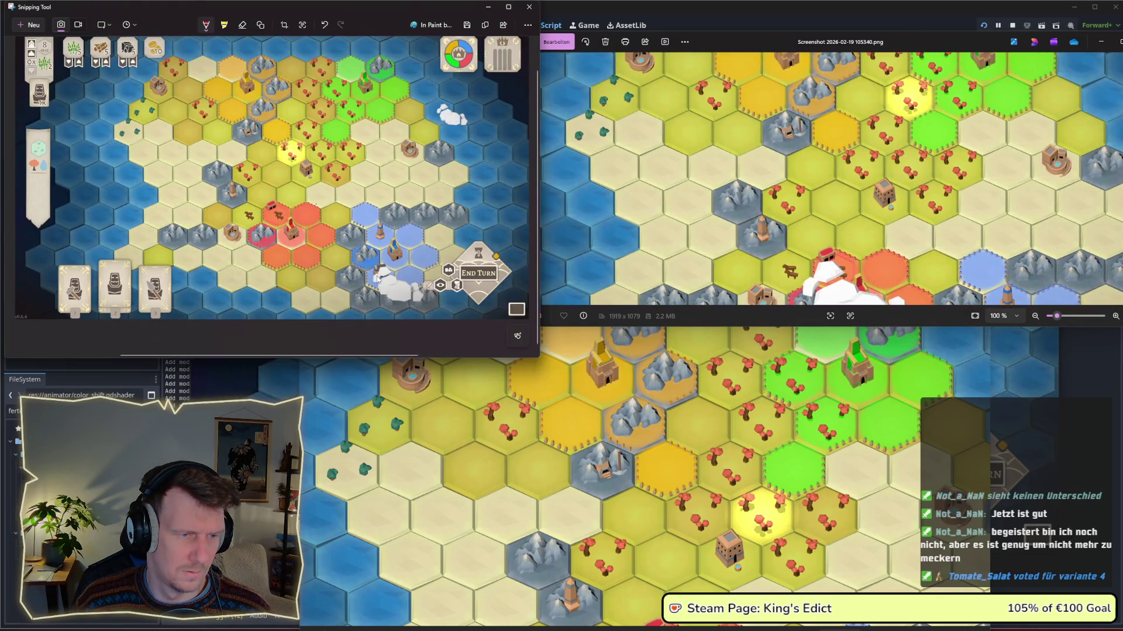
scroll(419, 249, down, 2)
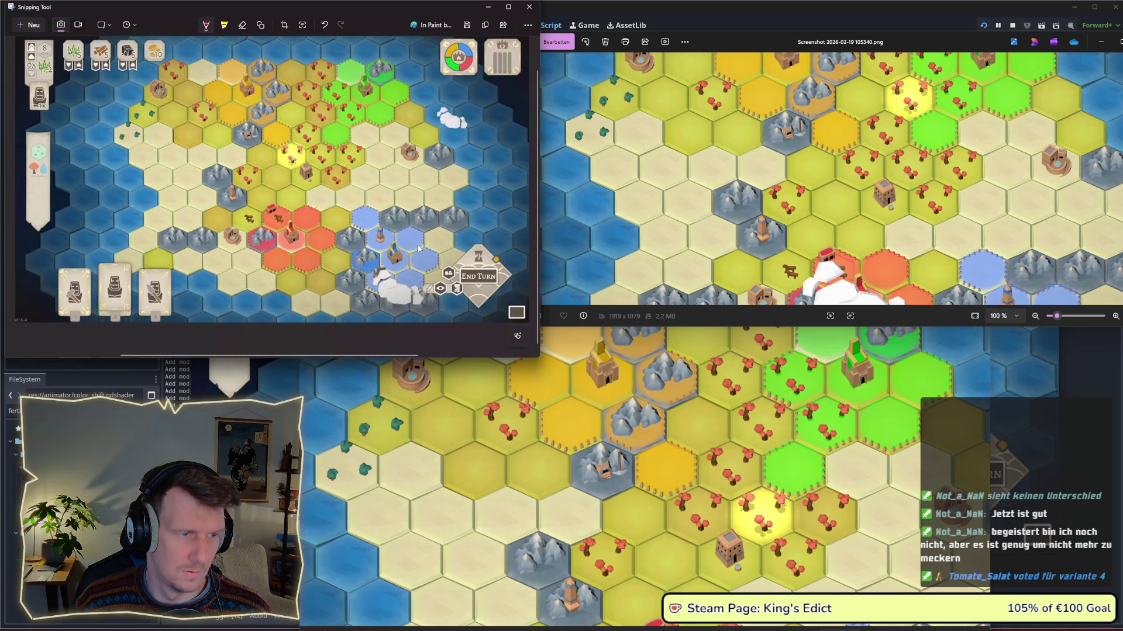
click(618, 248)
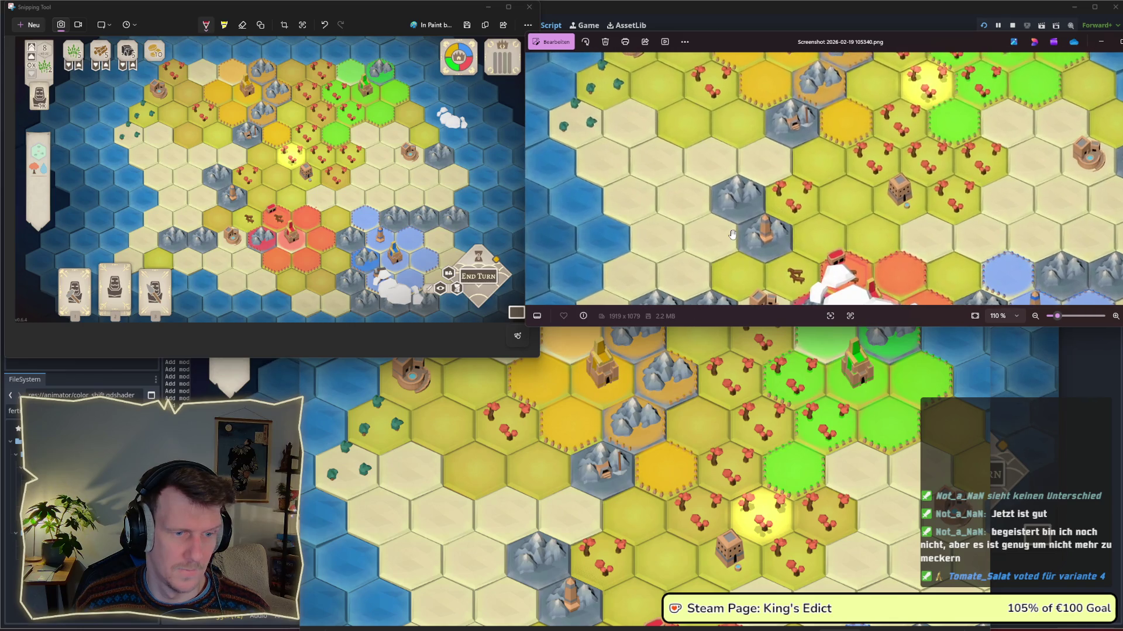
click(701, 397)
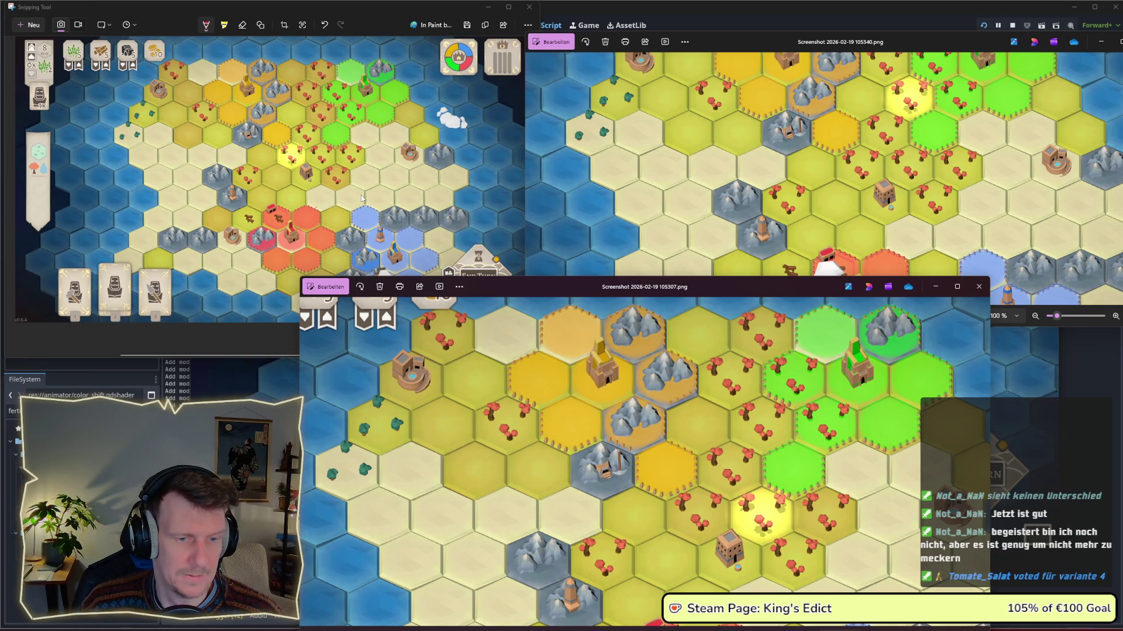
scroll(494, 382, down, 2)
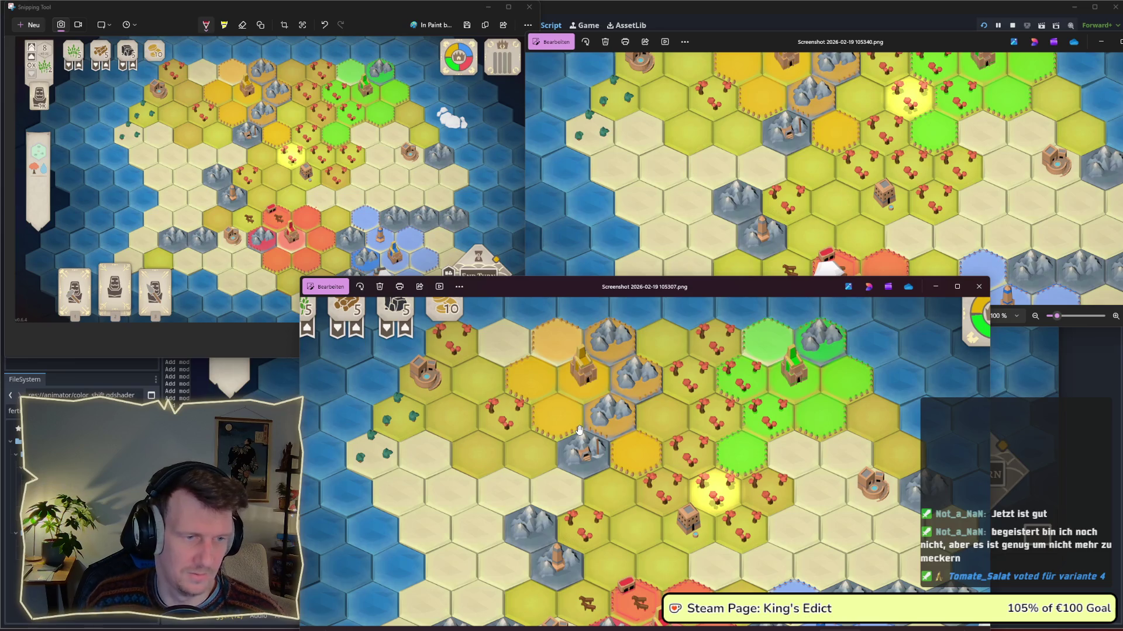
scroll(579, 430, down, 2)
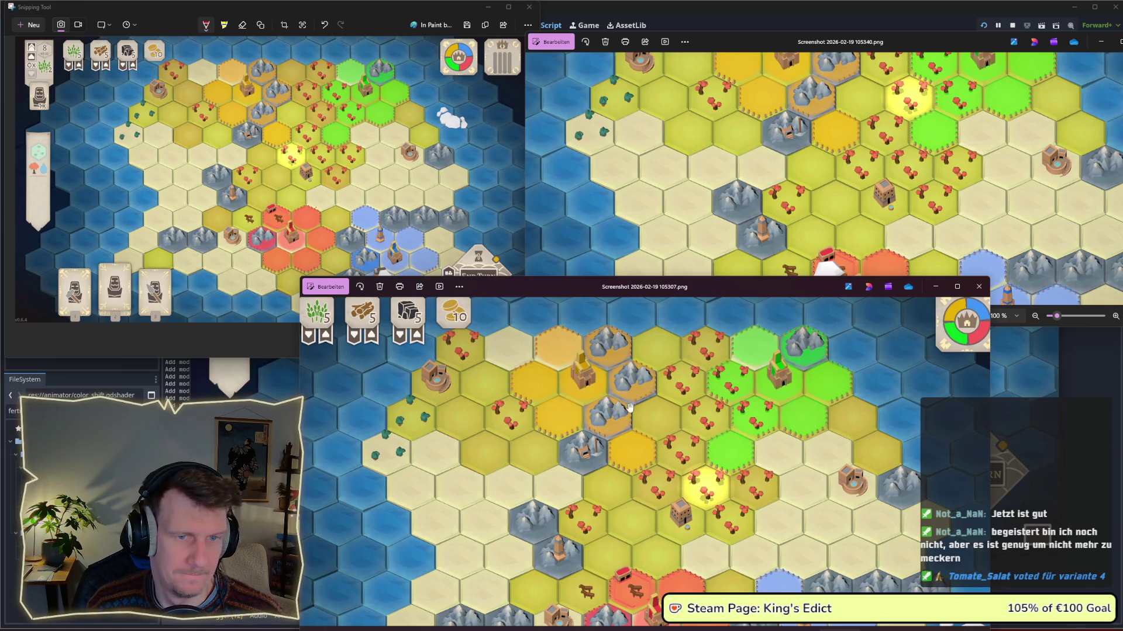
Pan the first screenshot to examine the top edge of the map.
click(801, 186)
mouse_move(815, 168)
mouse_down()
mouse_move(792, 236)
mouse_move(794, 155)
mouse_up()
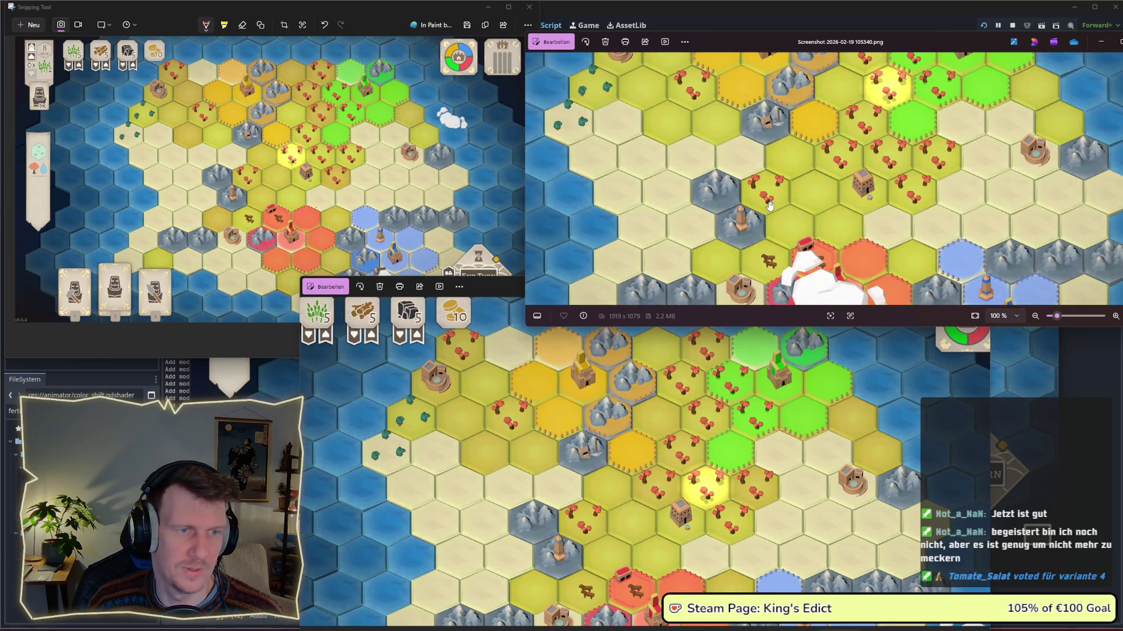
scroll(769, 204, down, 2)
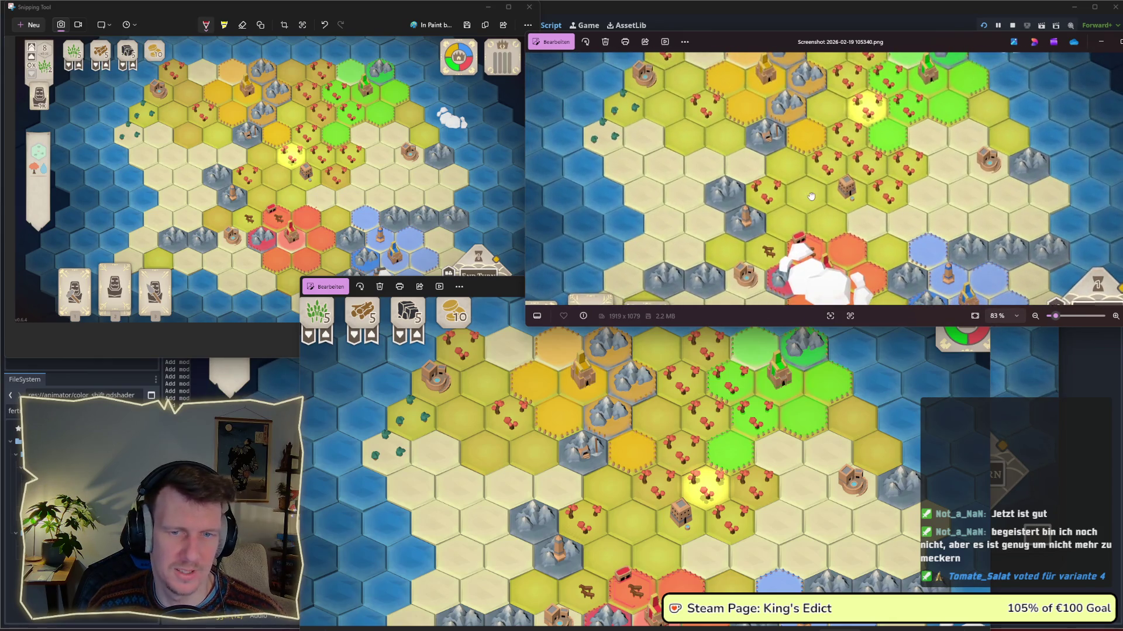
drag(811, 197, 808, 221)
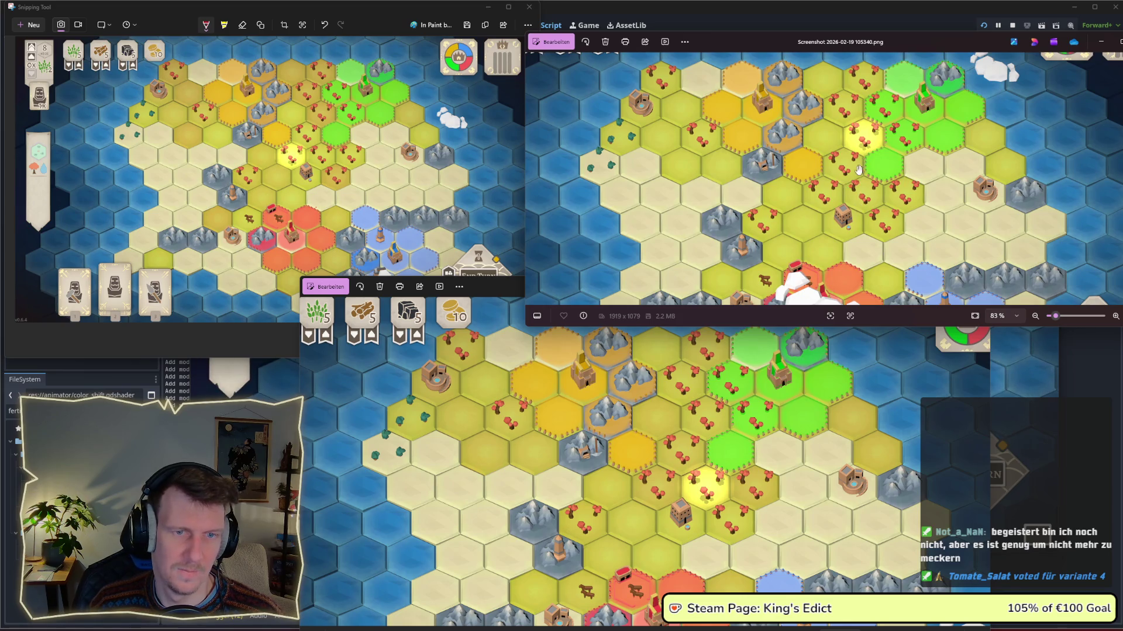
drag(858, 170, 829, 189)
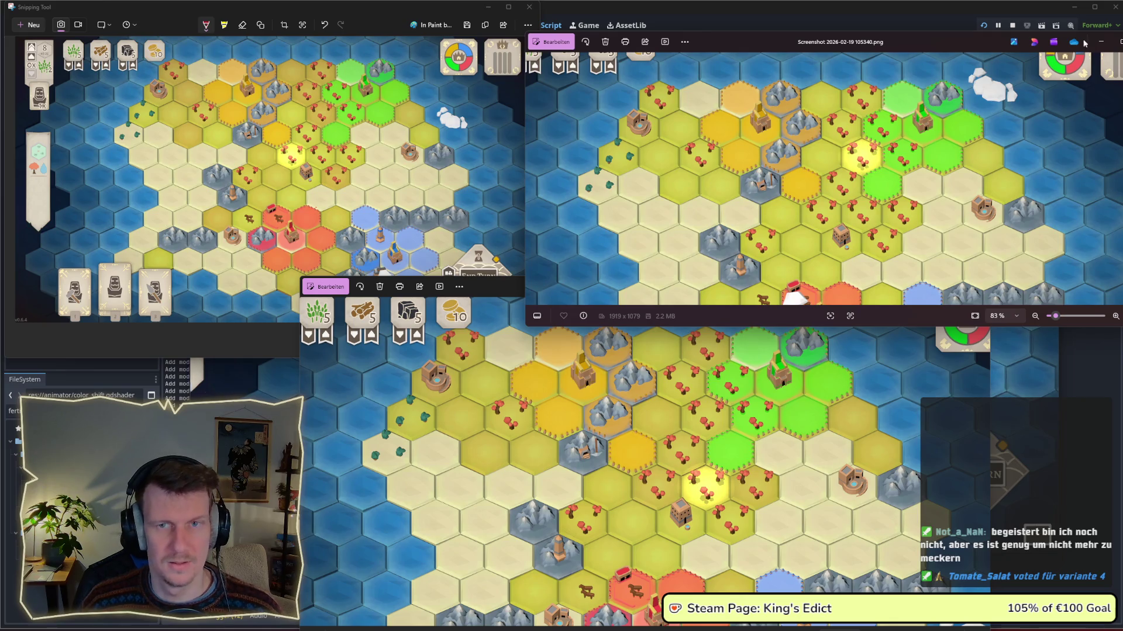
Close both Photos windows and the Snipping Tool capture to return to the game.
click(1120, 41)
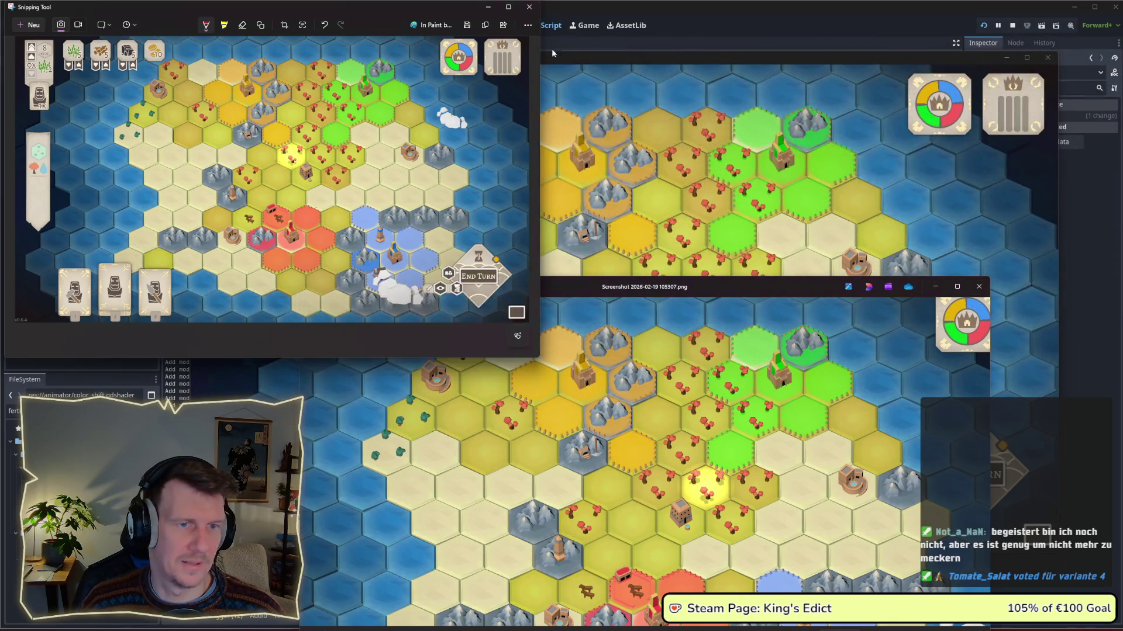
click(529, 7)
click(979, 287)
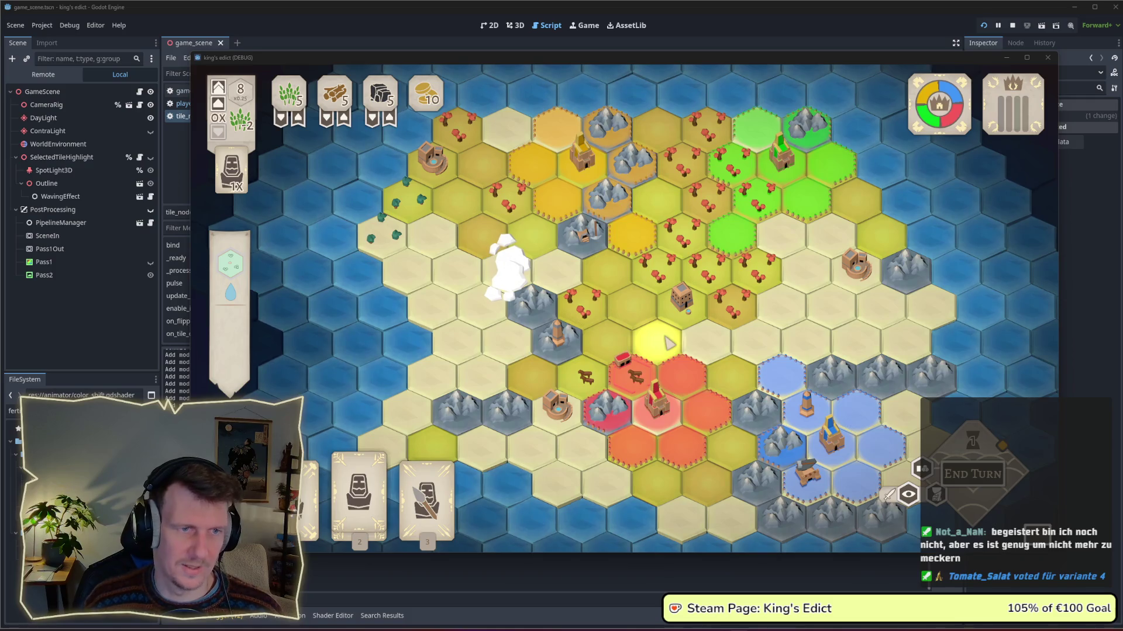
scroll(666, 339, down, 1)
scroll(666, 340, down, 1)
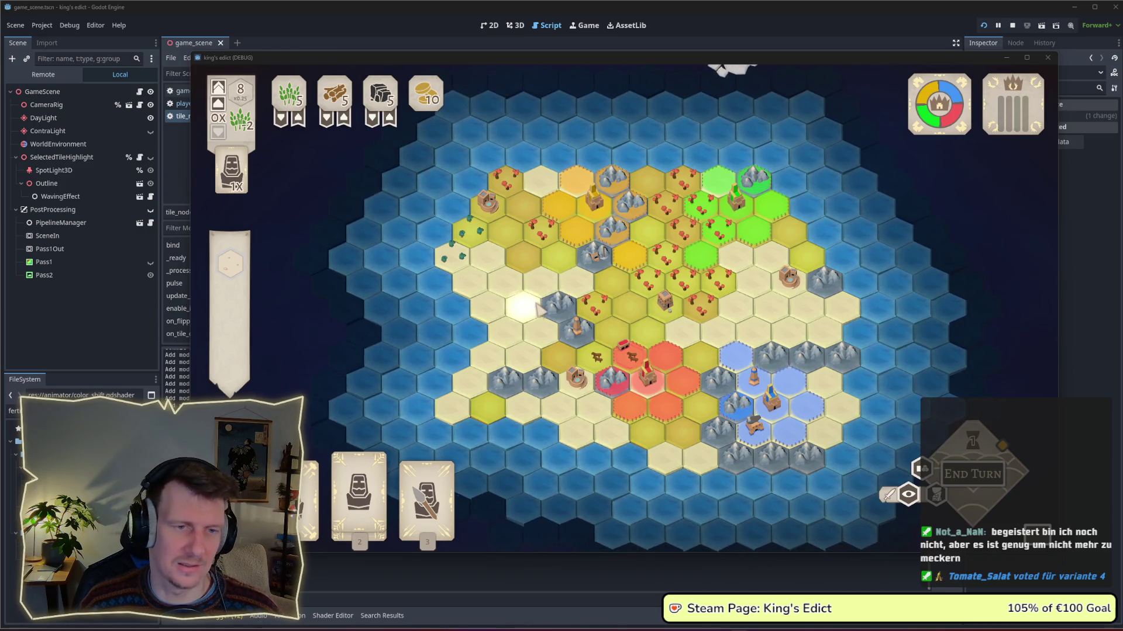
scroll(602, 310, up, 1)
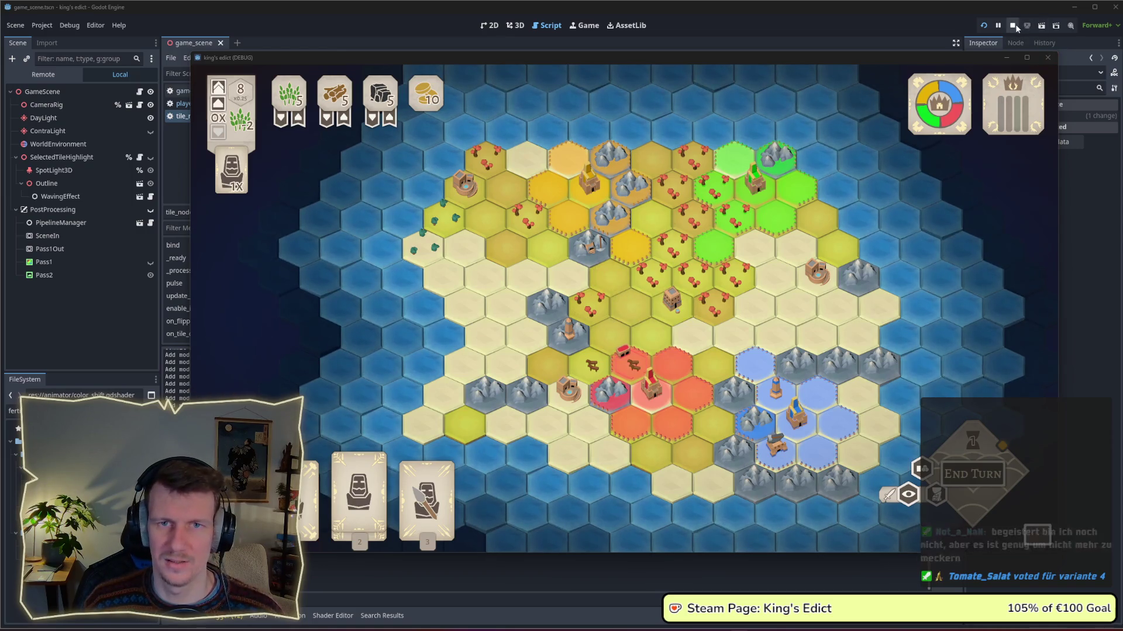
Stop the game, change line 192 to randi_range(0, 5) with step_size -0.005, save and relaunch.
key(F8)
double_click(569, 222)
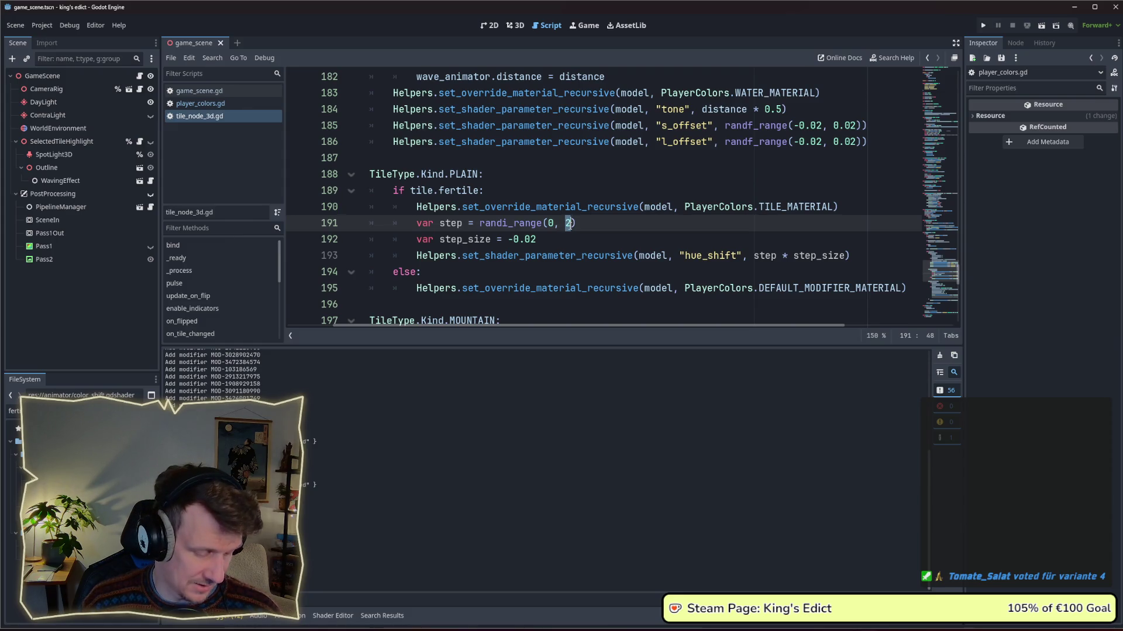
text(5)
click(545, 240)
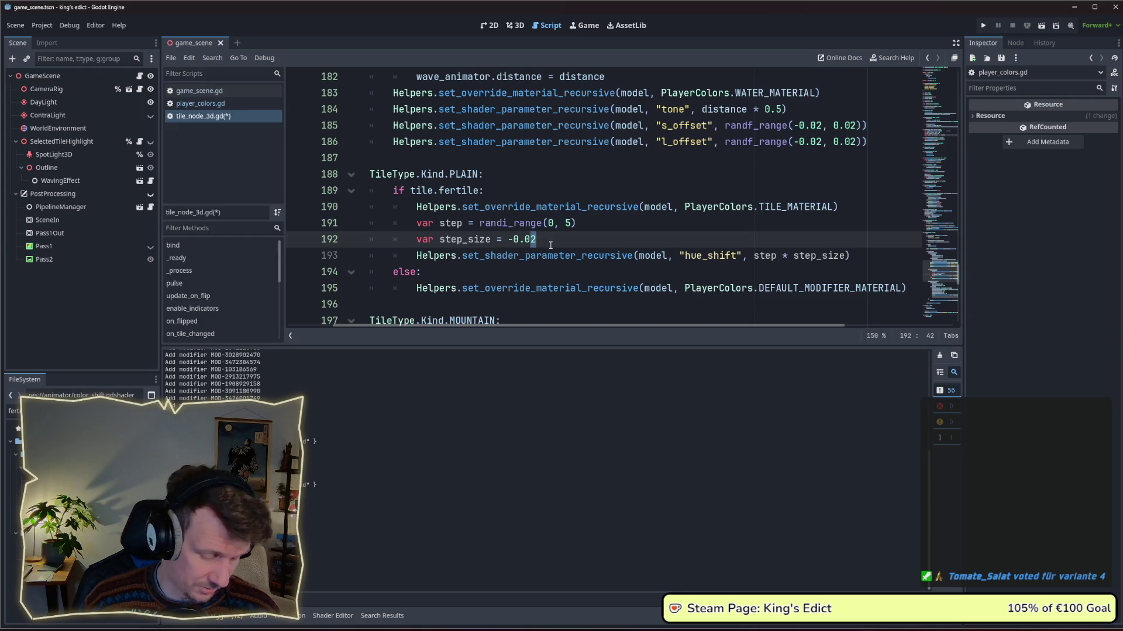
text(05)
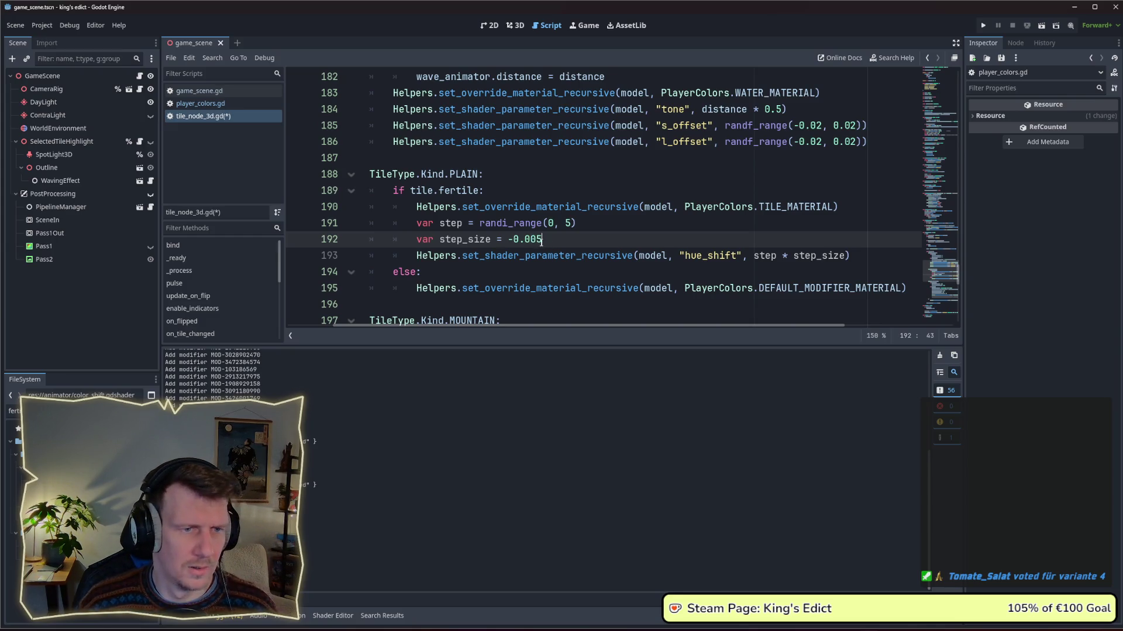
key(ctrl+s)
key(F5)
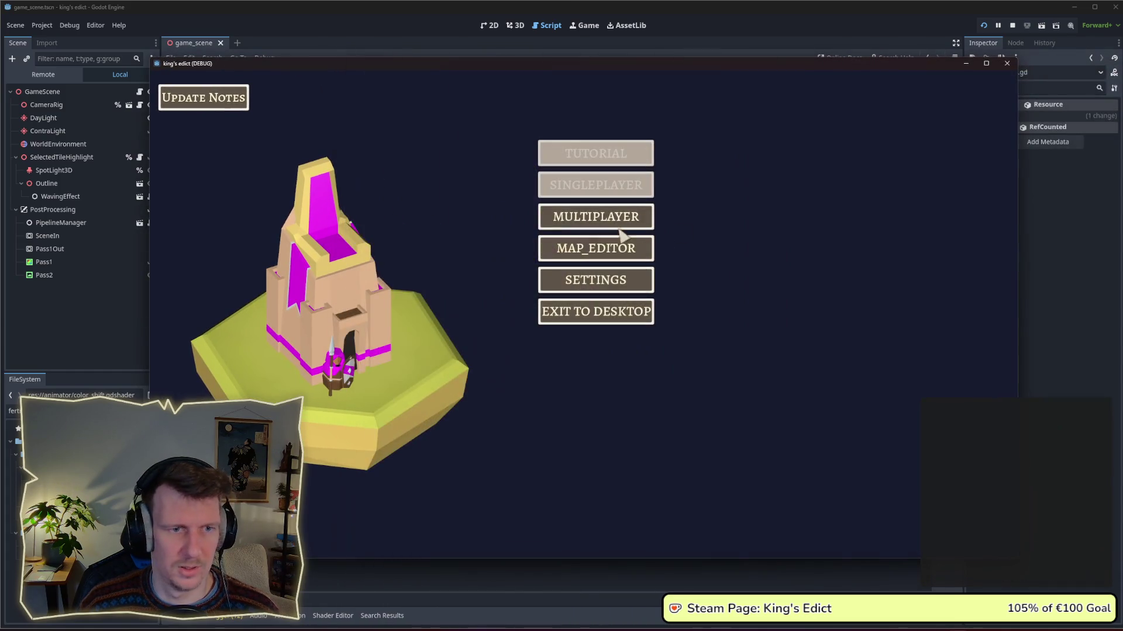
Start a multiplayer match on i_know_this_place.map.
click(618, 226)
click(667, 213)
click(710, 124)
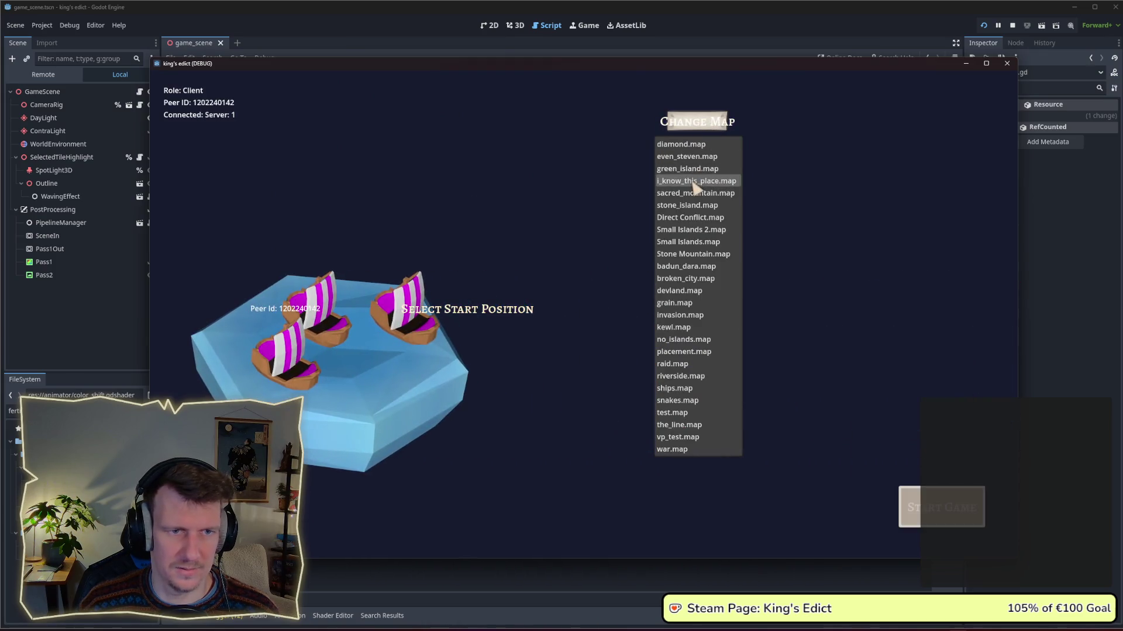
click(690, 180)
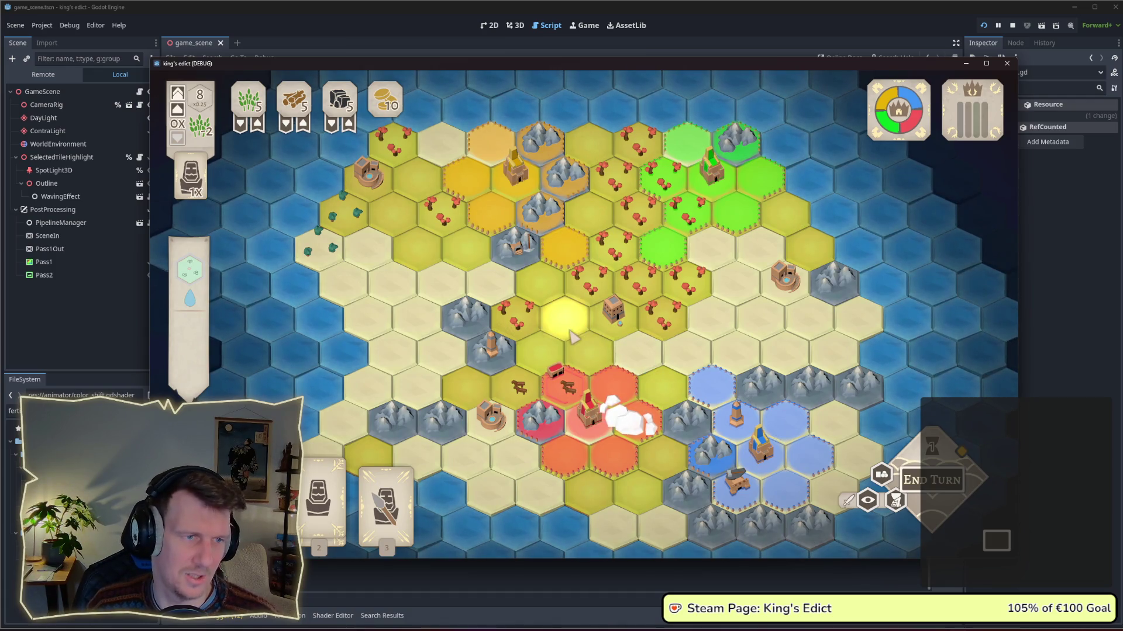
Zoom and pan around the new plain tile shades, then move the game window aside.
scroll(571, 354, up, 1)
scroll(576, 355, down, 2)
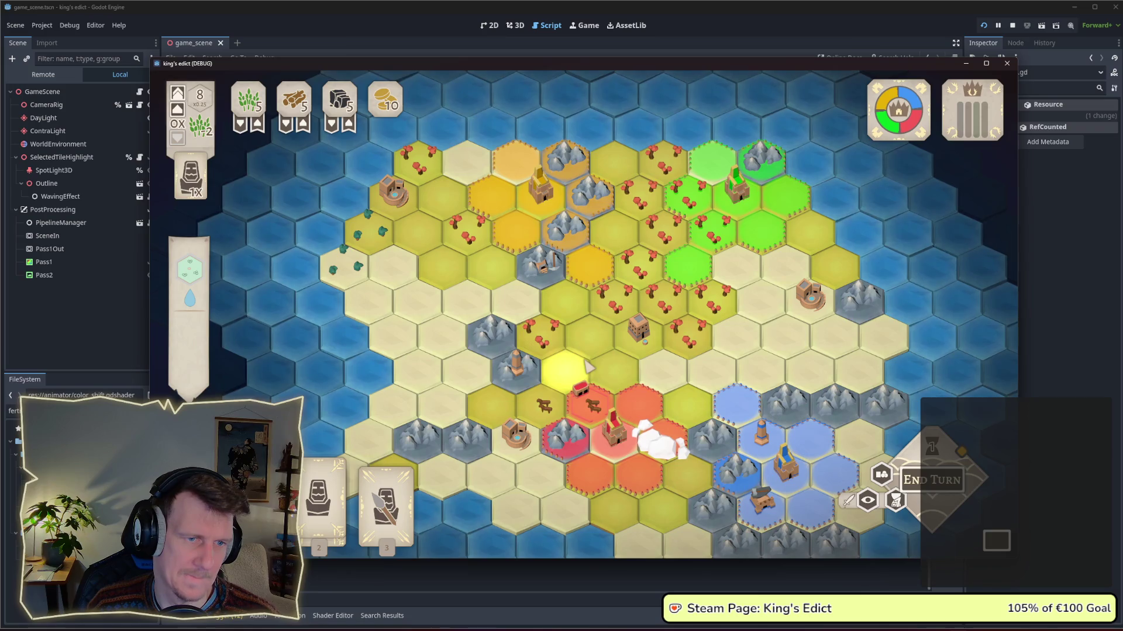
drag(742, 351, 722, 316)
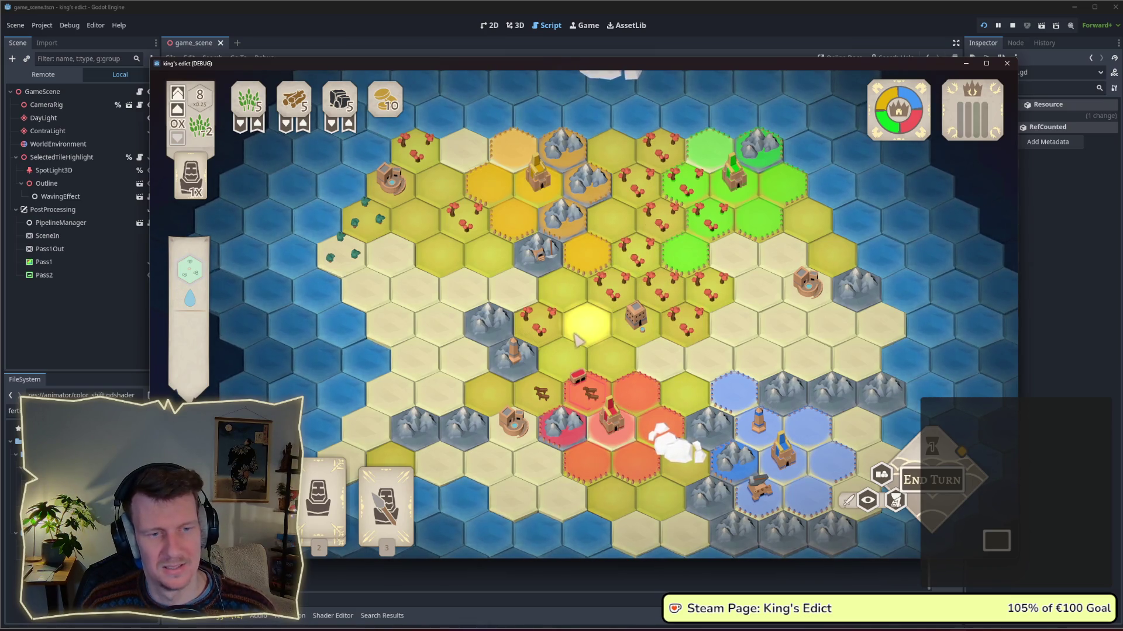
scroll(576, 347, down, 3)
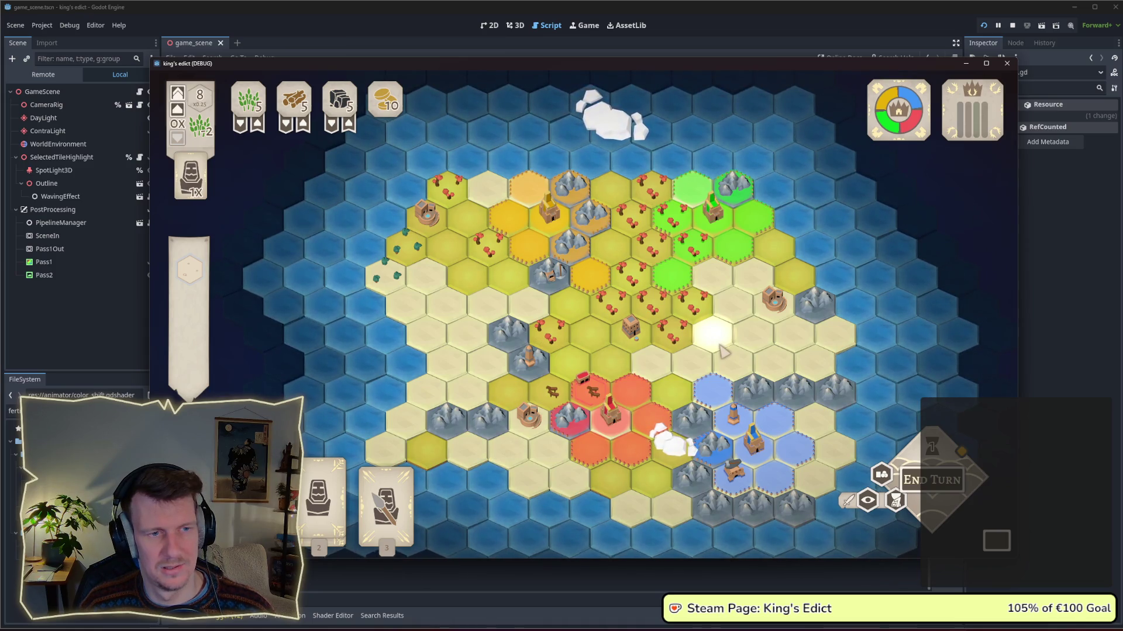
scroll(723, 351, up, 2)
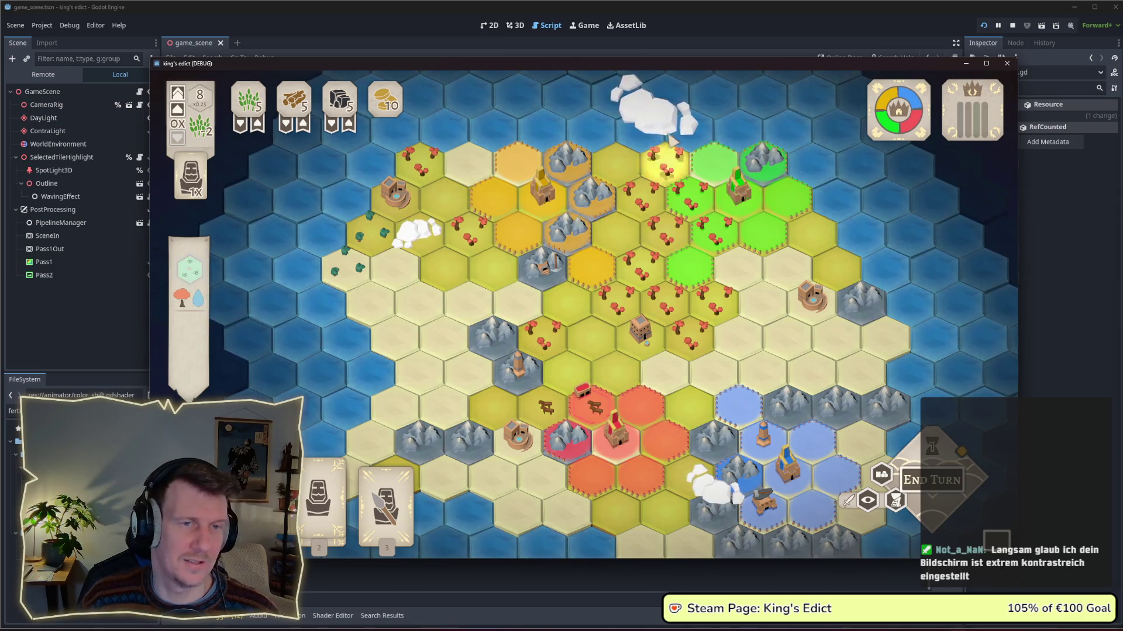
mouse_move(848, 63)
mouse_down()
mouse_move(267, 134)
mouse_move(71, 141)
mouse_up()
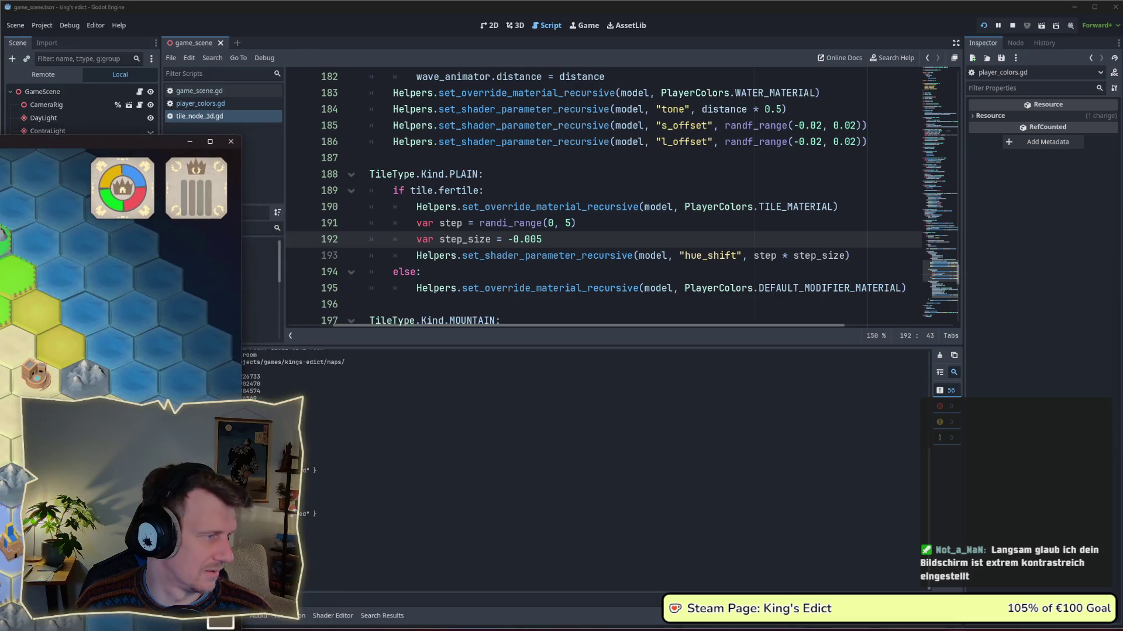
click(189, 141)
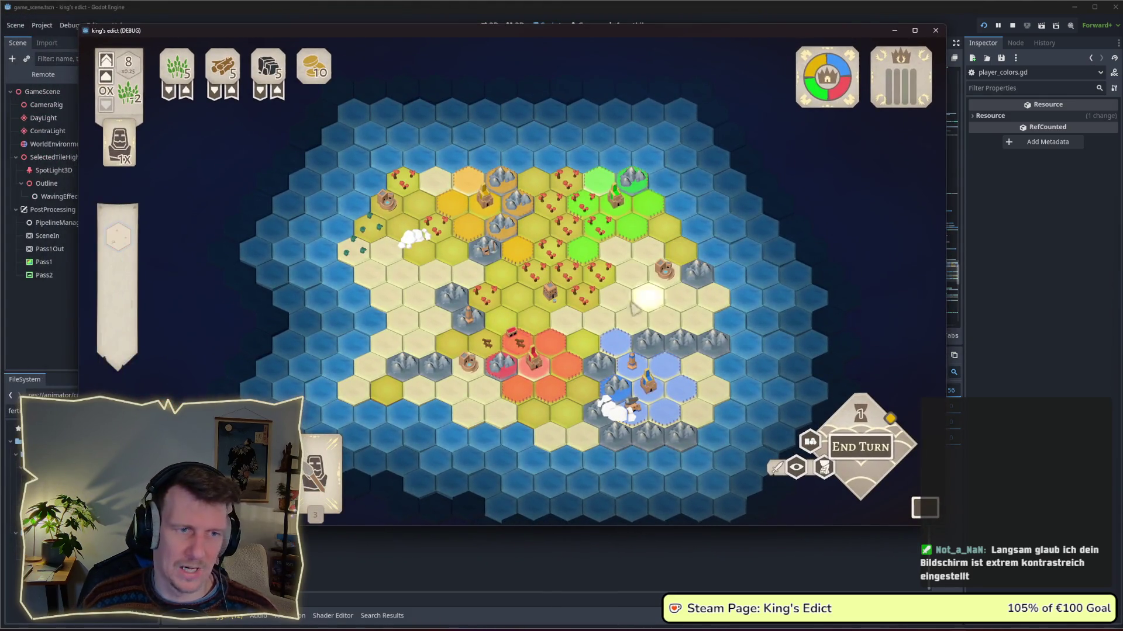
scroll(585, 305, up, 4)
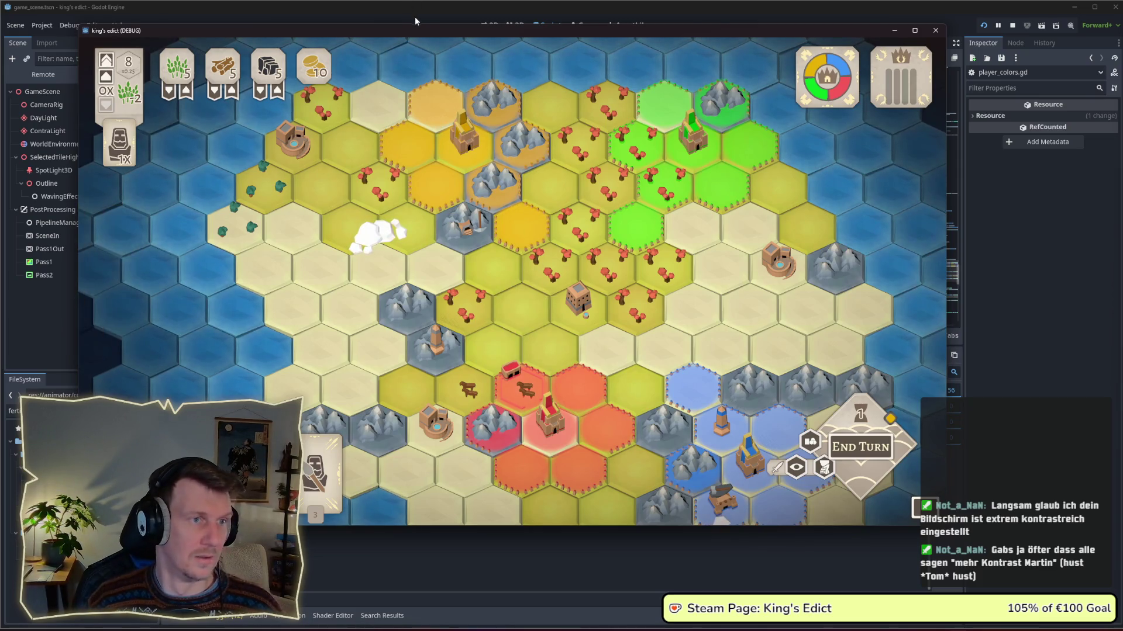
mouse_move(430, 33)
mouse_down()
mouse_move(217, 52)
mouse_move(152, 104)
mouse_move(371, 35)
mouse_up()
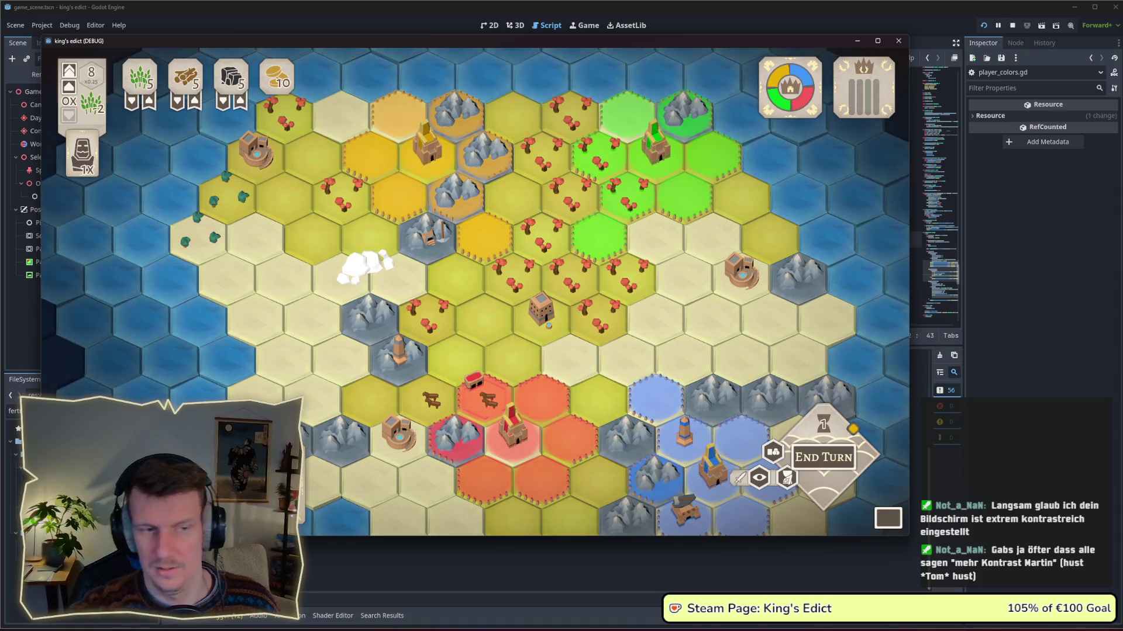
mouse_move(760, 41)
mouse_down()
mouse_move(214, 140)
mouse_move(124, 144)
mouse_move(12, 117)
mouse_move(76, 144)
mouse_move(381, 81)
mouse_move(72, 140)
mouse_up()
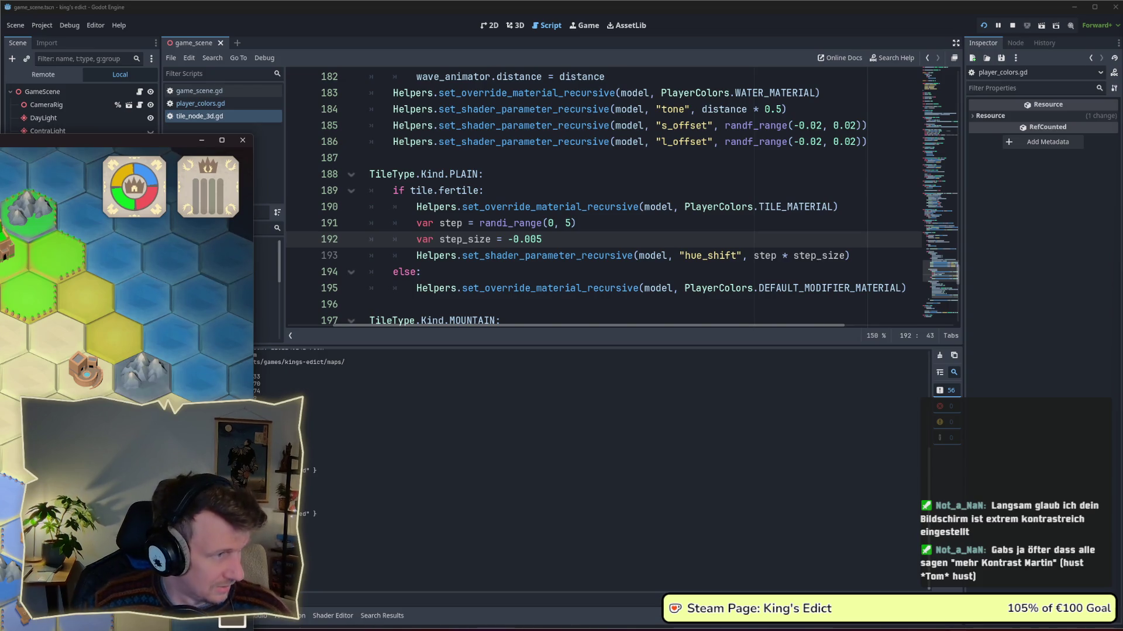
Reposition the King's Edict window, inspect the green castle tile, and leave the Scene dock uncovered.
mouse_move(140, 140)
mouse_down()
mouse_move(553, 139)
mouse_move(544, 82)
mouse_up()
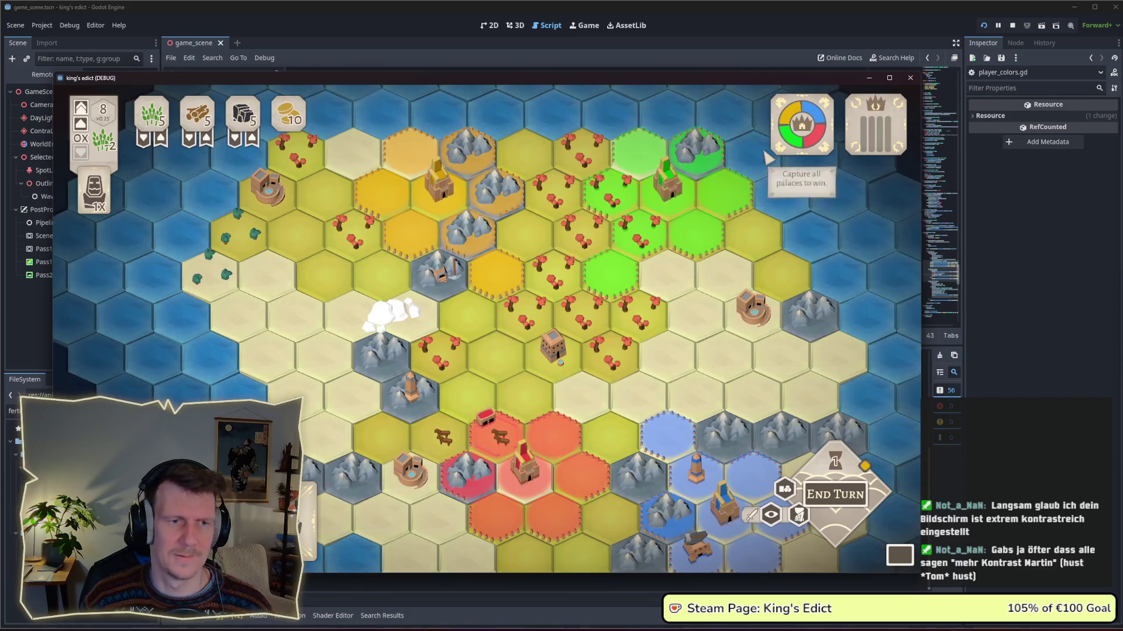
click(684, 198)
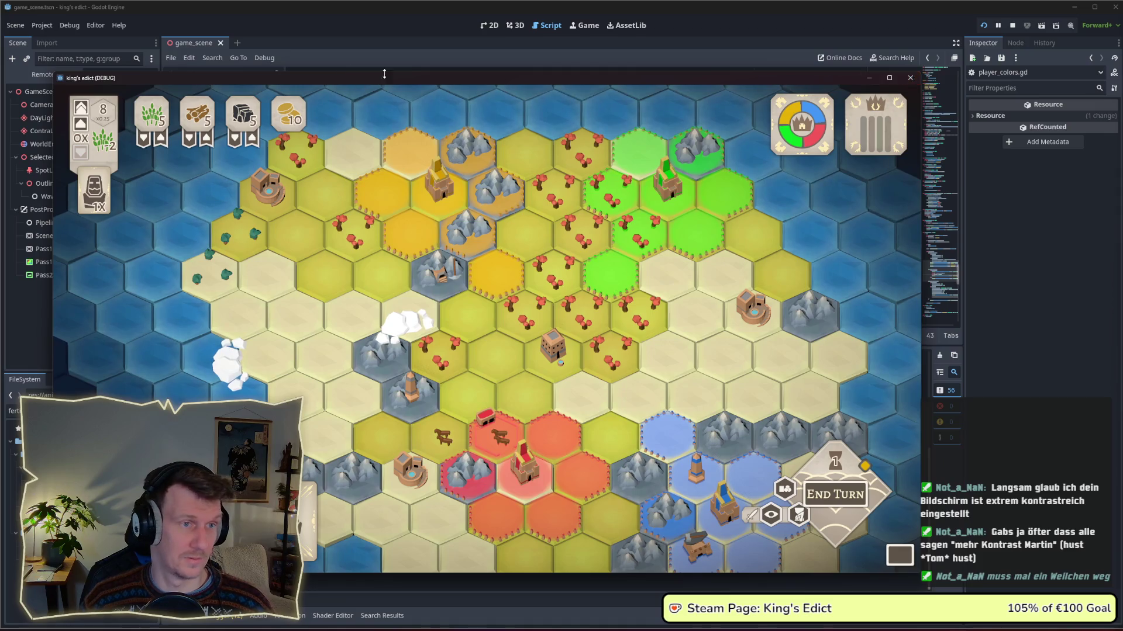
mouse_move(417, 77)
mouse_down()
mouse_move(137, 98)
mouse_move(413, 101)
mouse_move(2, 116)
mouse_move(440, 106)
mouse_move(0, 124)
mouse_move(290, 94)
mouse_move(0, 132)
mouse_move(353, 97)
mouse_move(0, 127)
mouse_move(408, 72)
mouse_up()
mouse_move(517, 221)
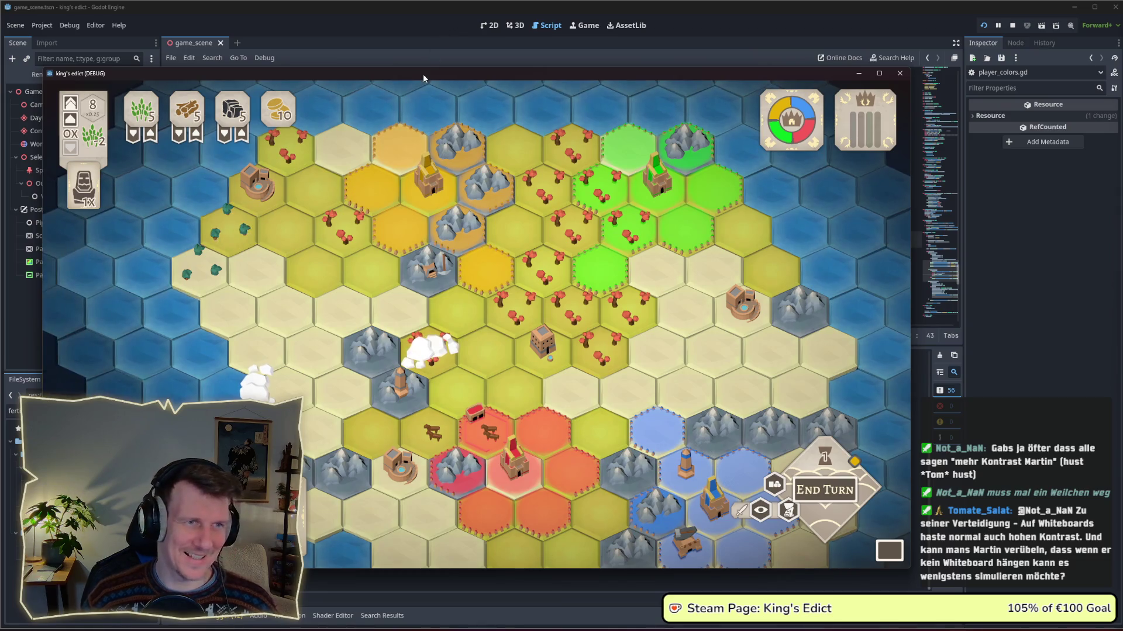
drag(425, 73, 477, 54)
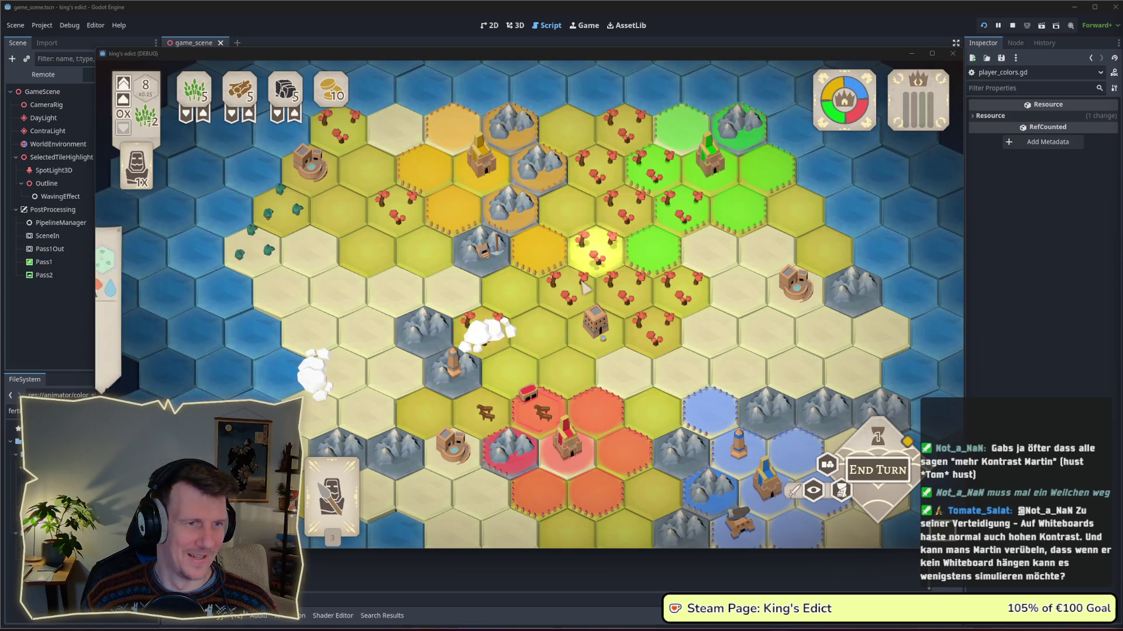
Pan the map, preview a unit's attack and cancel it, then move the game window aside.
drag(515, 347, 490, 321)
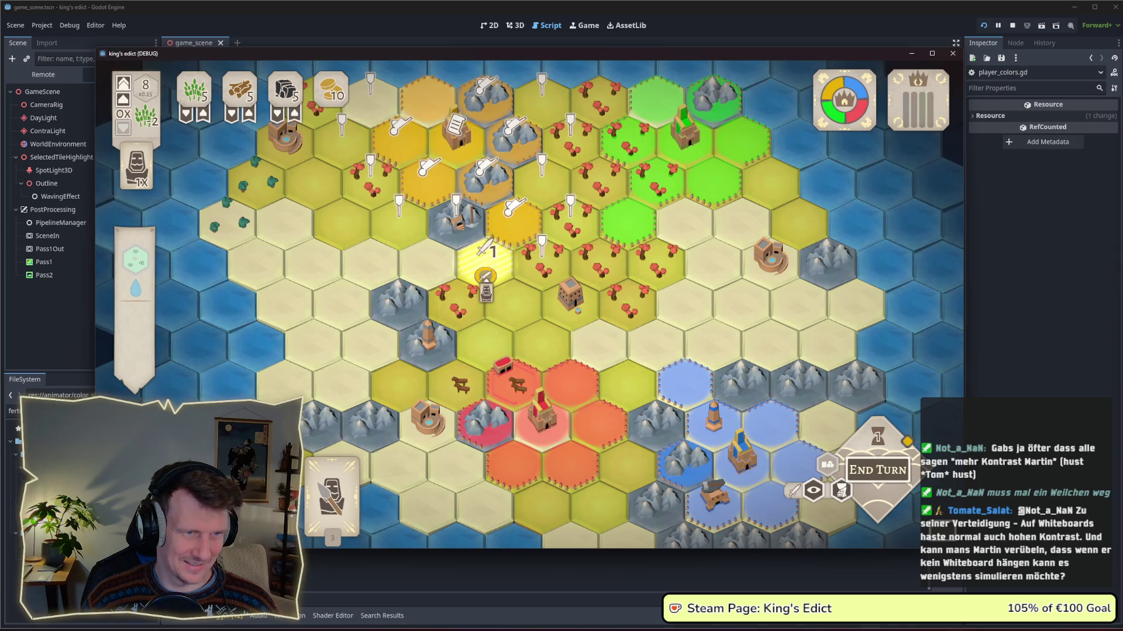
drag(491, 288, 494, 314)
click(331, 497)
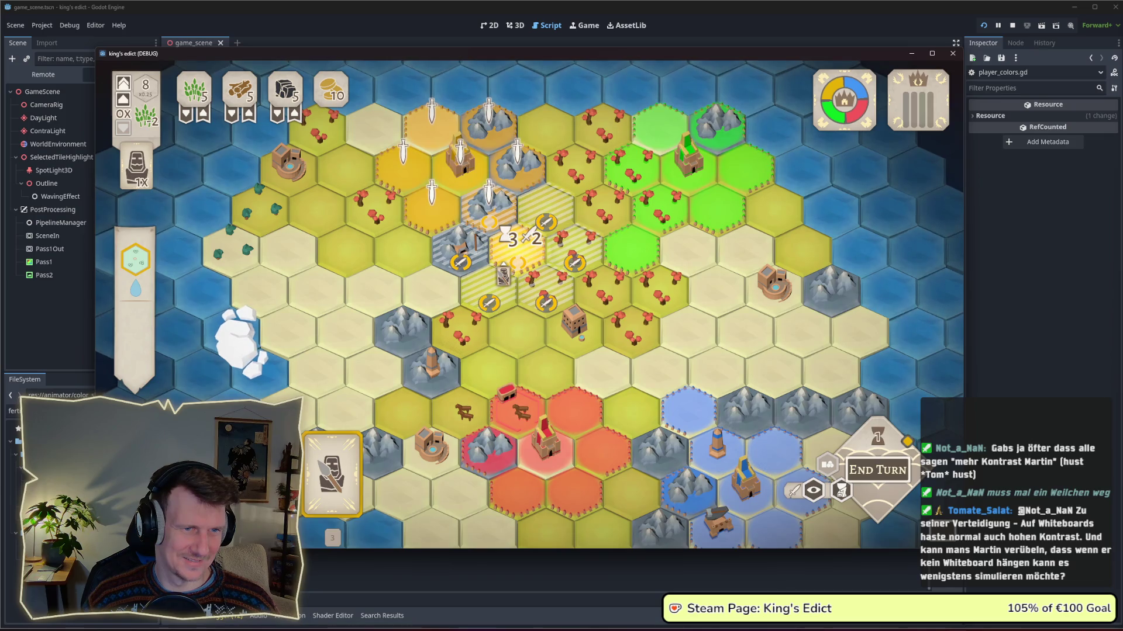
right_click(503, 271)
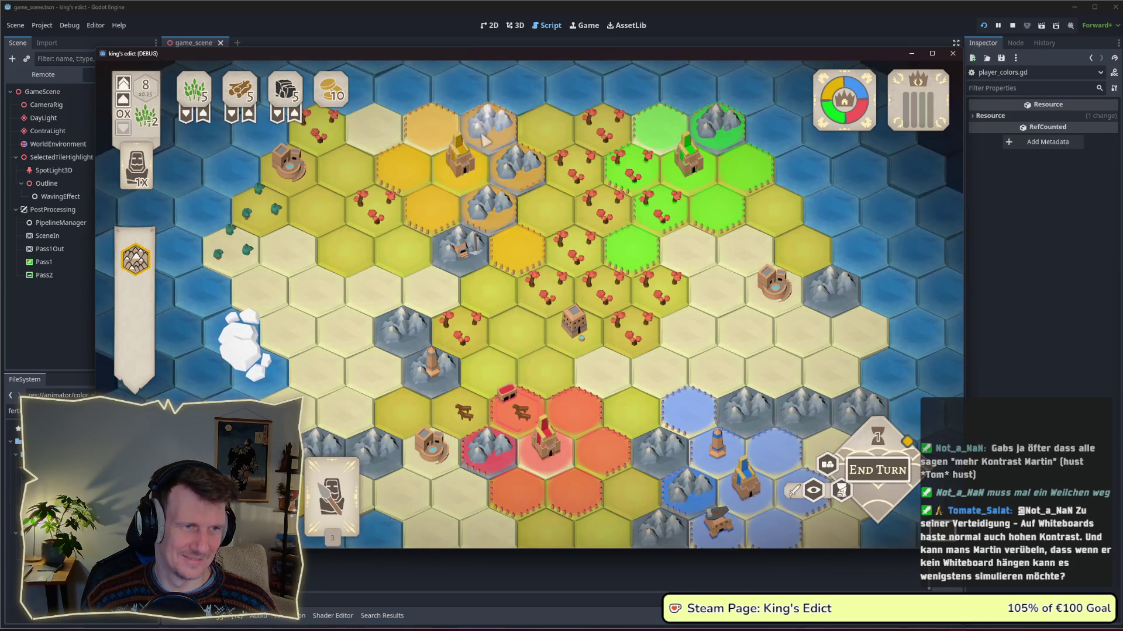
mouse_move(518, 55)
mouse_down()
mouse_move(0, 107)
mouse_move(0, 124)
mouse_up()
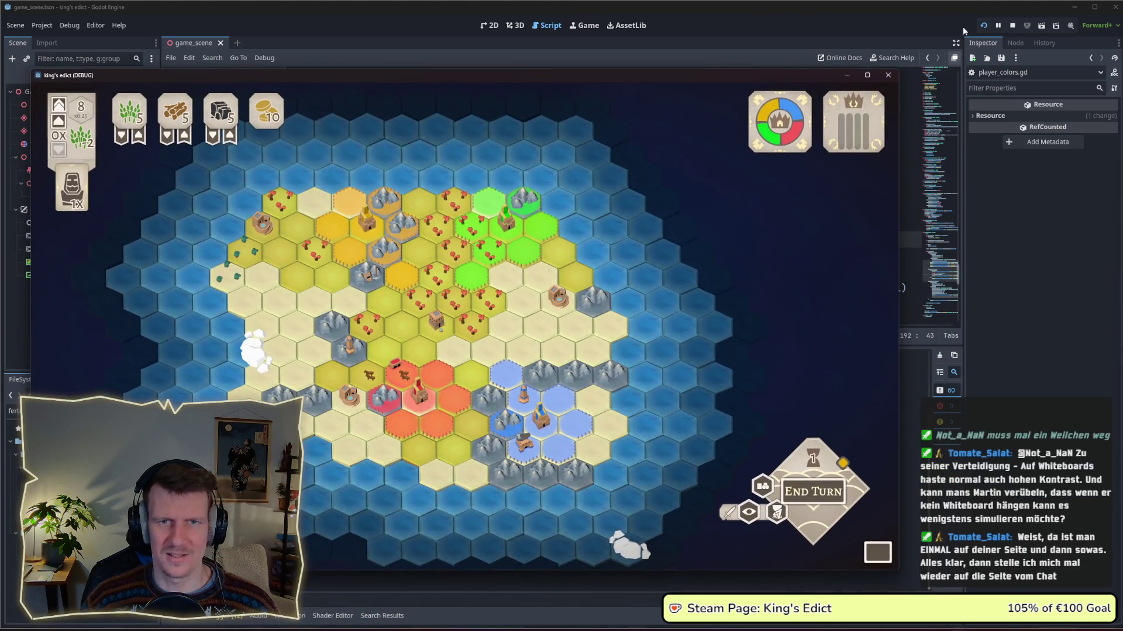
Stop the game, open the color-shift shader to check brightness_add, then return to line 193.
key(F8)
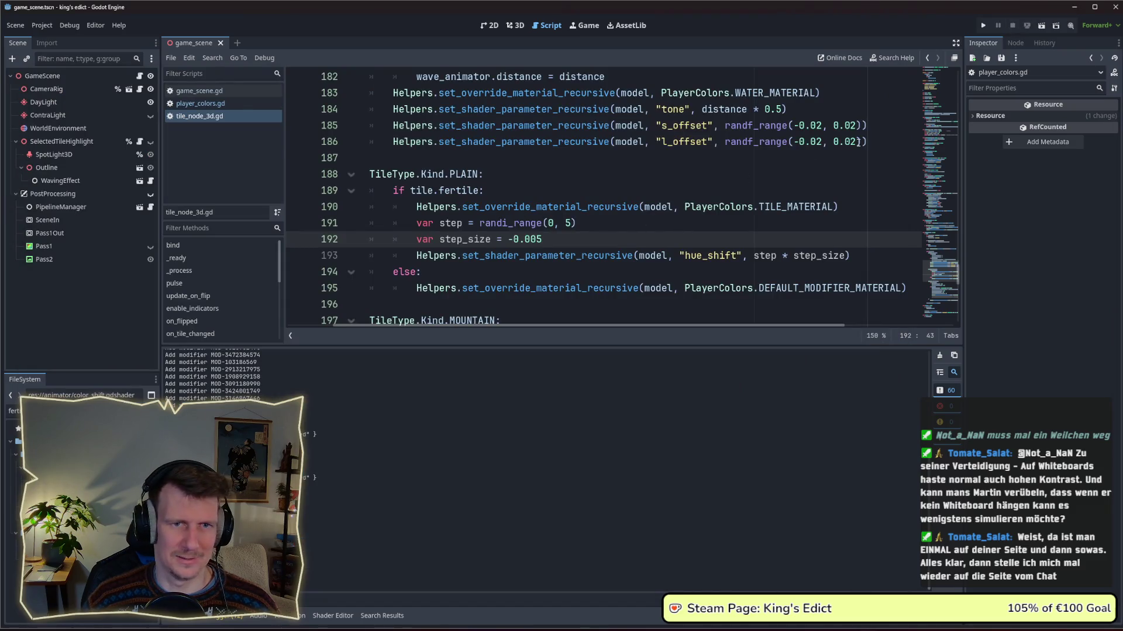
click(868, 141)
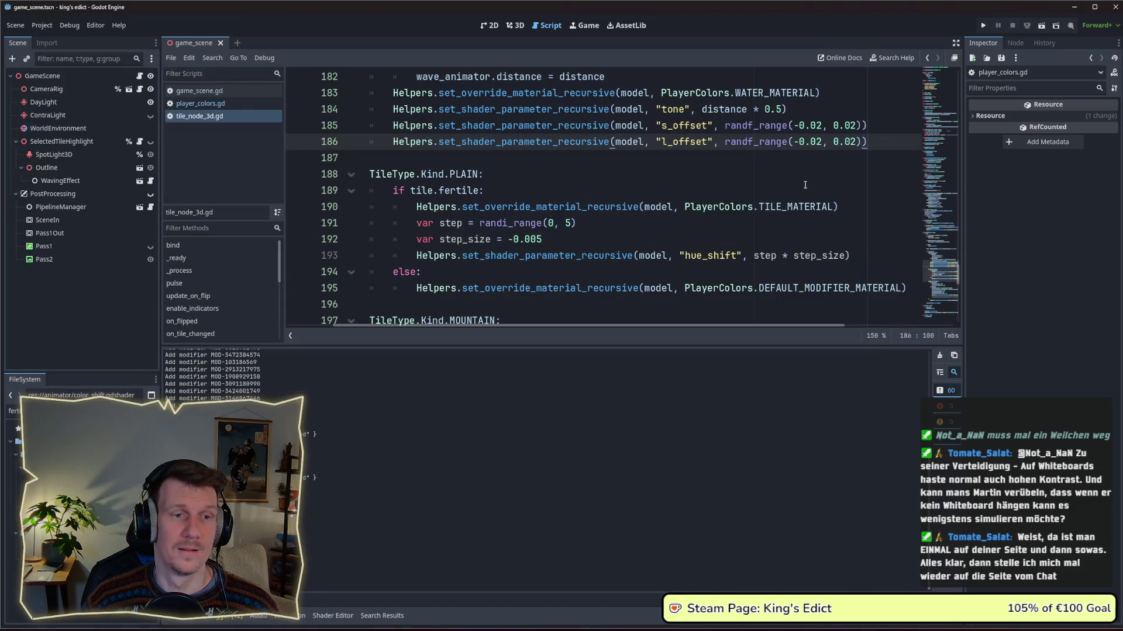
click(381, 616)
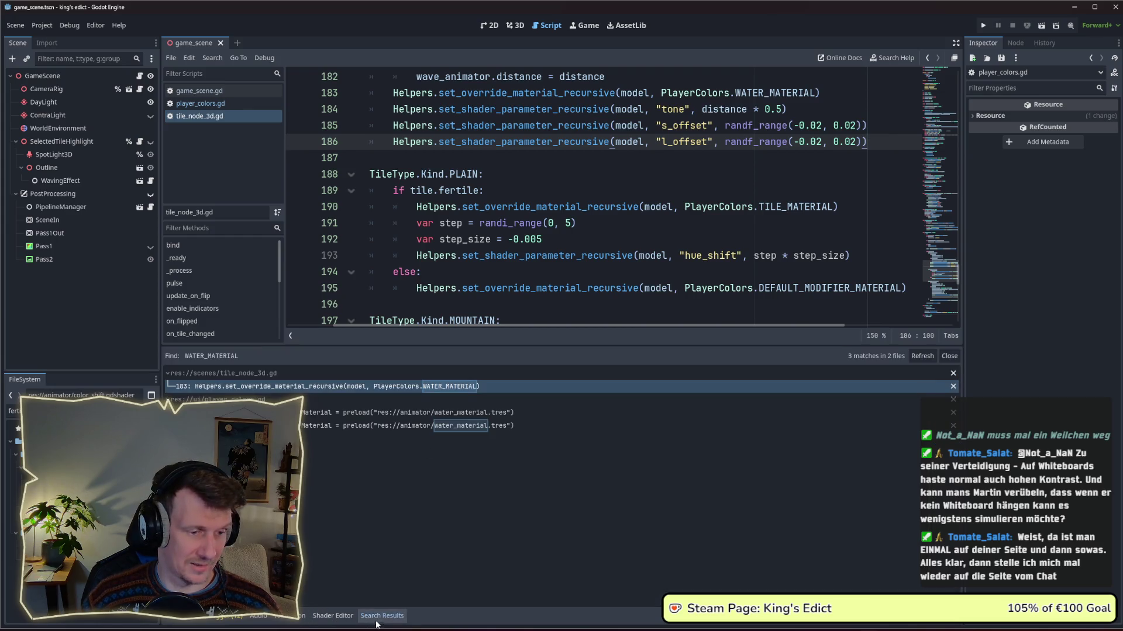
click(345, 618)
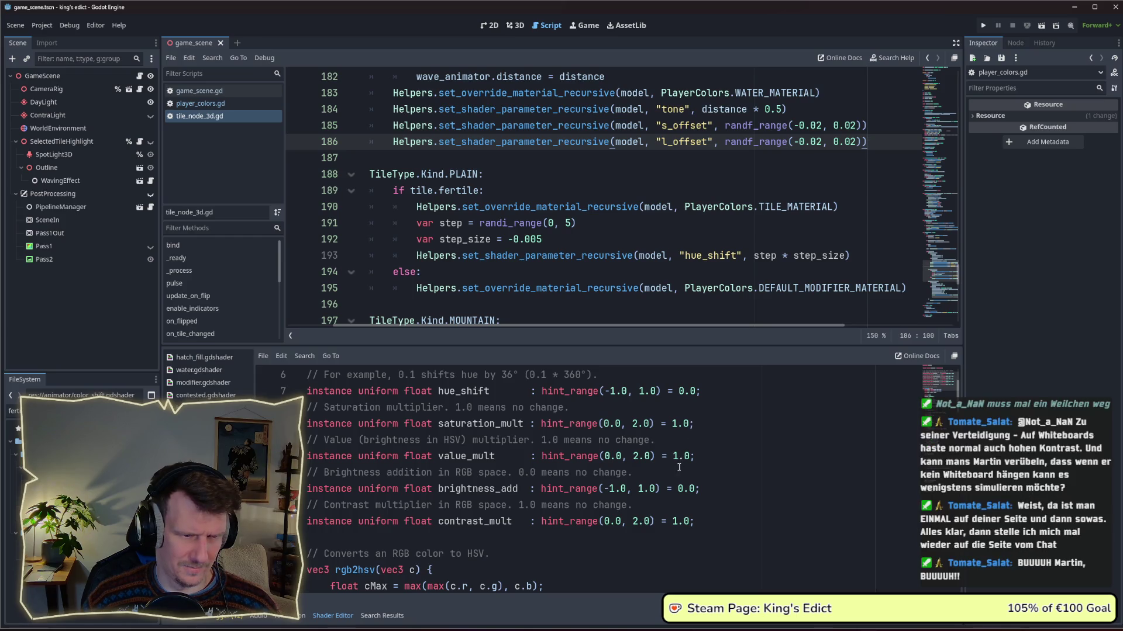
click(695, 489)
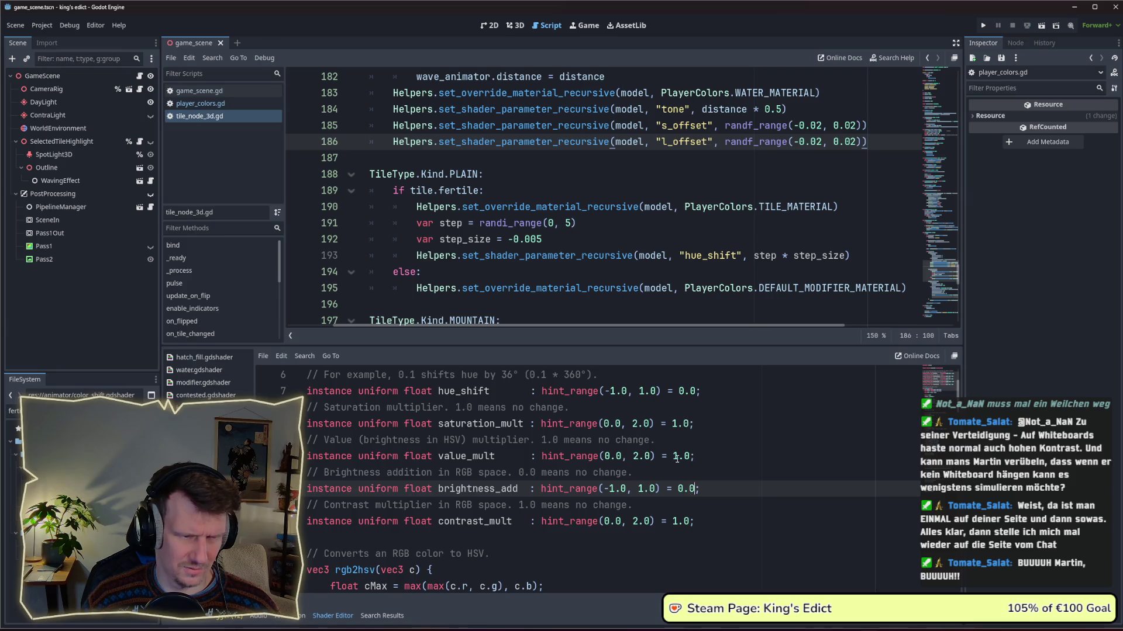
scroll(524, 458, up, 1)
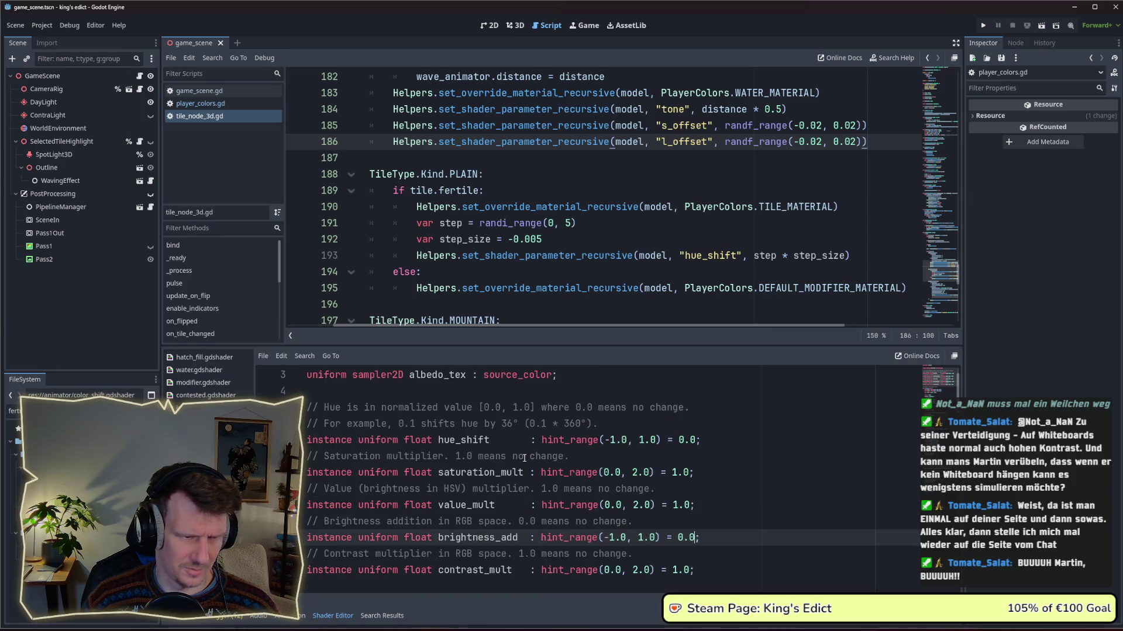
scroll(553, 484, down, 1)
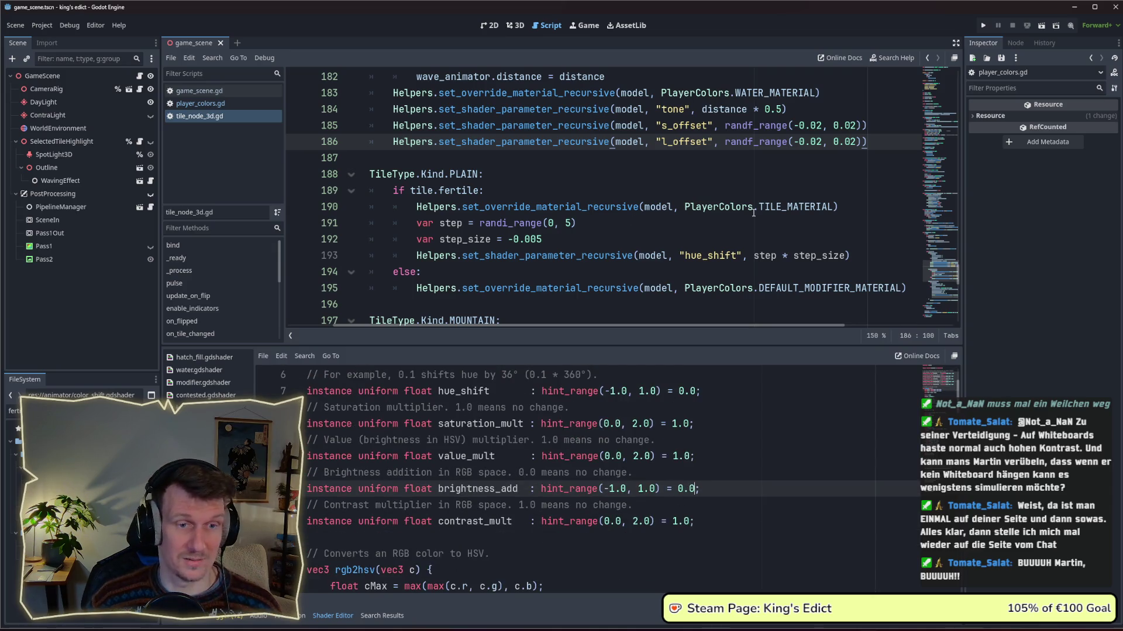
click(852, 257)
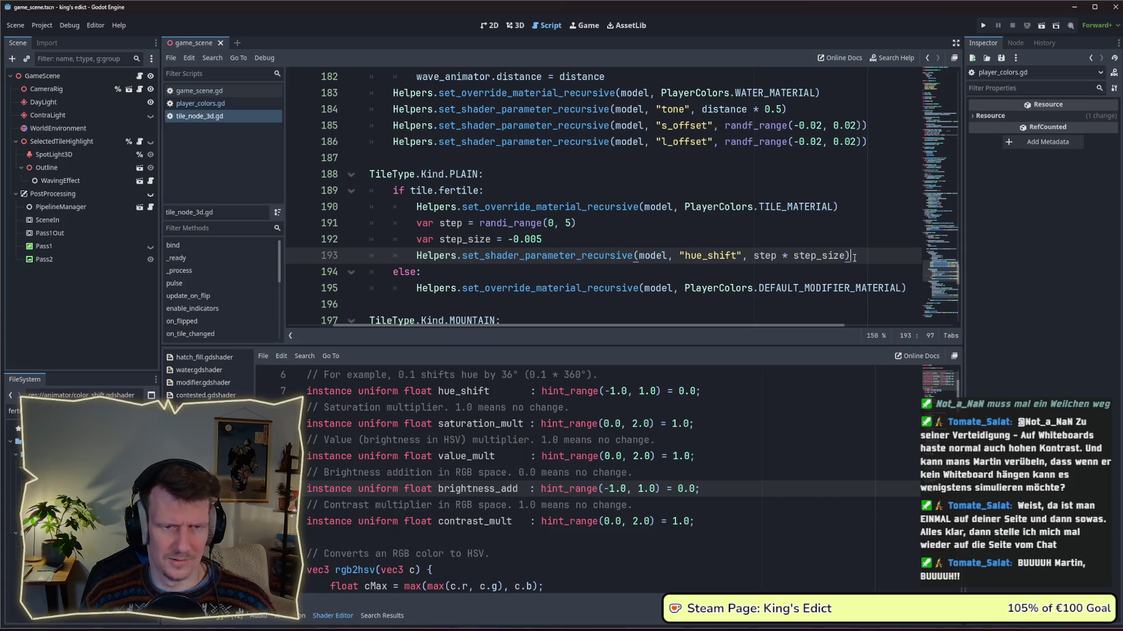
Duplicate the hue_shift line as a brightness_add line and clear its step value.
key(ctrl+shift+d)
double_click(715, 273)
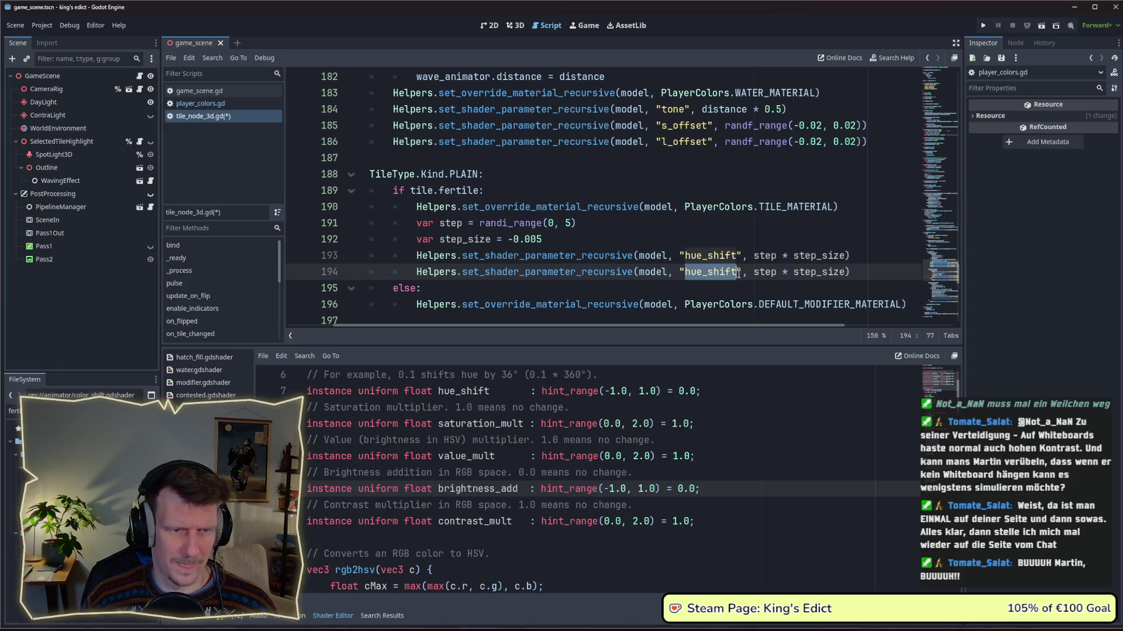
text(brig)
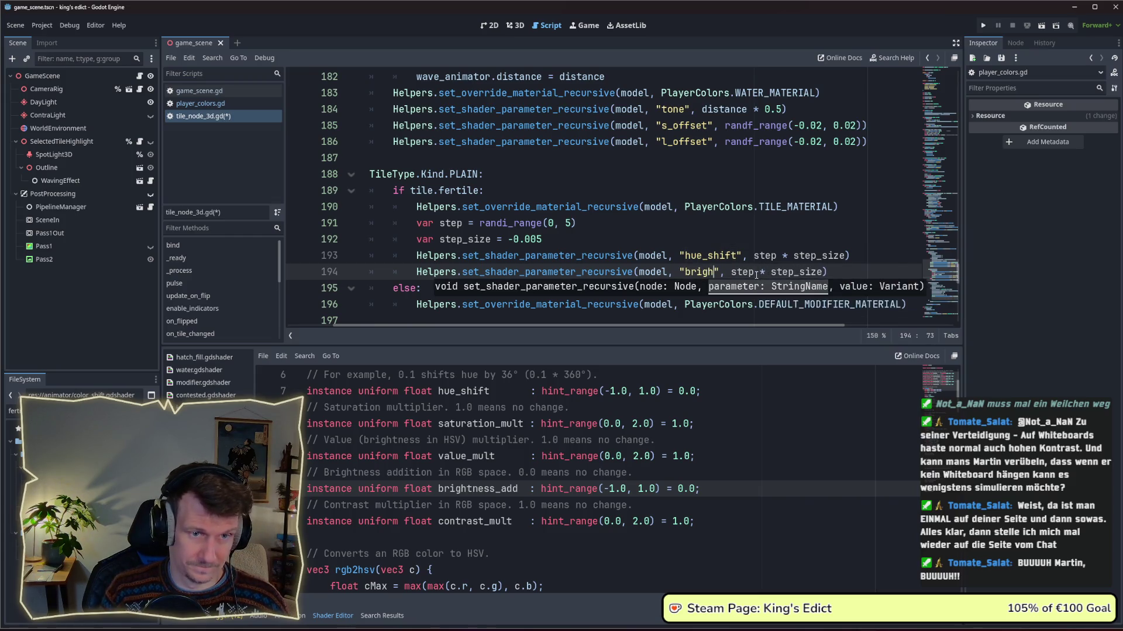
text(htness_a)
text(dd)
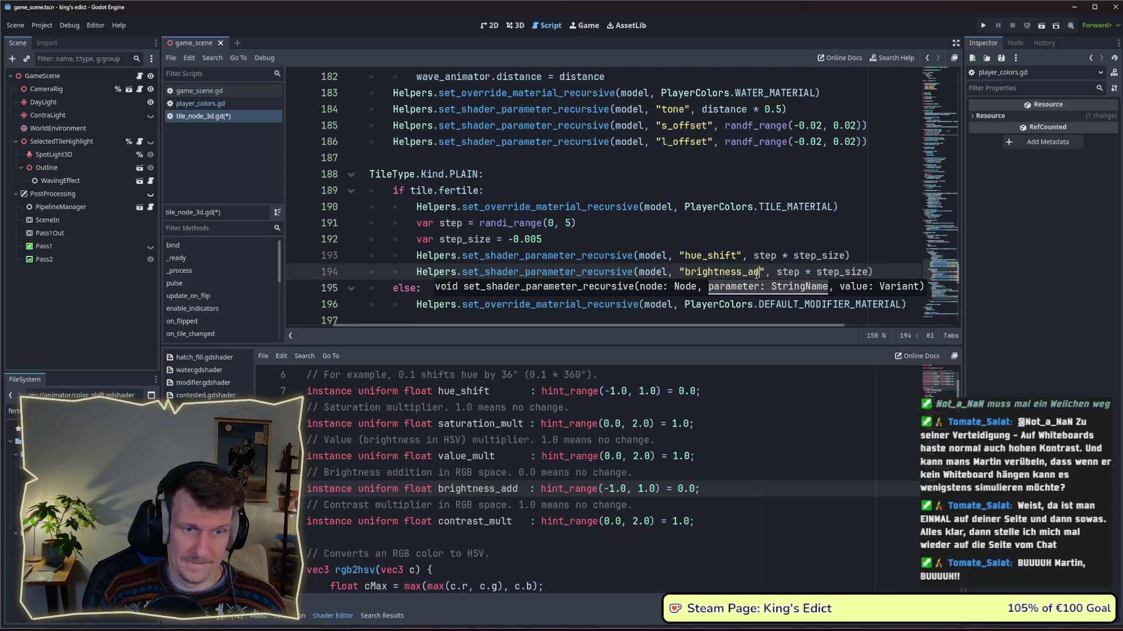
key(shift+End)
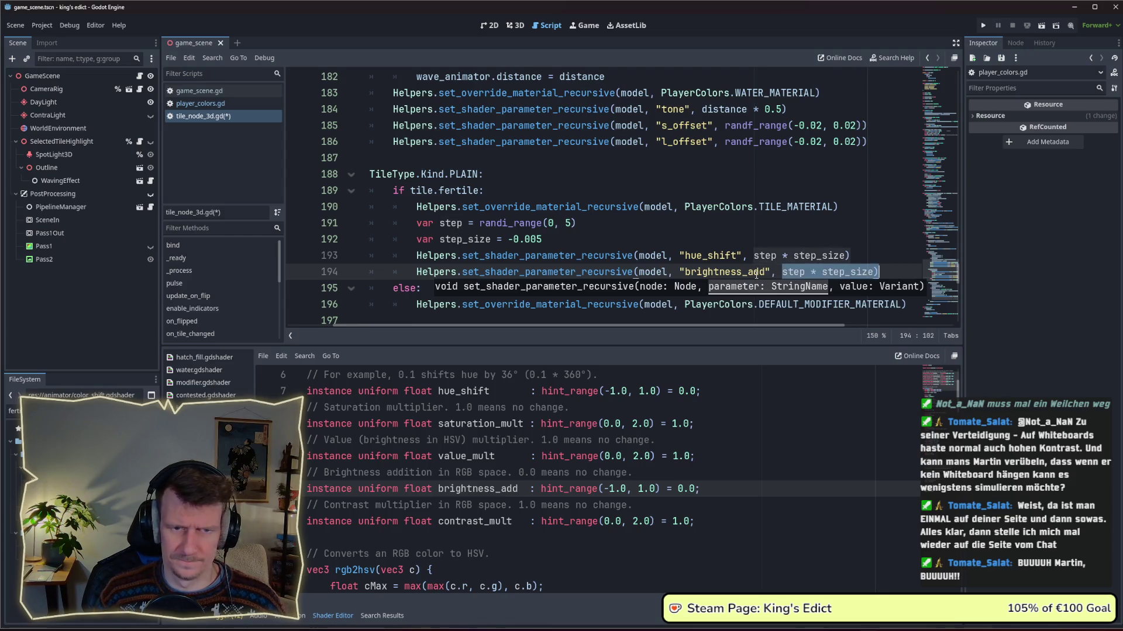
key(shift+Left)
key(Delete)
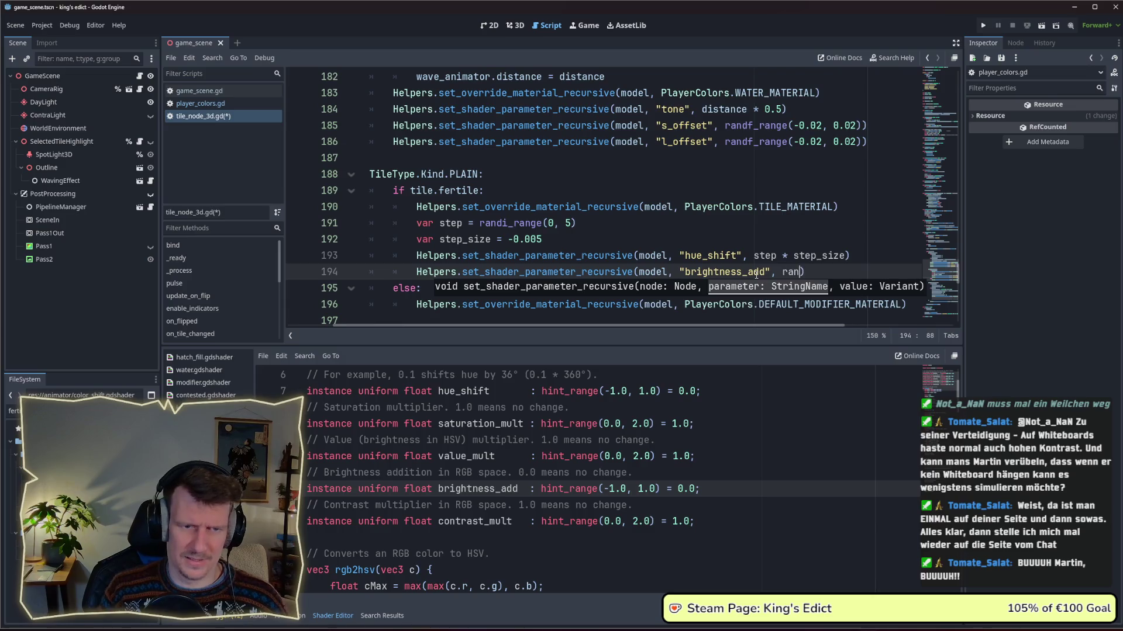
Enter a random brightness_add value from -0.05 to 0.05 and save the script.
text(d)
key(Down)
key(Down)
key(Down)
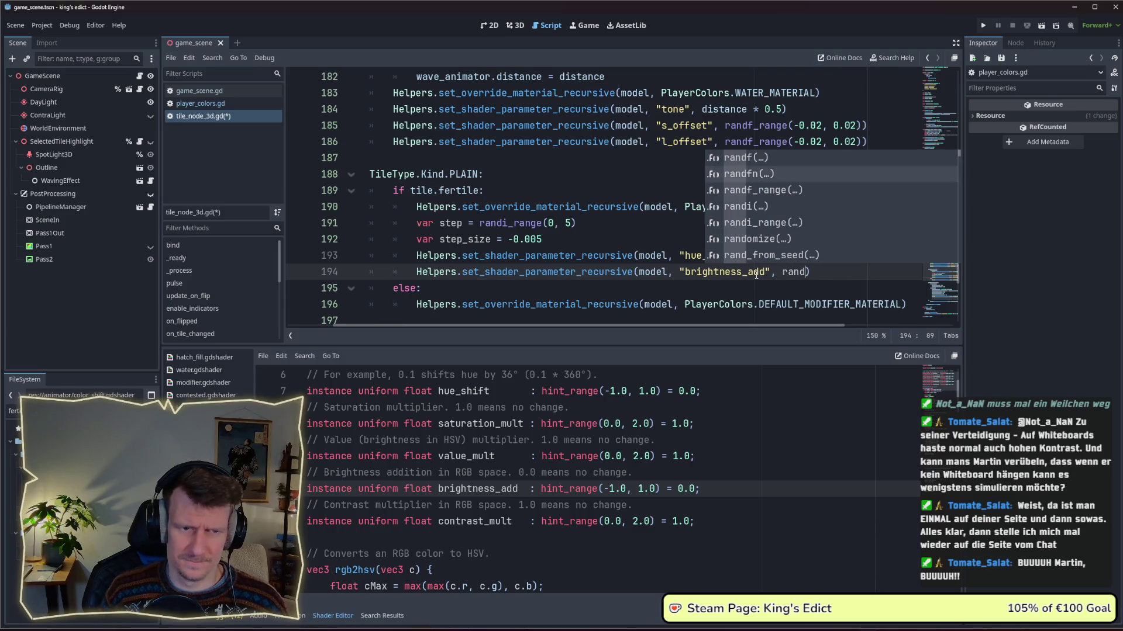
key(Up)
key(Up)
key(Up)
key(Return)
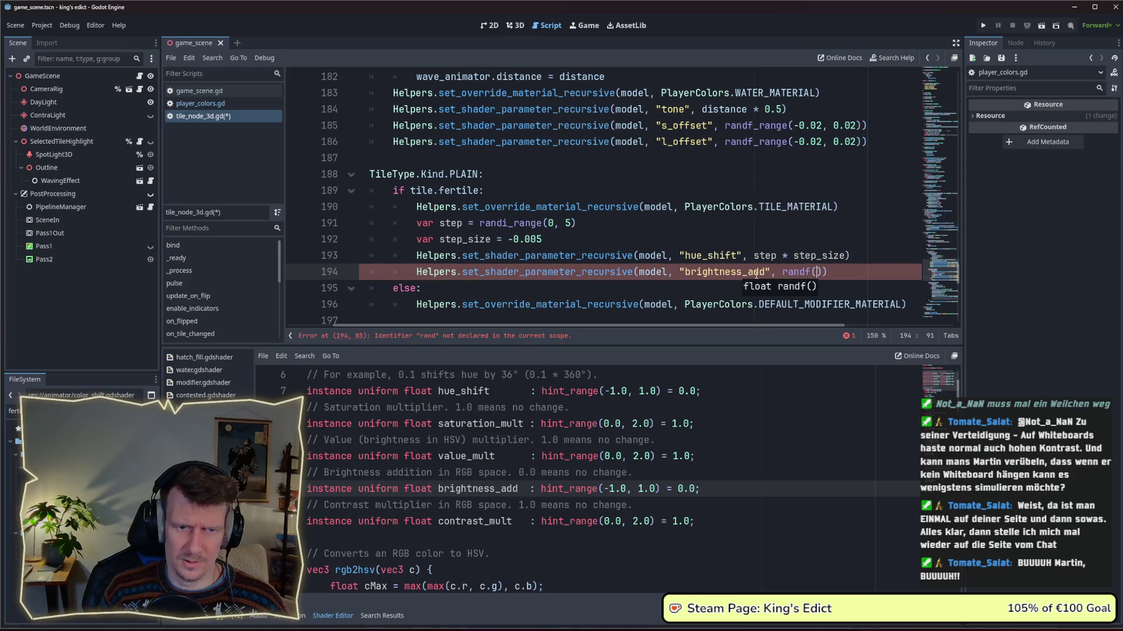
text(0,)
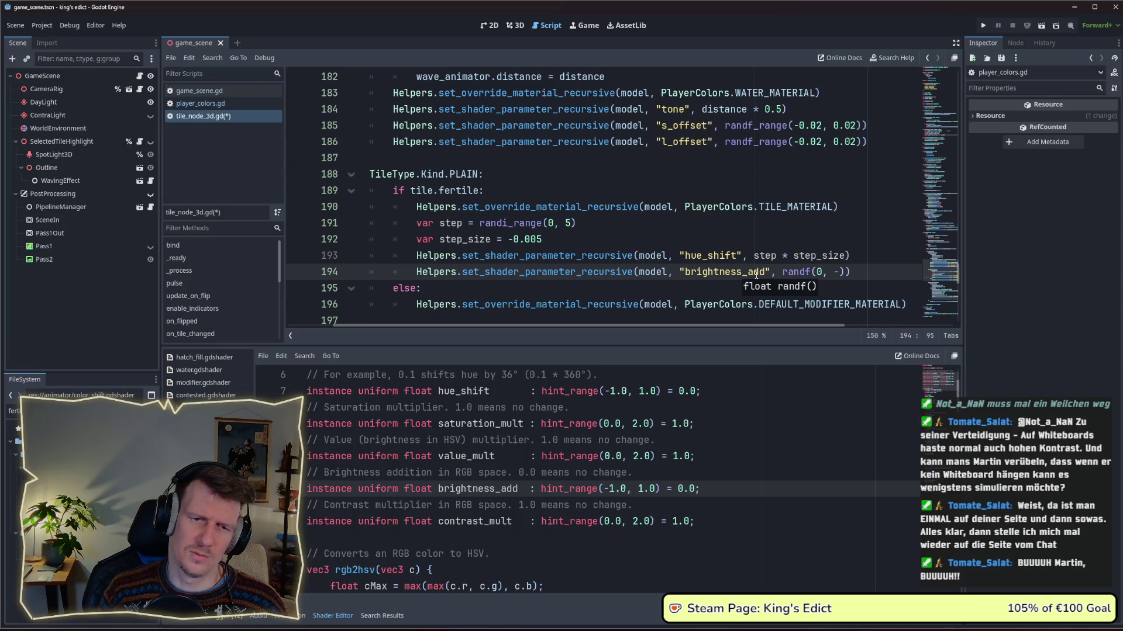
key(Left)
key(BackSpace)
text(-0)
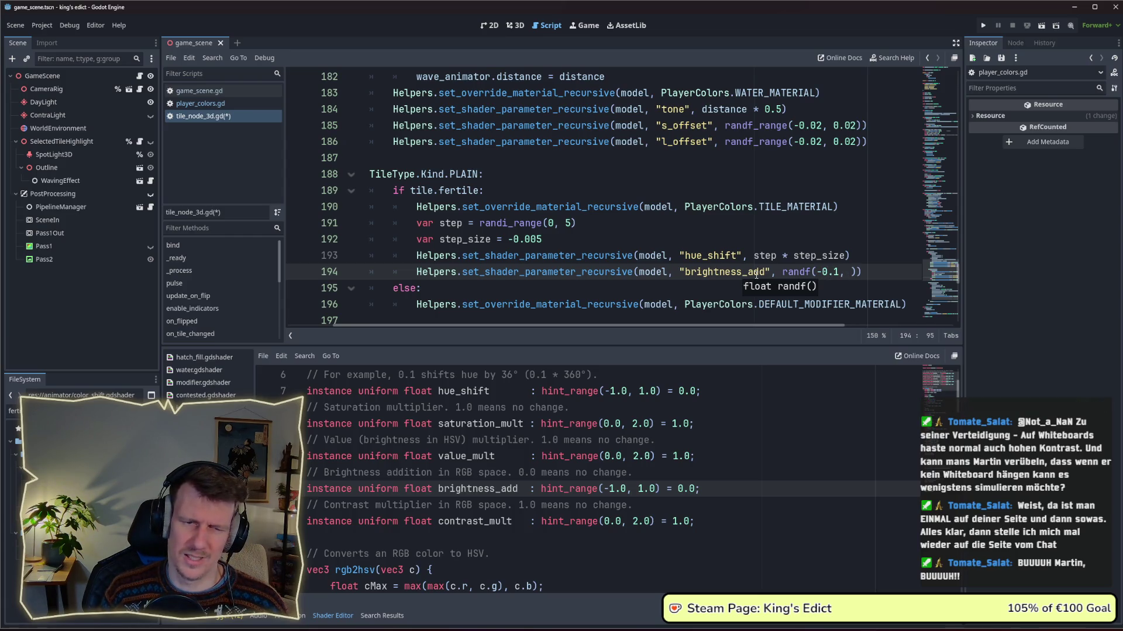
key(BackSpace)
text(0.)
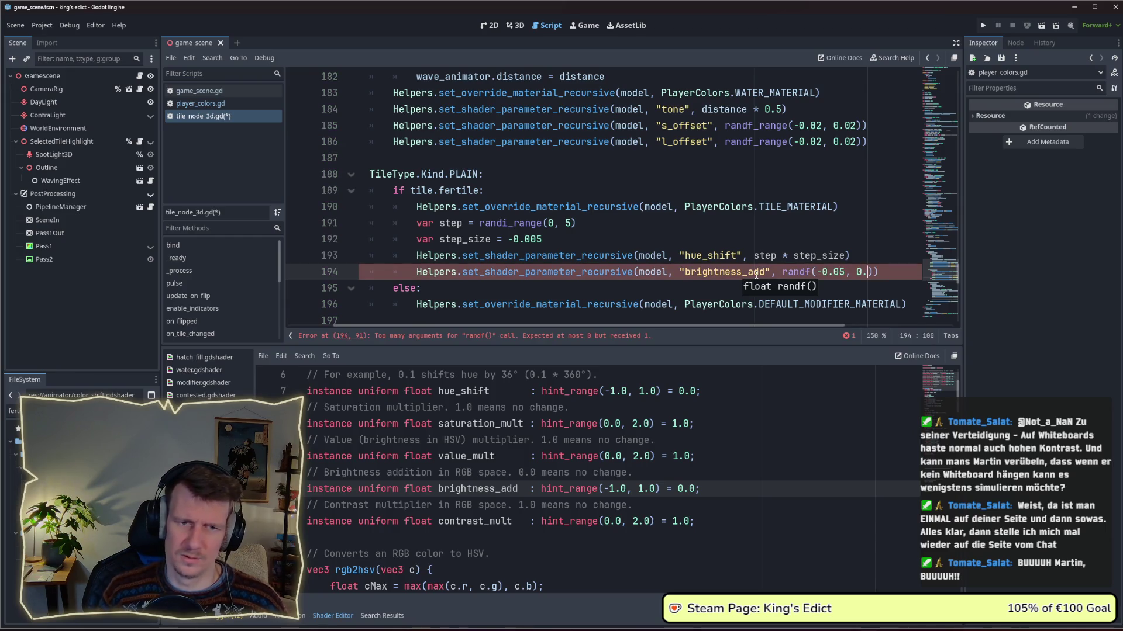
text(05)
key(ctrl+s)
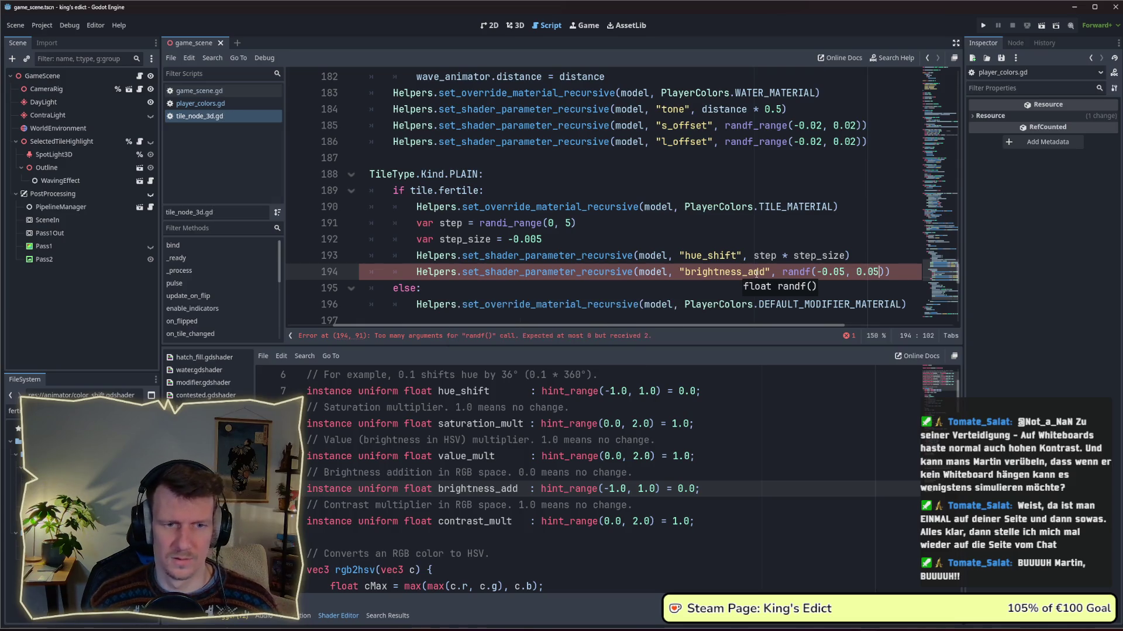
Correct the call to randf_range(-0.05, 0.05) on line 194 and run the game.
click(886, 266)
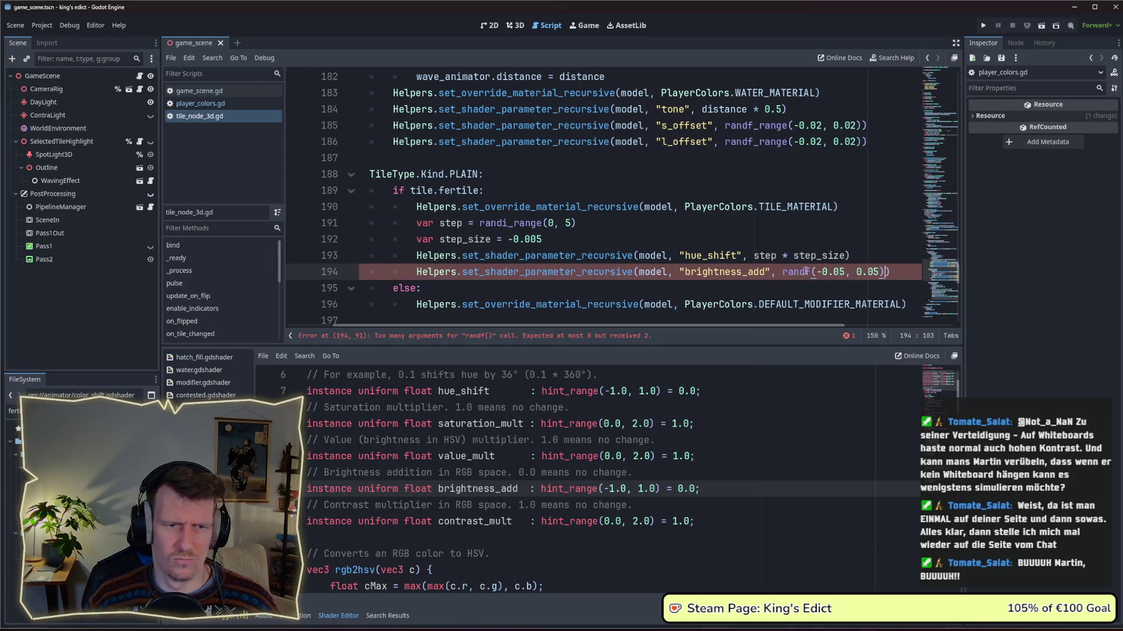
text(_range)
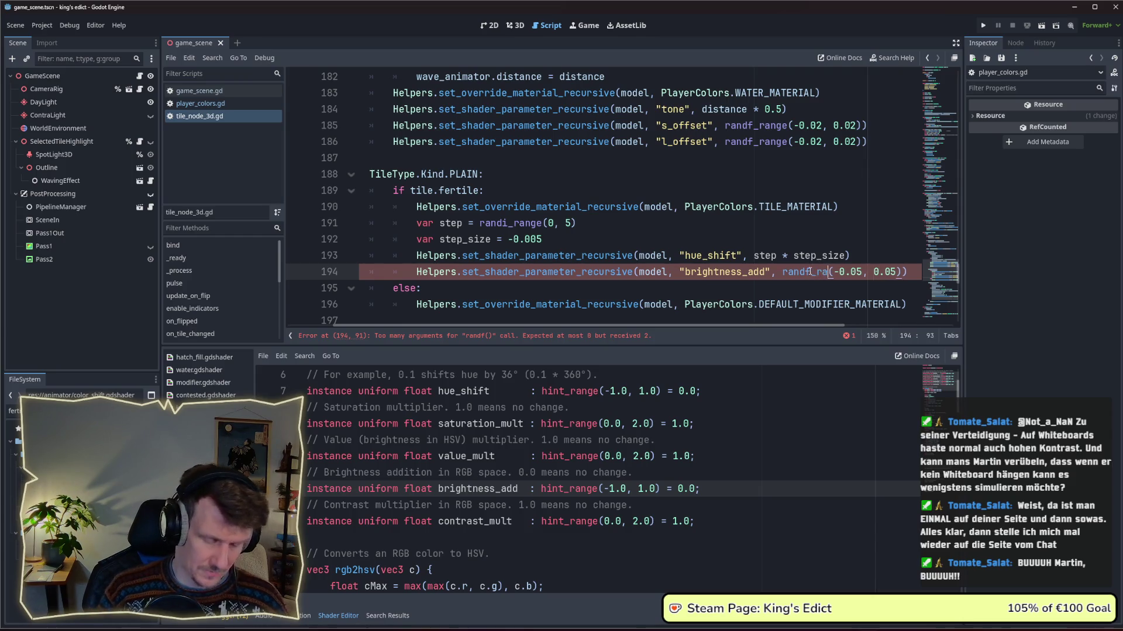
click(860, 256)
key(F5)
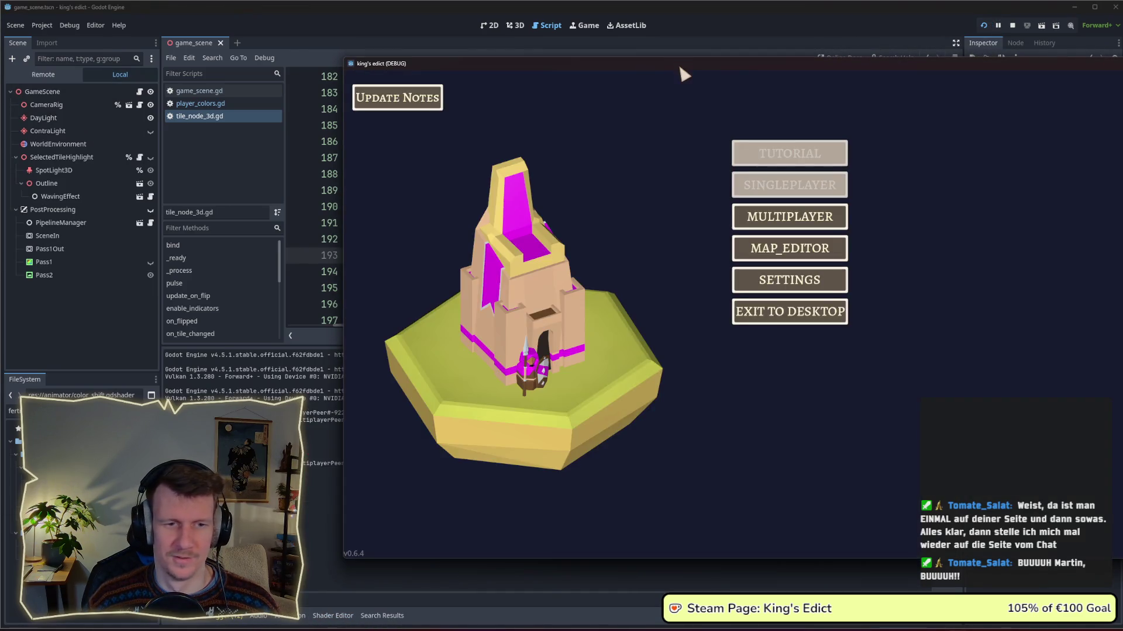
Start a multiplayer game on i_know_this_place.map.
click(598, 215)
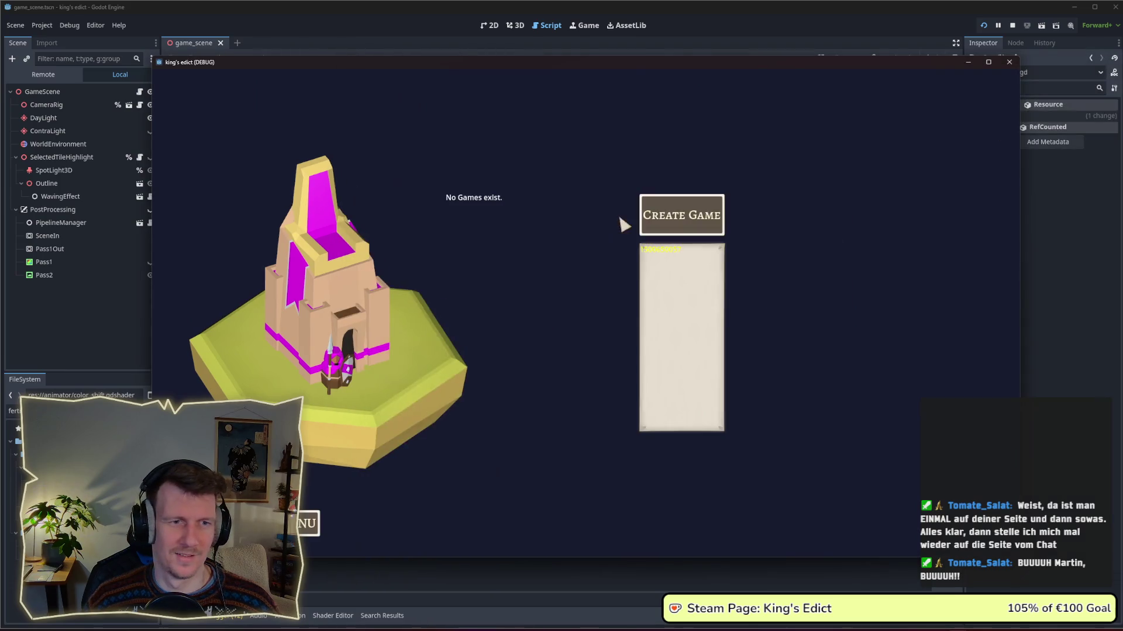
click(700, 120)
click(689, 181)
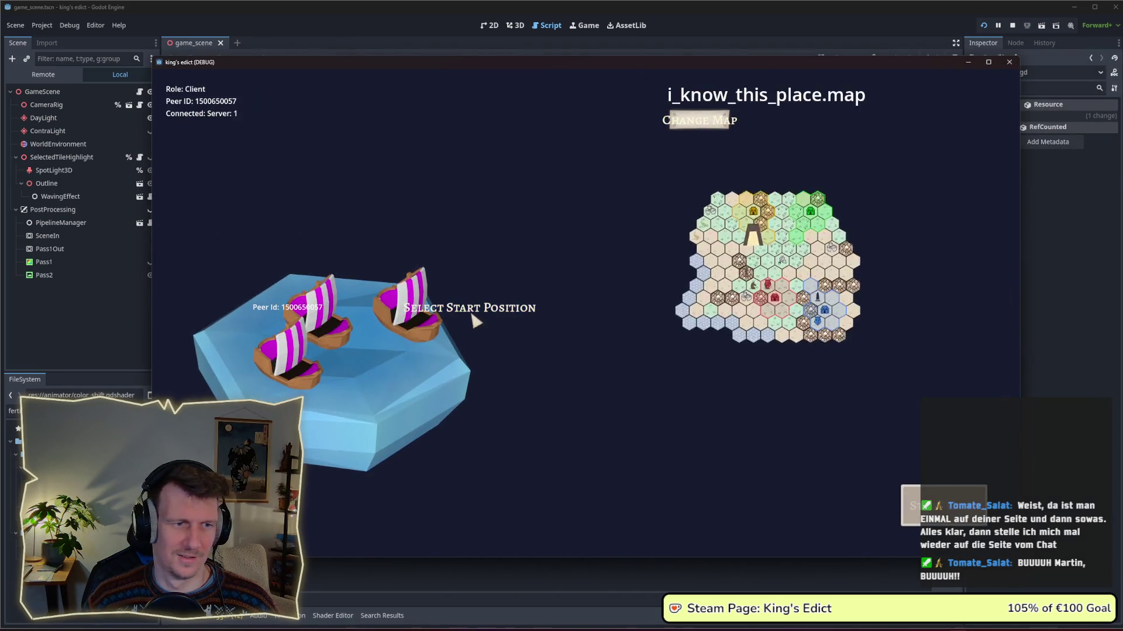
click(957, 498)
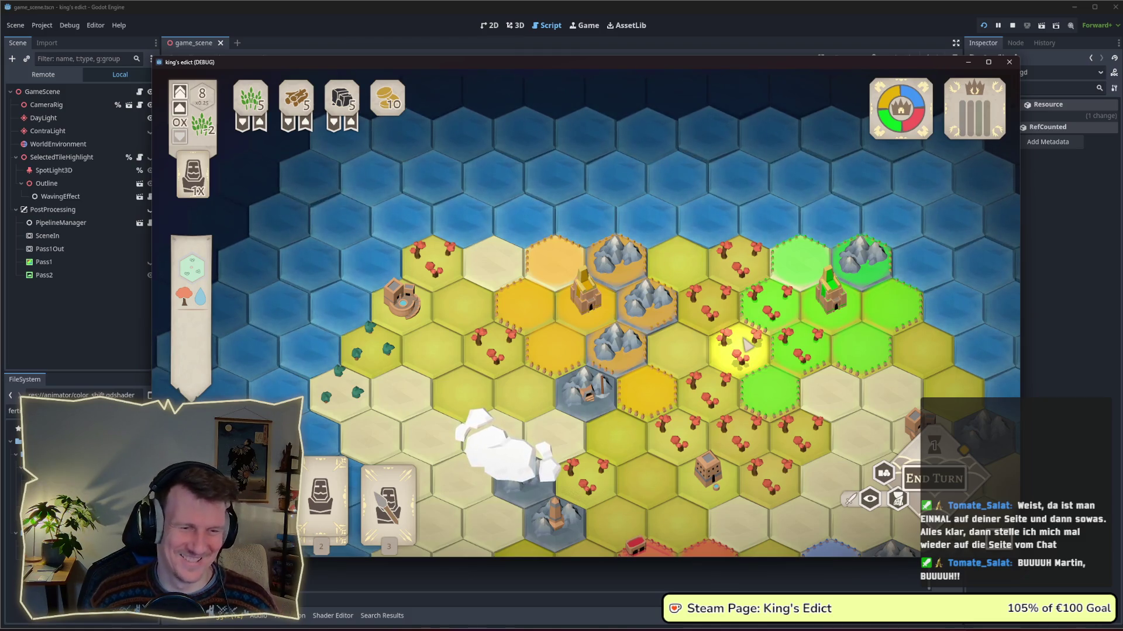
Zoom around the brightness-varied plain tiles, then return to tile_node_3d.gd in the editor.
scroll(747, 345, down, 3)
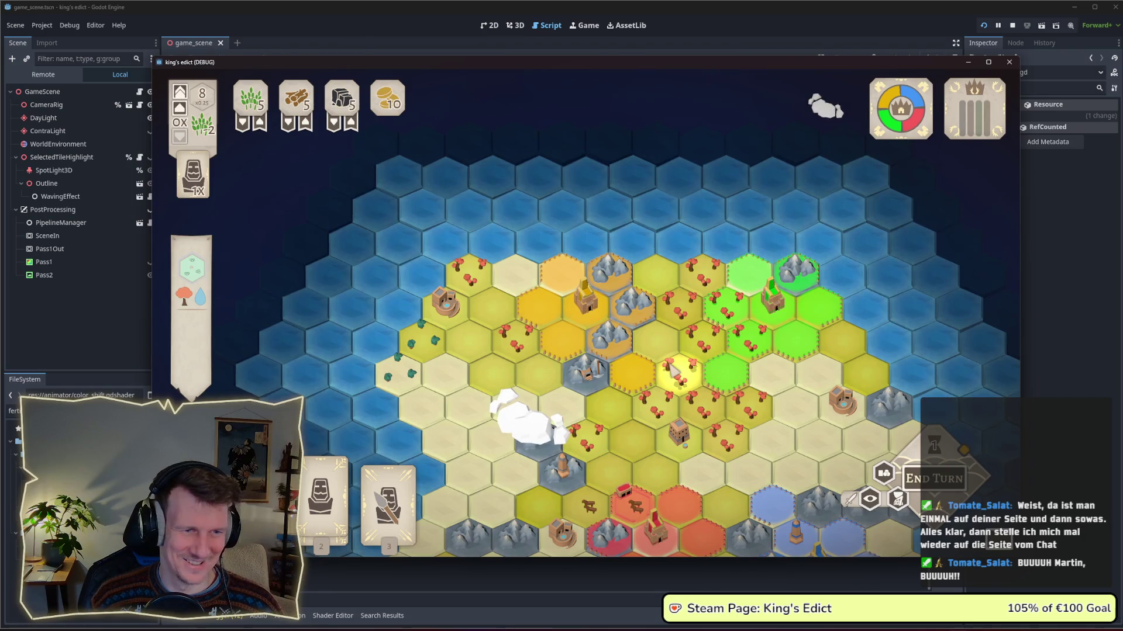
scroll(679, 397, down, 2)
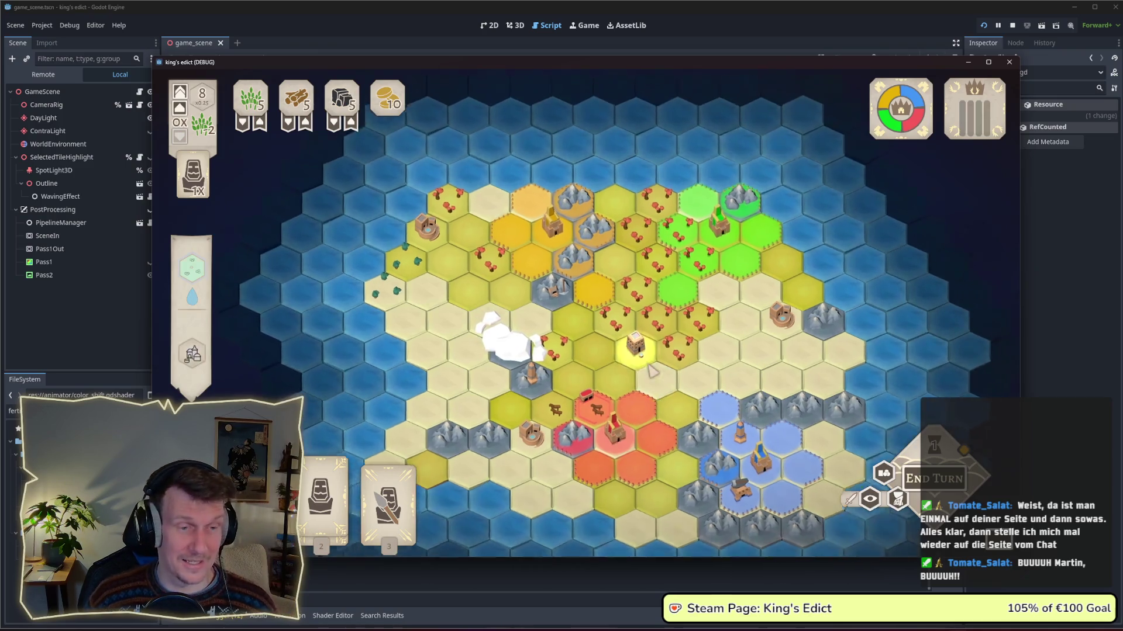
scroll(654, 373, up, 1)
scroll(566, 348, up, 1)
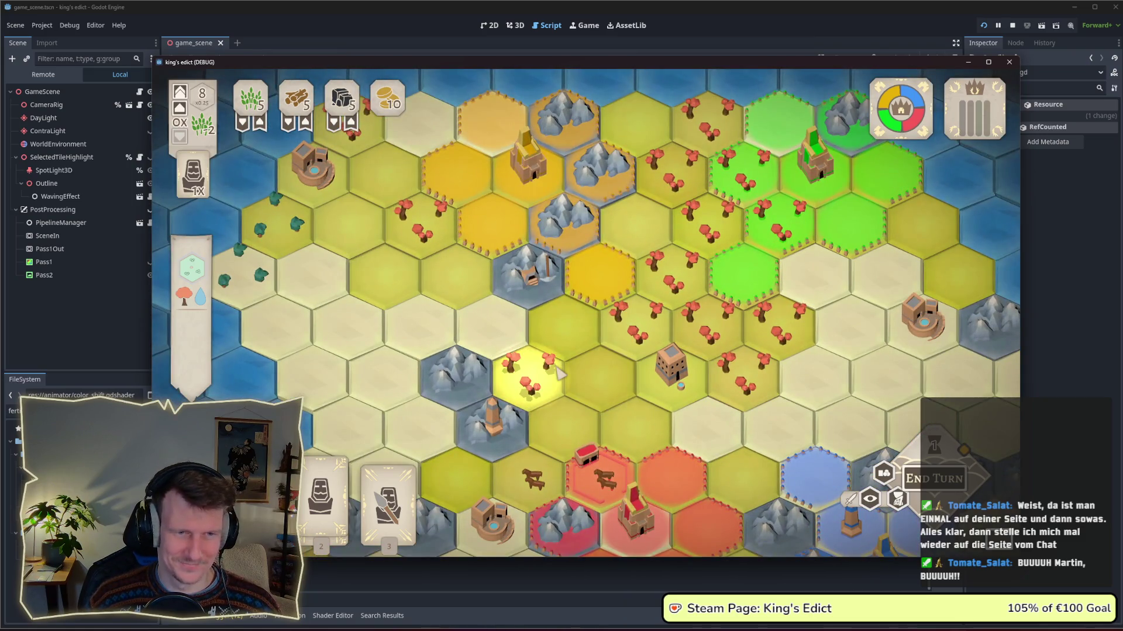
scroll(560, 374, down, 1)
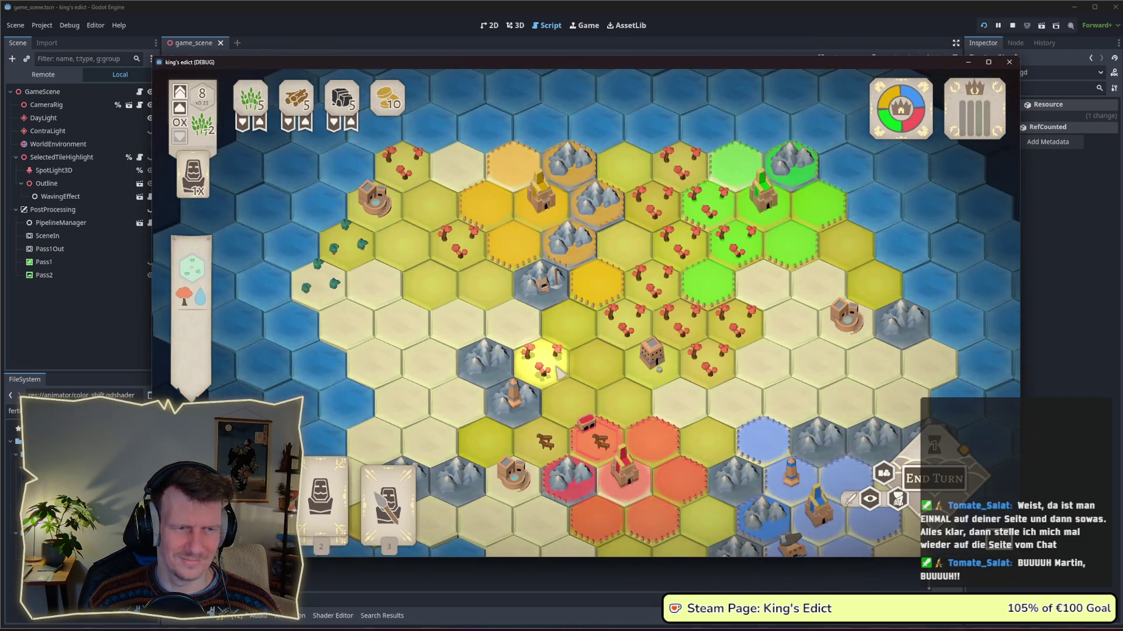
click(692, 22)
Change line 194's brightness range to randf_range(-0.1, 0.1).
click(871, 273)
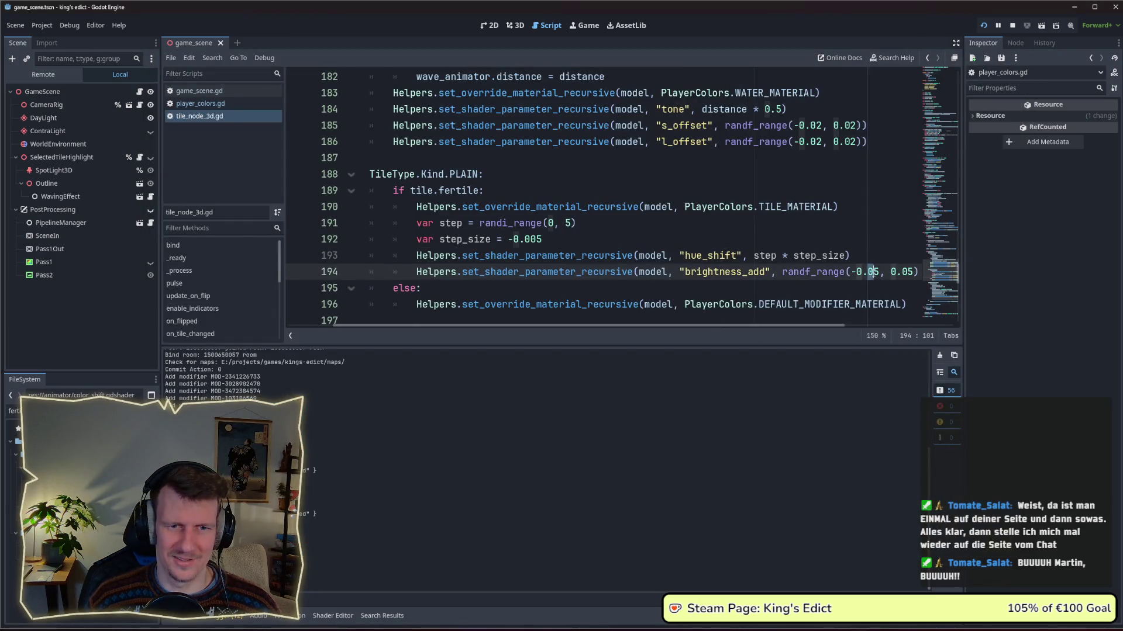
double_click(873, 273)
text(1)
drag(891, 273, 904, 272)
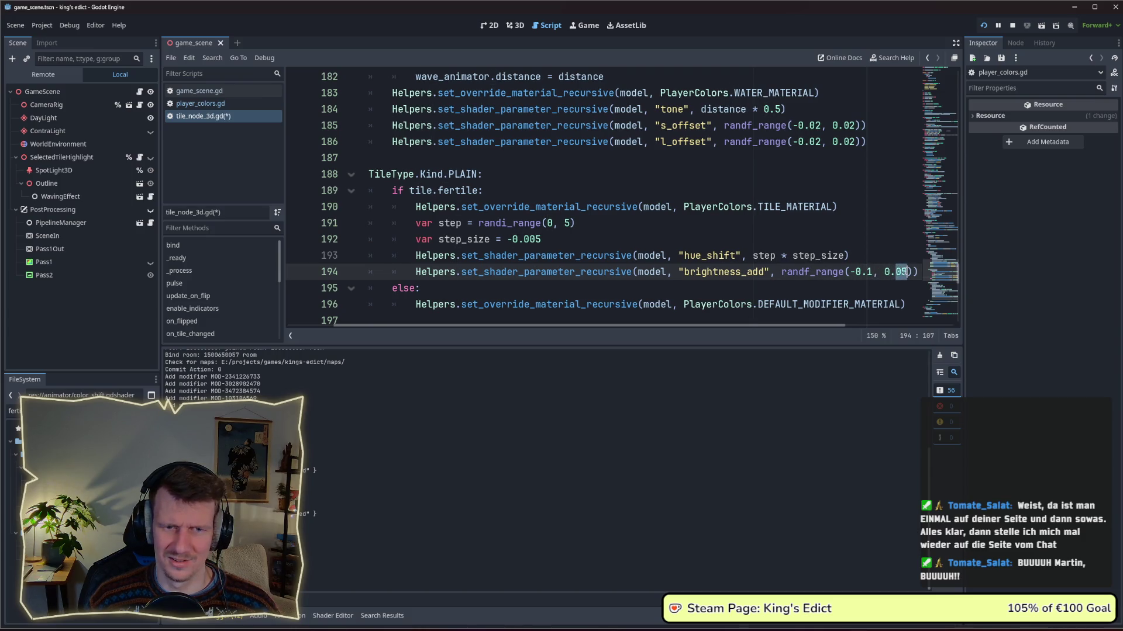
text(1)
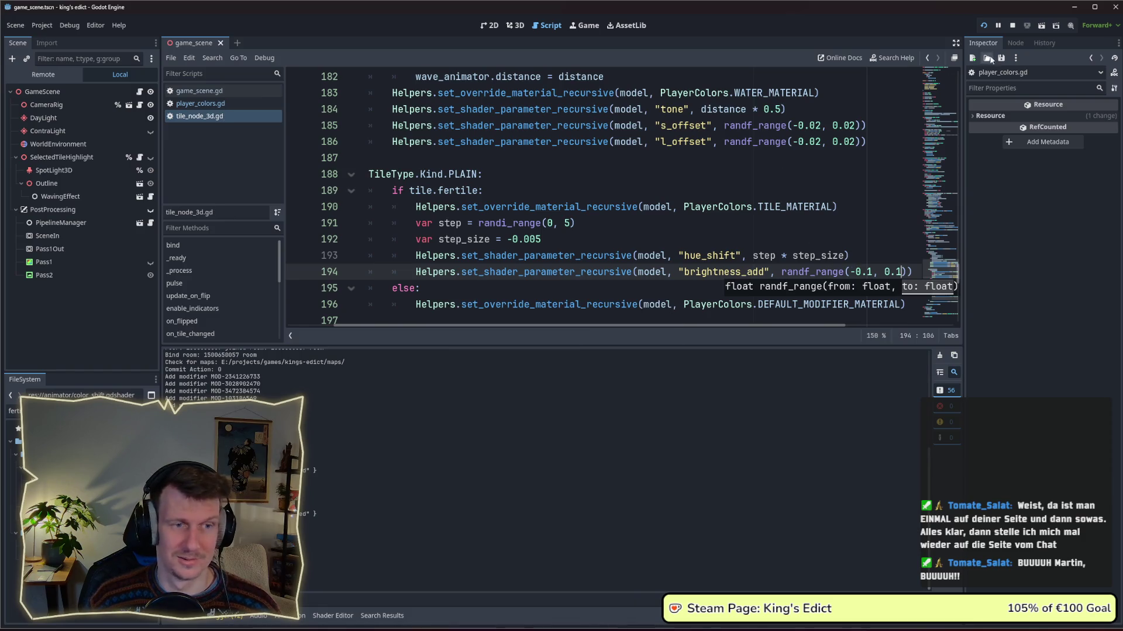
Relaunch the project and start a multiplayer game on i_know_this_place.map.
click(984, 25)
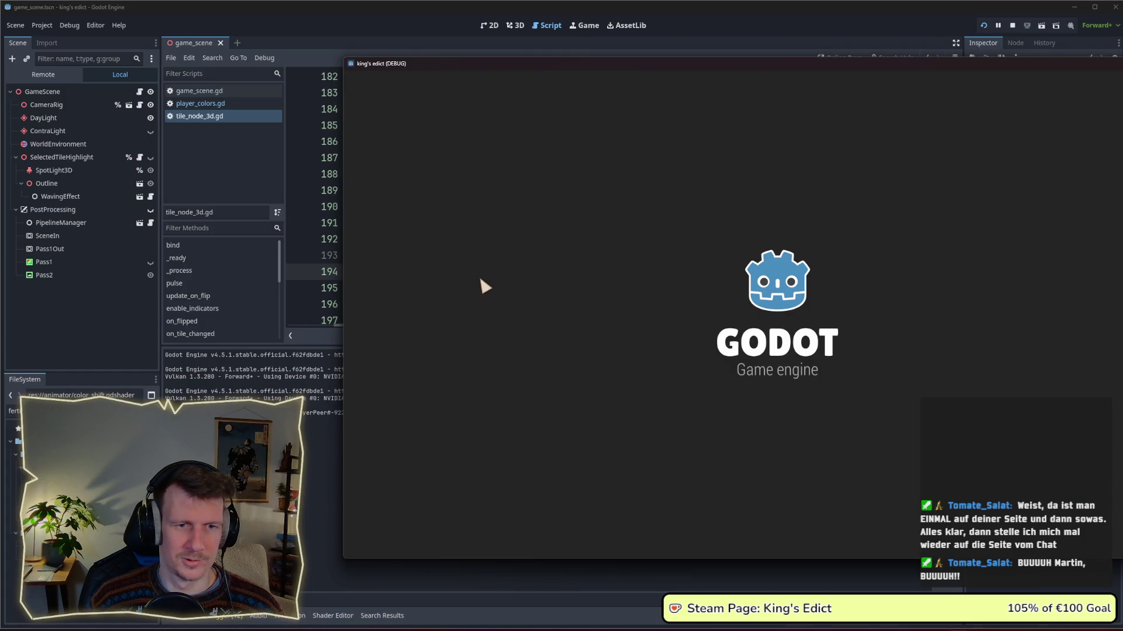
click(787, 216)
click(865, 213)
click(877, 121)
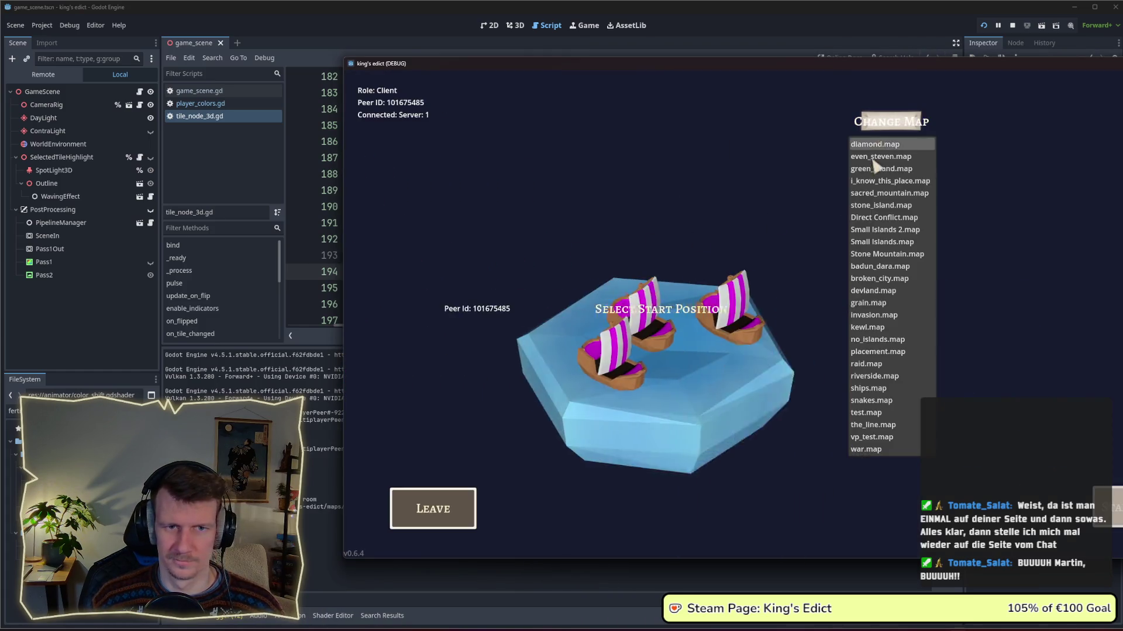
click(869, 181)
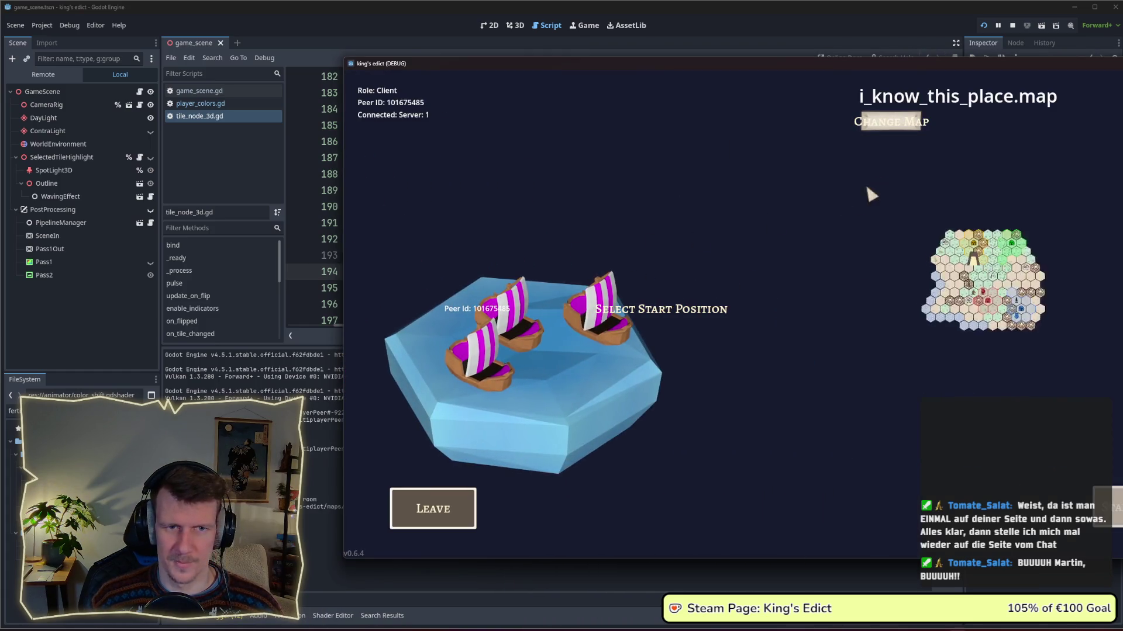
click(1113, 512)
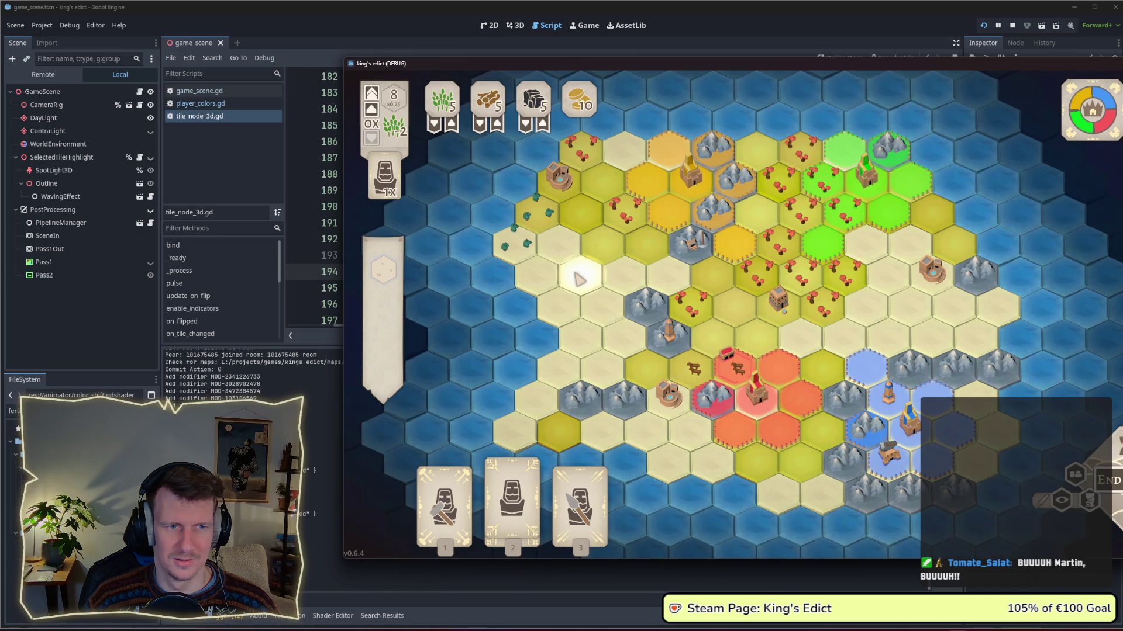
Zoom and pan the map to check the wider brightness variation, then return to the script.
scroll(579, 279, up, 1)
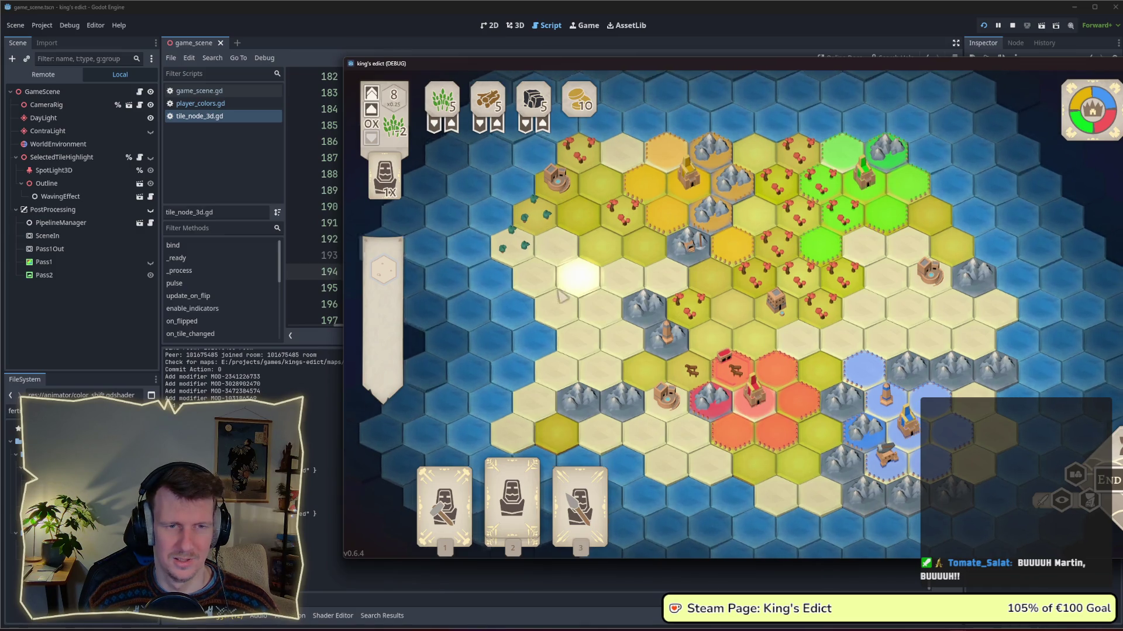
scroll(543, 310, up, 1)
drag(542, 310, 615, 307)
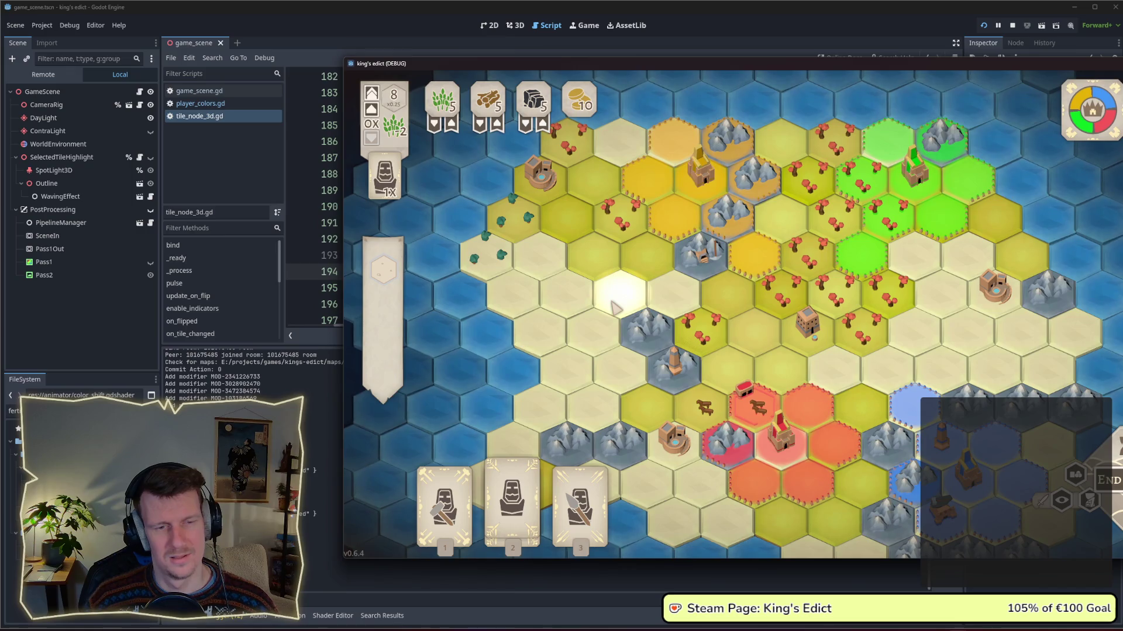
scroll(616, 306, down, 1)
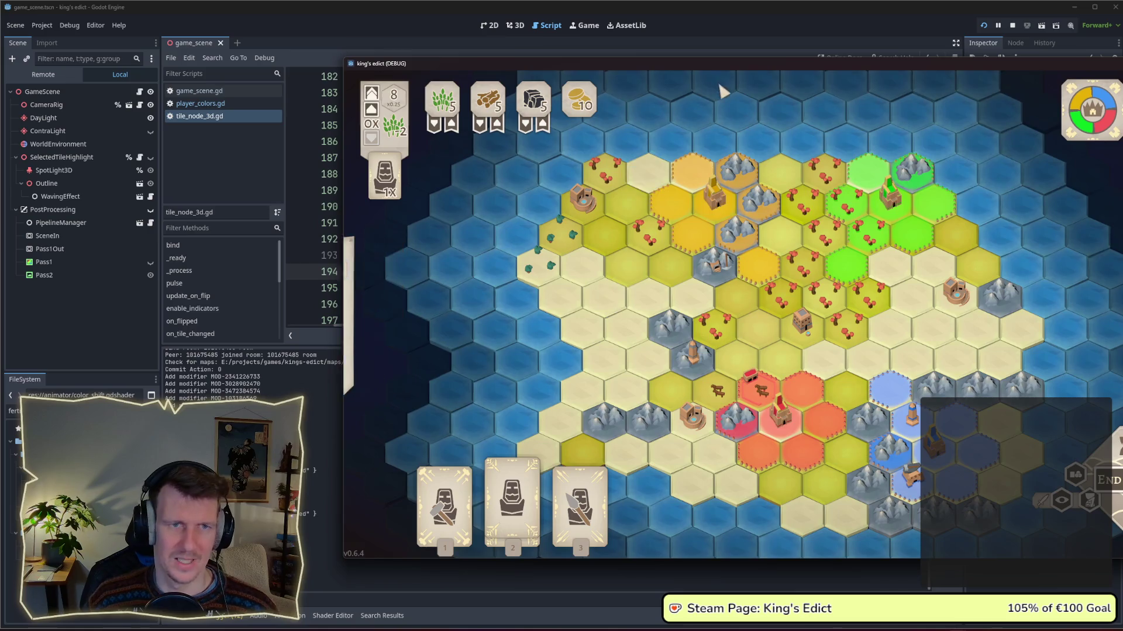
drag(725, 64, 520, 59)
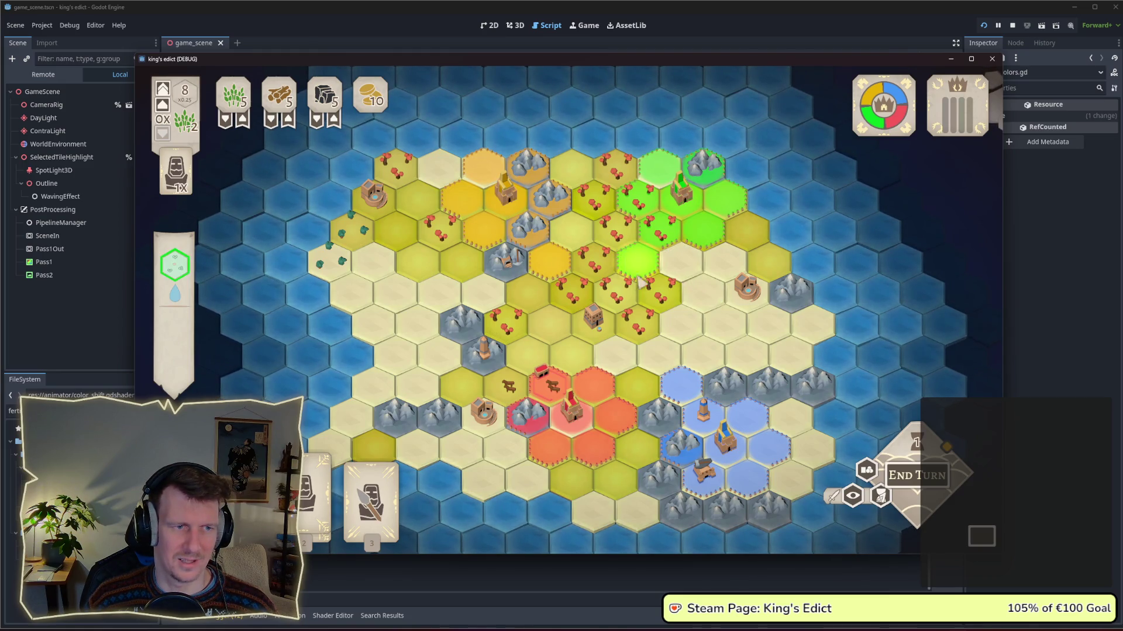
scroll(628, 281, down, 2)
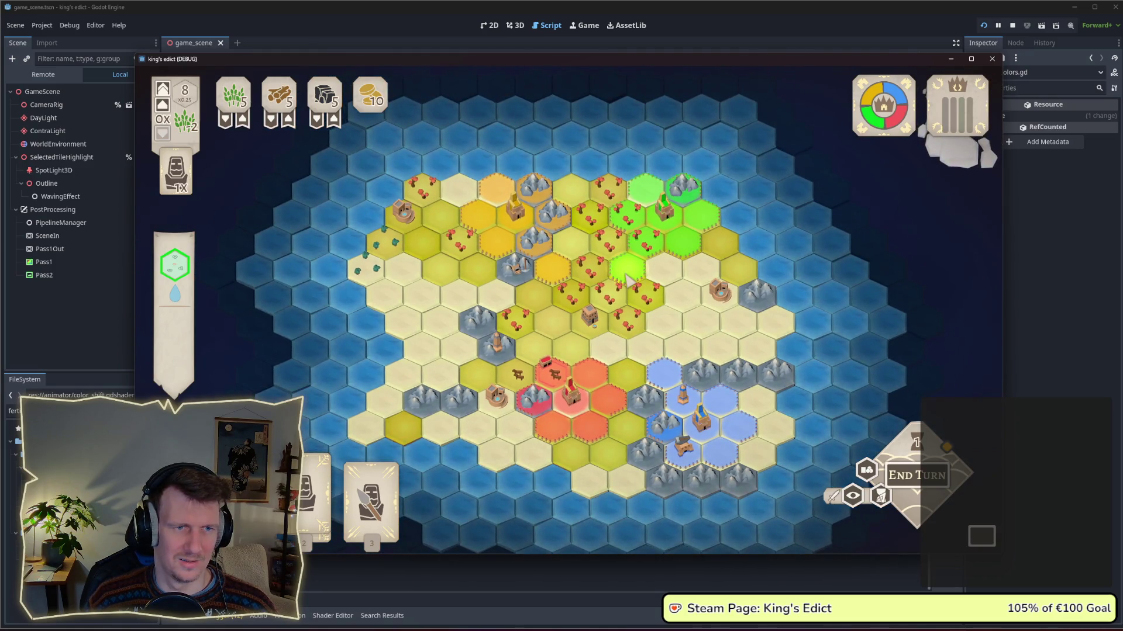
click(1016, 277)
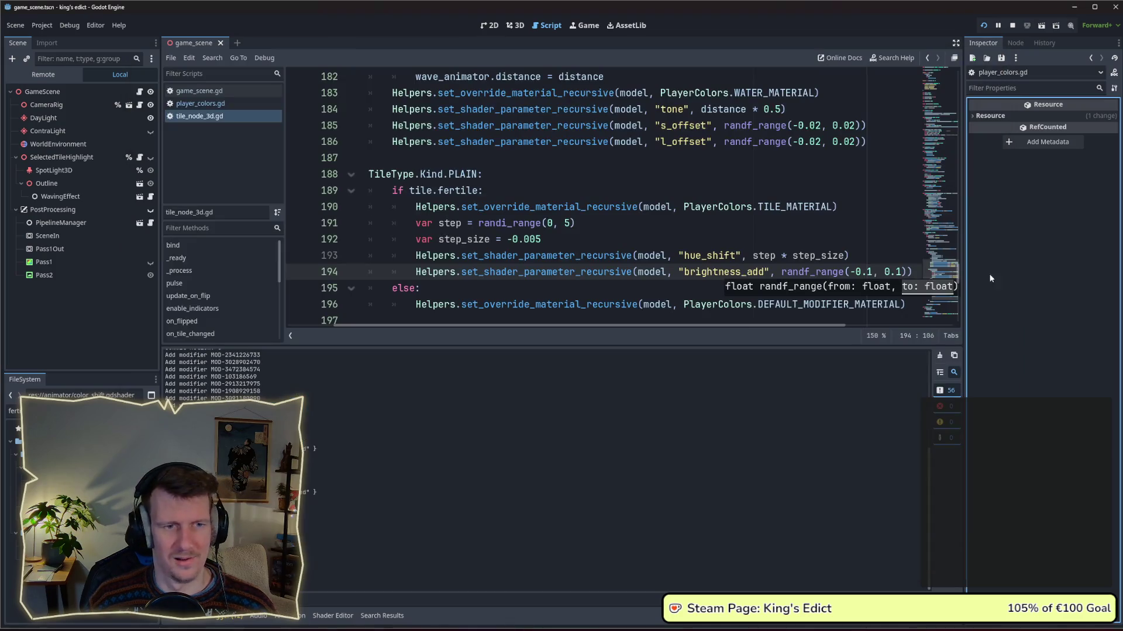
Narrow line 194 to randf_range(-0.08, 0.08) and save the tile script.
click(873, 271)
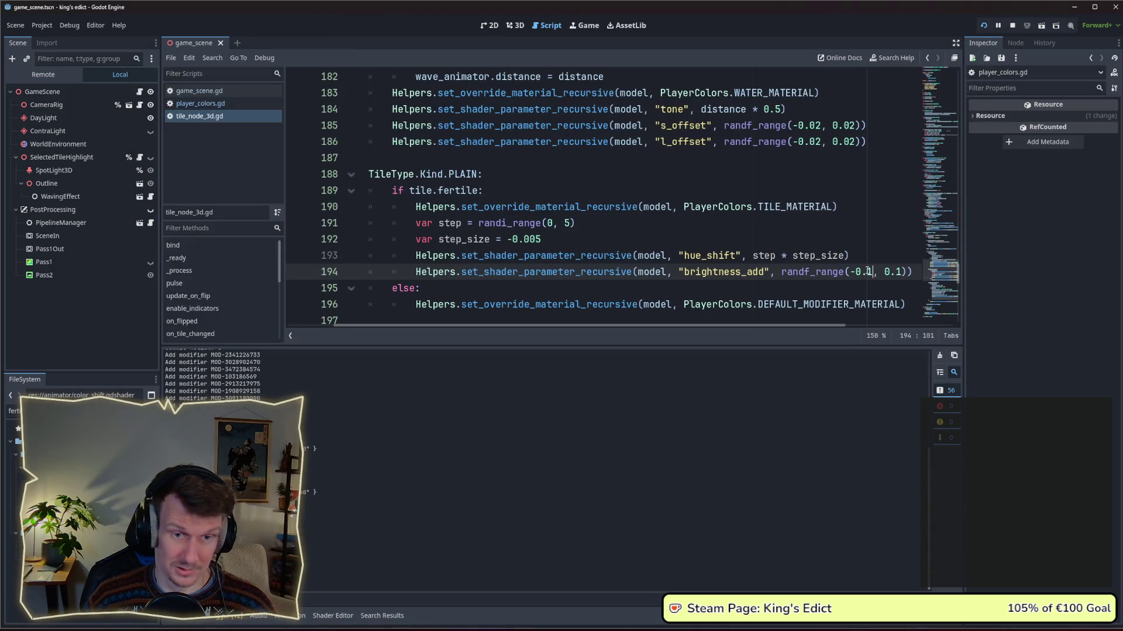
key(BackSpace)
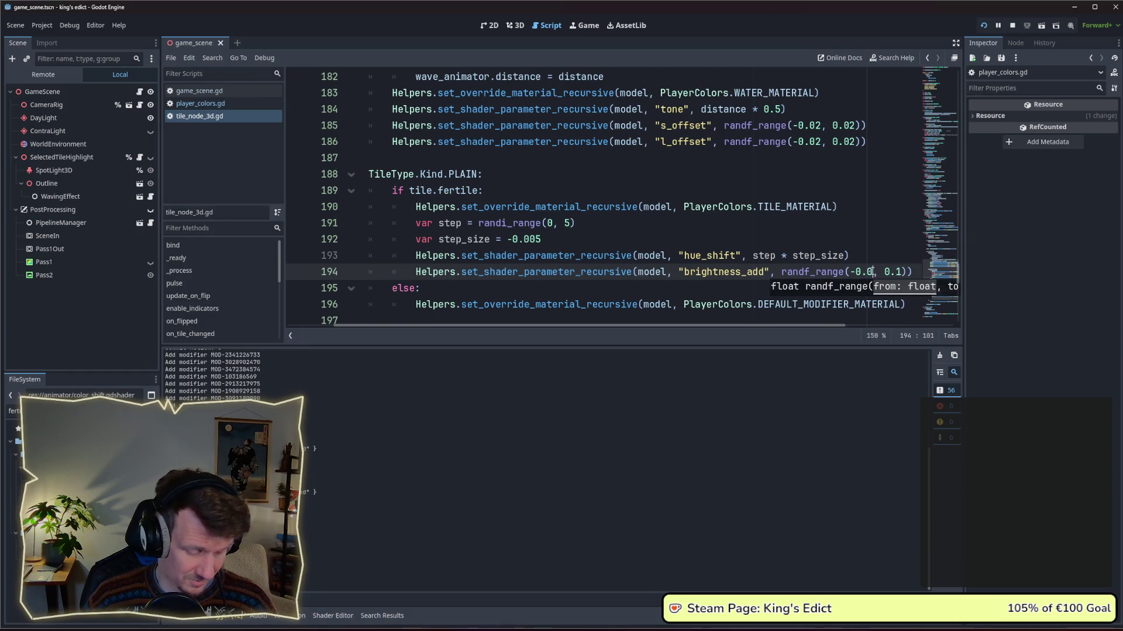
text(08)
click(904, 273)
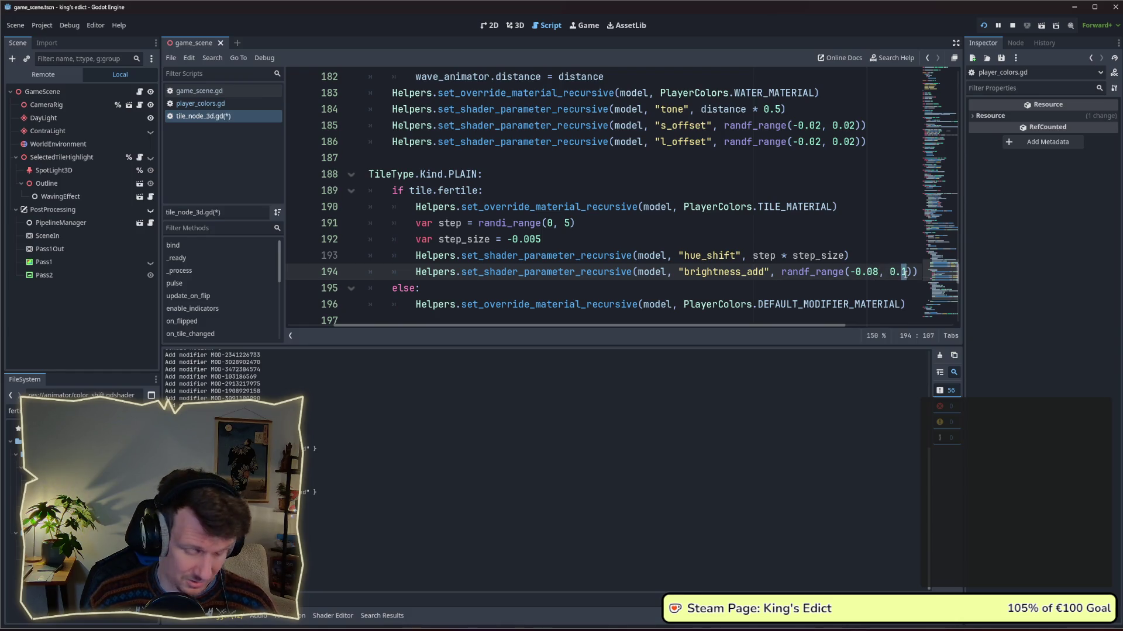
key(BackSpace)
text(08)
key(ctrl+s)
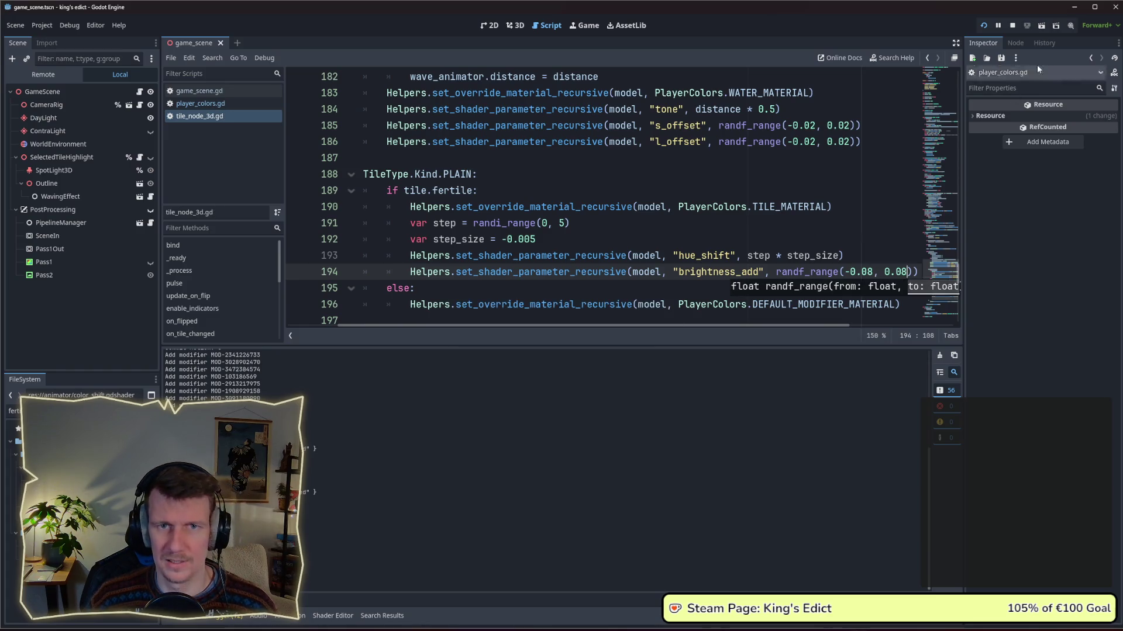
Relaunch, start a multiplayer game on i_know_this_place.map, view the map, then close the game.
click(1013, 26)
key(F5)
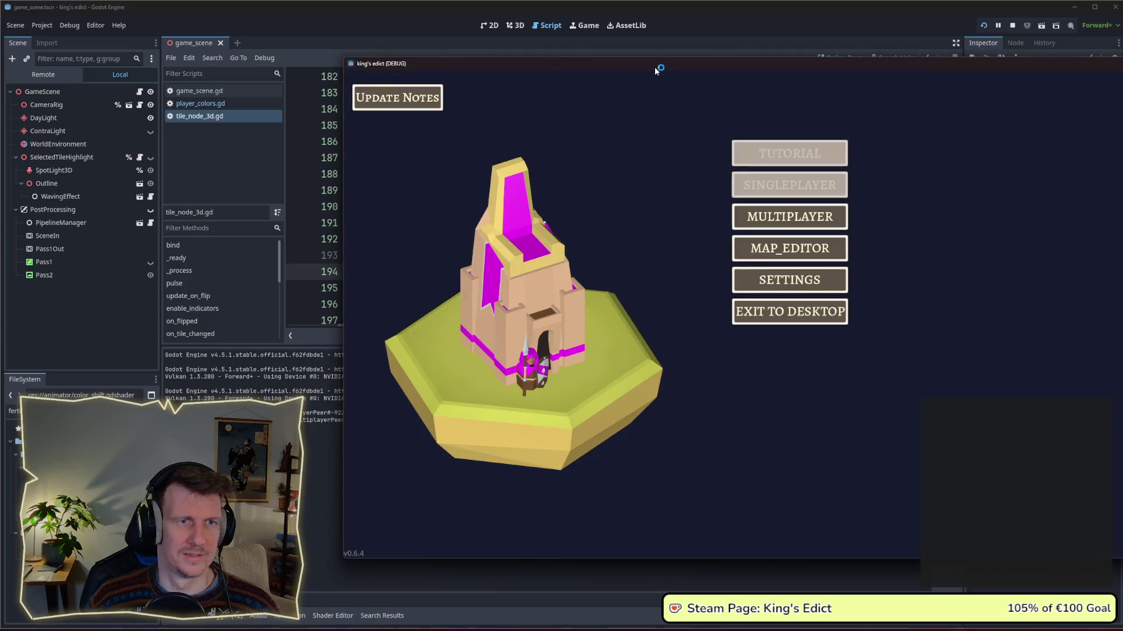
click(672, 221)
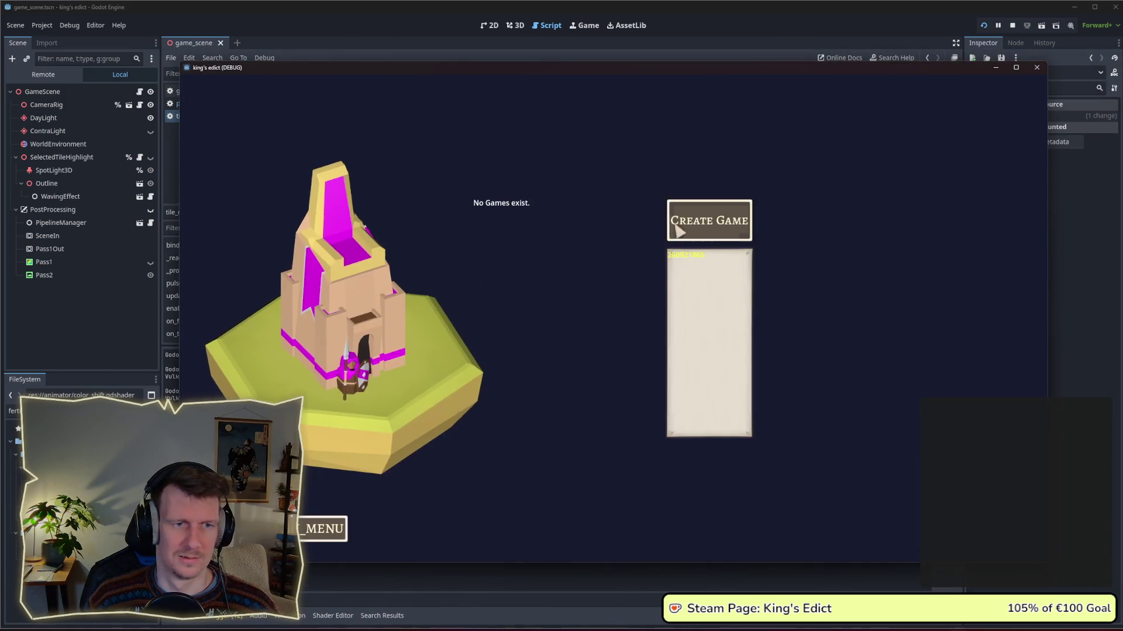
click(709, 220)
click(727, 125)
click(720, 188)
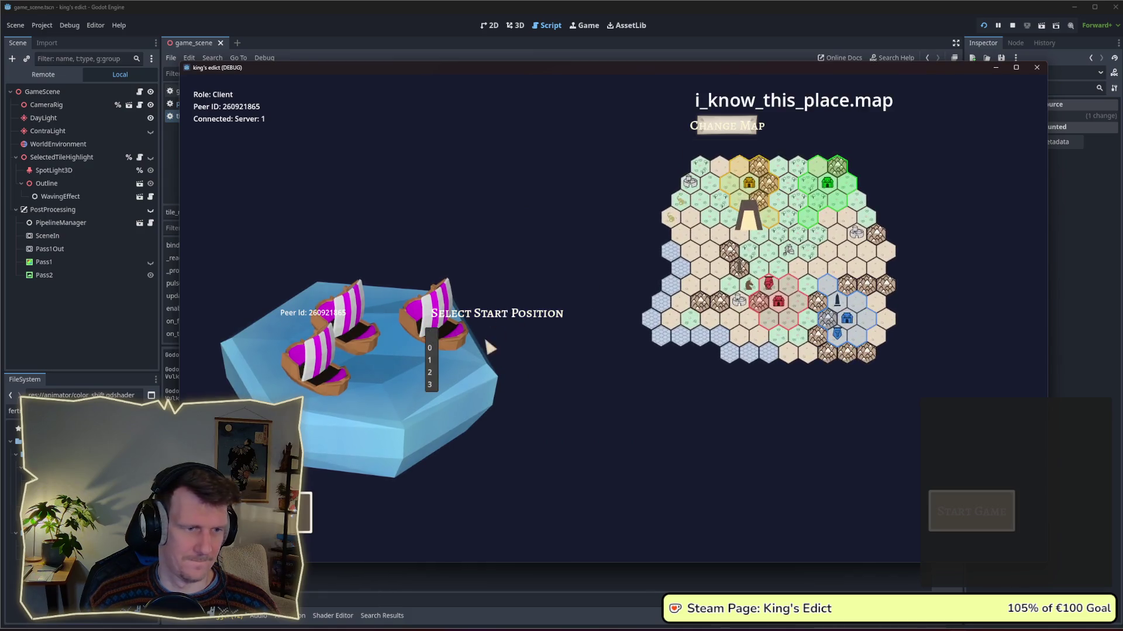
click(1012, 533)
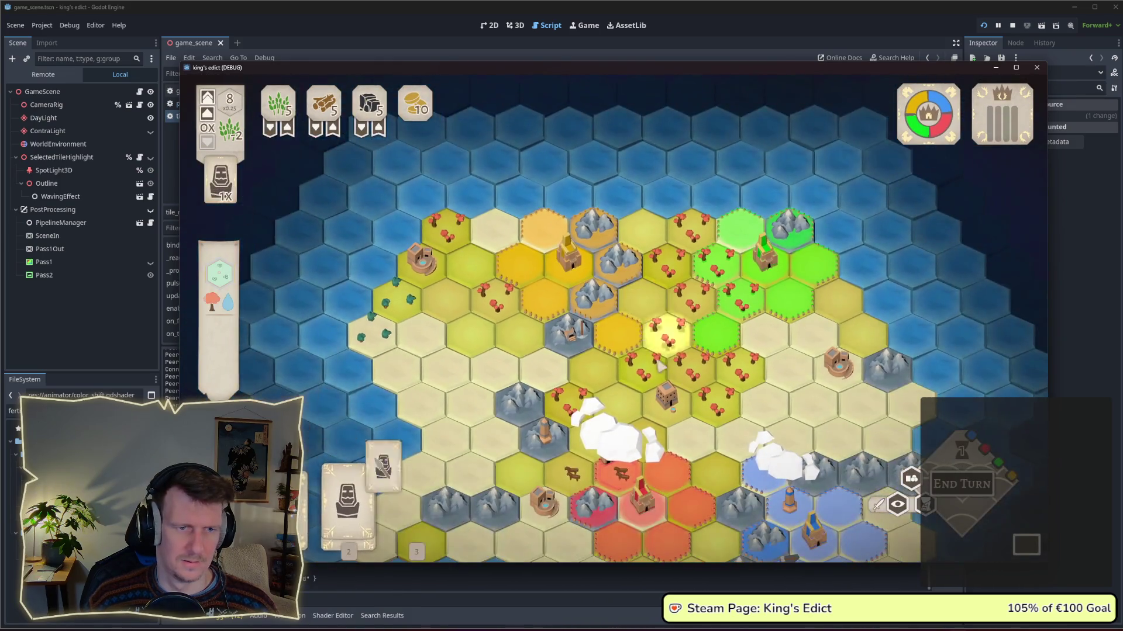
scroll(633, 330, down, 3)
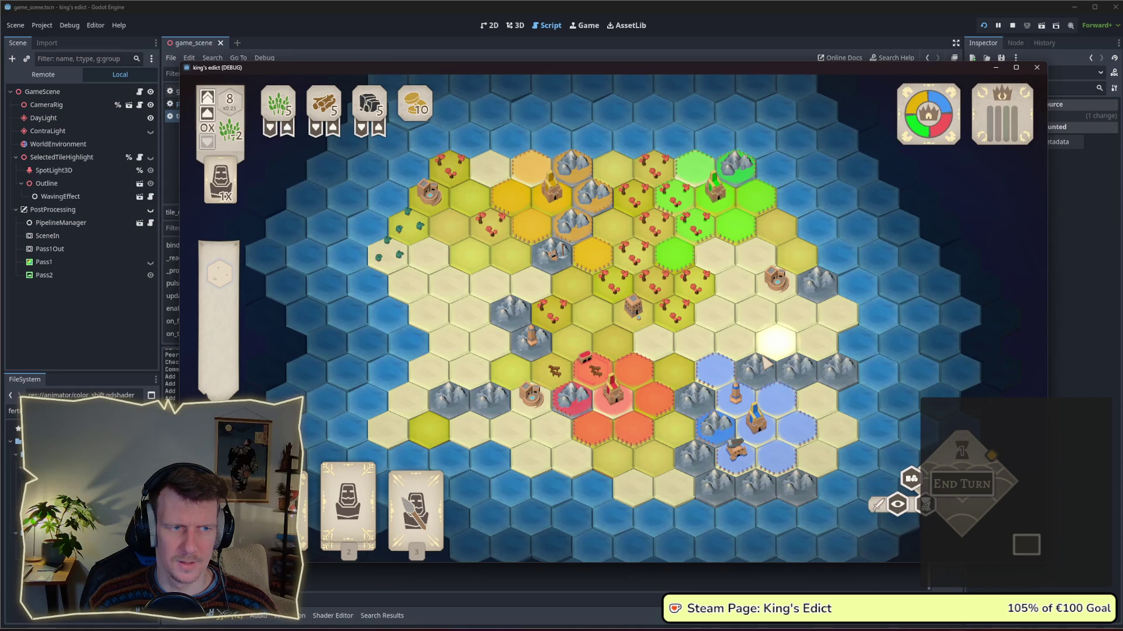
click(1037, 67)
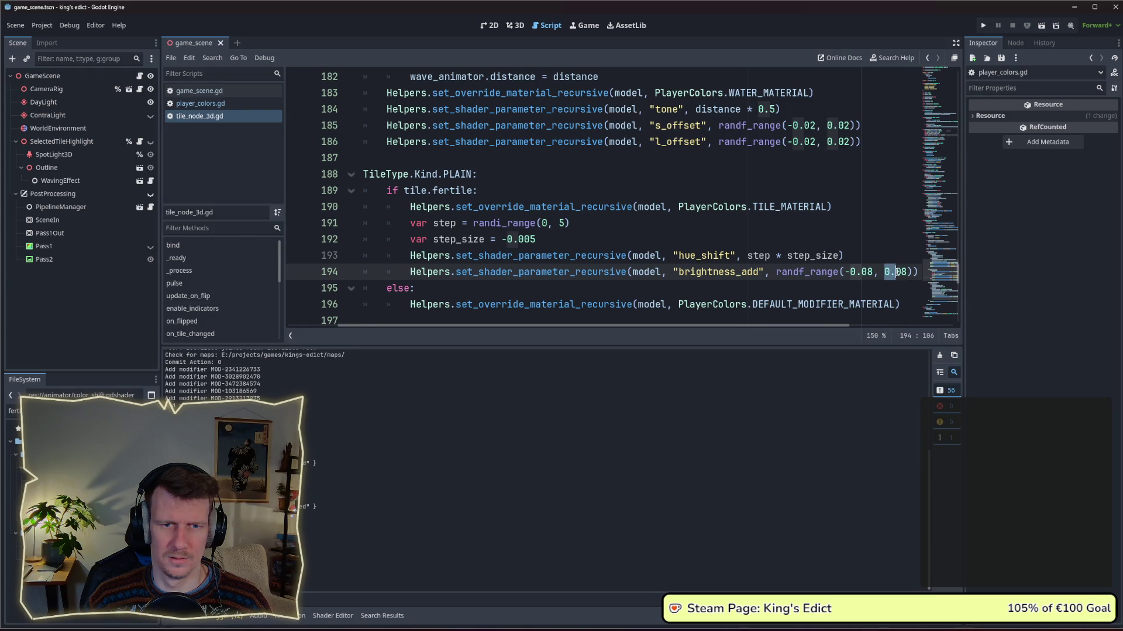
Cap plain brightness_add at randf_range(-0.08, 0), then start a game on i_know_this_place.map.
key(BackSpace)
key(BackSpace)
key(BackSpace)
key(Up)
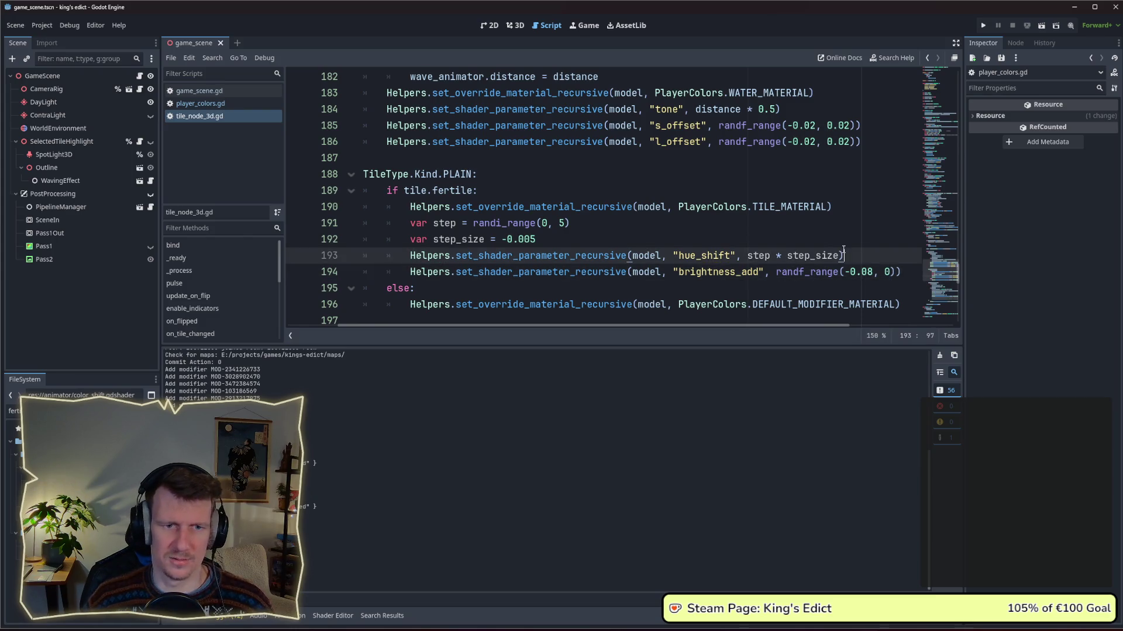
click(982, 26)
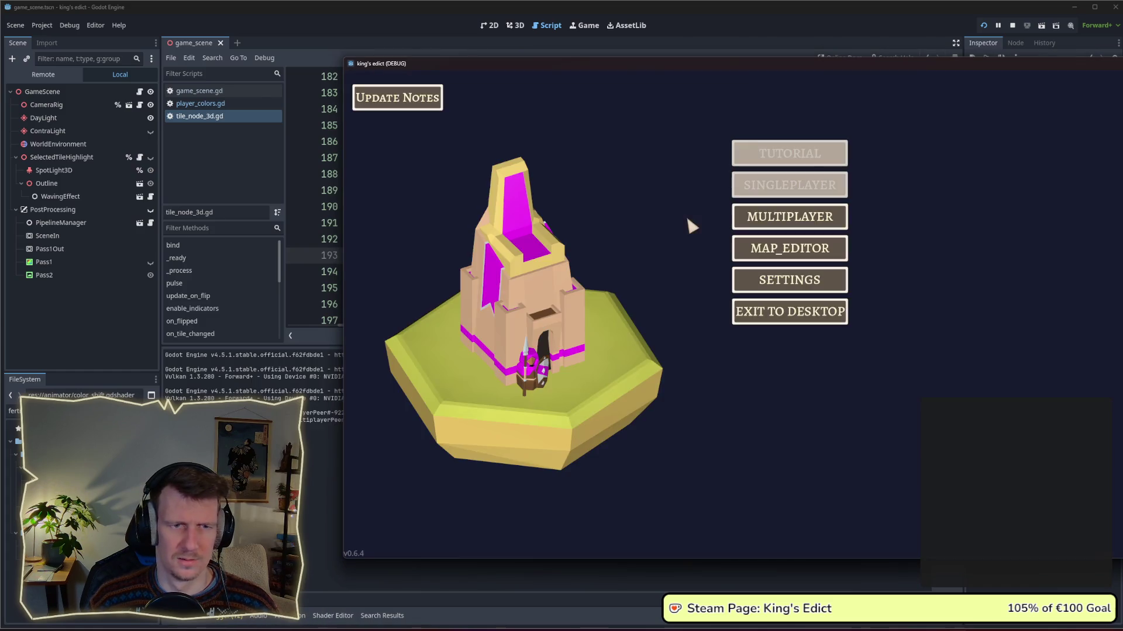
click(856, 123)
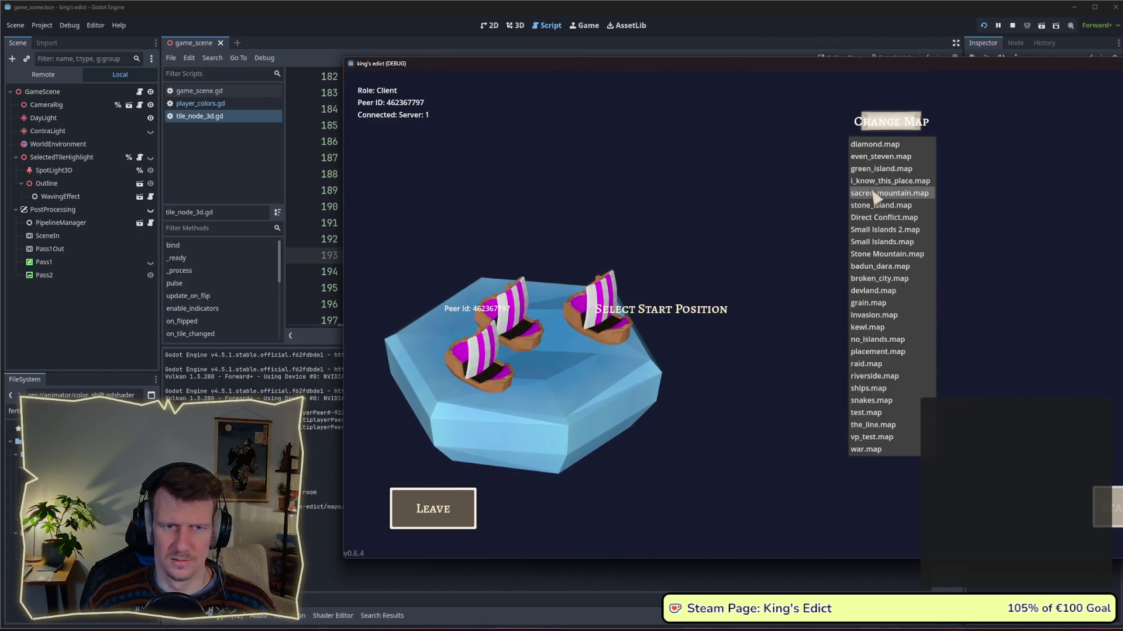
click(876, 186)
click(597, 381)
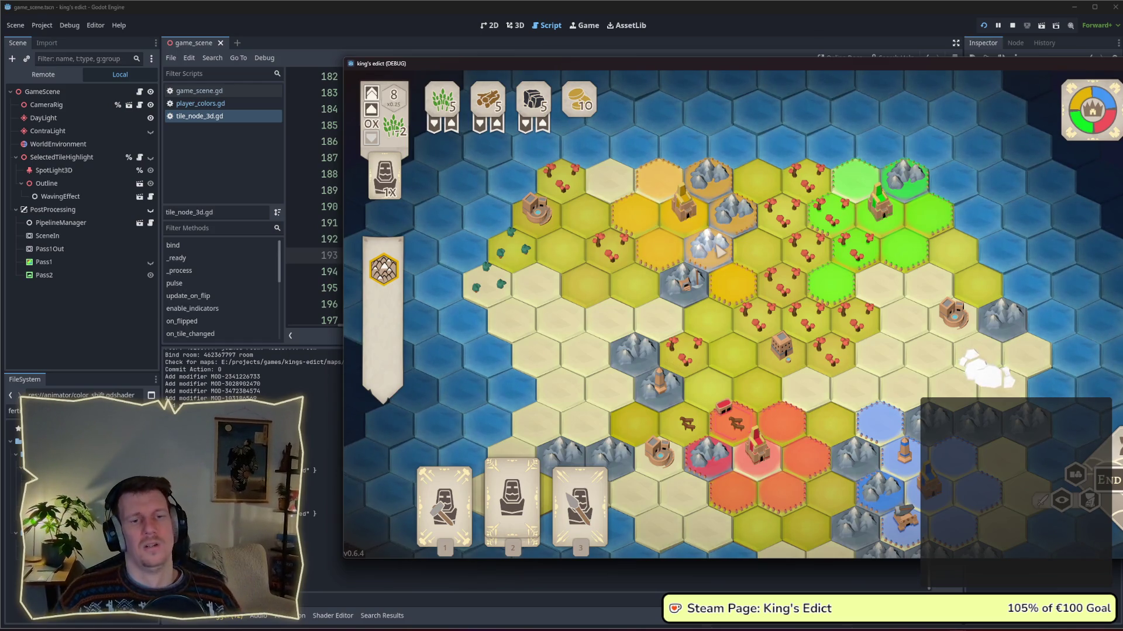
Recentre the island in a smaller window, snip a screenshot of the hex map, then stop the game.
scroll(754, 305, down, 3)
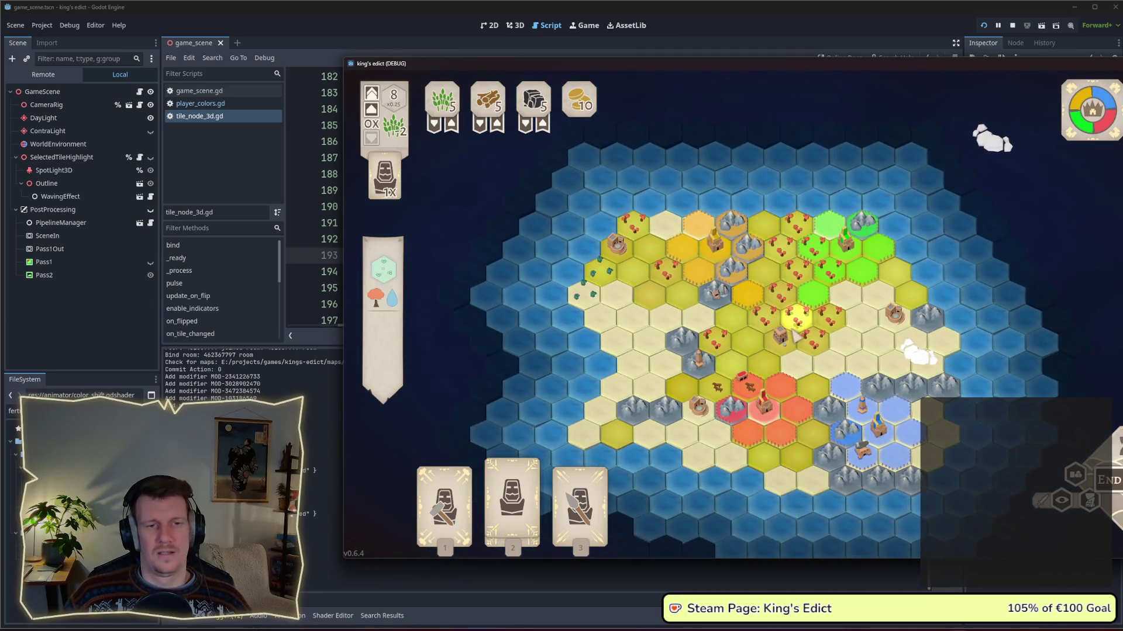
key(s)
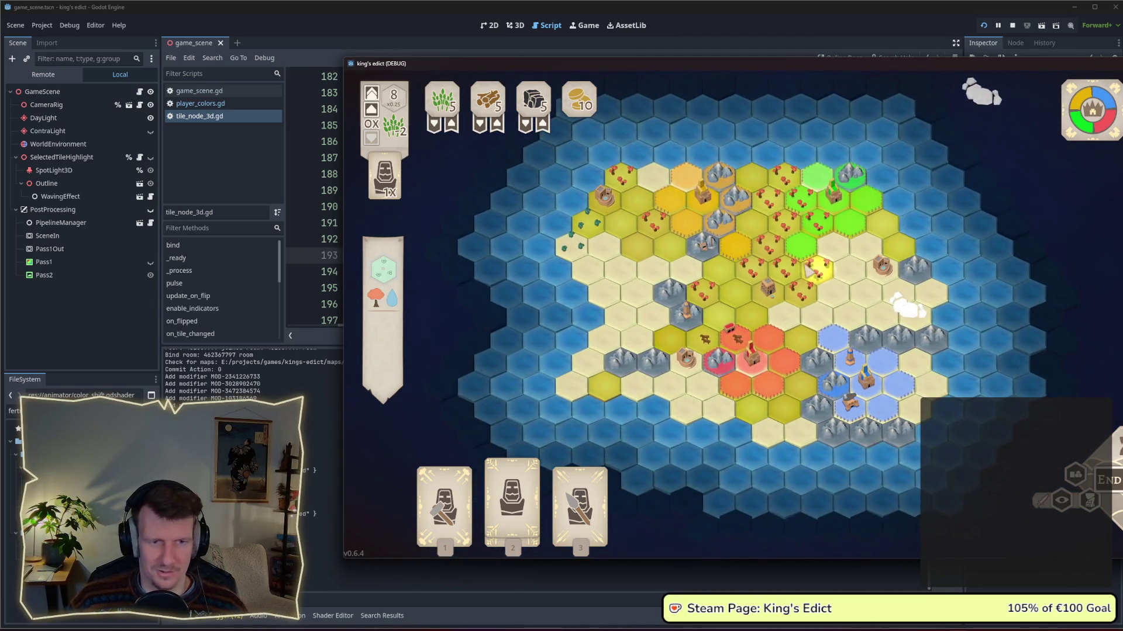
key(F11)
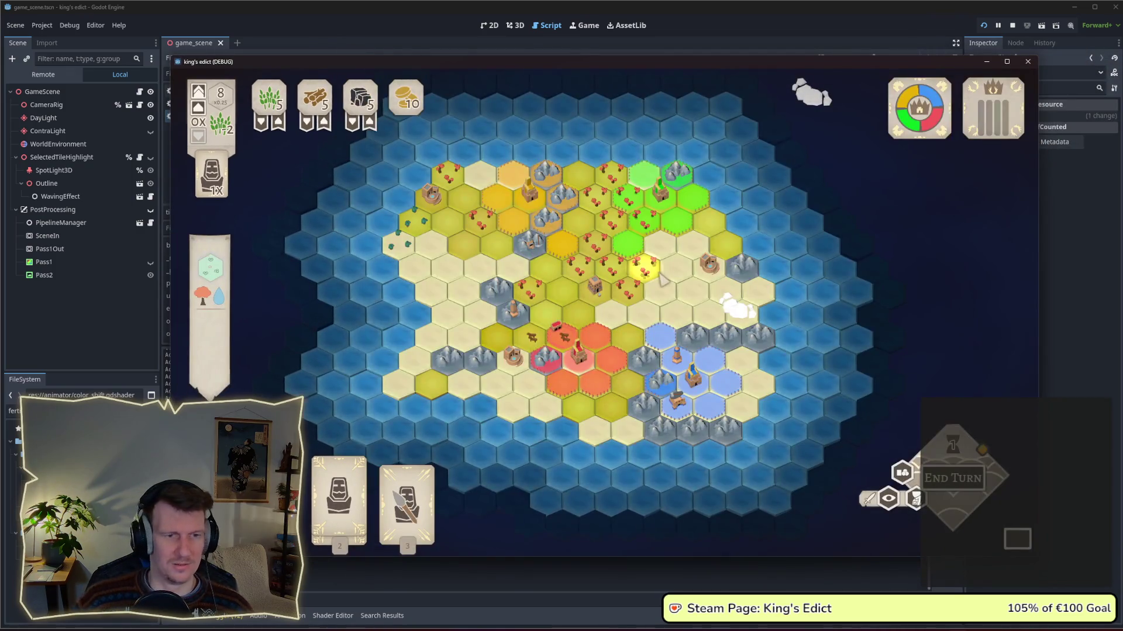
scroll(604, 296, up, 2)
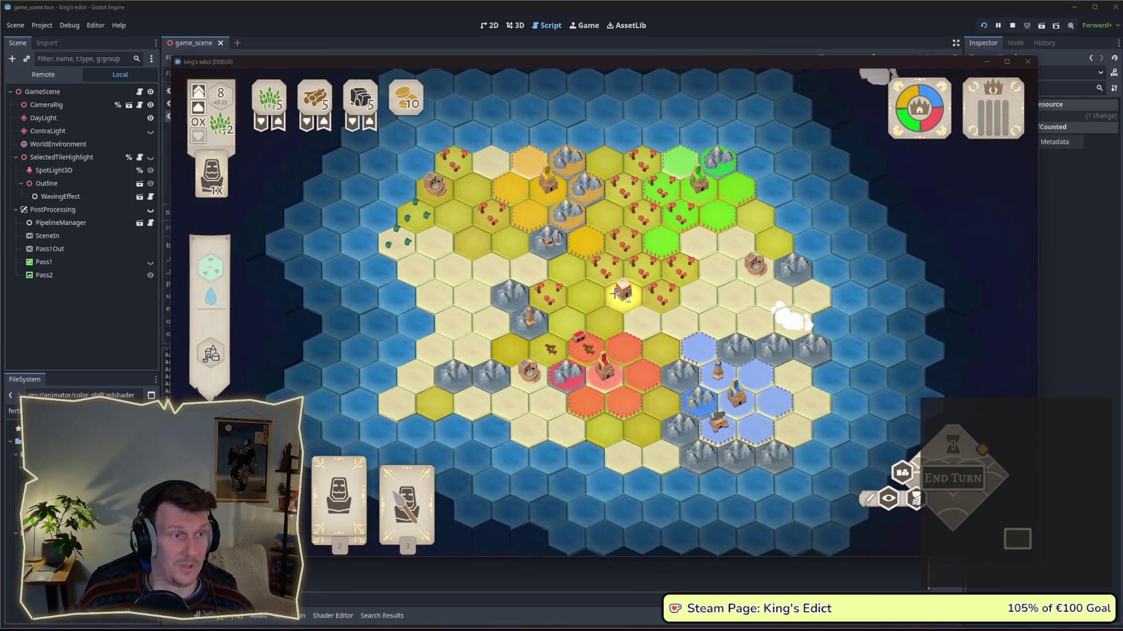
key(super+shift+s)
mouse_move(170, 68)
mouse_down()
mouse_move(1067, 566)
mouse_move(1038, 559)
mouse_up()
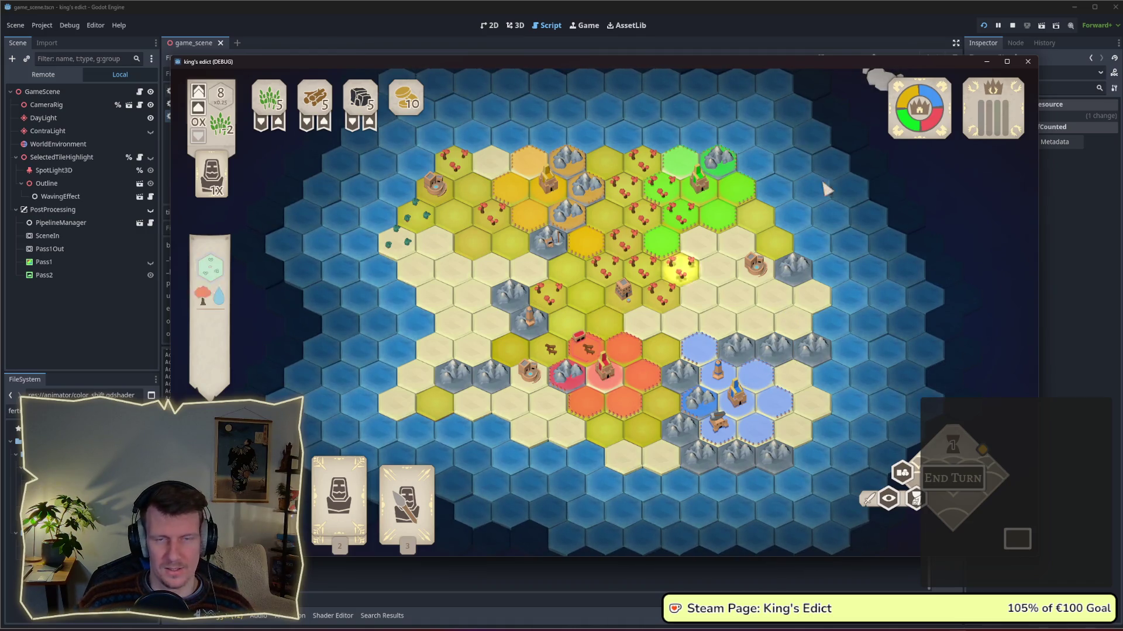
click(1012, 25)
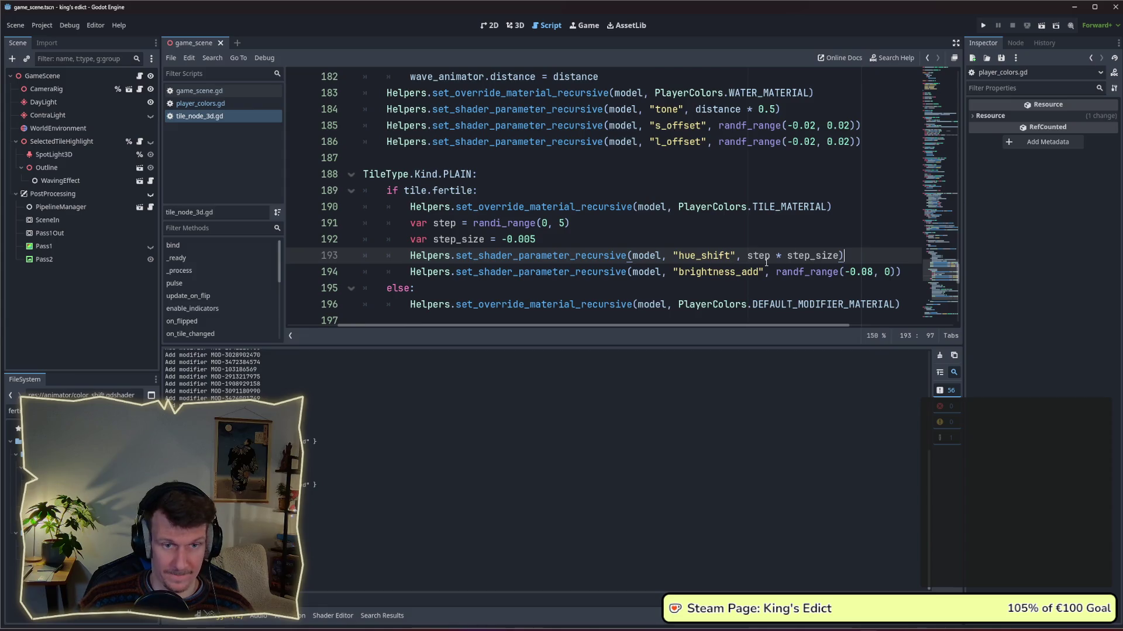
Comment out DEFAULT_MODIFIER_MATERIAL and restore TILE_MATERIAL with hue_shift randf_range(0.0, 0.03) for mountains.
scroll(766, 263, down, 1)
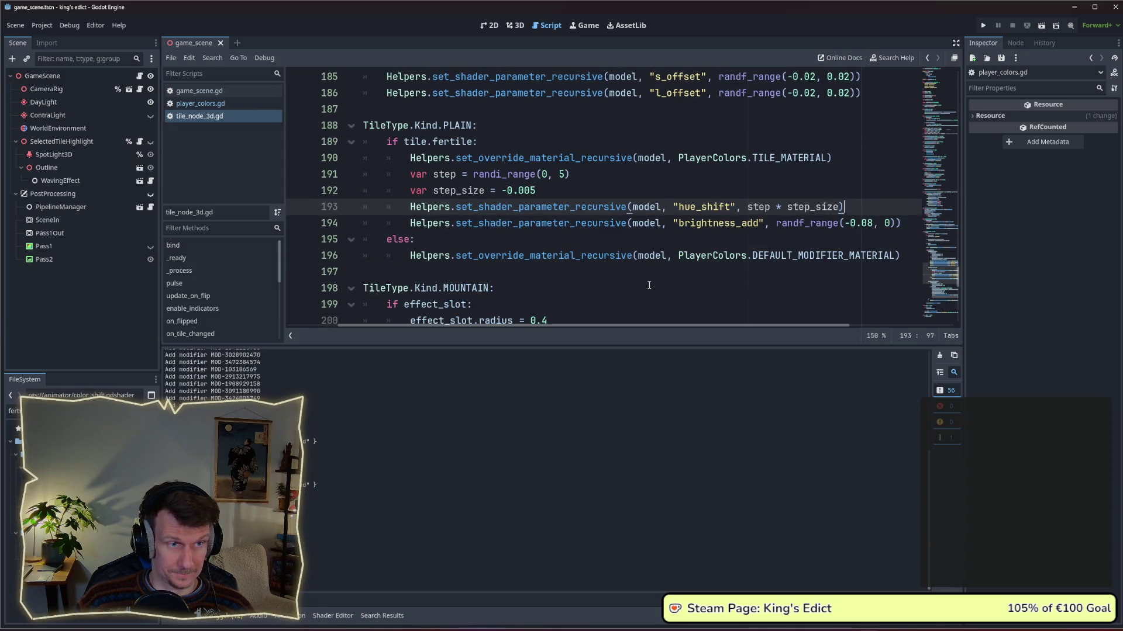
scroll(649, 285, down, 5)
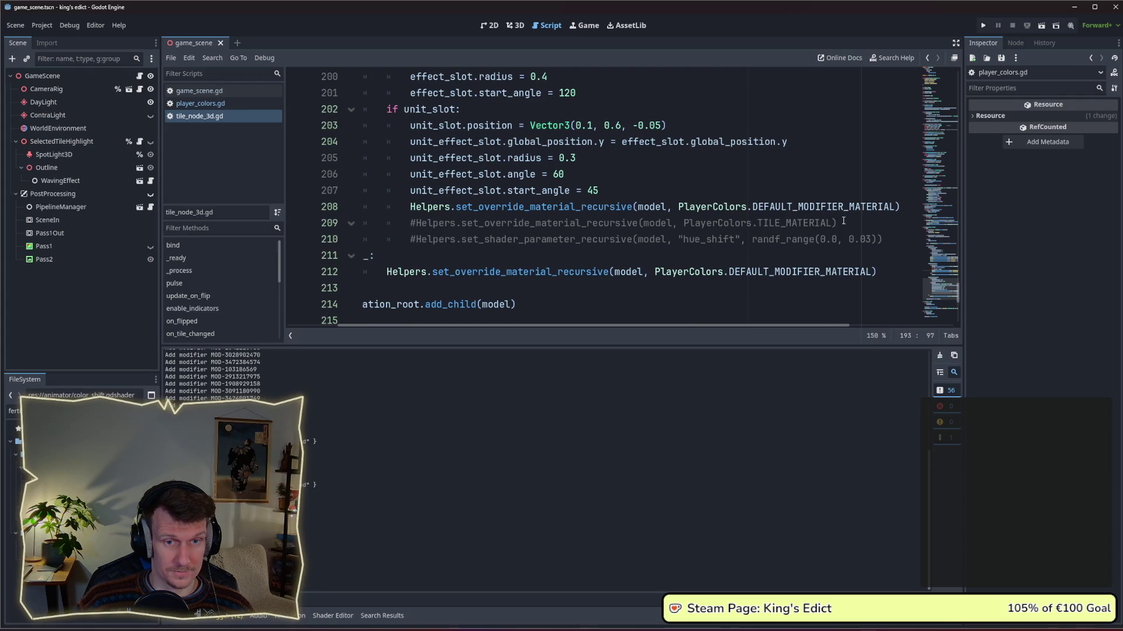
click(407, 207)
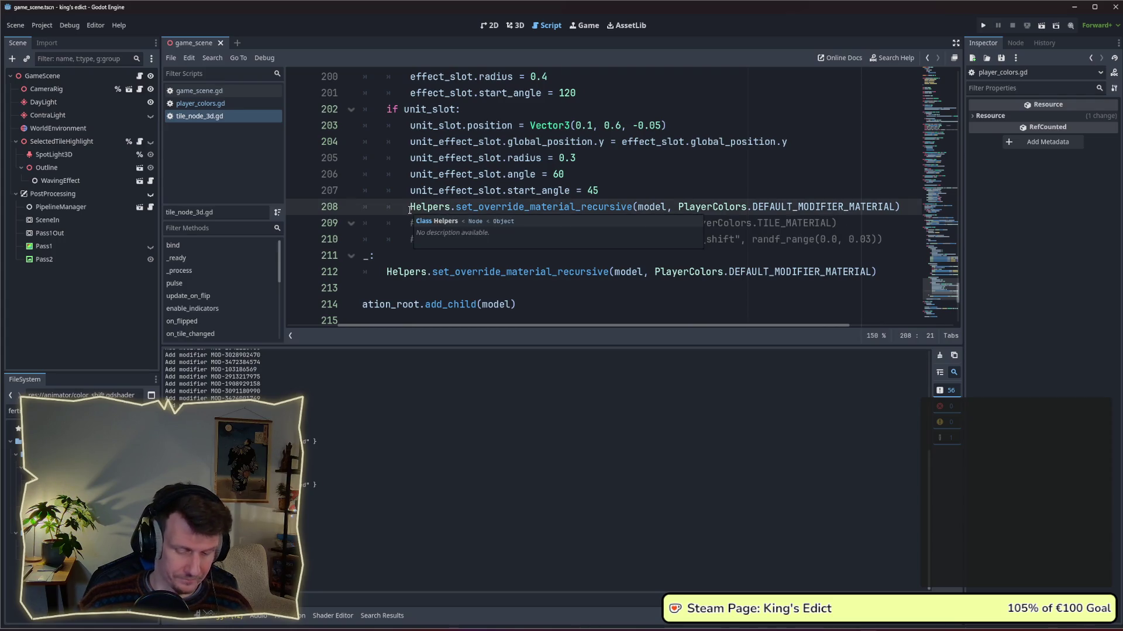
key(ctrl+k)
click(413, 223)
key(ctrl+k)
click(412, 239)
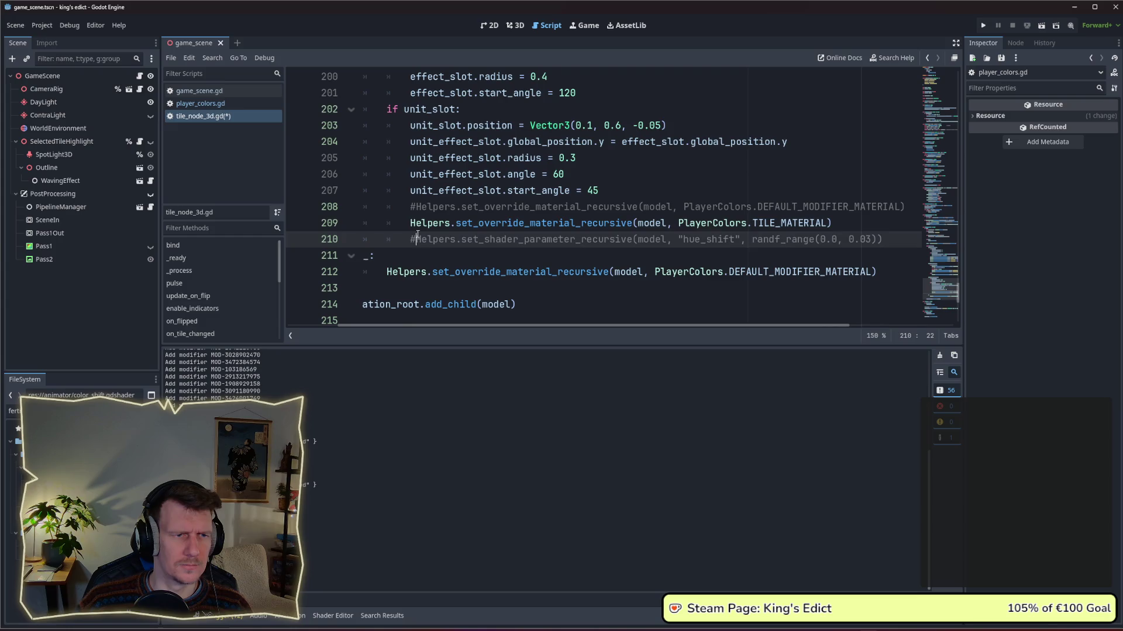
key(ctrl+k)
click(651, 240)
key(ctrl+s)
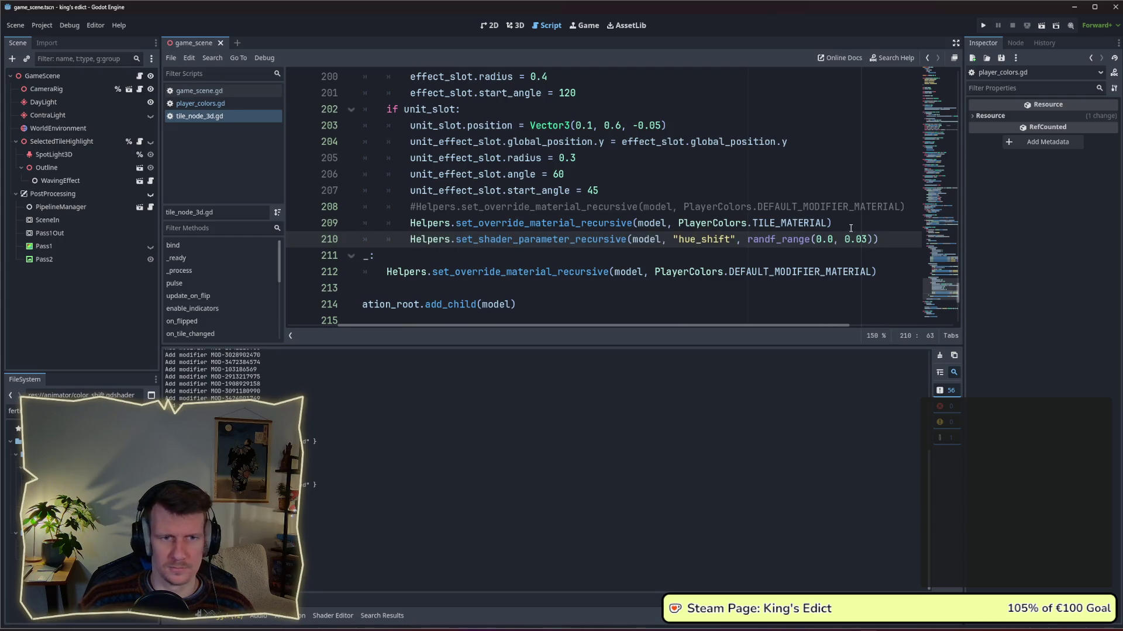
click(983, 26)
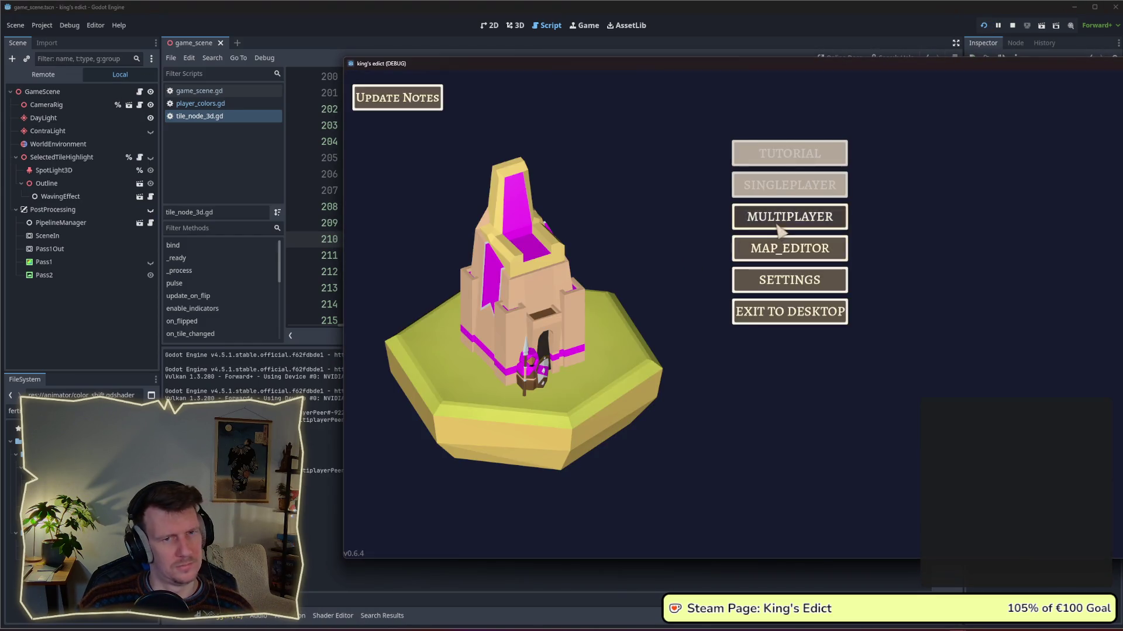
click(819, 217)
click(880, 218)
click(890, 120)
click(889, 181)
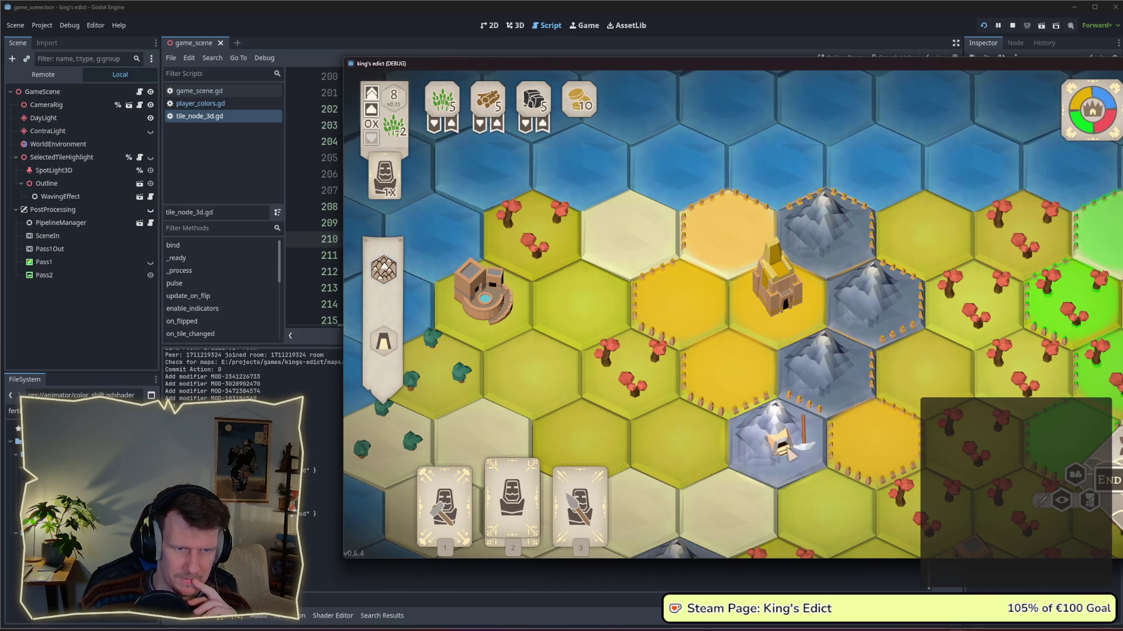
key(s)
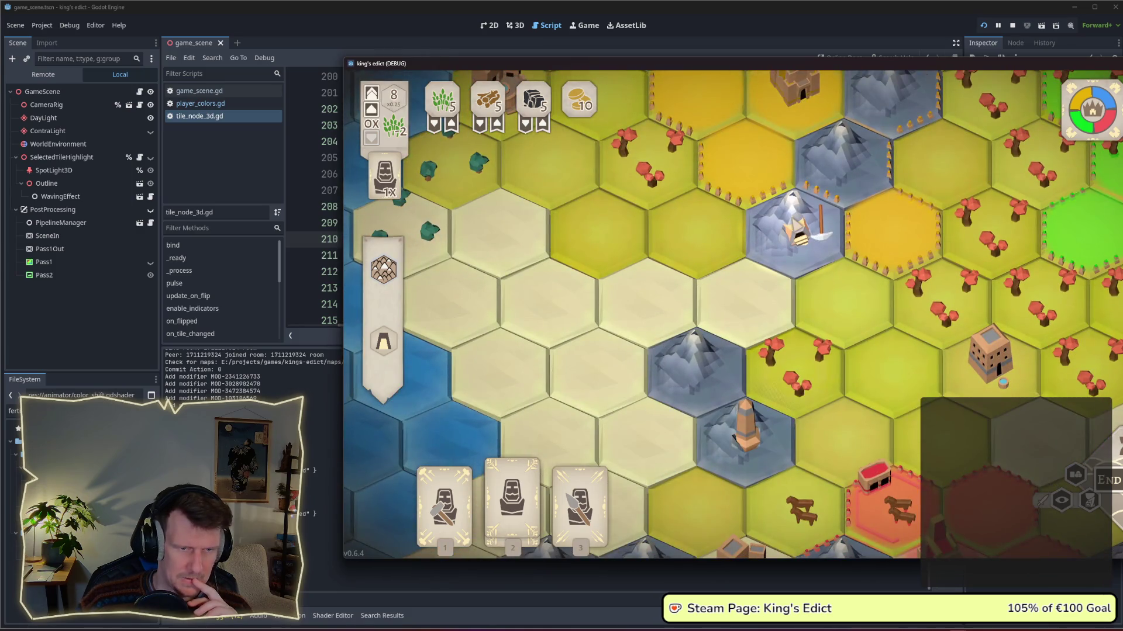
key(s)
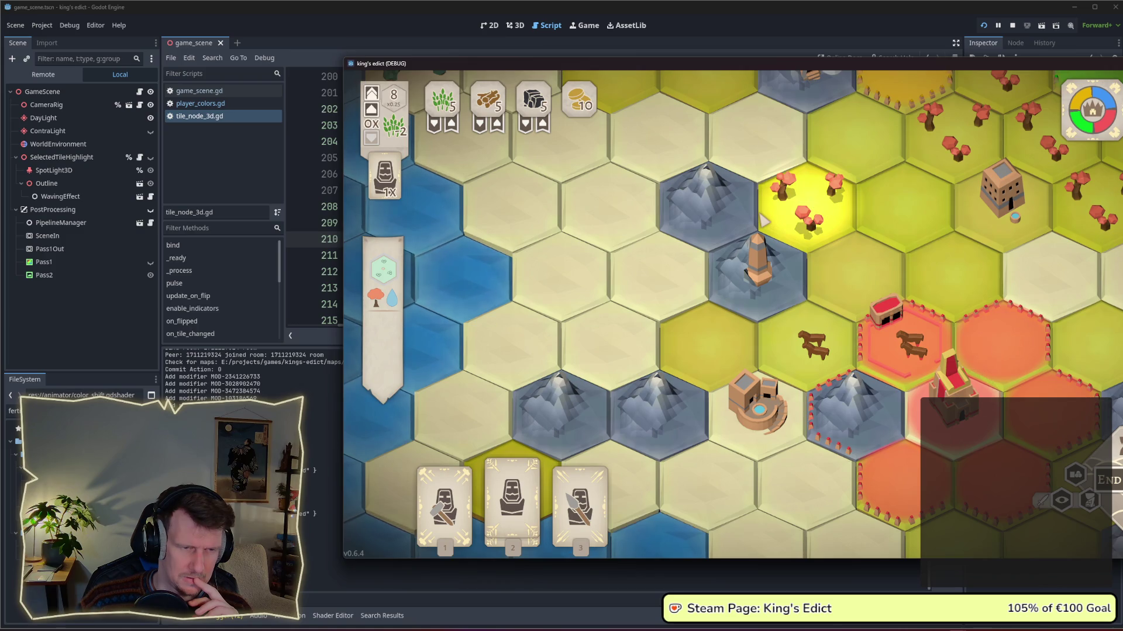
key(F8)
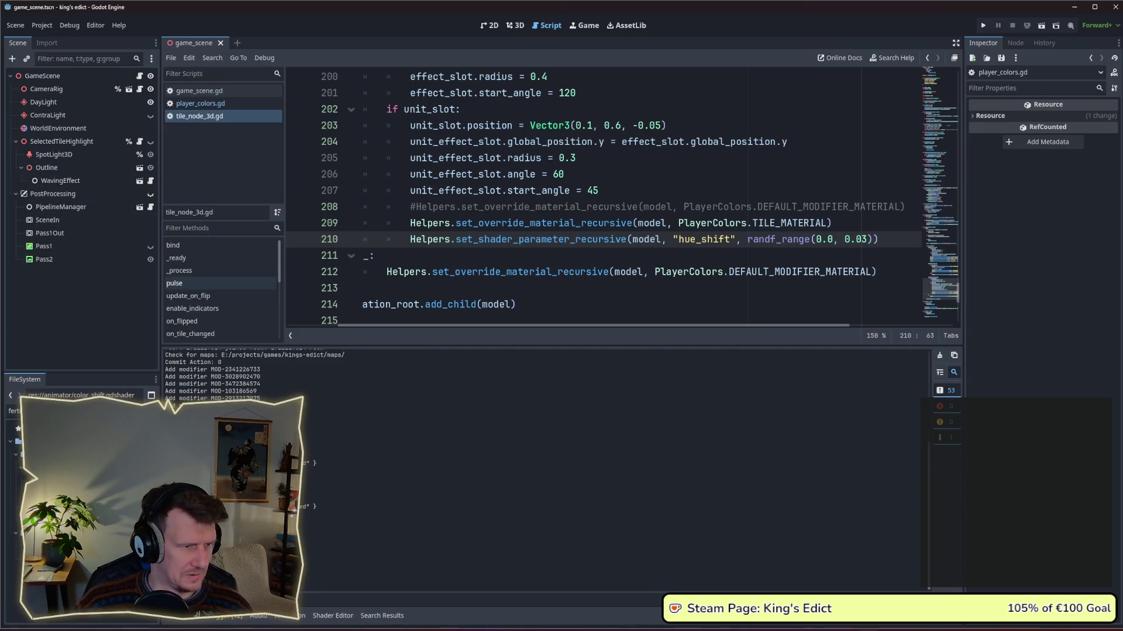
Filter the FileSystem for 'sp' and open color_shift.gdshader for editing.
key(ctrl+a)
text(sp)
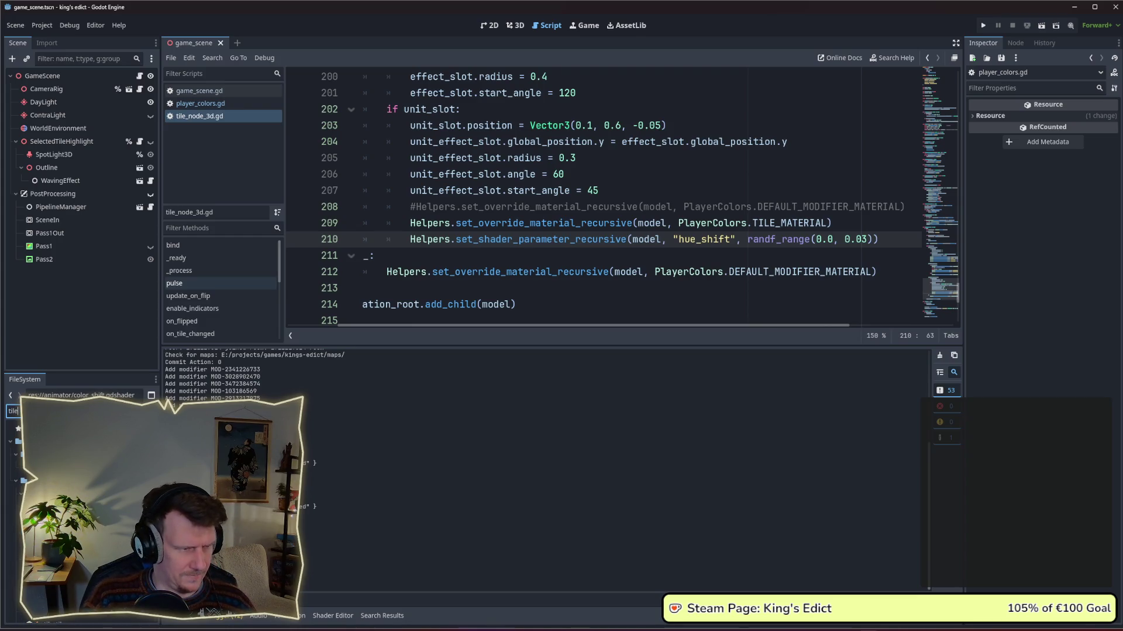
key(BackSpace)
key(BackSpace)
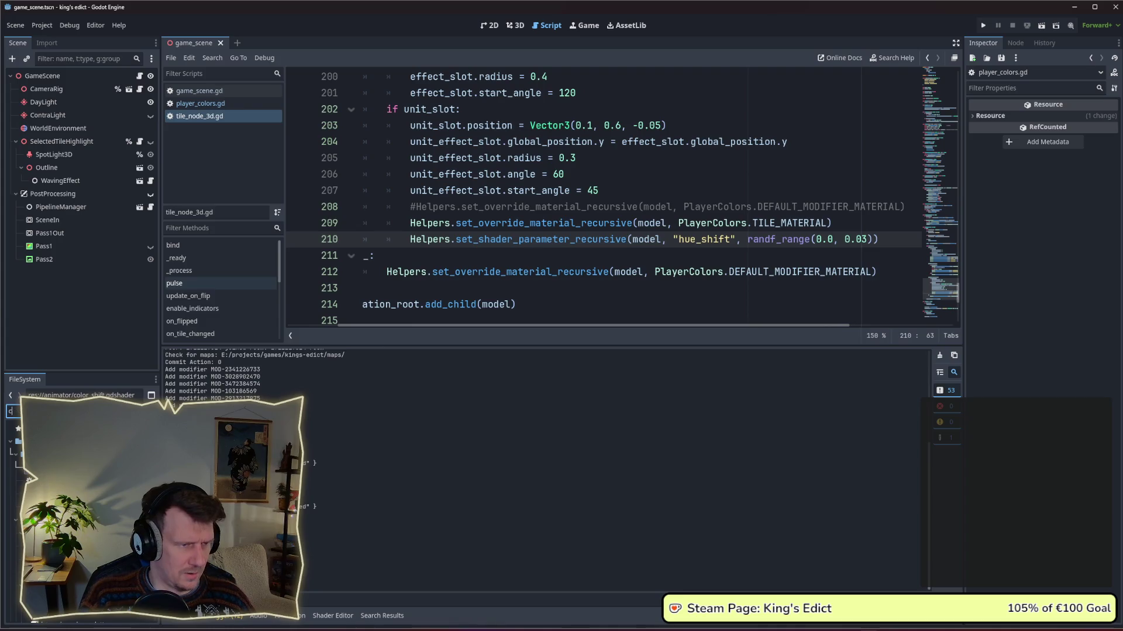
key(Down)
key(Return)
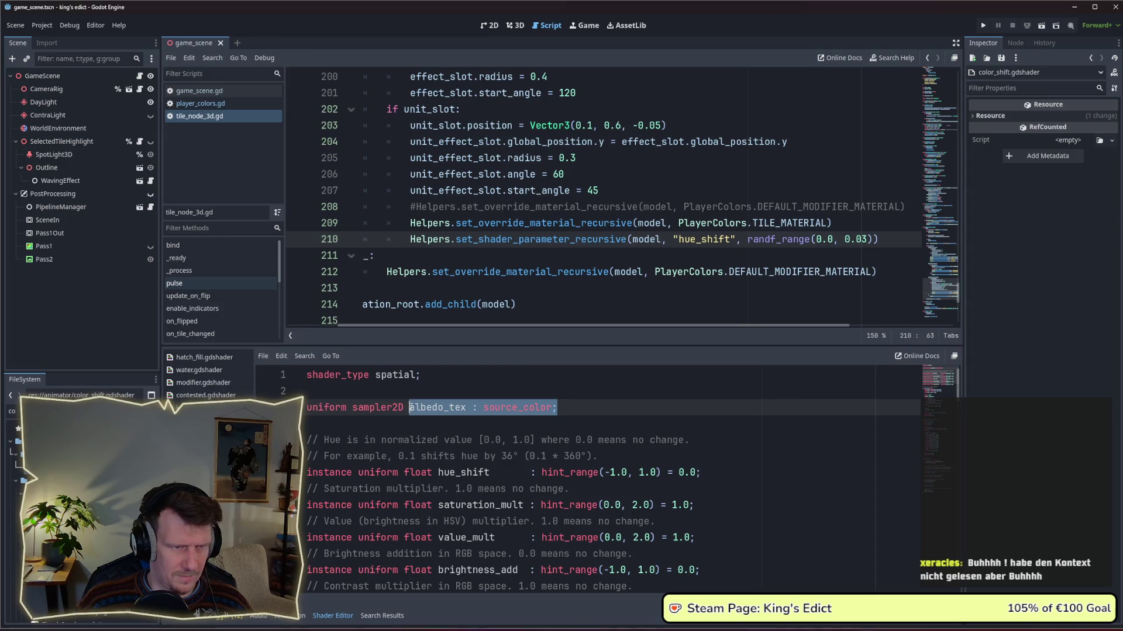
click(449, 392)
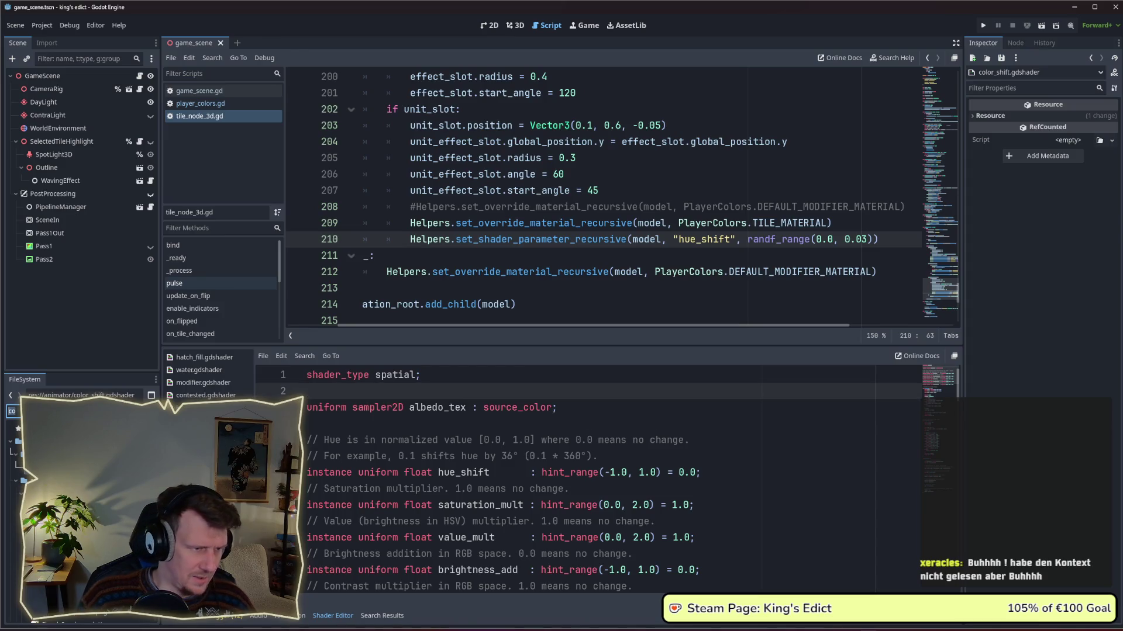
Switch to the player_colors.gd script and filter the FileSystem for 'mod'.
click(235, 103)
mouse_move(881, 122)
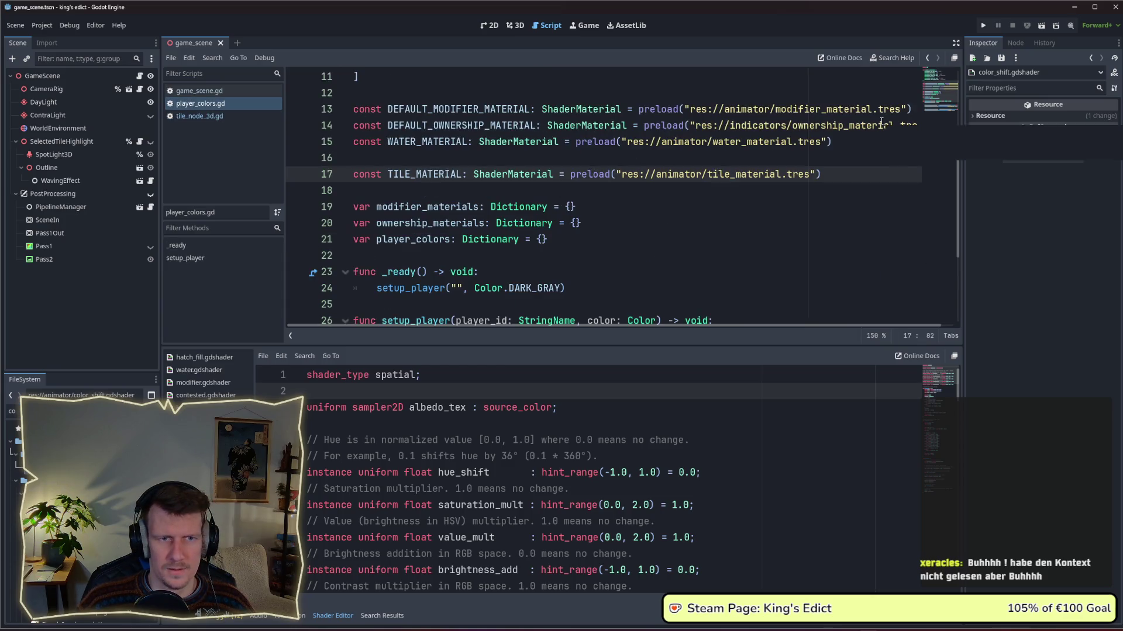
click(13, 411)
text(mod)
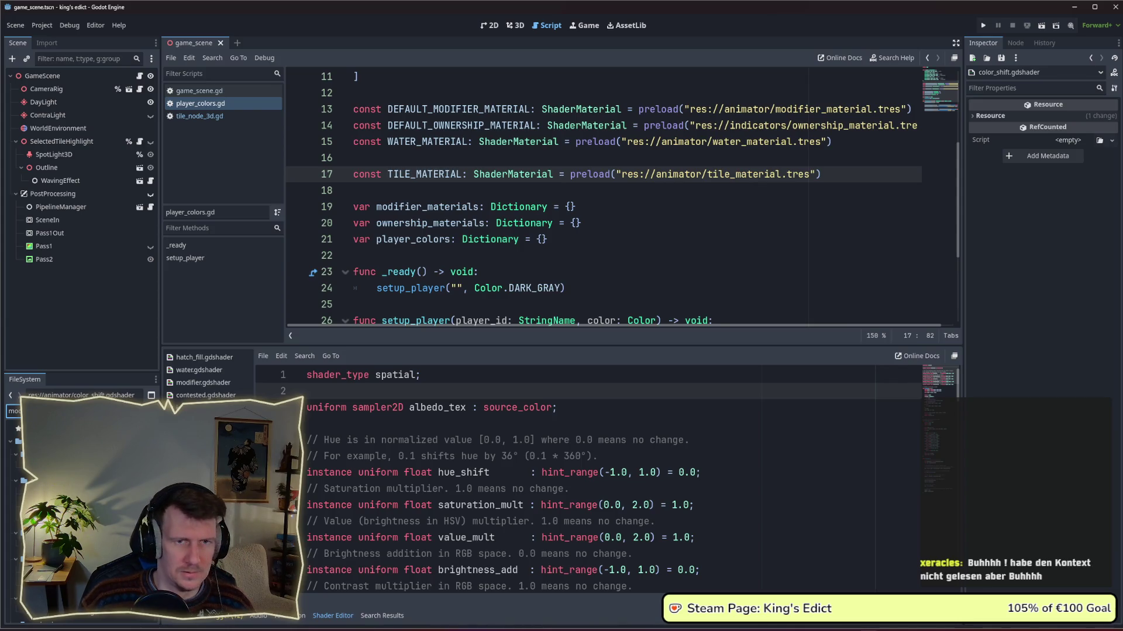
Open modifier.gdshader and select its render_mode block with diffuse_burley and specular_schlick_ggx.
click(70, 465)
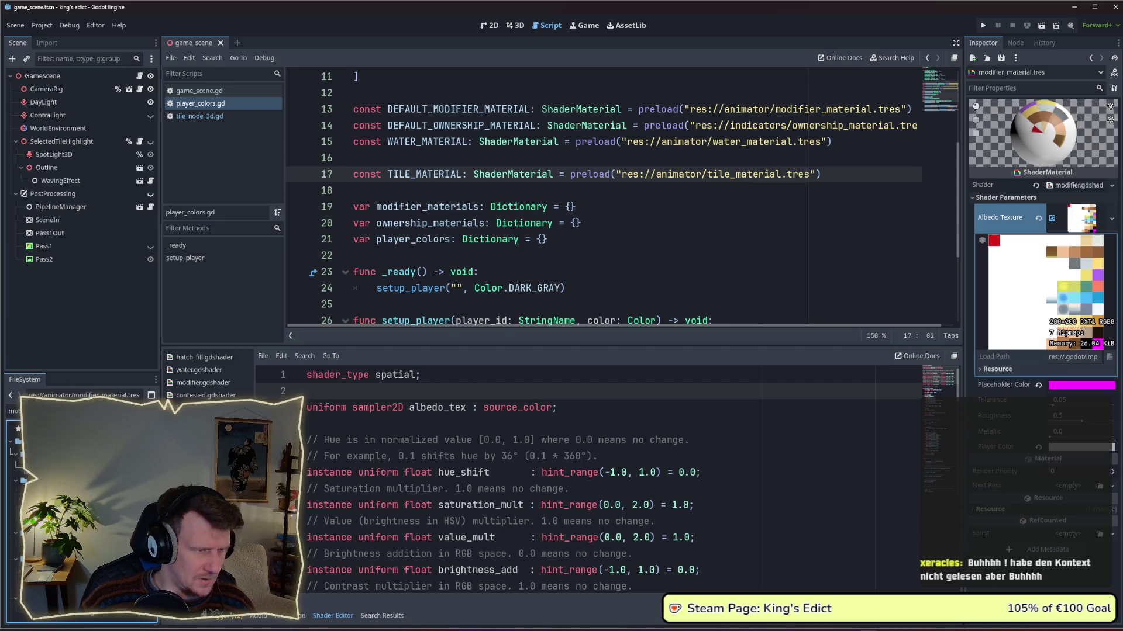
click(59, 411)
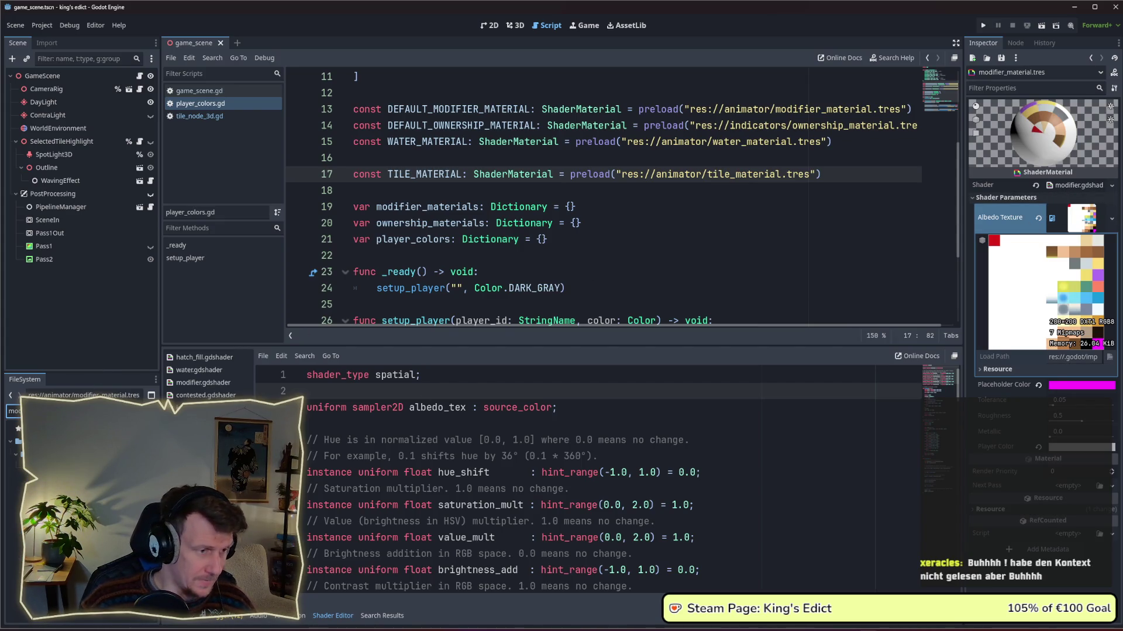
click(70, 452)
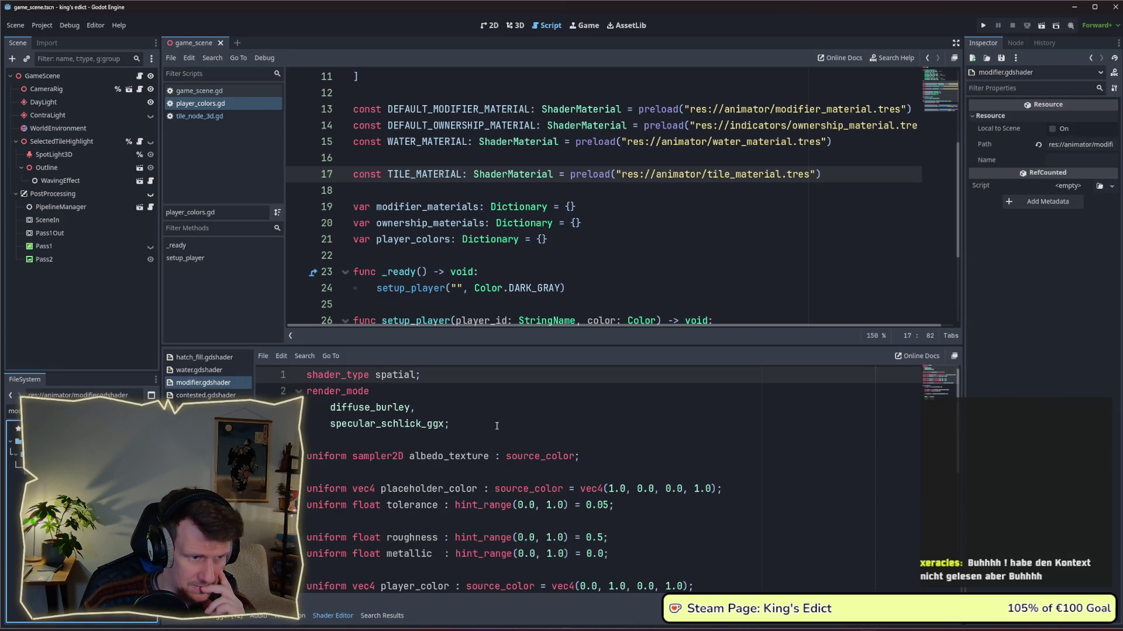
scroll(497, 426, down, 2)
scroll(496, 426, up, 2)
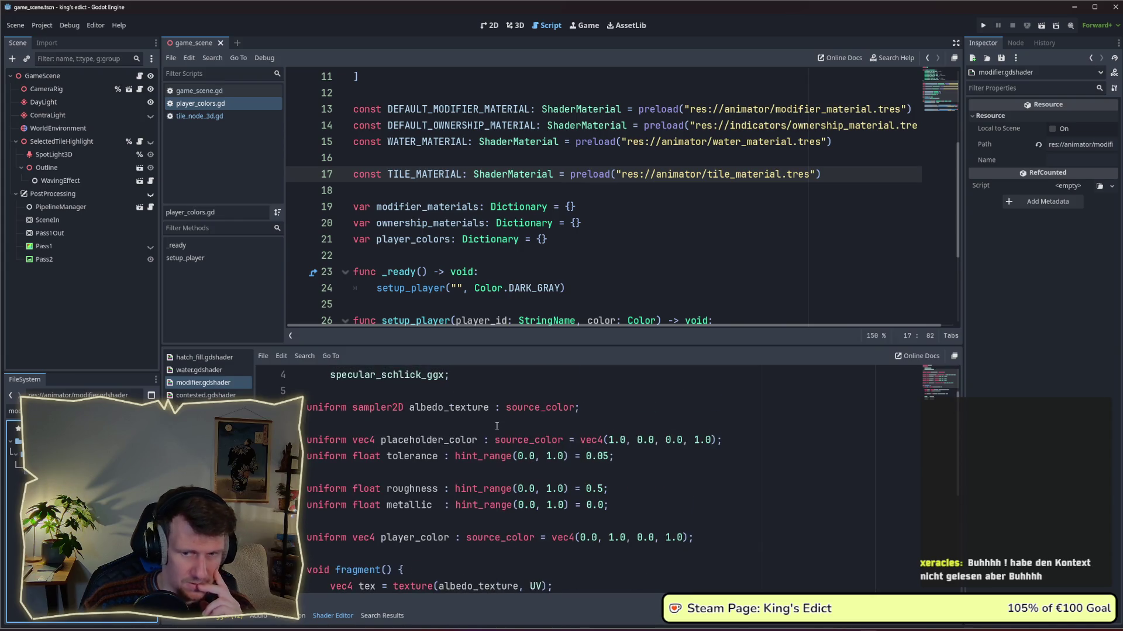
click(462, 422)
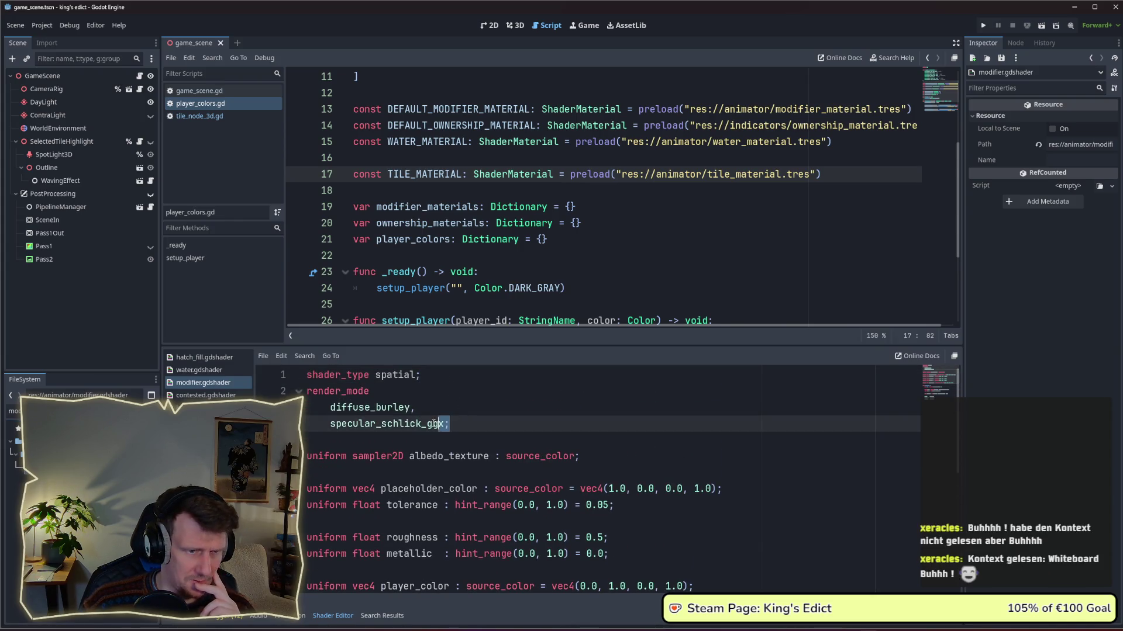
drag(439, 423, 278, 396)
key(ctrl+c)
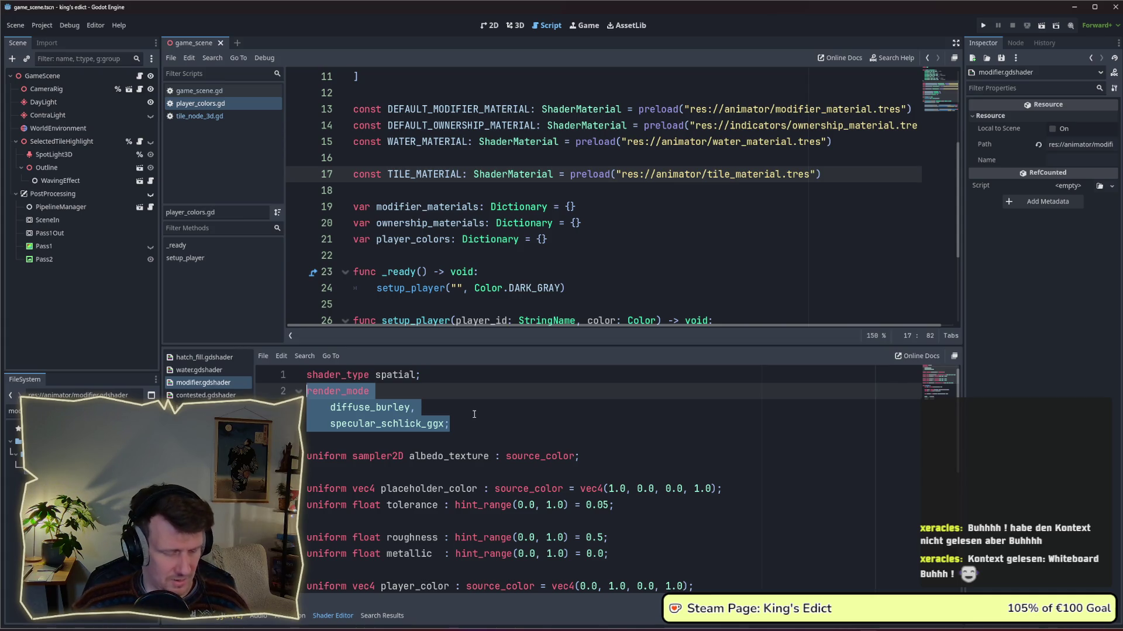
Paste the render_mode block into color_shift.gdshader right below shader_type spatial.
scroll(487, 437, down, 4)
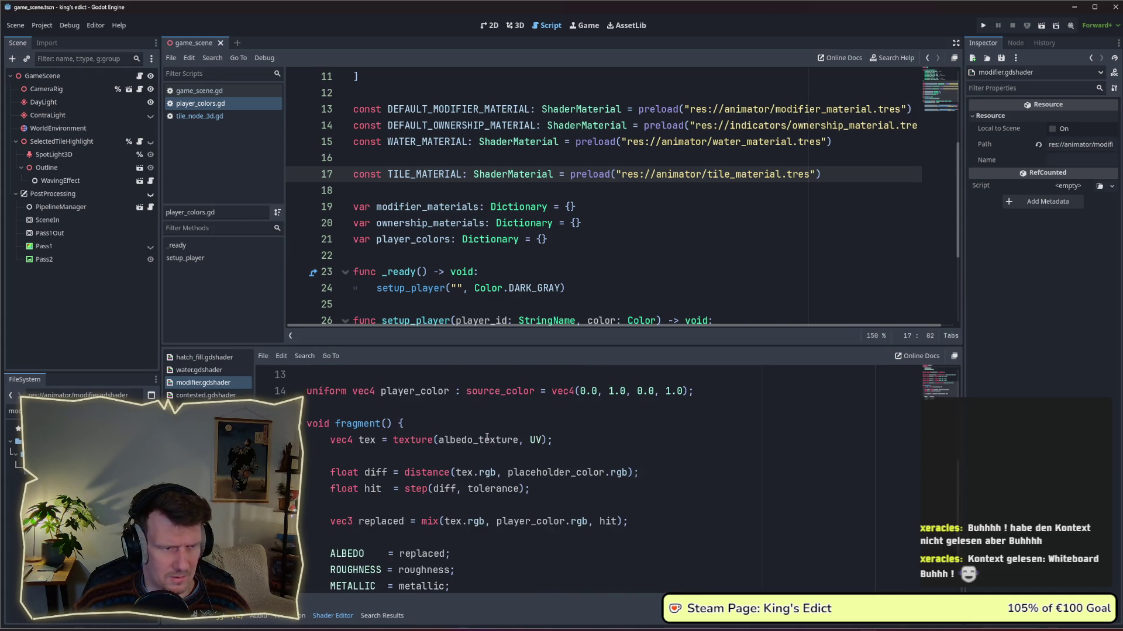
scroll(487, 437, down, 1)
scroll(486, 436, up, 5)
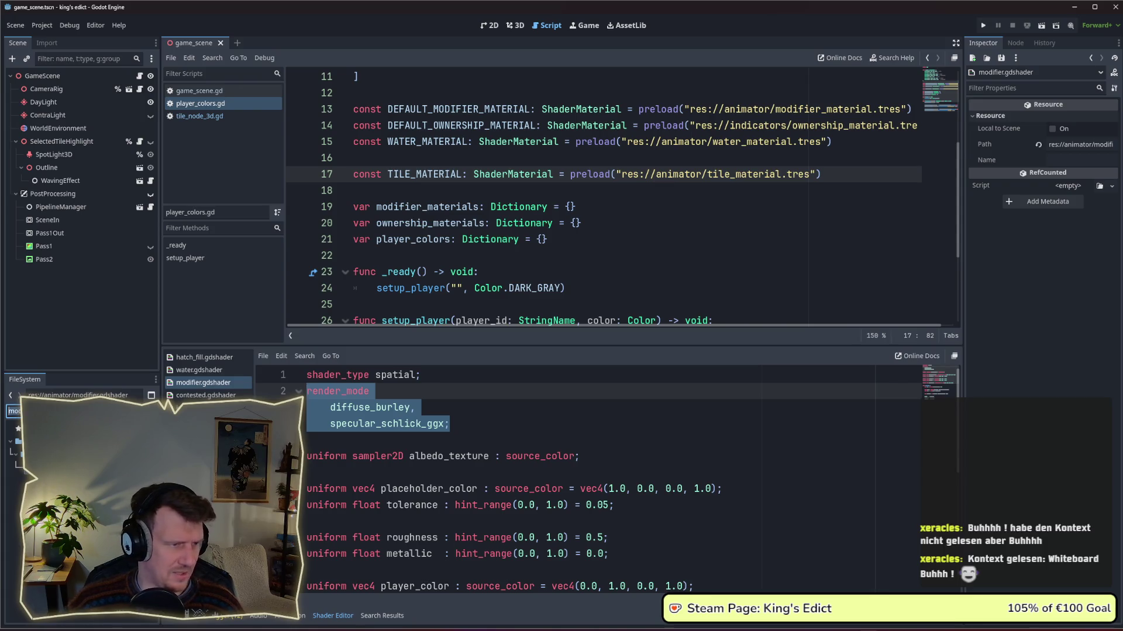
key(BackSpace)
key(BackSpace)
key(BackSpace)
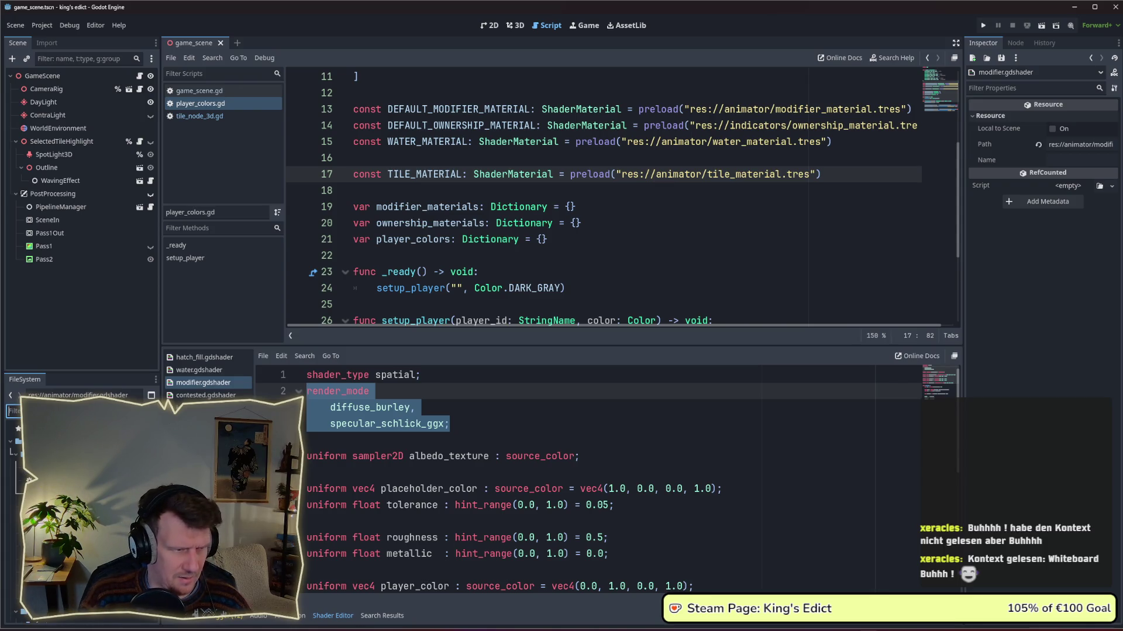
double_click(70, 462)
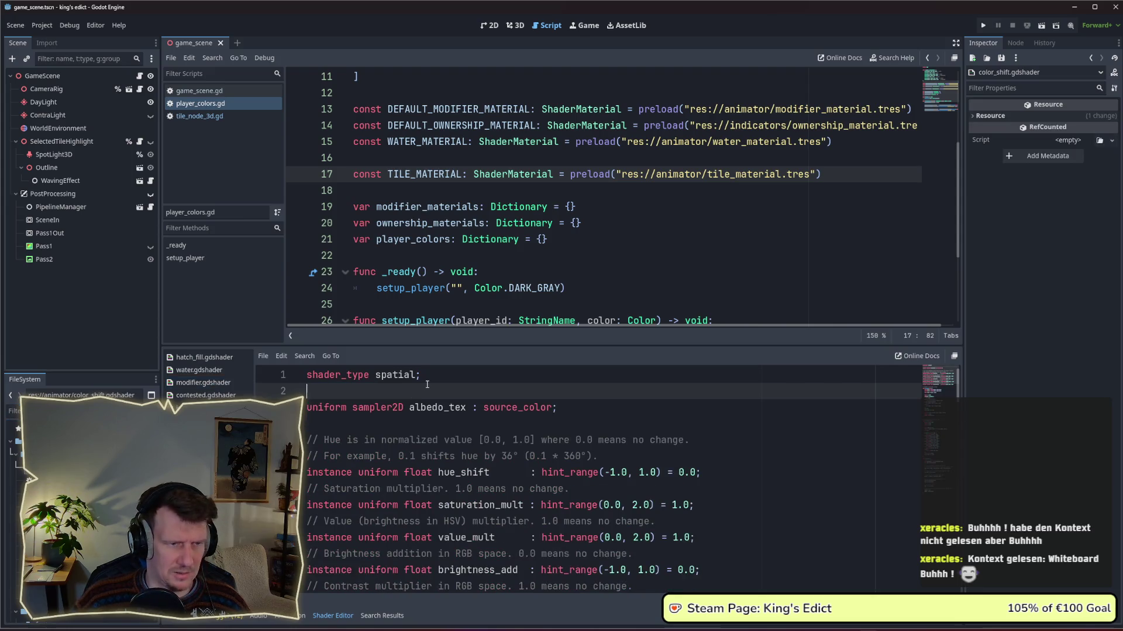
key(Return)
key(Return)
key(Up)
key(ctrl+v)
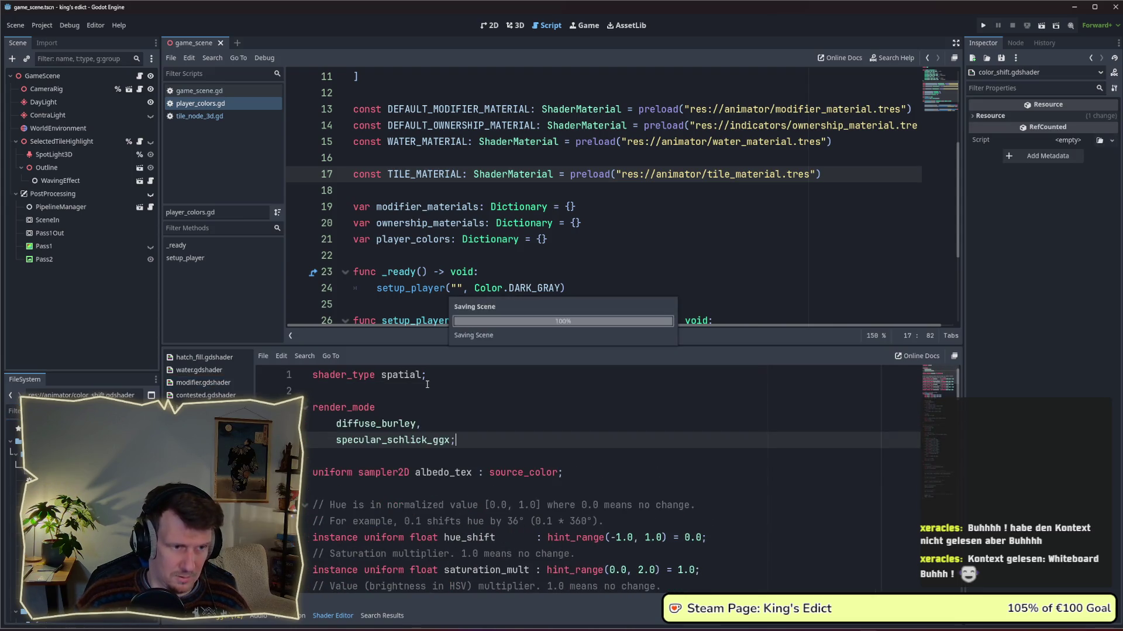
Run King's Edict, create a multiplayer game on i_know_this_place.map, check the tiles, then stop.
click(983, 26)
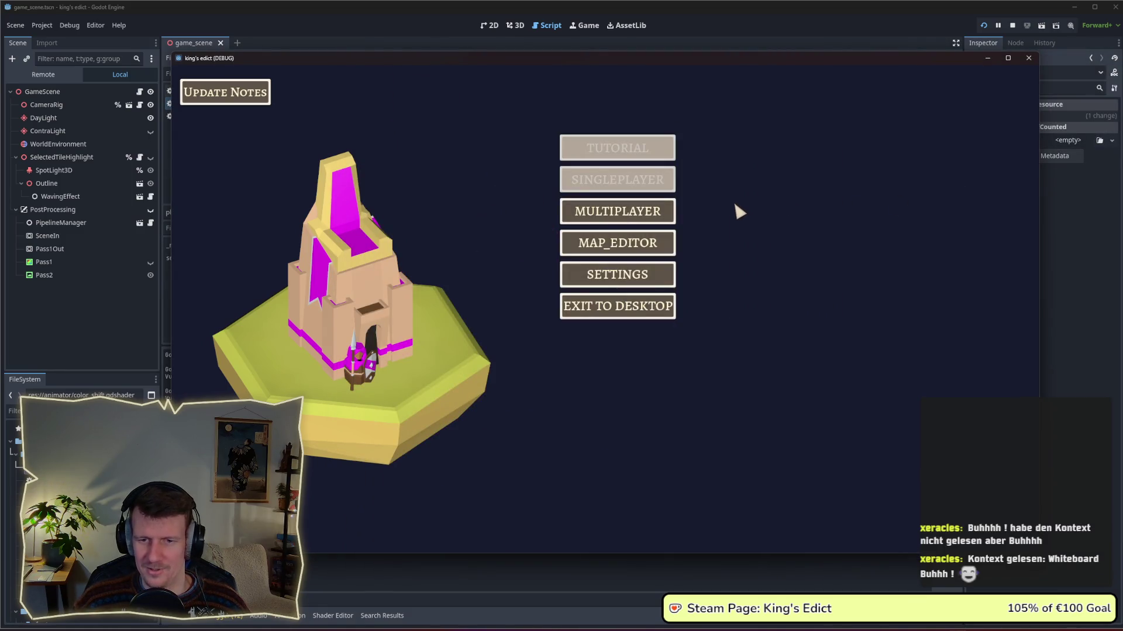
click(637, 212)
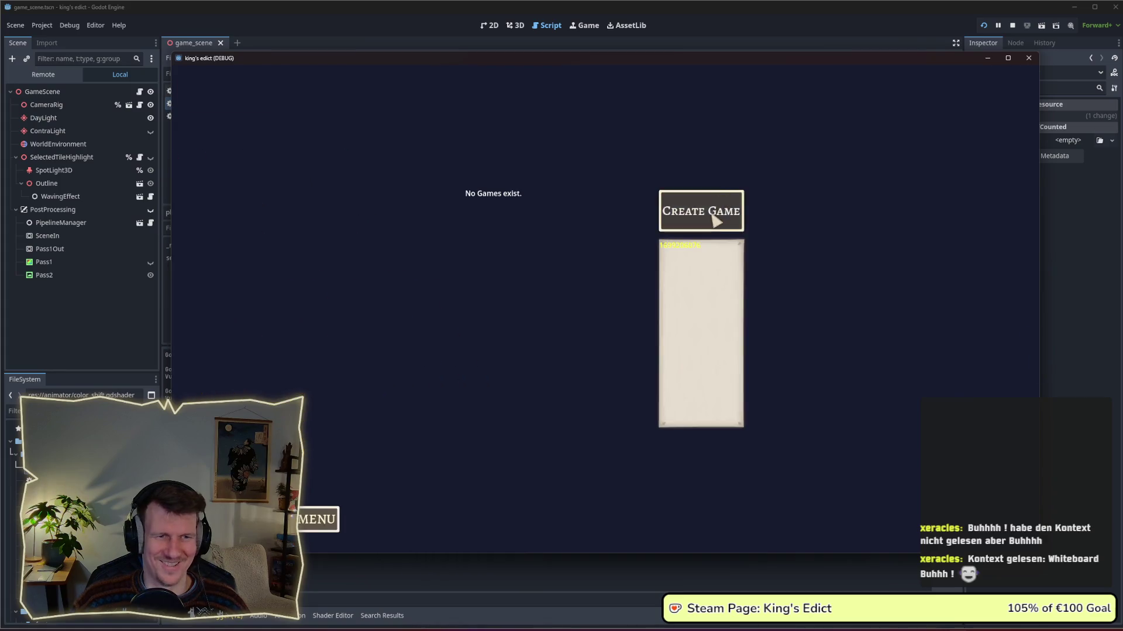
click(714, 221)
click(719, 116)
click(709, 183)
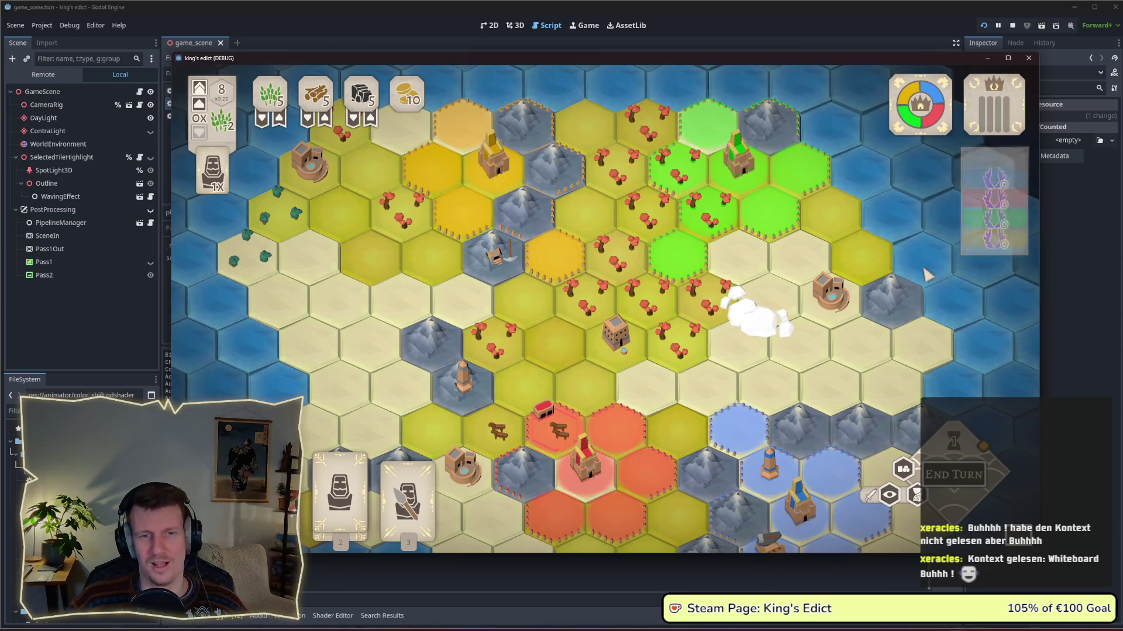
click(1012, 26)
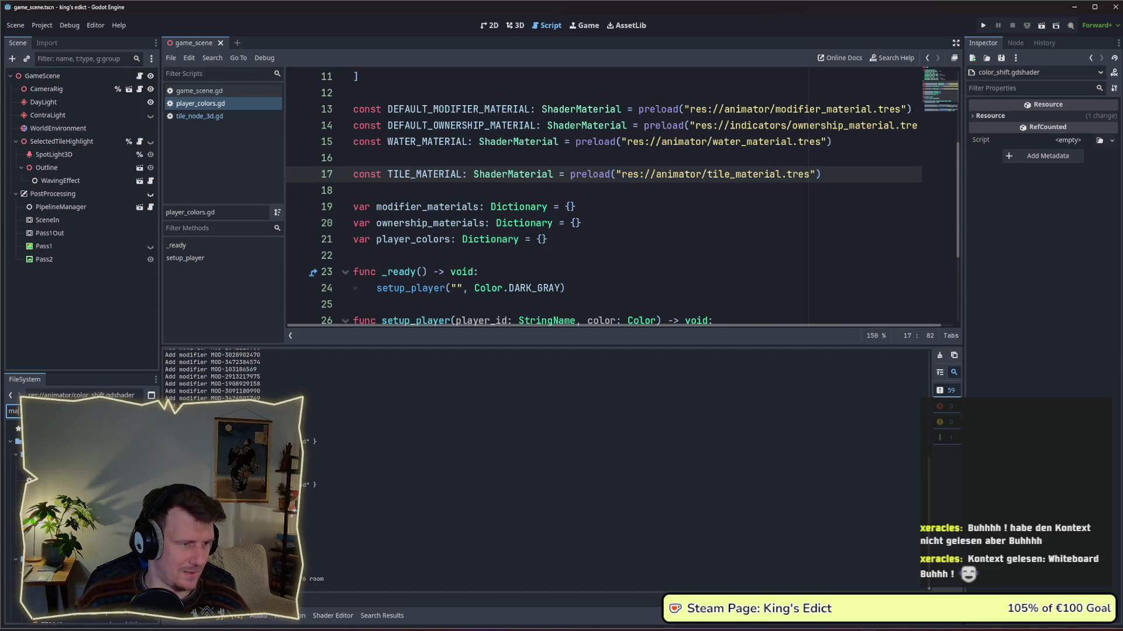
Glance at modifier_material.tres, then filter for 'tile_' and load tile_material.tres into the Inspector.
click(58, 467)
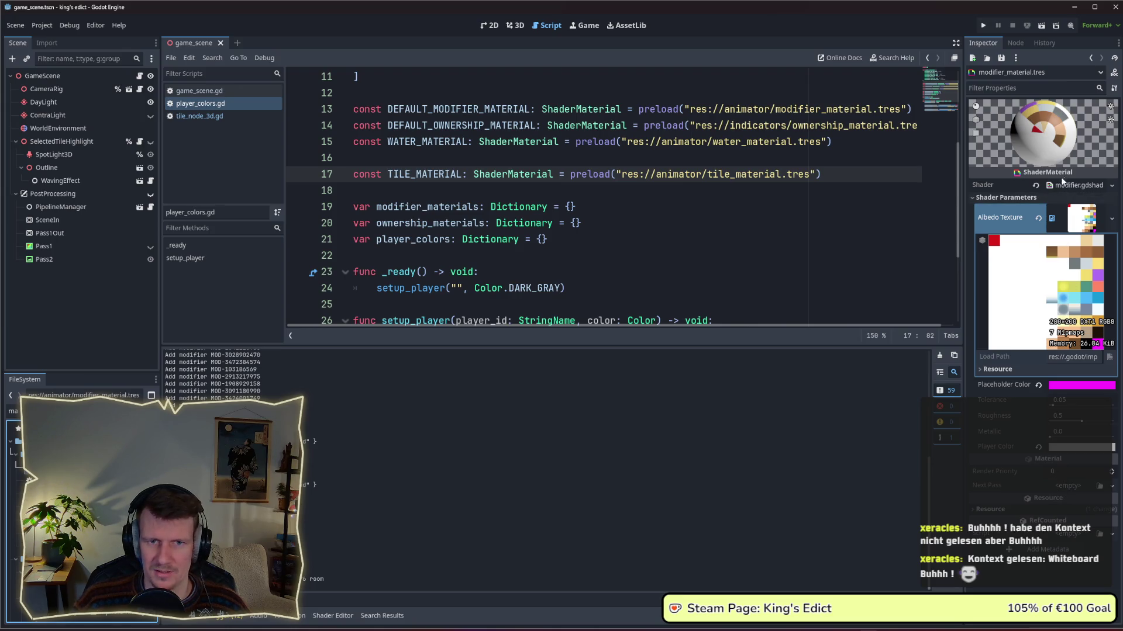
click(1059, 197)
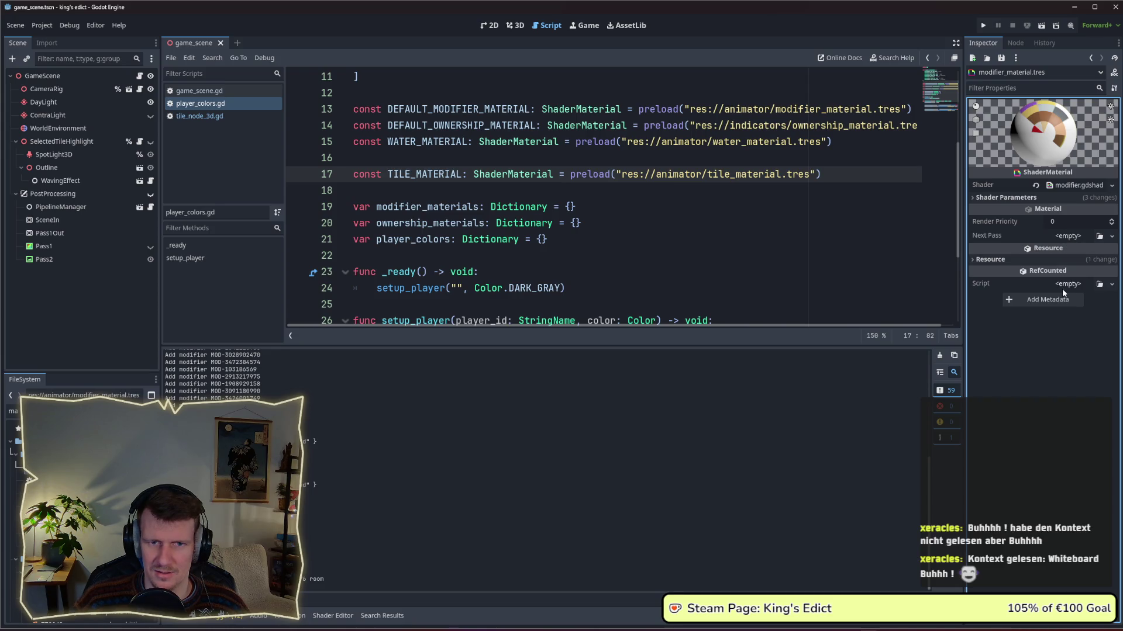
click(13, 411)
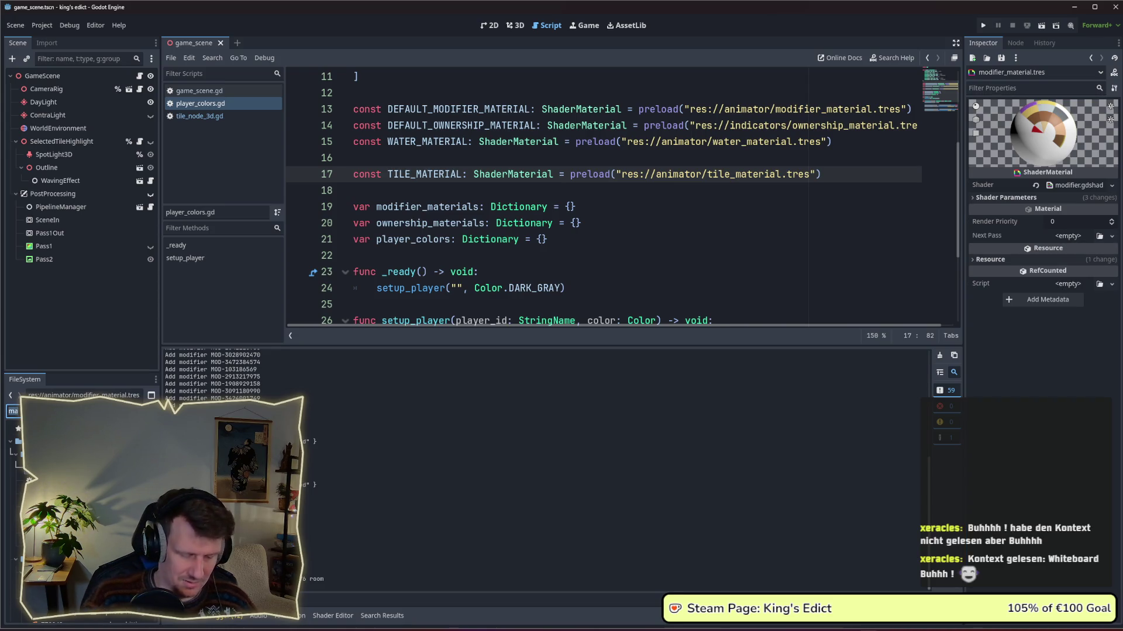
key(BackSpace)
key(BackSpace)
text(shi)
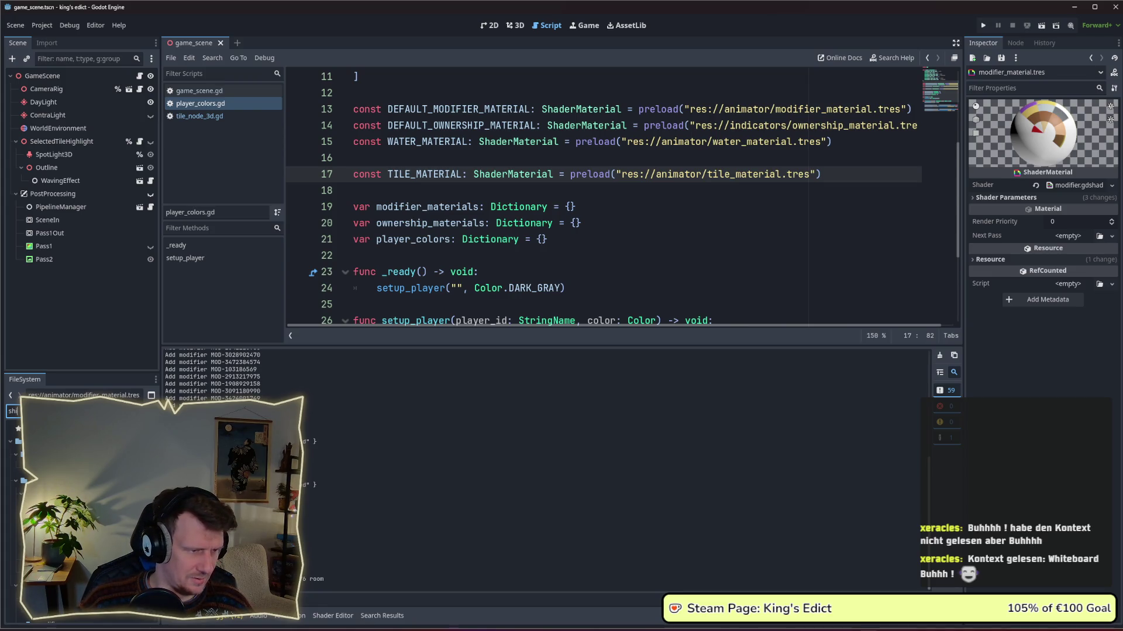
key(BackSpace)
key(BackSpace)
key(BackSpace)
text(tile_)
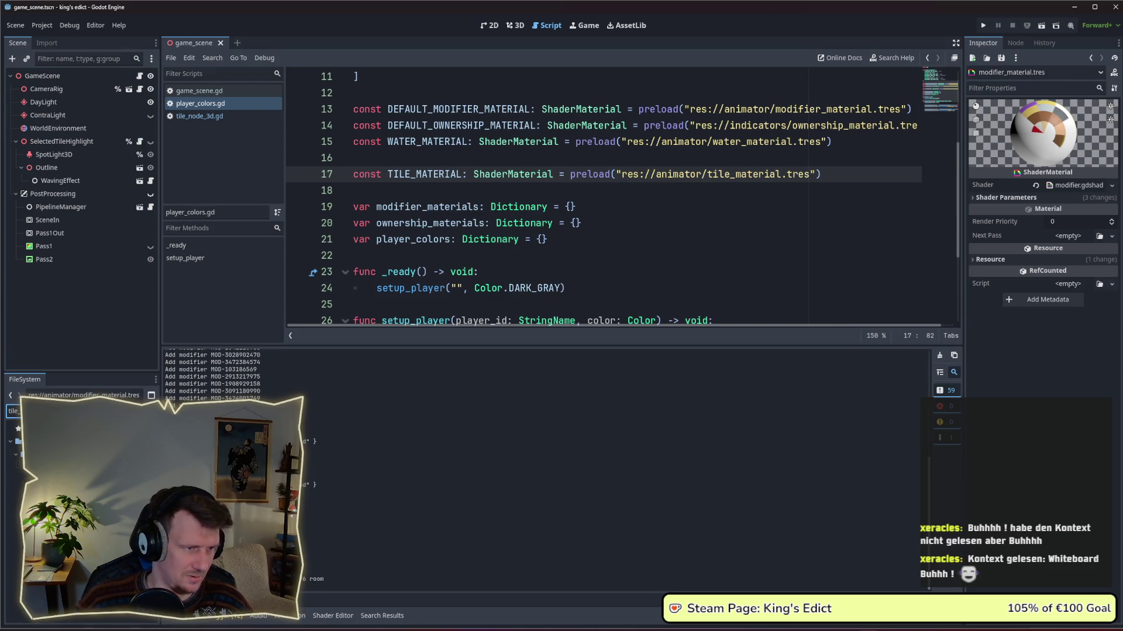
click(52, 466)
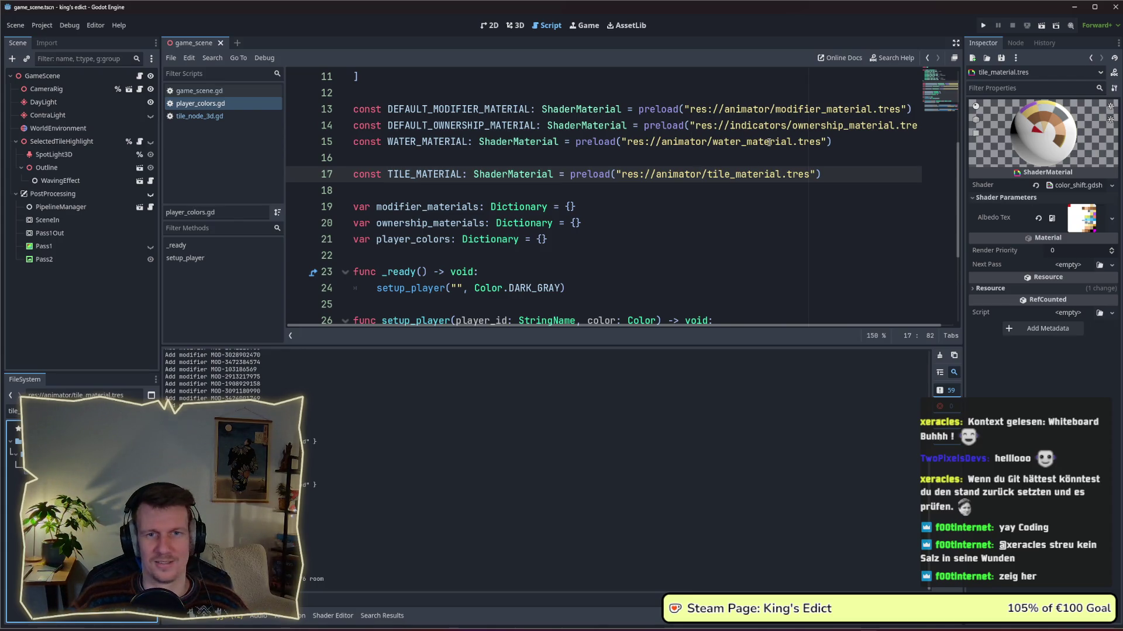
Run the game again on i_know_this_place.map from a start position, with the window in full view.
click(982, 28)
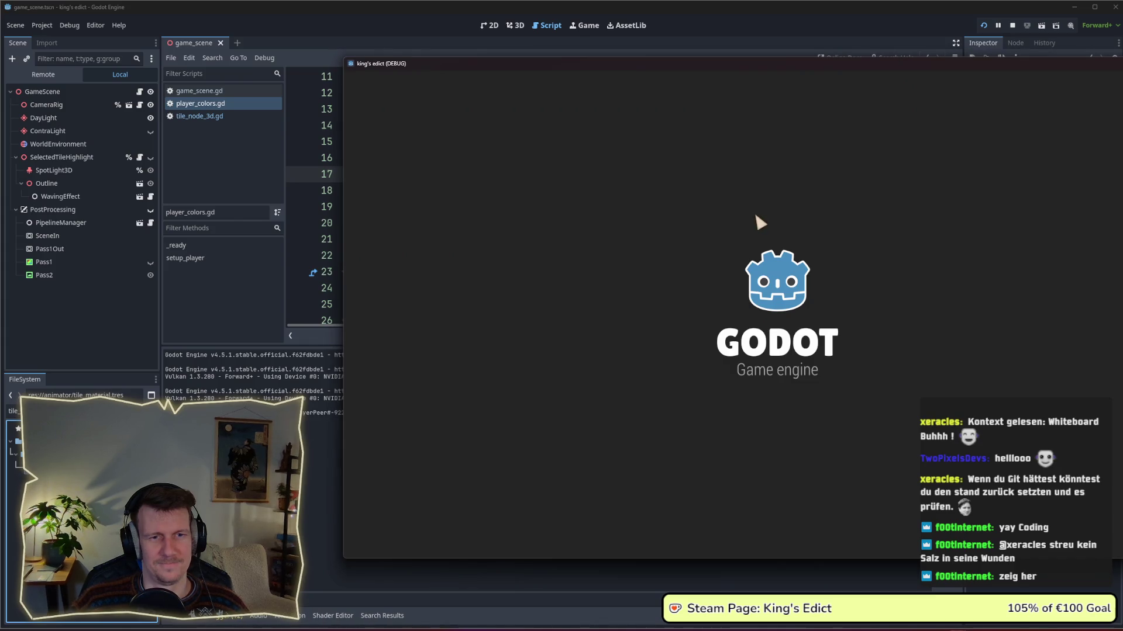
click(889, 122)
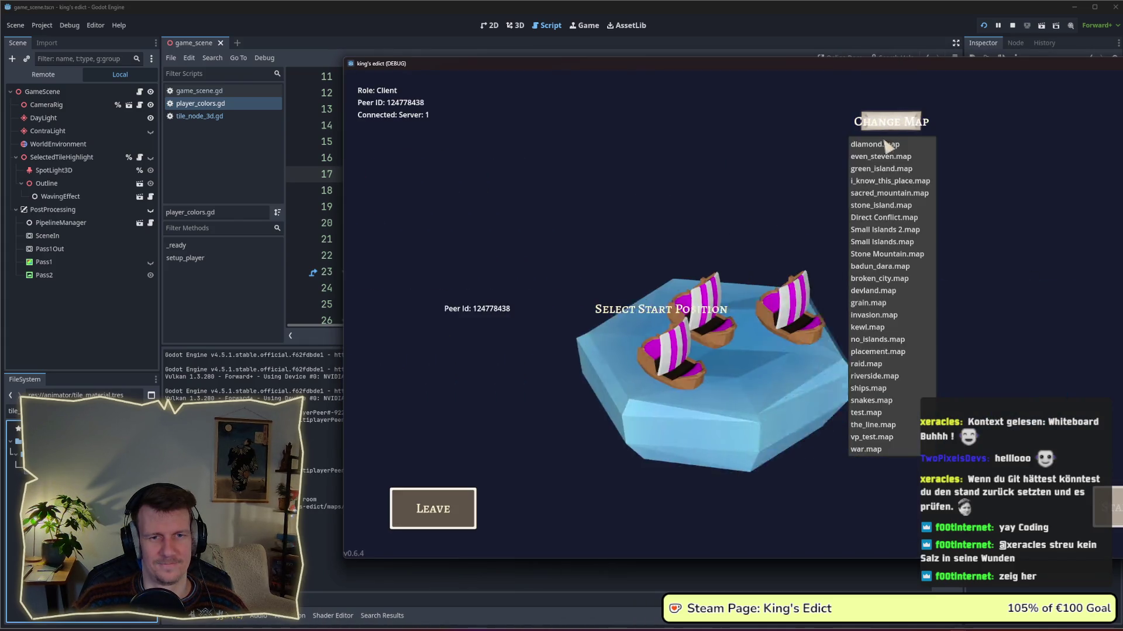
click(883, 181)
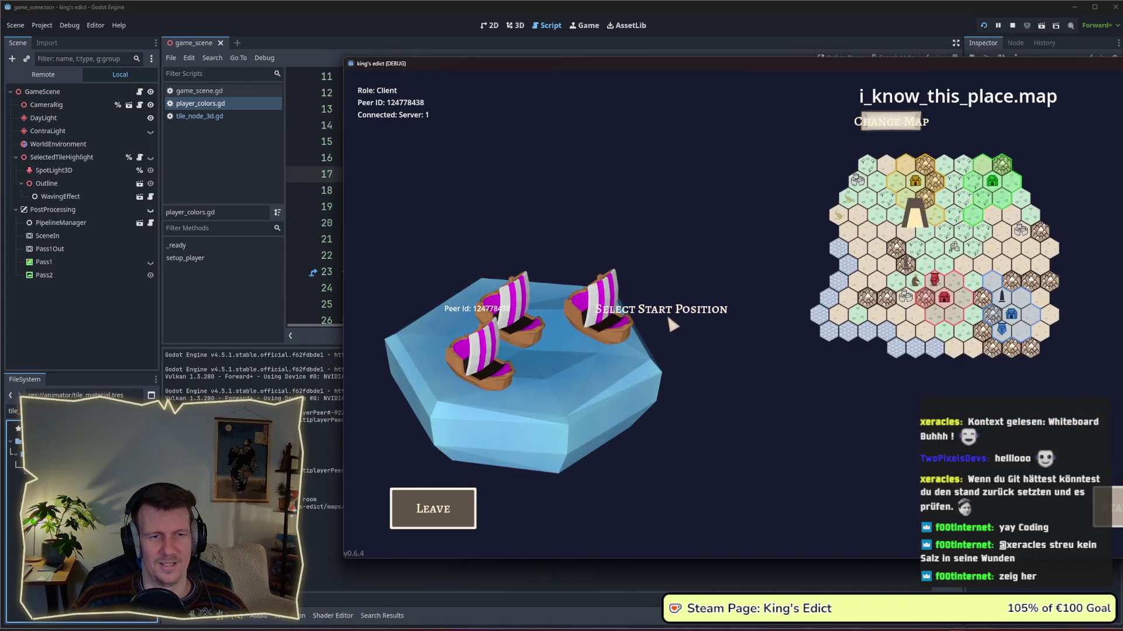
click(593, 381)
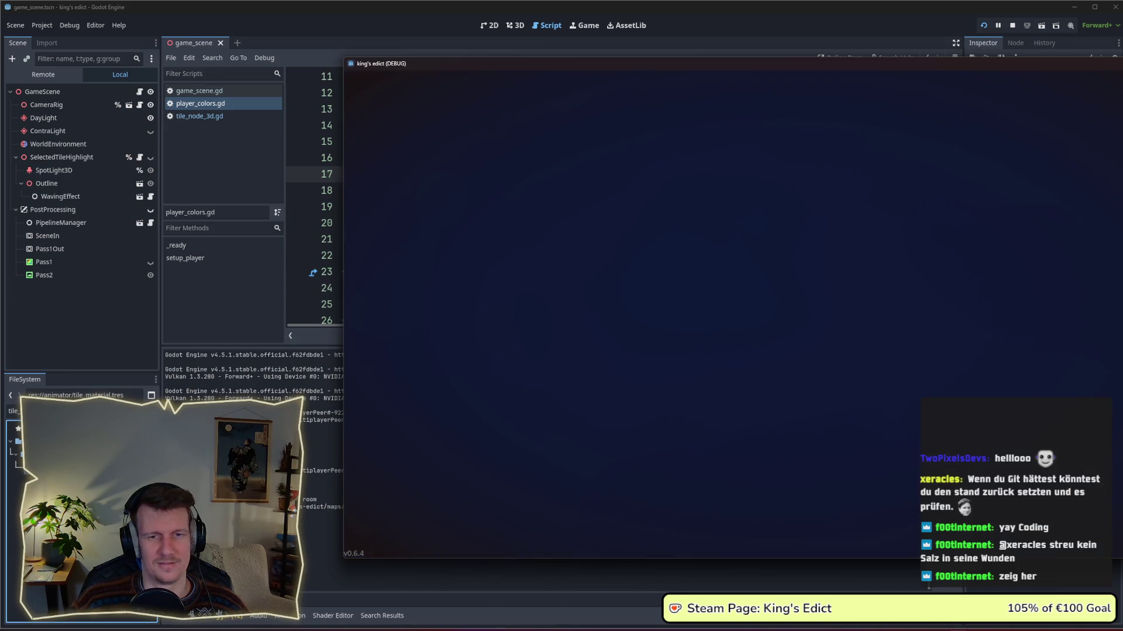
drag(593, 68, 426, 66)
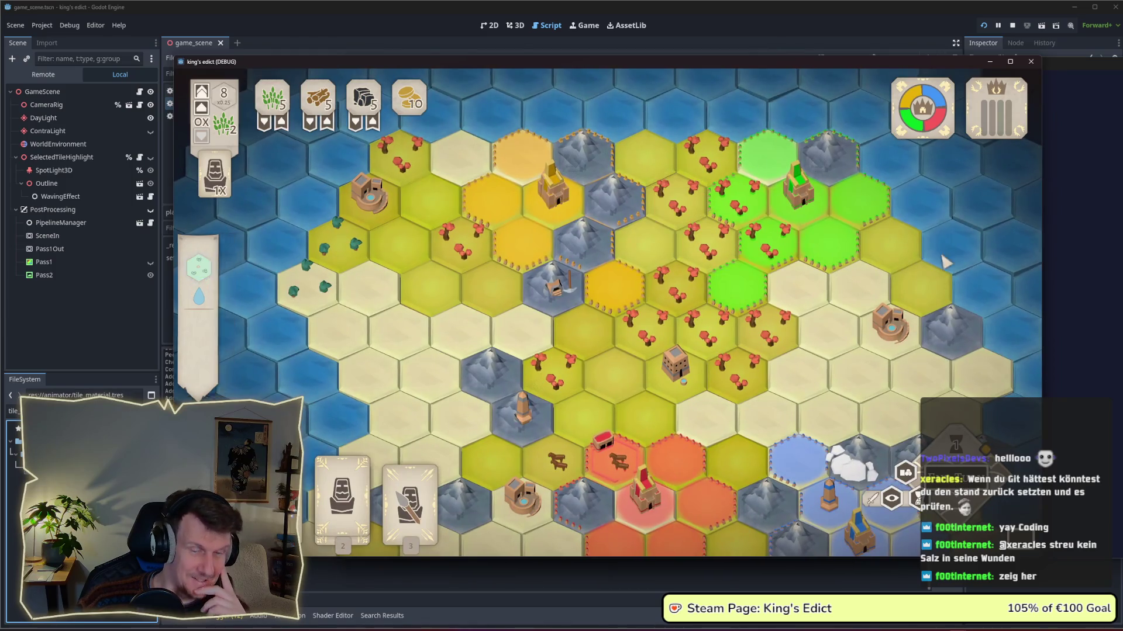
Zoom and pan across the hex board to inspect the shaded plain and mountain tiles.
drag(951, 265, 966, 253)
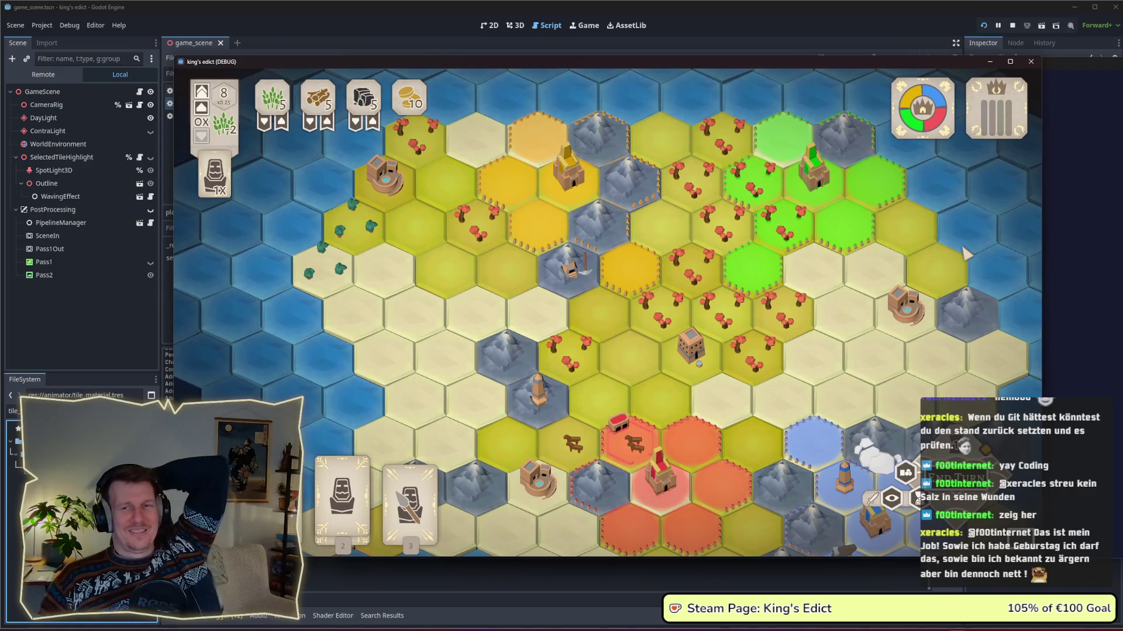
key(Escape)
key(Escape)
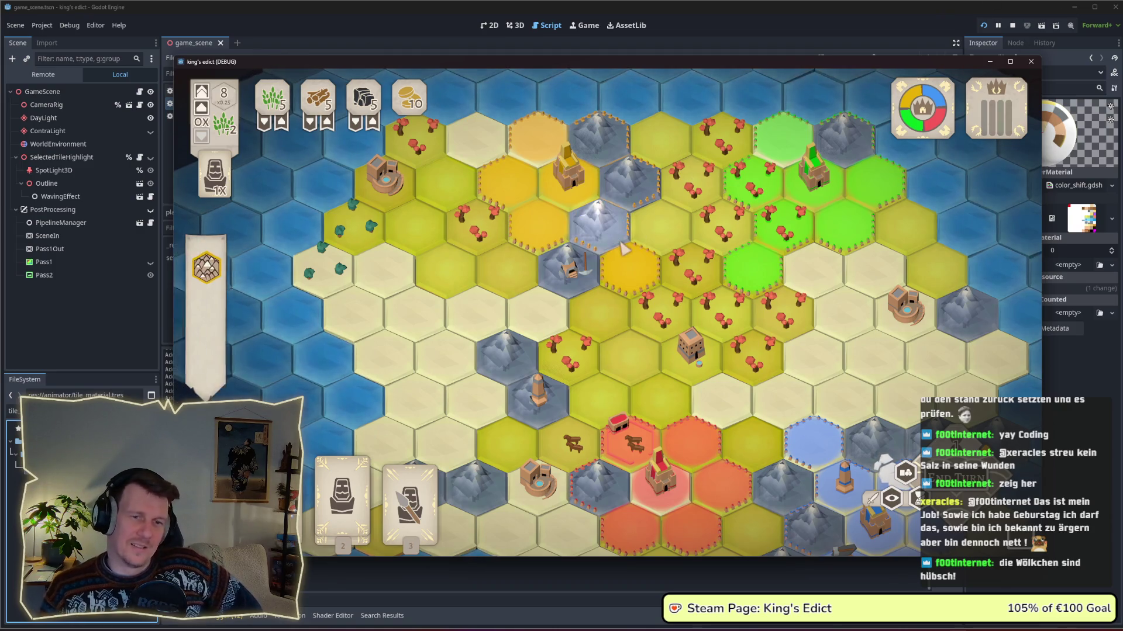
scroll(620, 298, down, 4)
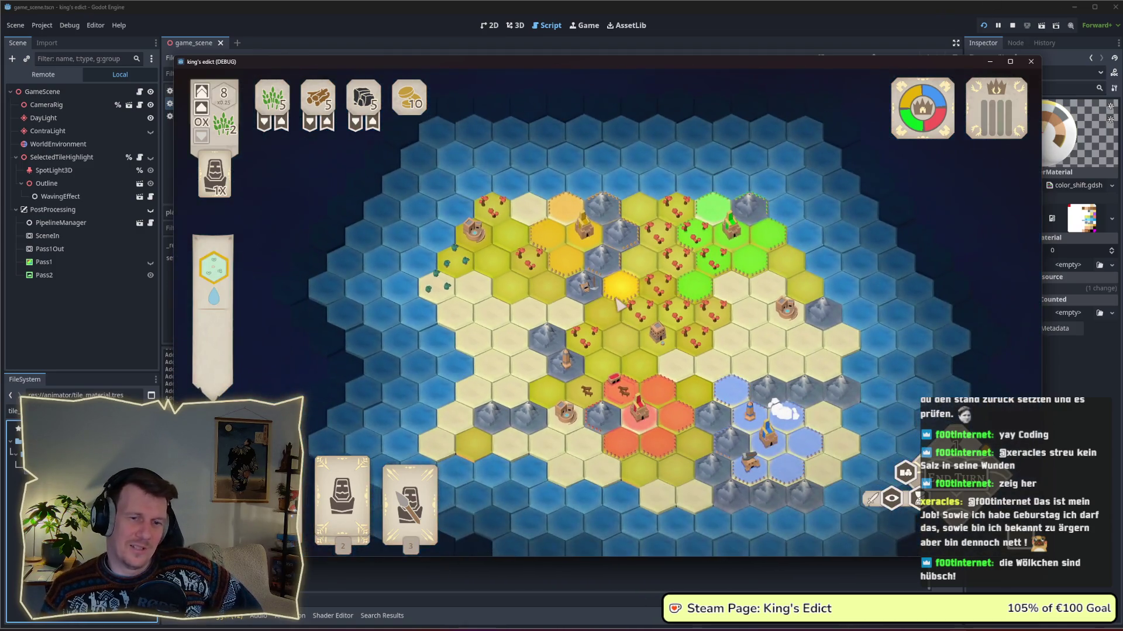
scroll(619, 303, up, 5)
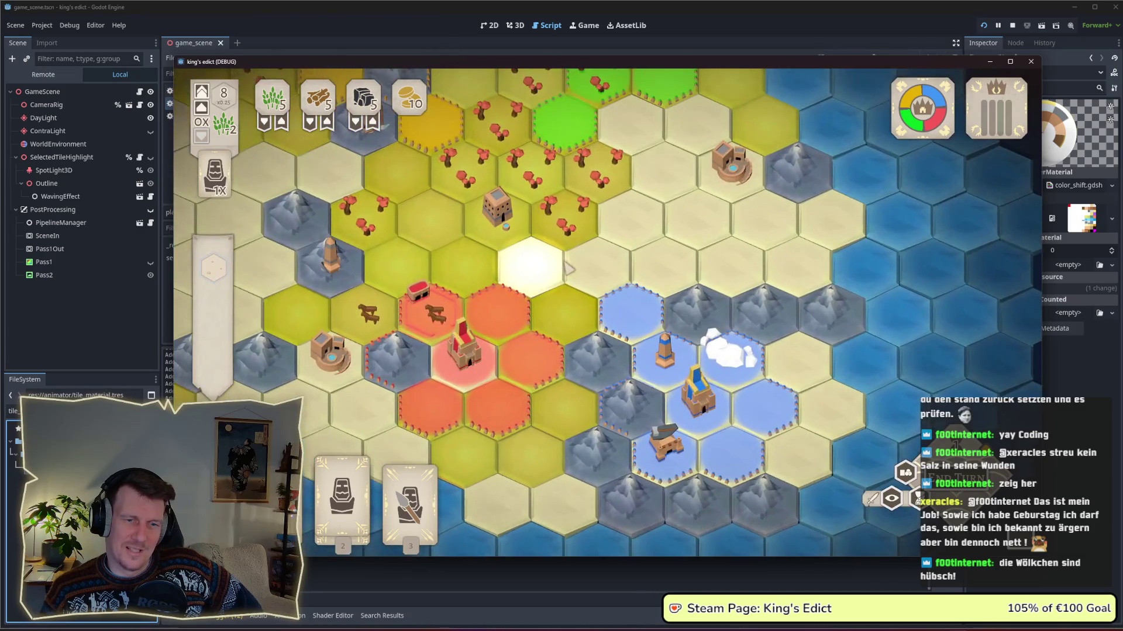
scroll(567, 269, up, 3)
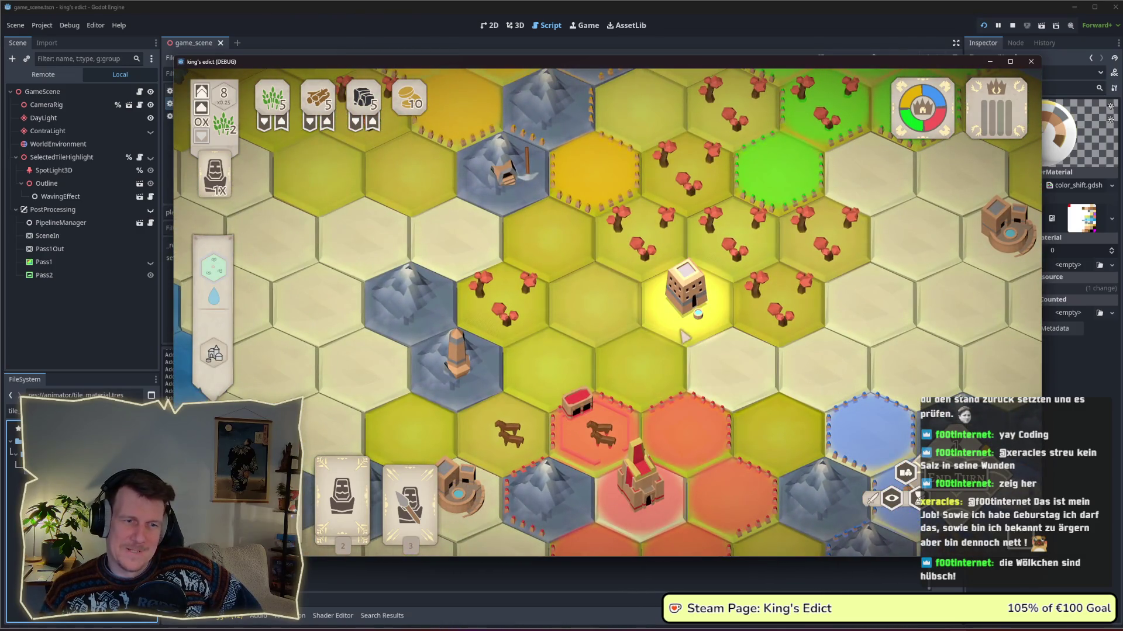
scroll(695, 304, up, 2)
drag(694, 290, 703, 275)
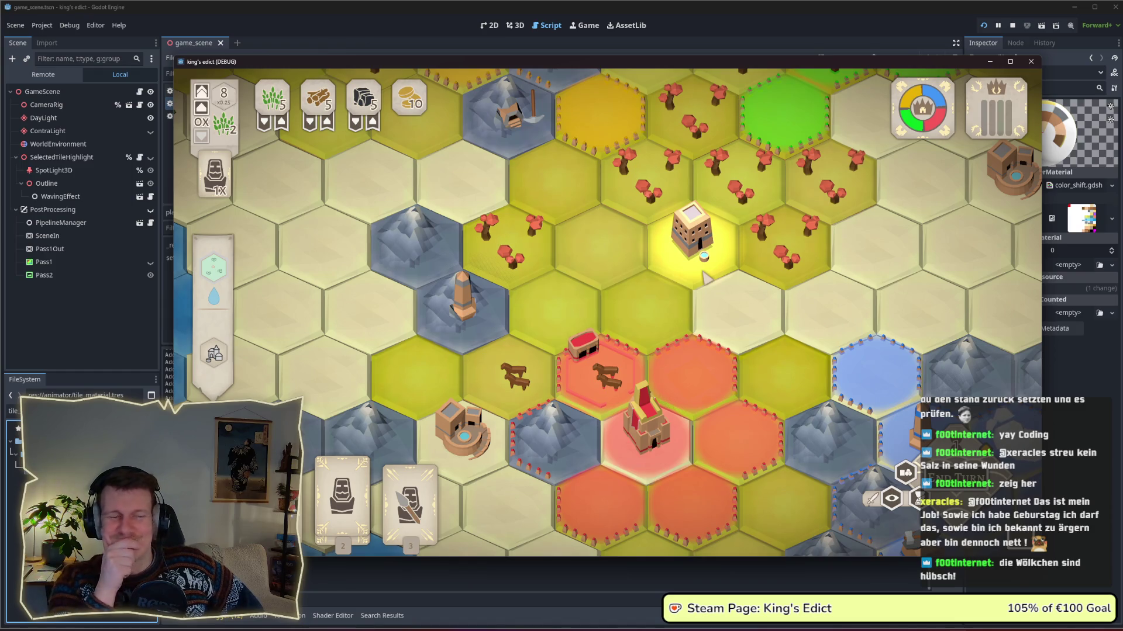
scroll(591, 251, down, 3)
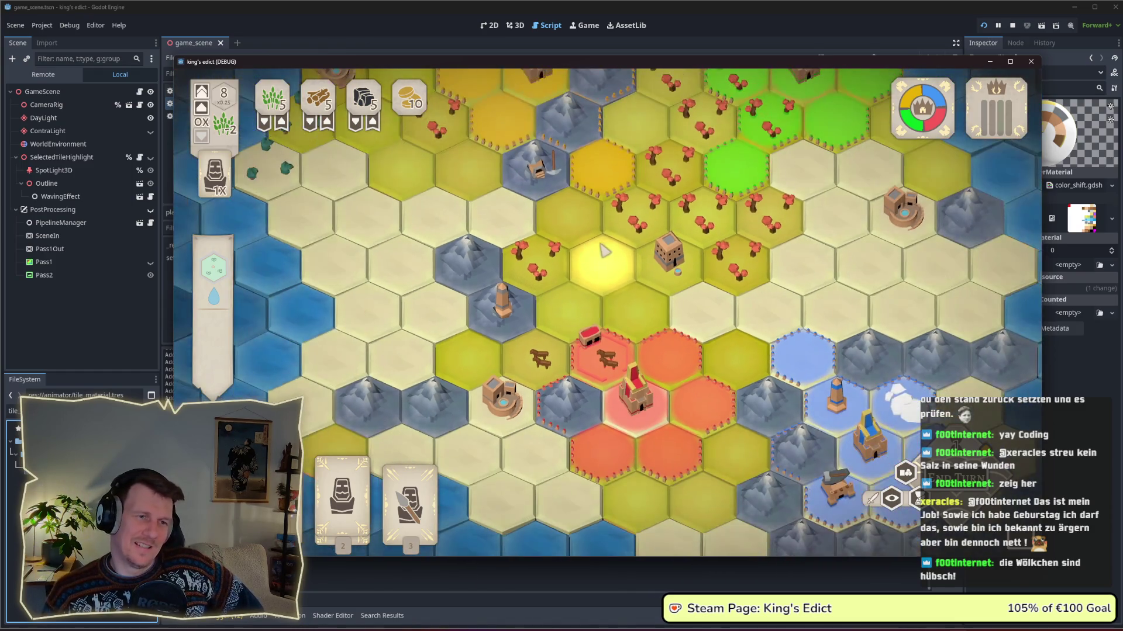
scroll(608, 327, up, 2)
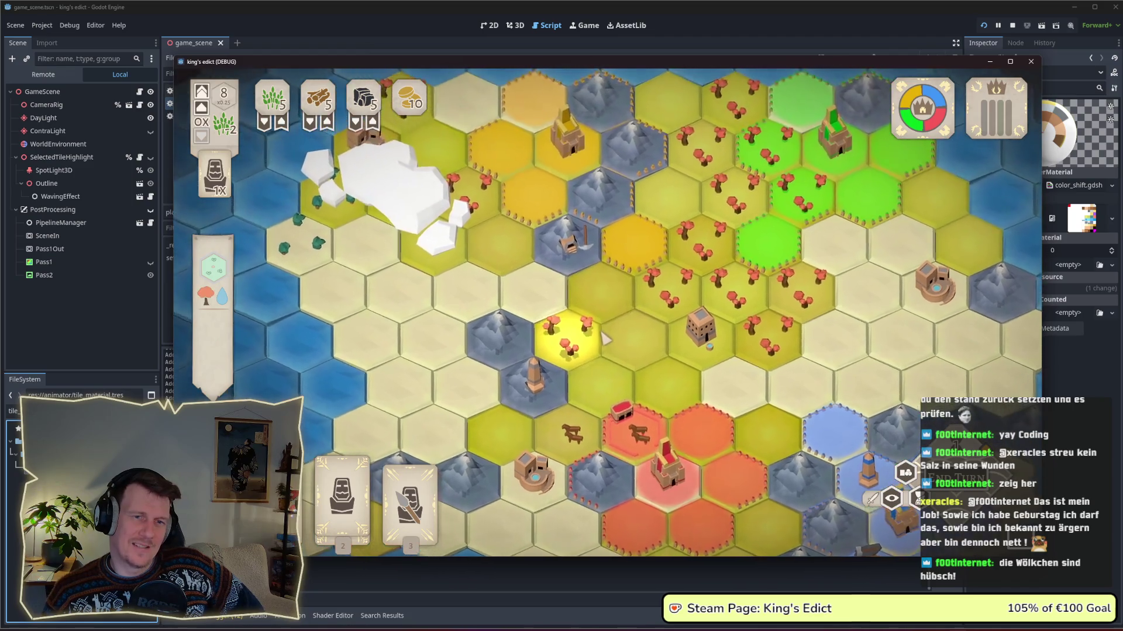
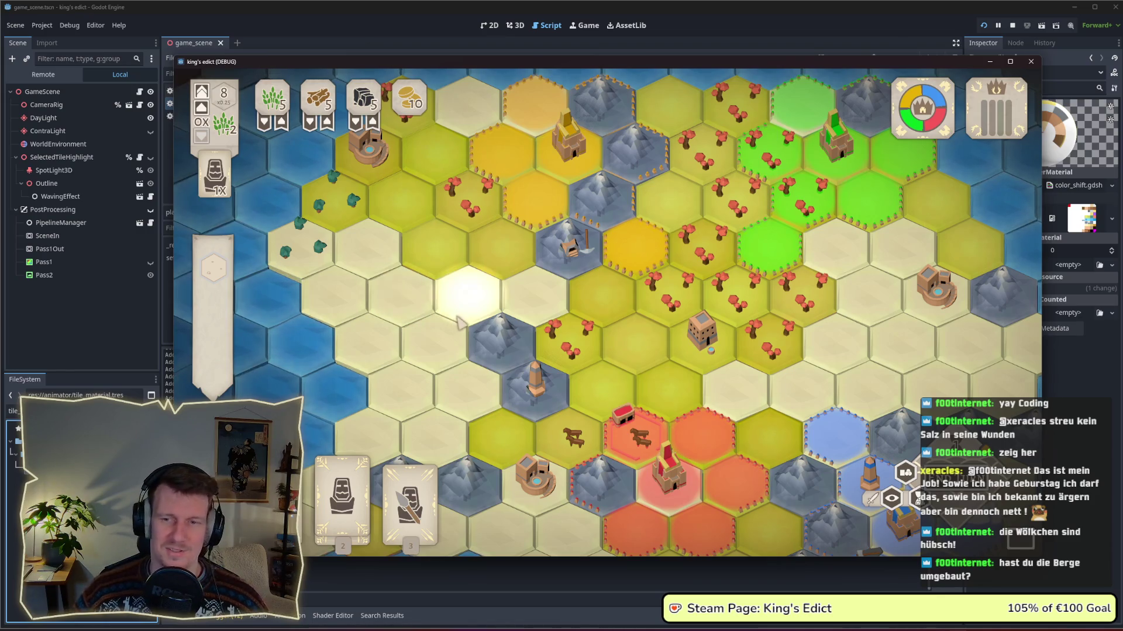
Pan and zoom across the hex board, then select a plain sand tile to view its details.
scroll(462, 322, down, 2)
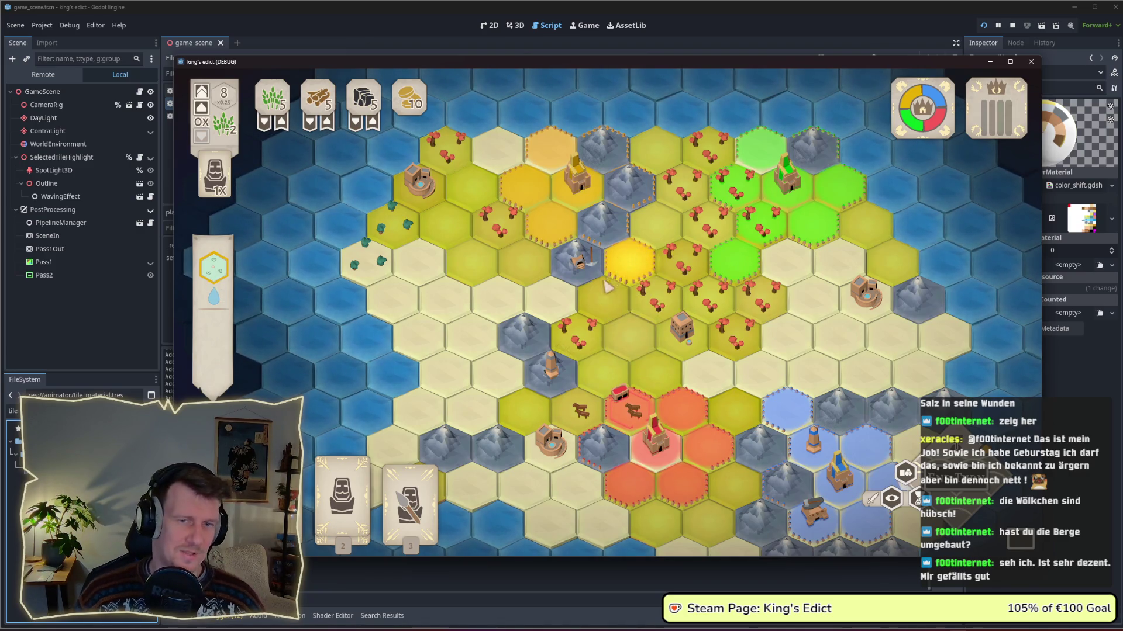
key(s)
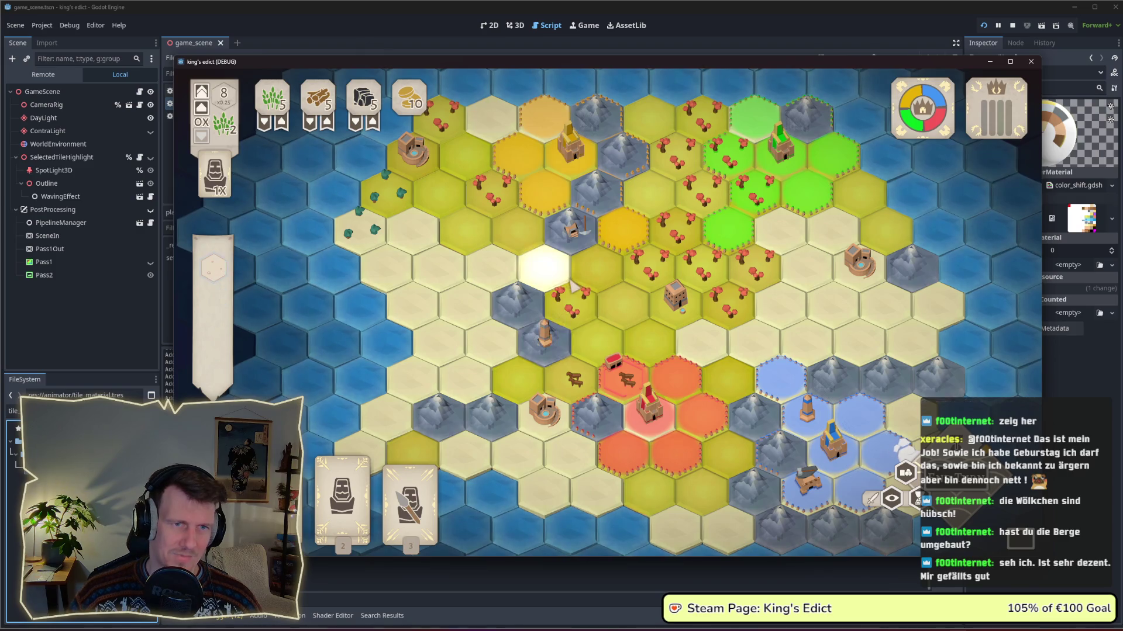
key(w)
scroll(575, 304, down, 3)
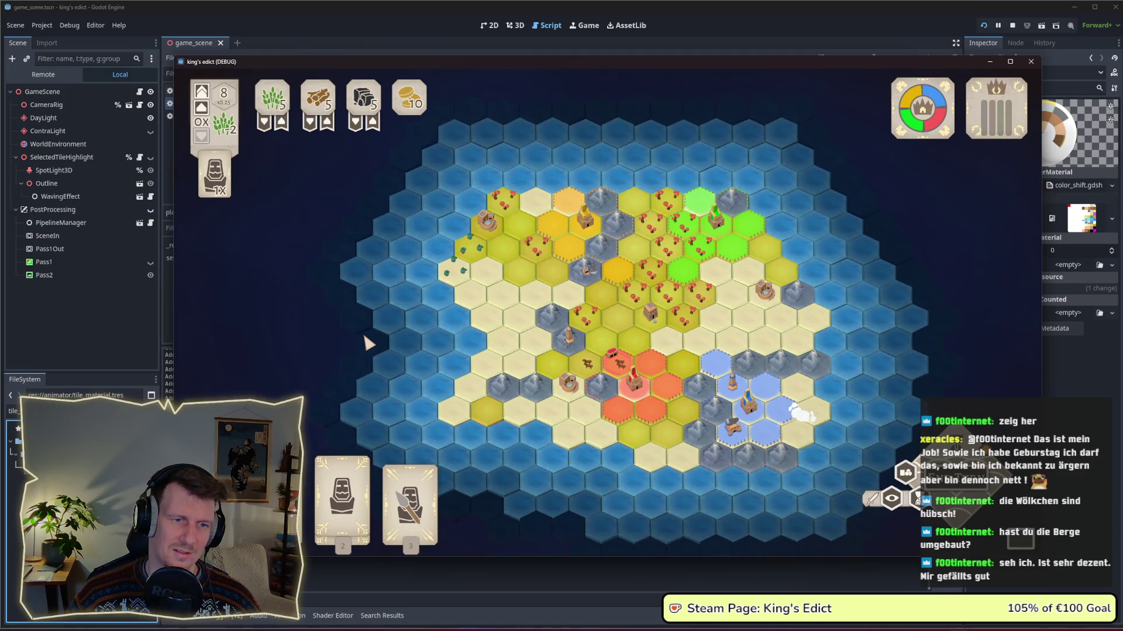
scroll(488, 323, up, 3)
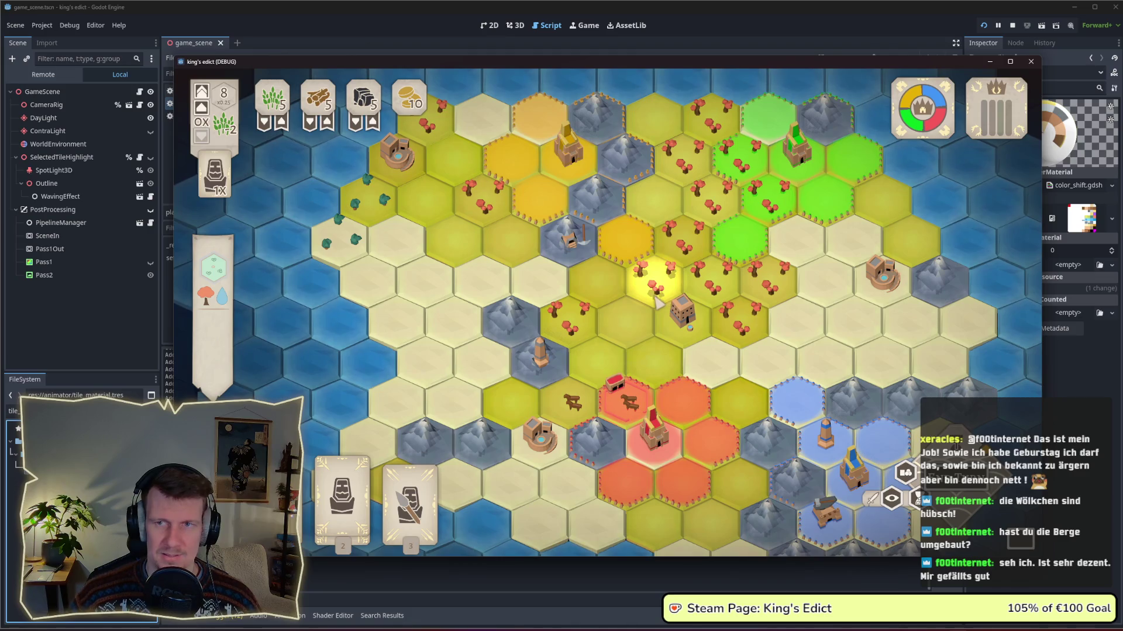
scroll(658, 301, down, 3)
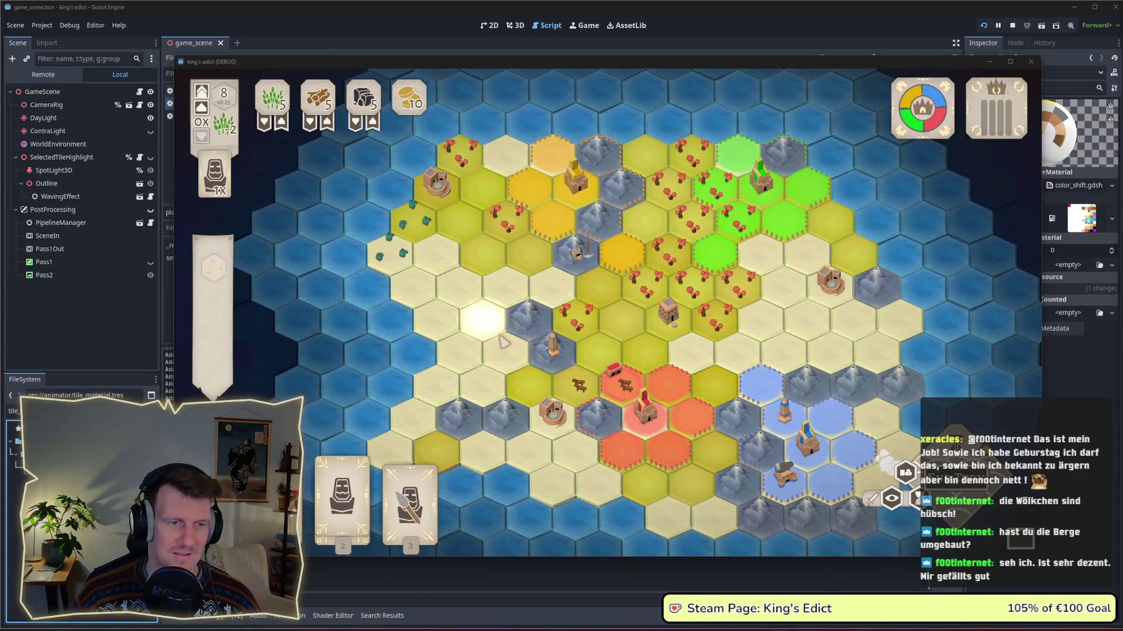
click(463, 338)
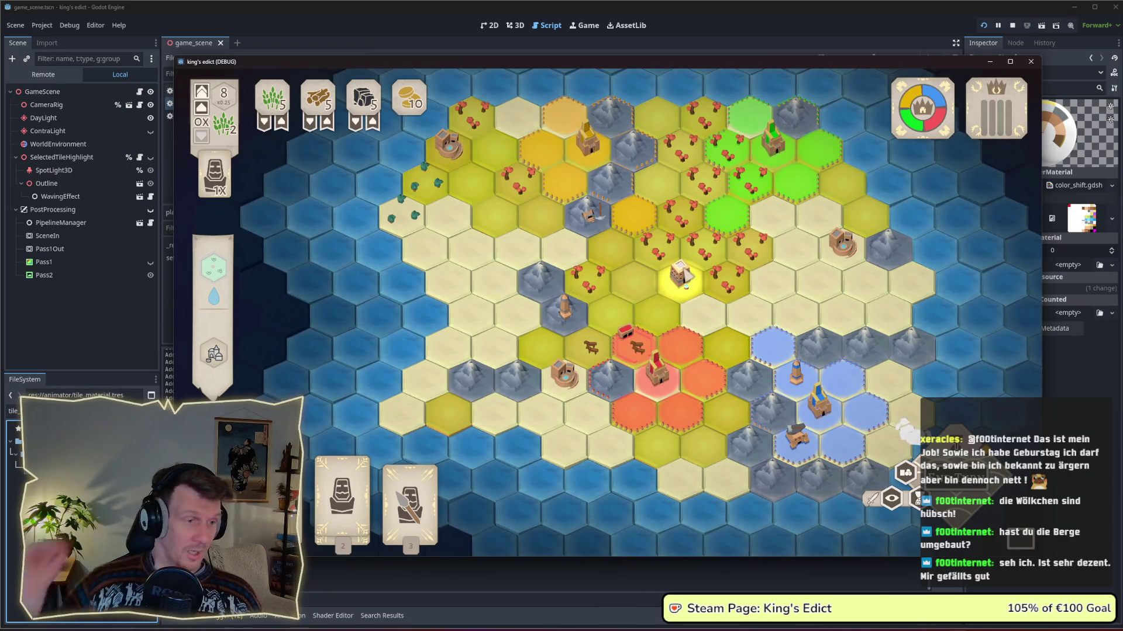
Stop the running game with F8 and open the tile_node_3d.gd script.
key(F8)
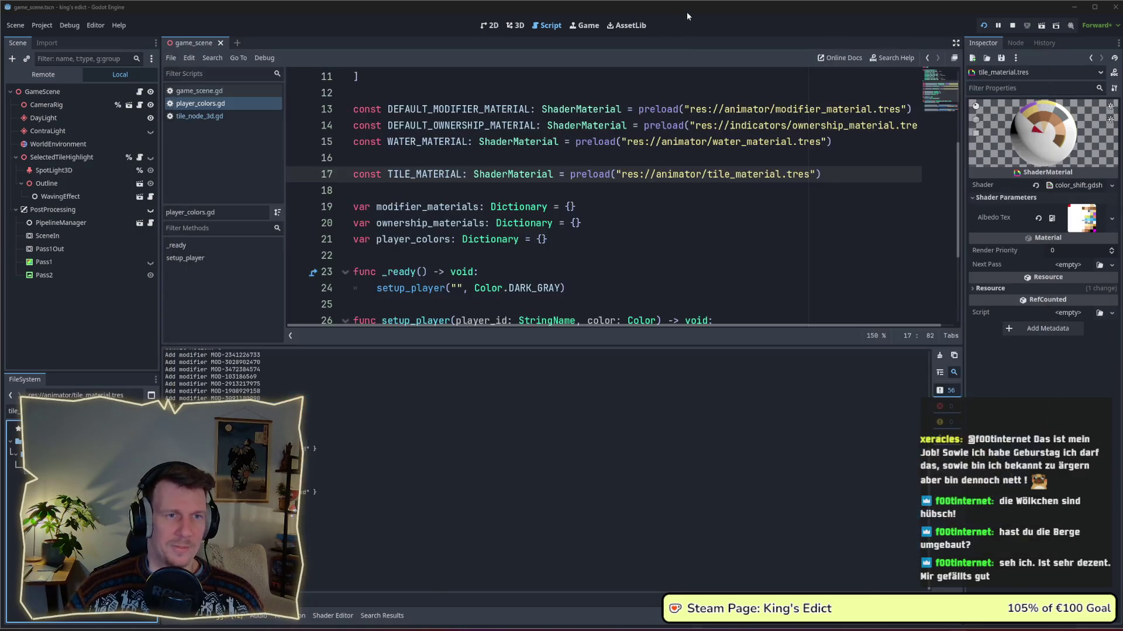
scroll(571, 249, down, 1)
scroll(572, 248, down, 2)
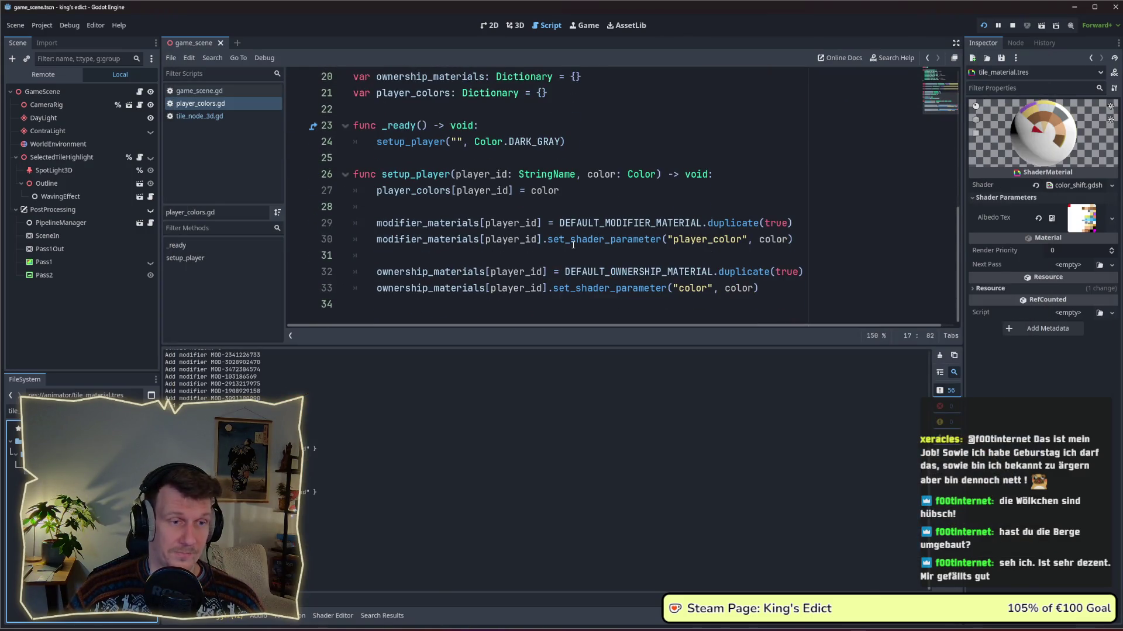
scroll(574, 240, up, 4)
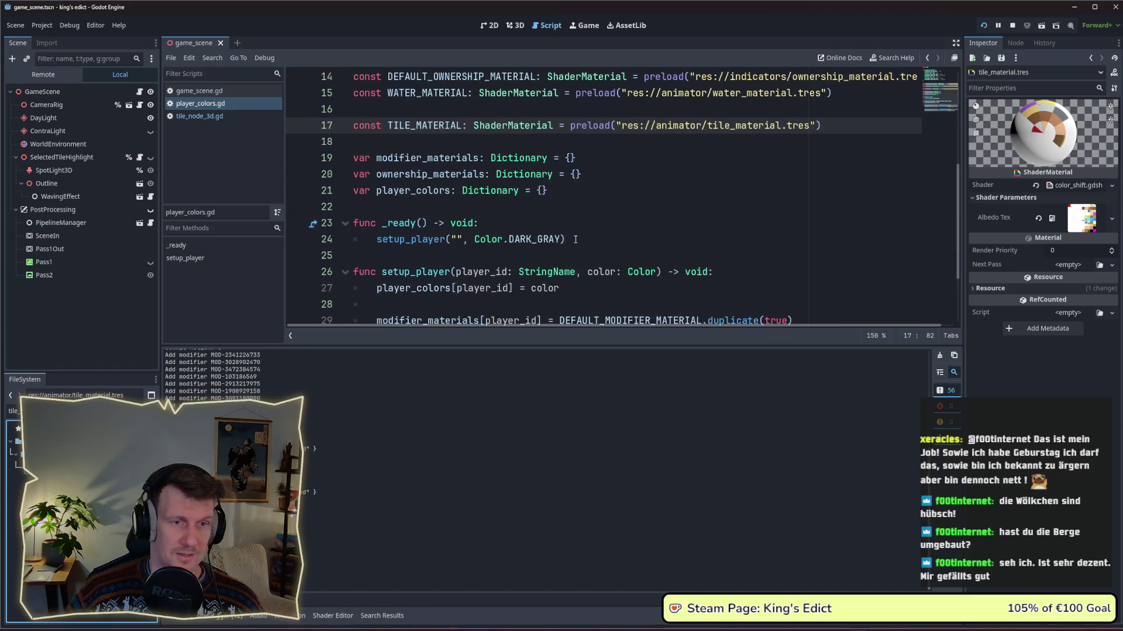
click(199, 116)
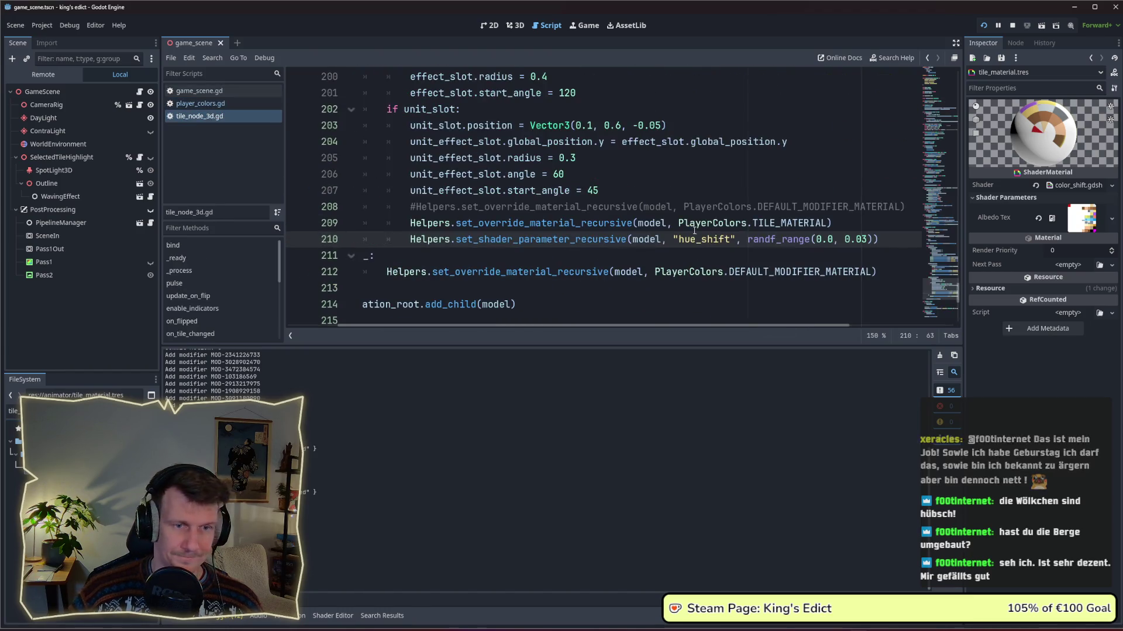
Replace the plain tiles' default material line with the mountain tiles' TILE_MATERIAL lines.
mouse_move(885, 240)
mouse_down()
mouse_move(451, 240)
mouse_move(411, 228)
mouse_up()
key(ctrl+c)
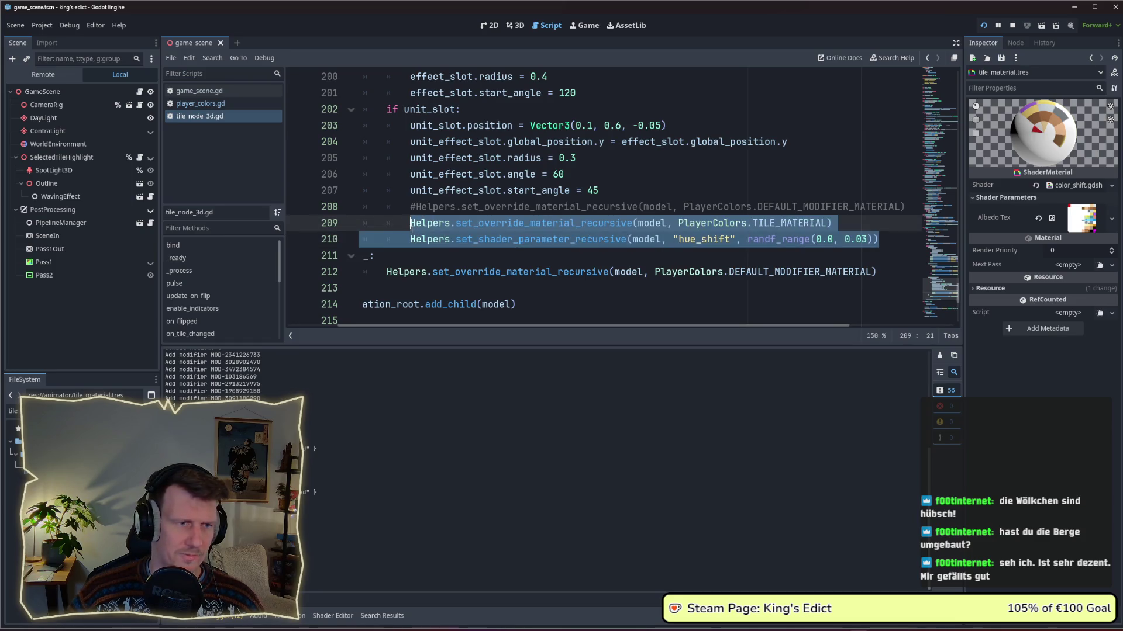
scroll(411, 229, up, 2)
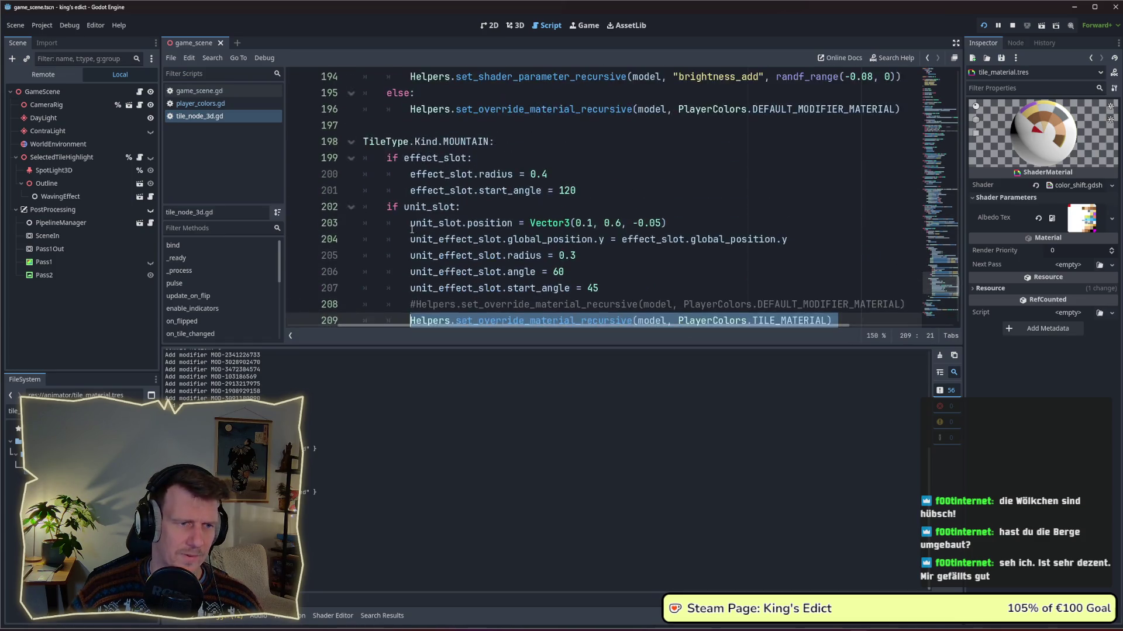
scroll(412, 229, down, 3)
scroll(411, 229, up, 3)
scroll(411, 230, up, 2)
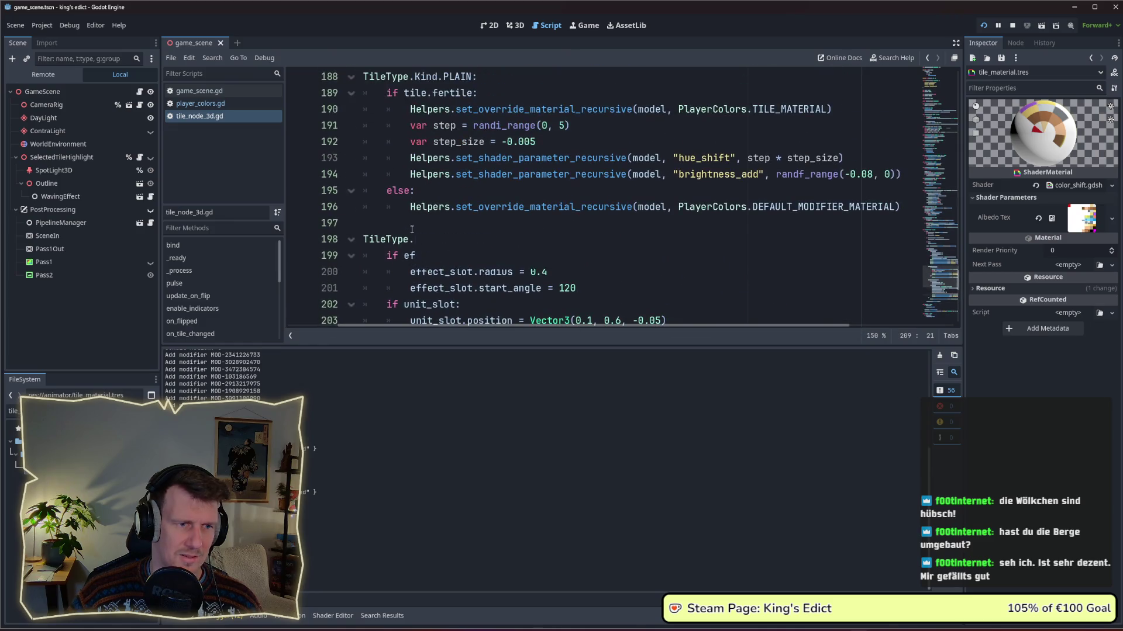
scroll(411, 230, up, 1)
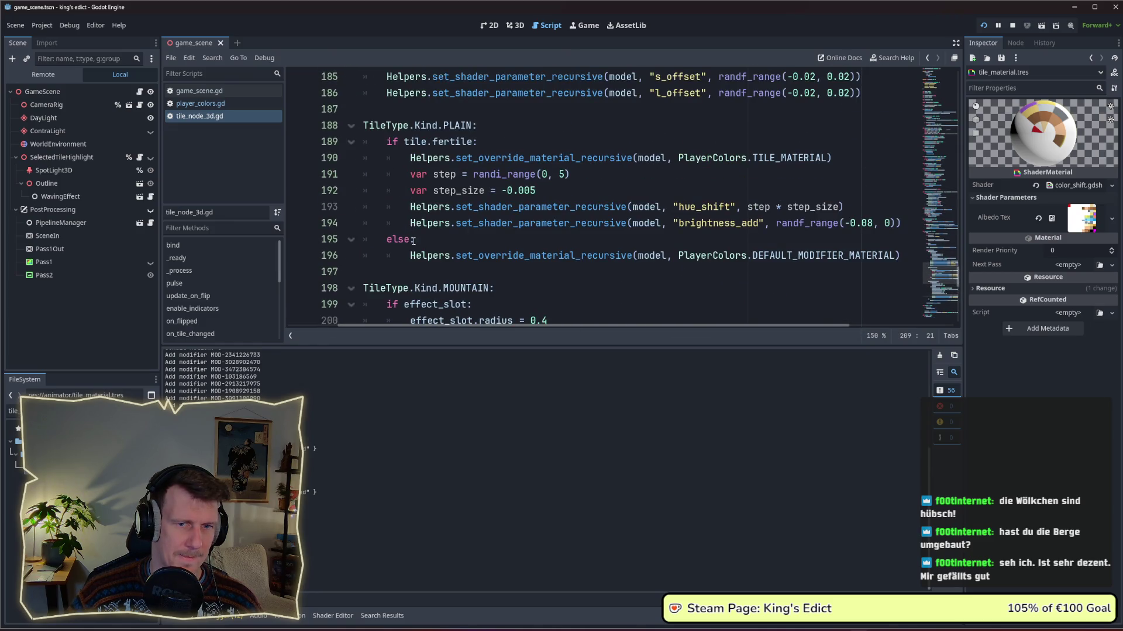
drag(907, 256, 409, 257)
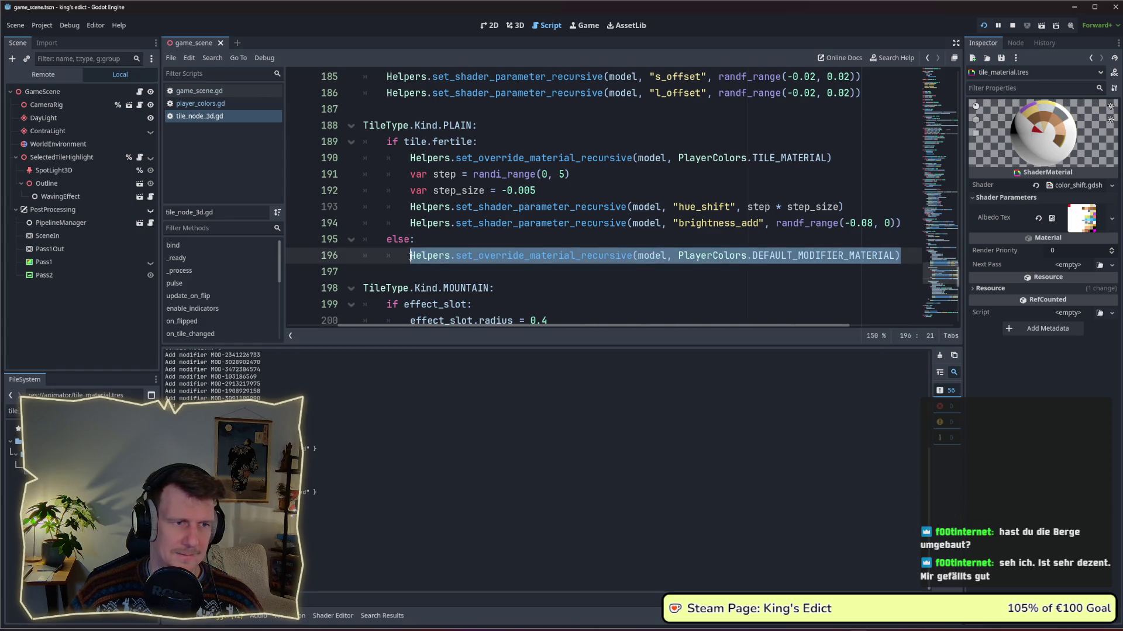
key(ctrl+v)
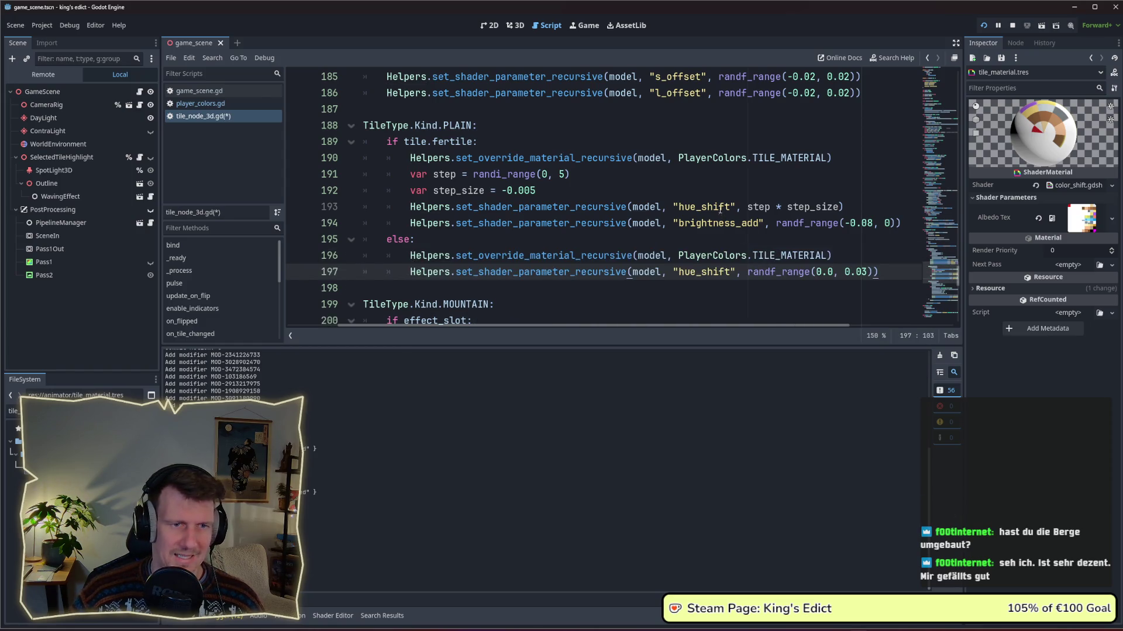
Change the pasted hue_shift parameter to brightness_add and save the script.
double_click(707, 209)
double_click(739, 224)
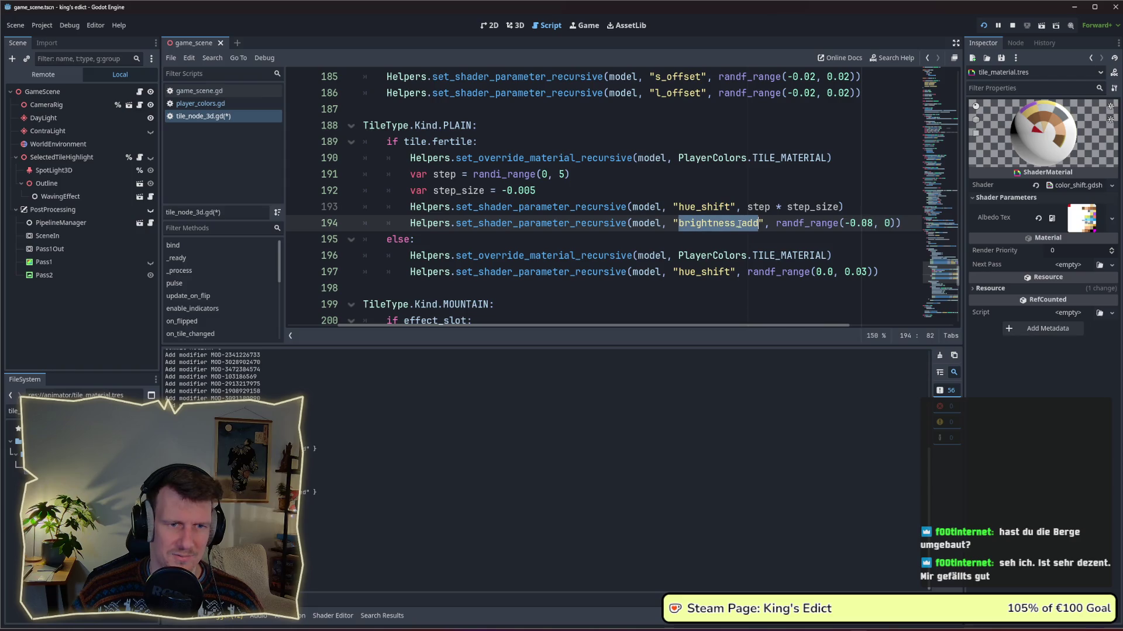
key(ctrl+c)
double_click(706, 273)
key(ctrl+v)
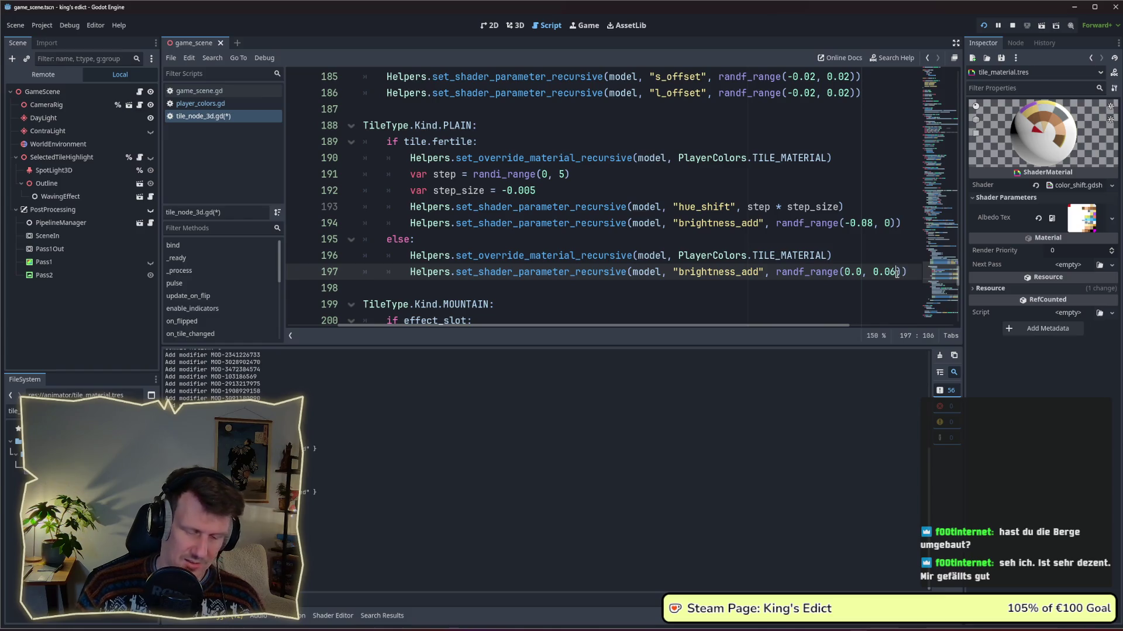
key(ctrl+s)
Delete the fertile plain tiles' brightness variation line.
click(341, 221)
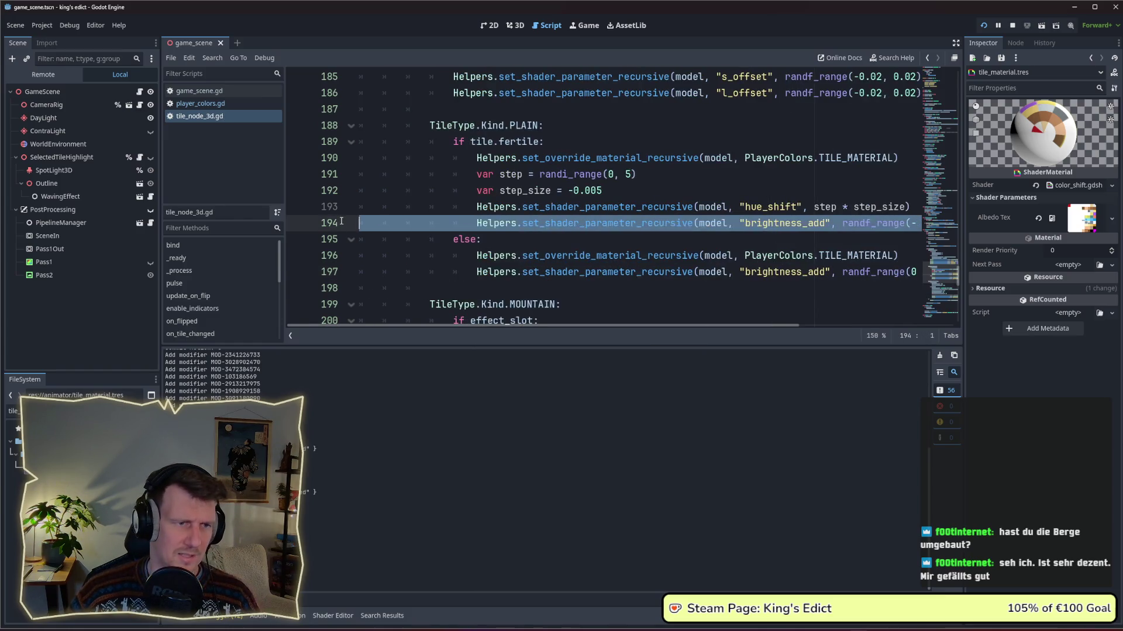
key(BackSpace)
key(BackSpace)
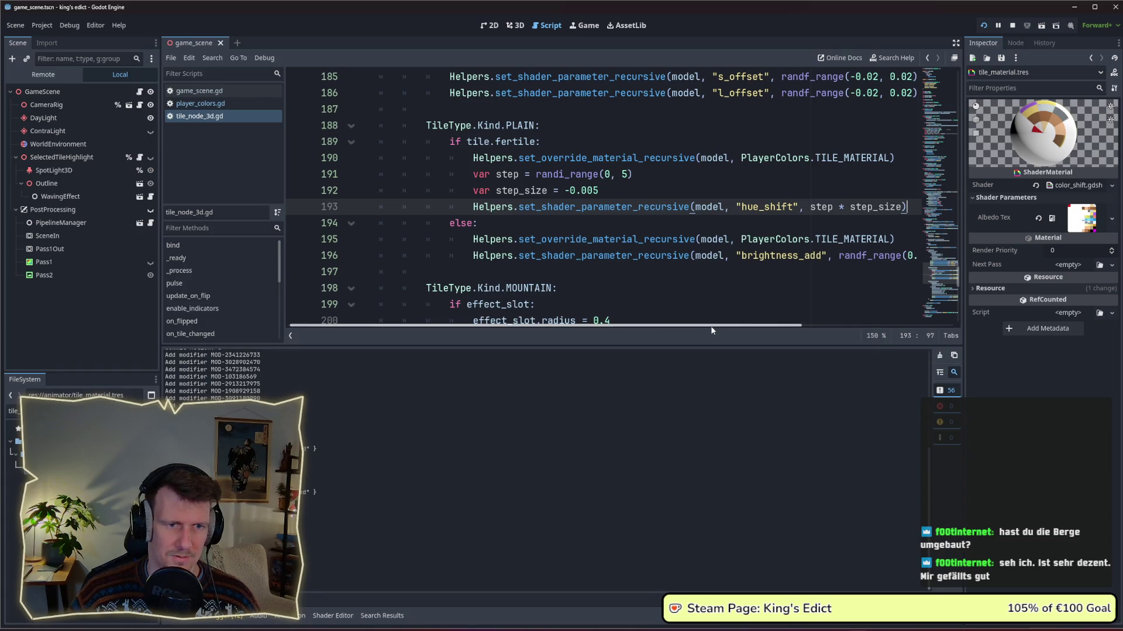
scroll(773, 326, right, 2)
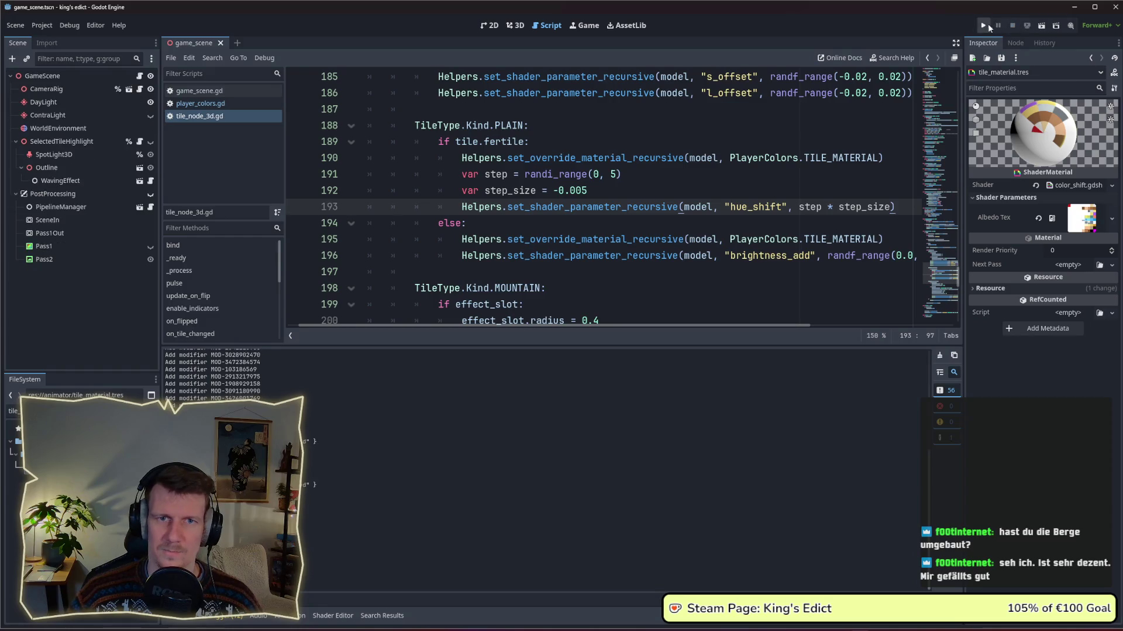
click(985, 24)
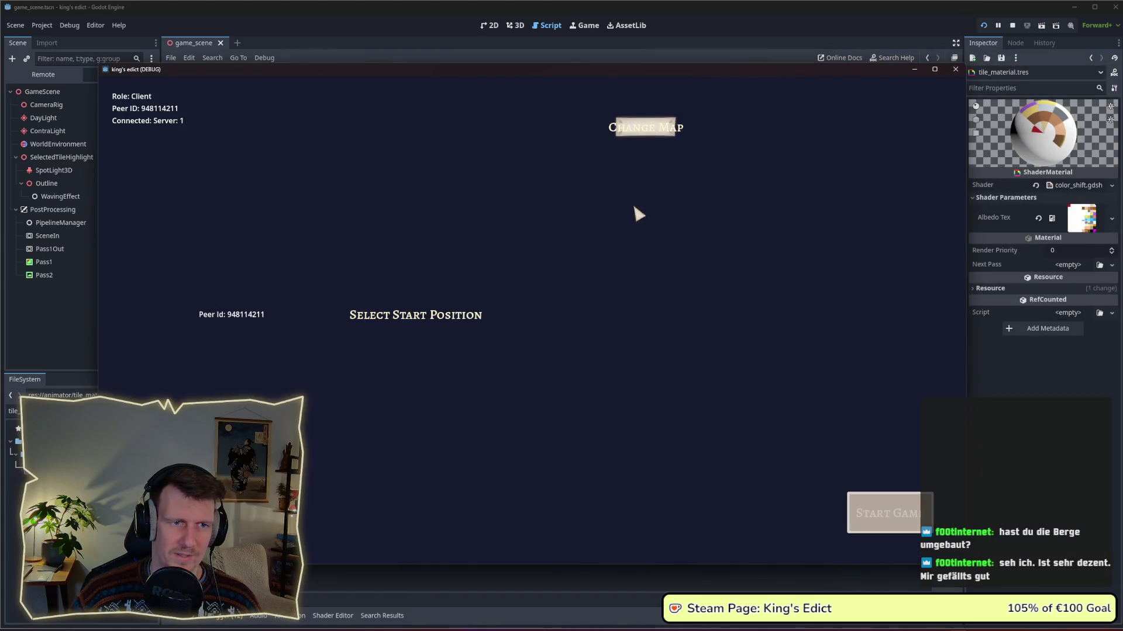
click(643, 187)
click(351, 318)
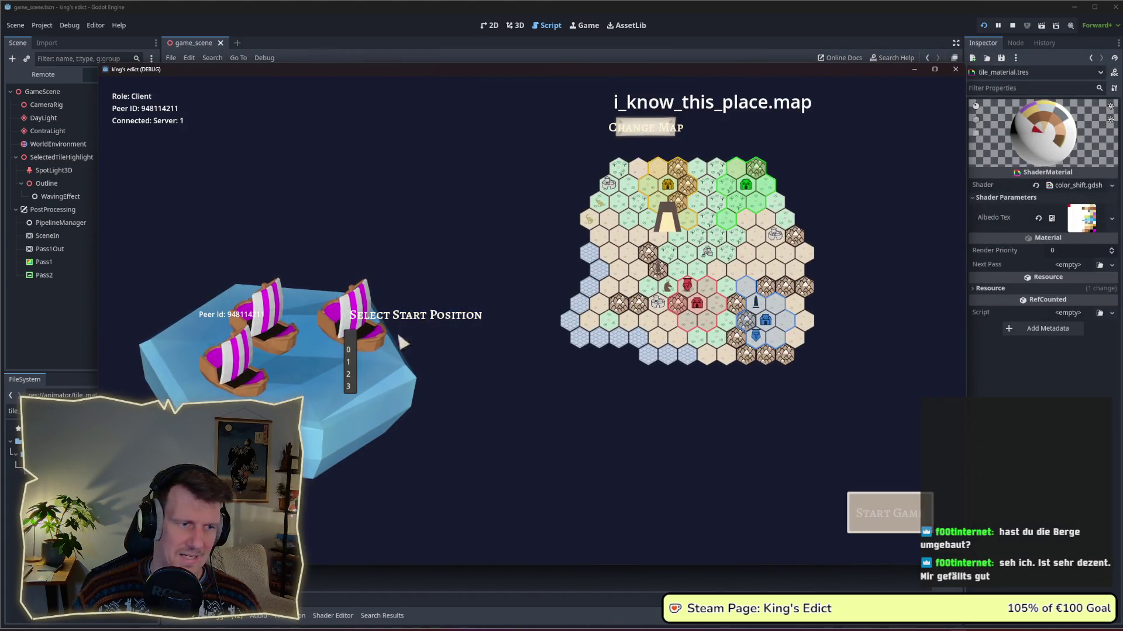
click(349, 387)
click(868, 517)
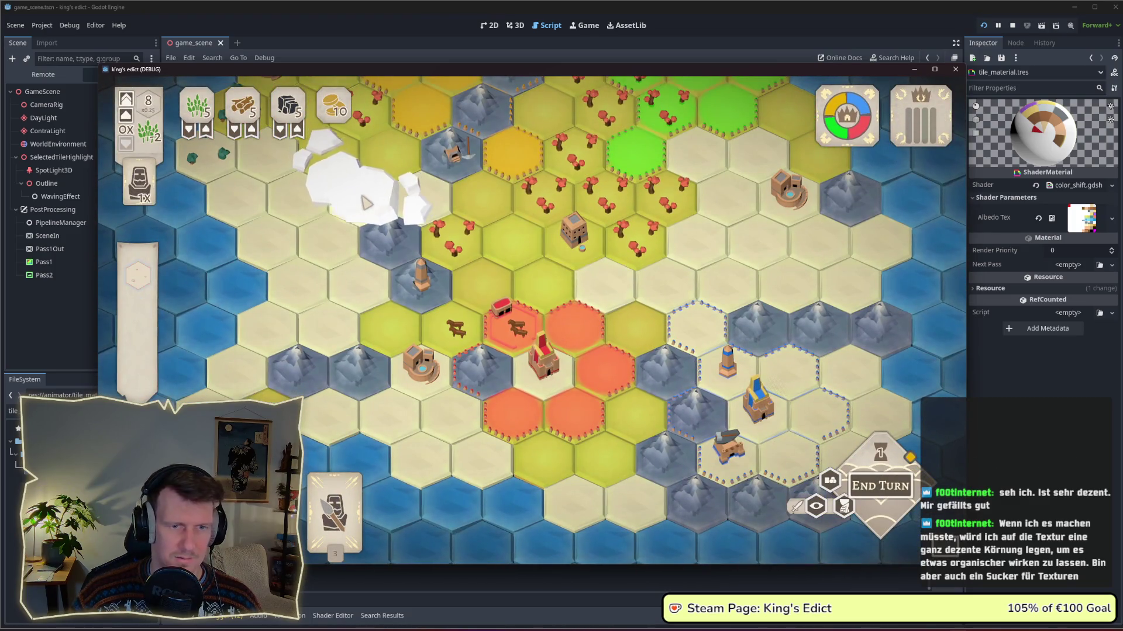
scroll(349, 207, down, 3)
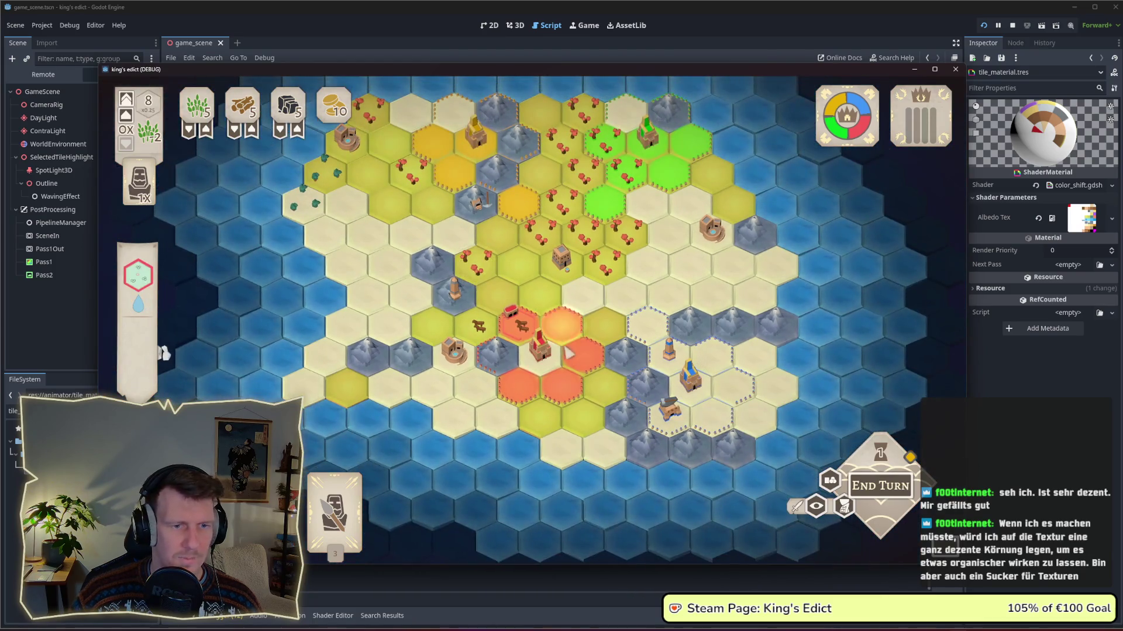
scroll(508, 275, up, 3)
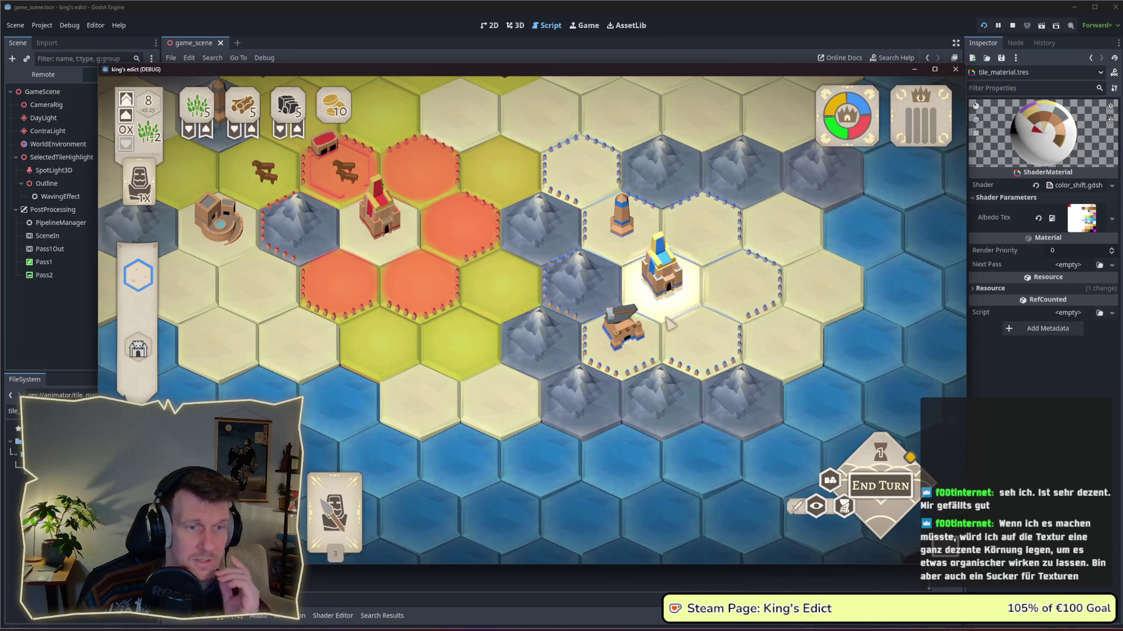
scroll(669, 325, up, 1)
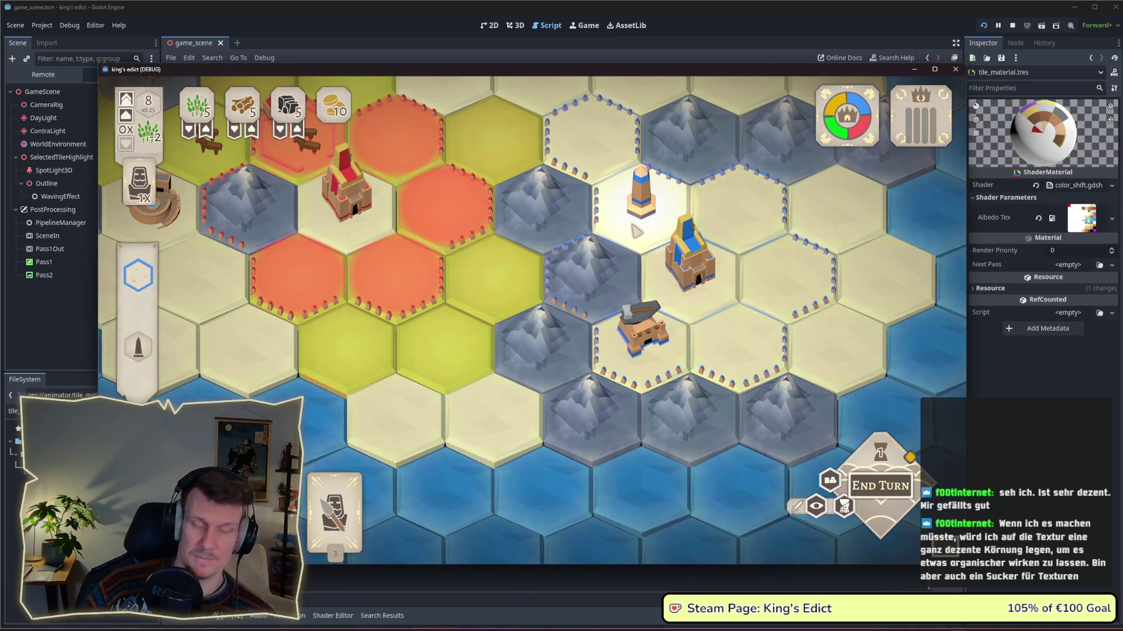
scroll(621, 245, down, 3)
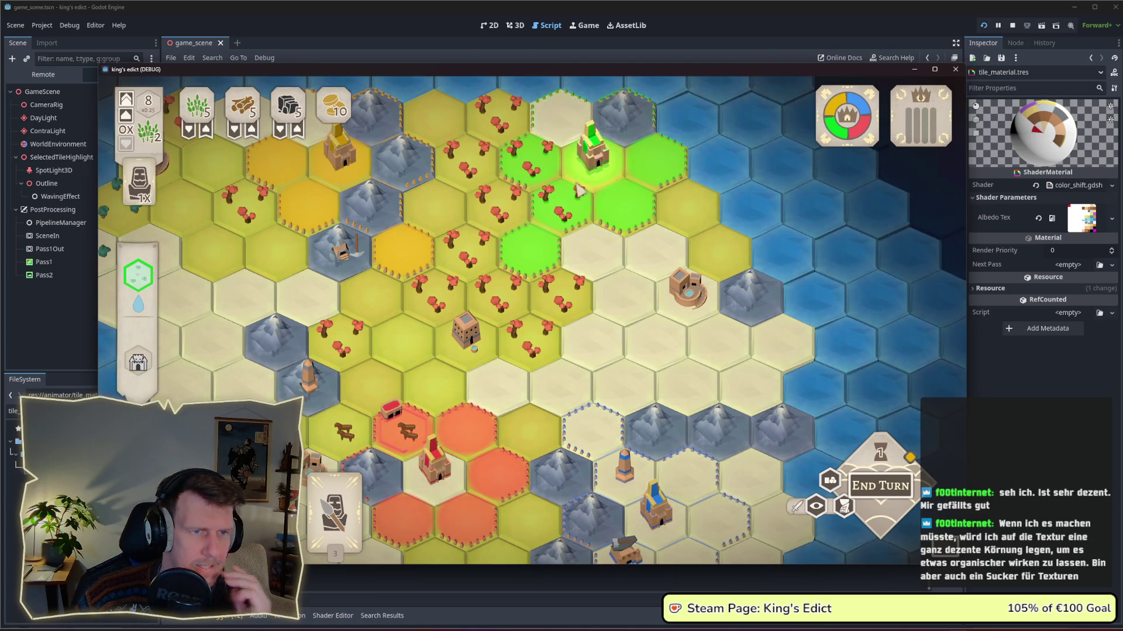
scroll(561, 141, down, 3)
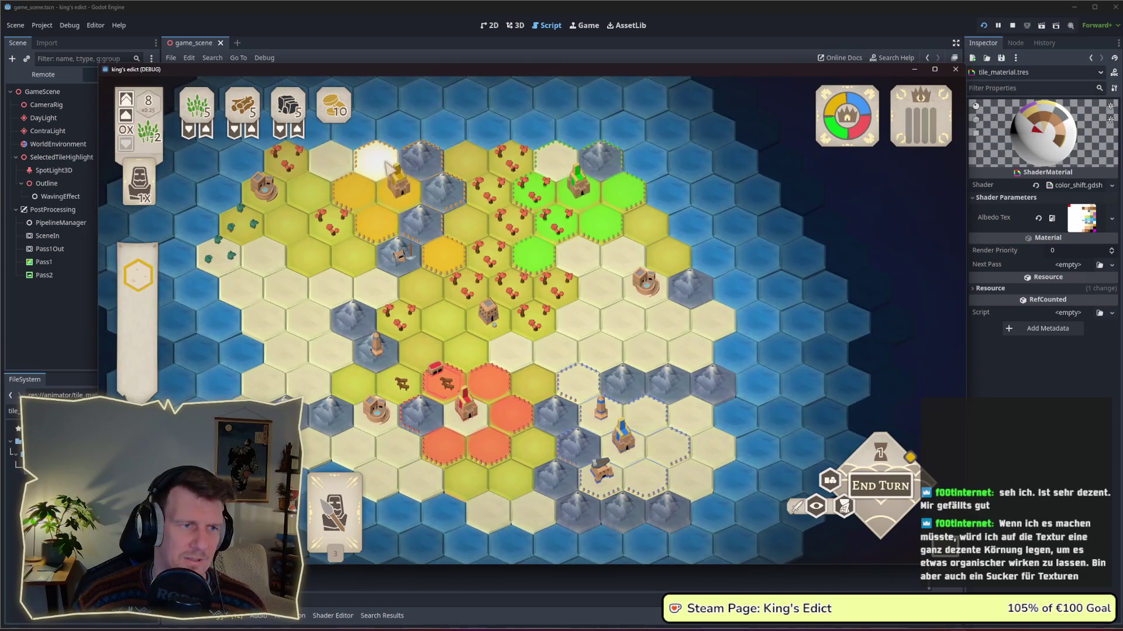
scroll(521, 304, up, 3)
key(a)
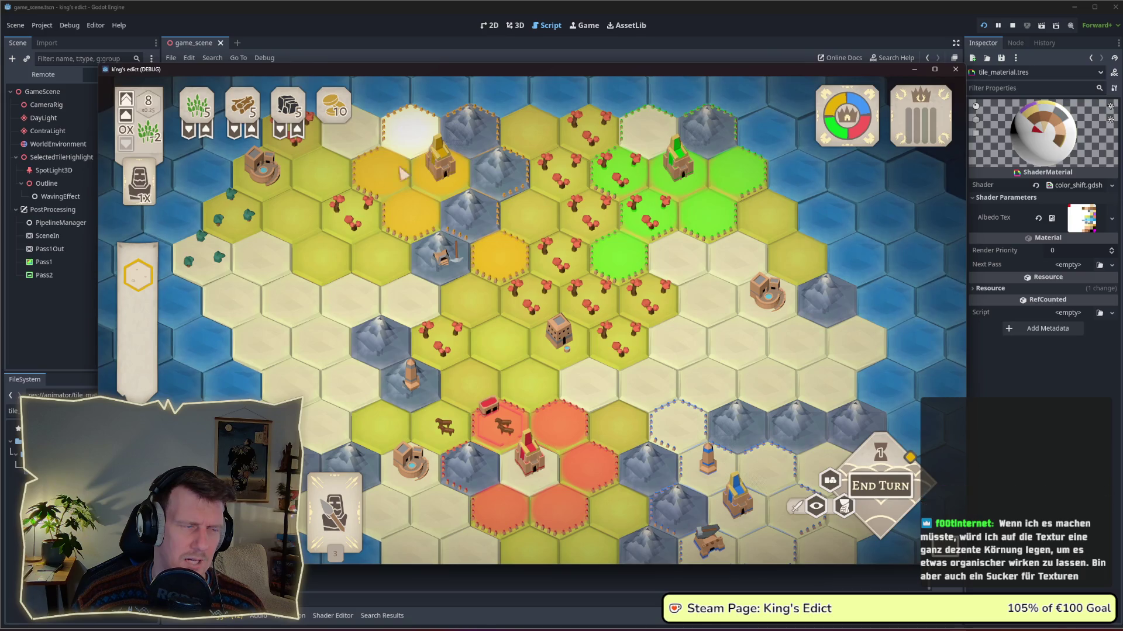
key(F8)
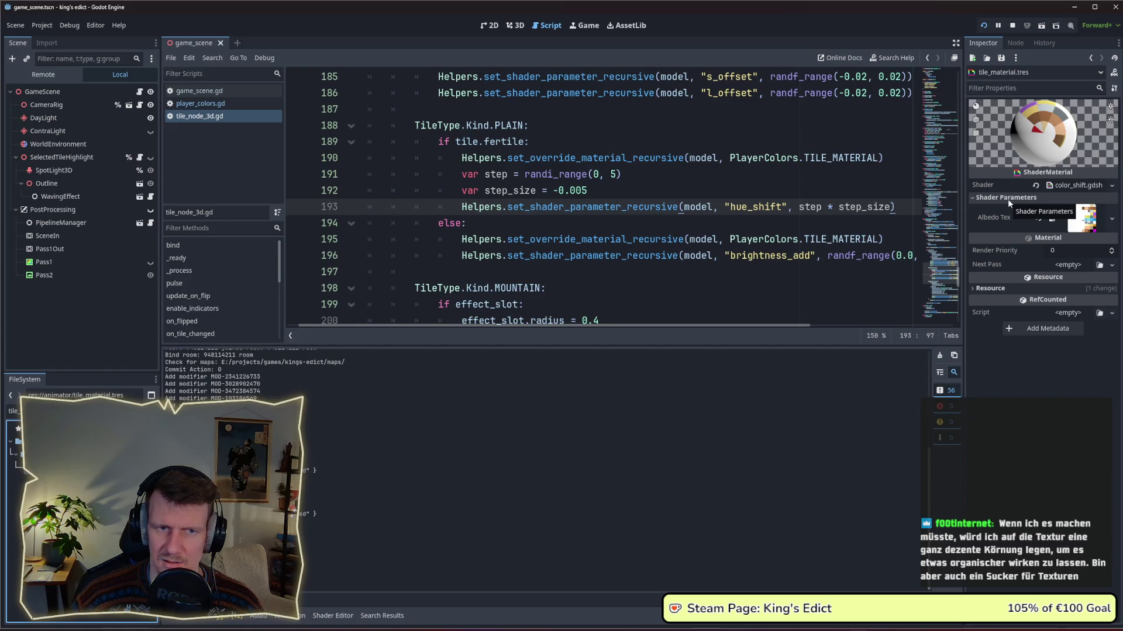
Read through color_shift.gdshader's code in the bottom panel, then focus the FileSystem filter field.
scroll(621, 232, up, 2)
click(333, 616)
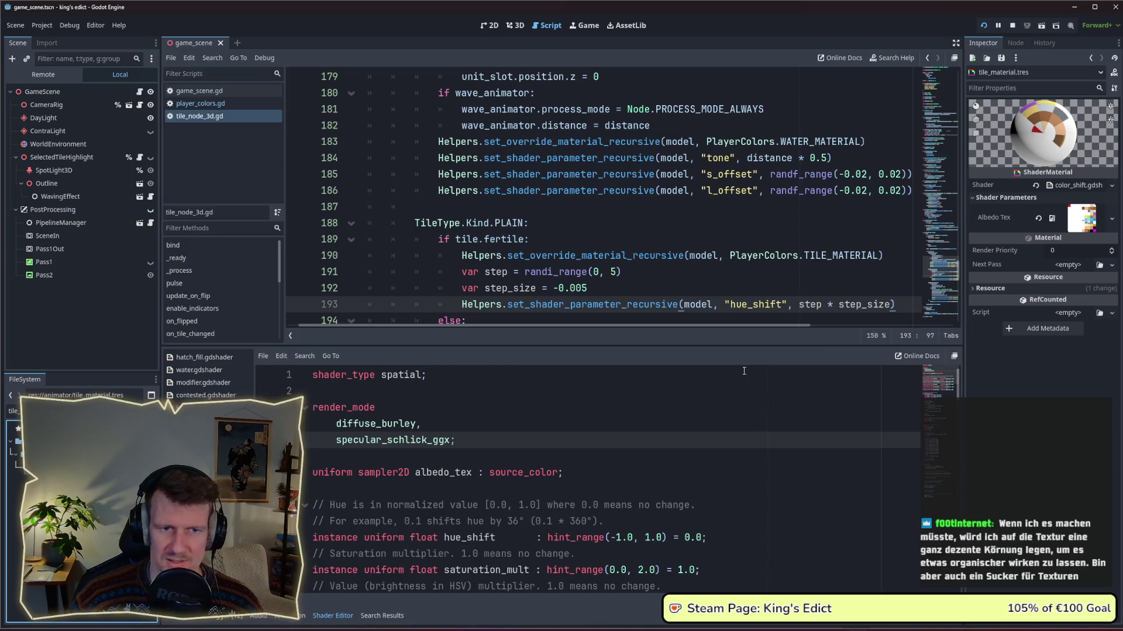
scroll(535, 407, down, 1)
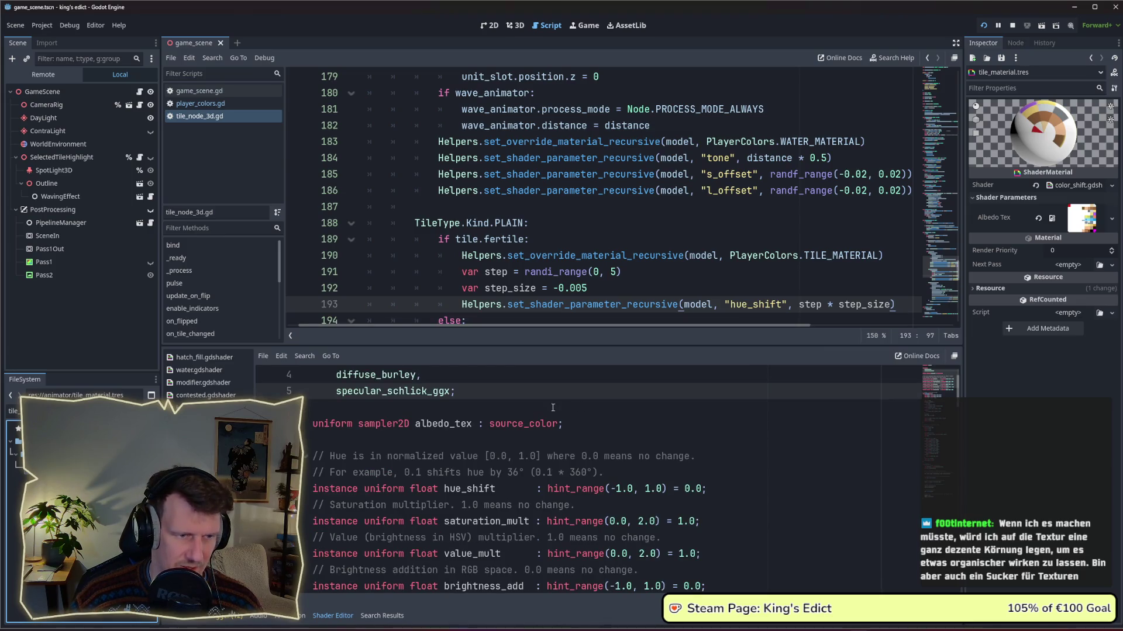
scroll(553, 407, down, 5)
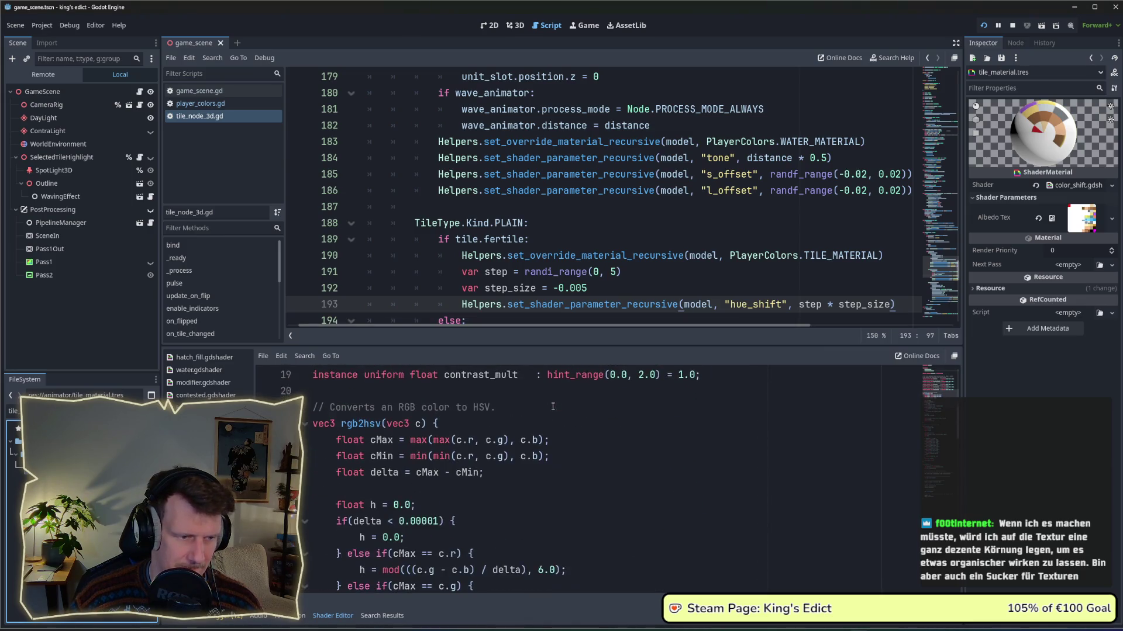
scroll(553, 406, down, 8)
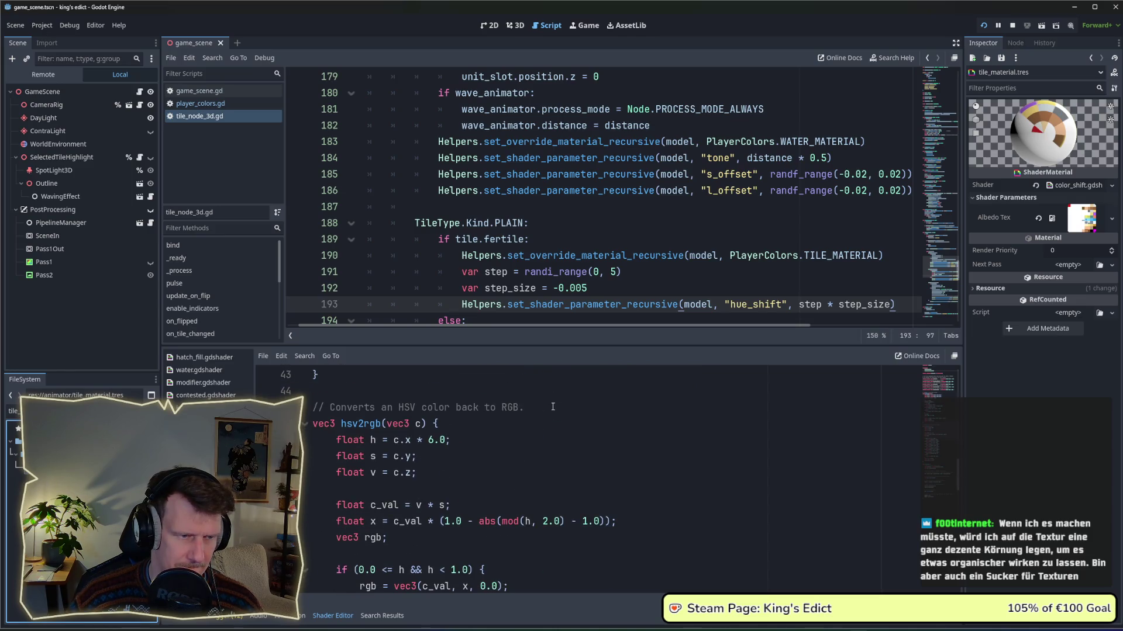
scroll(553, 406, down, 10)
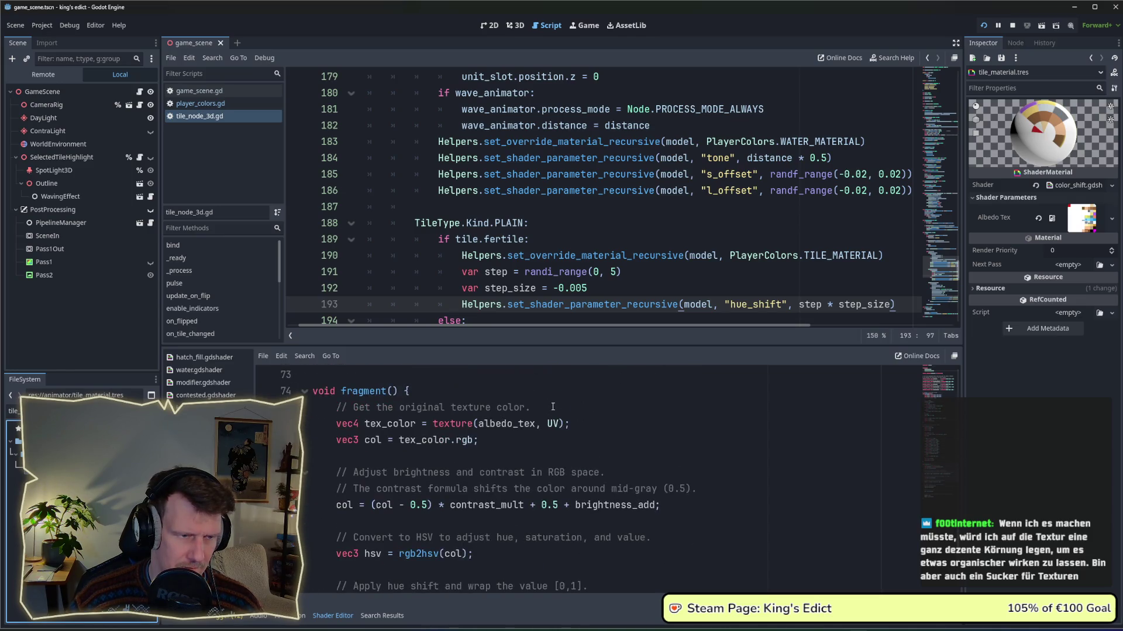
scroll(553, 407, down, 3)
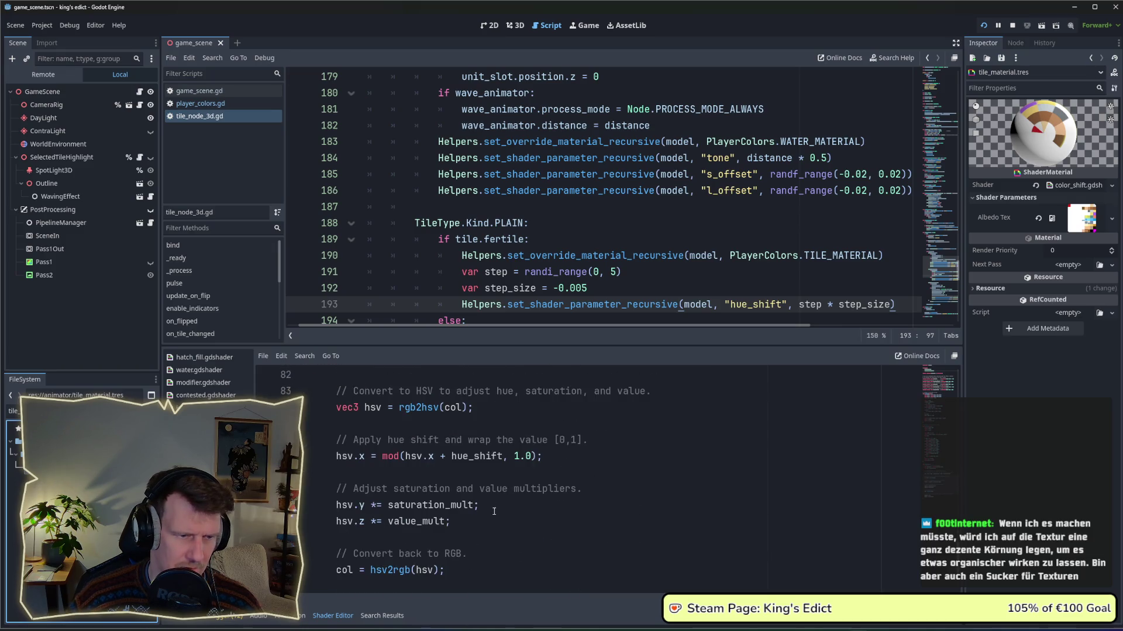
scroll(494, 512, down, 2)
scroll(494, 511, up, 1)
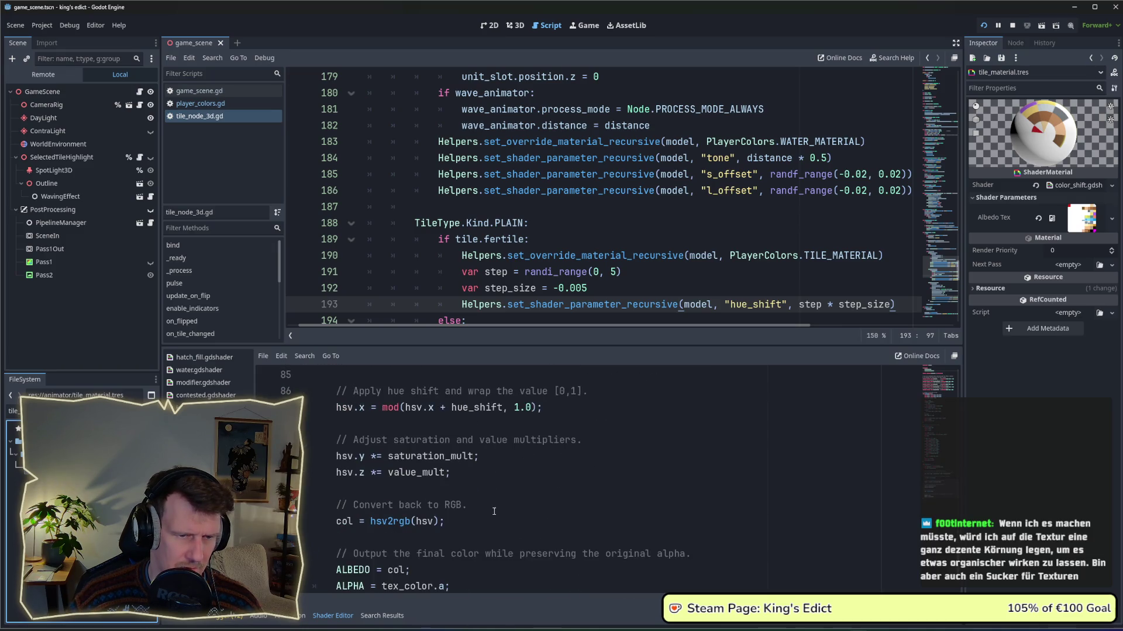
scroll(494, 512, down, 1)
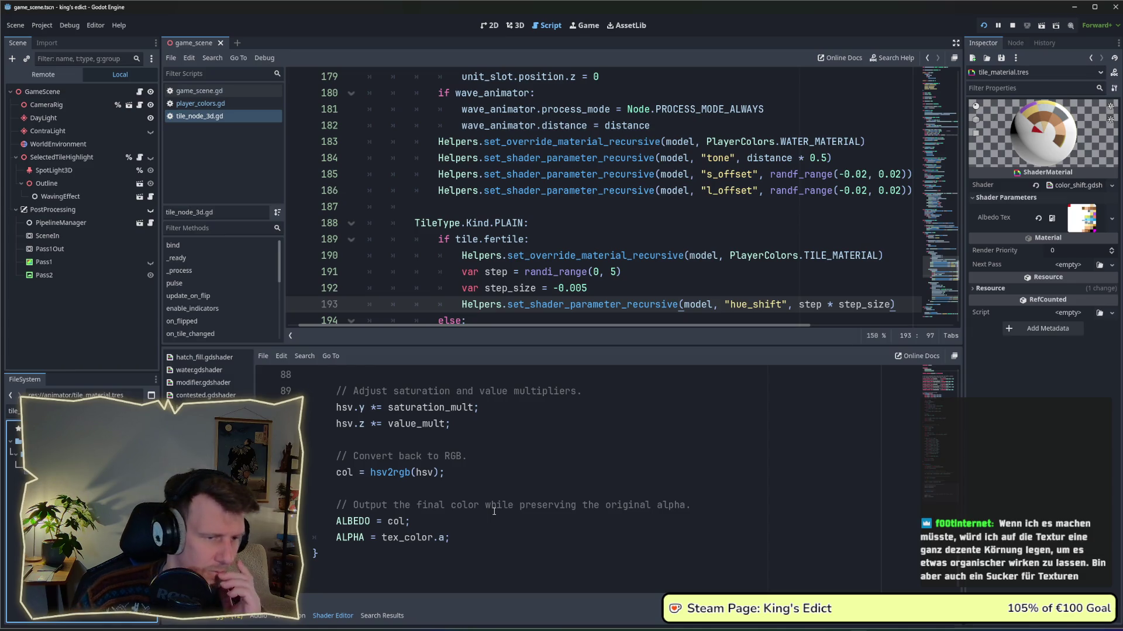
scroll(494, 511, up, 6)
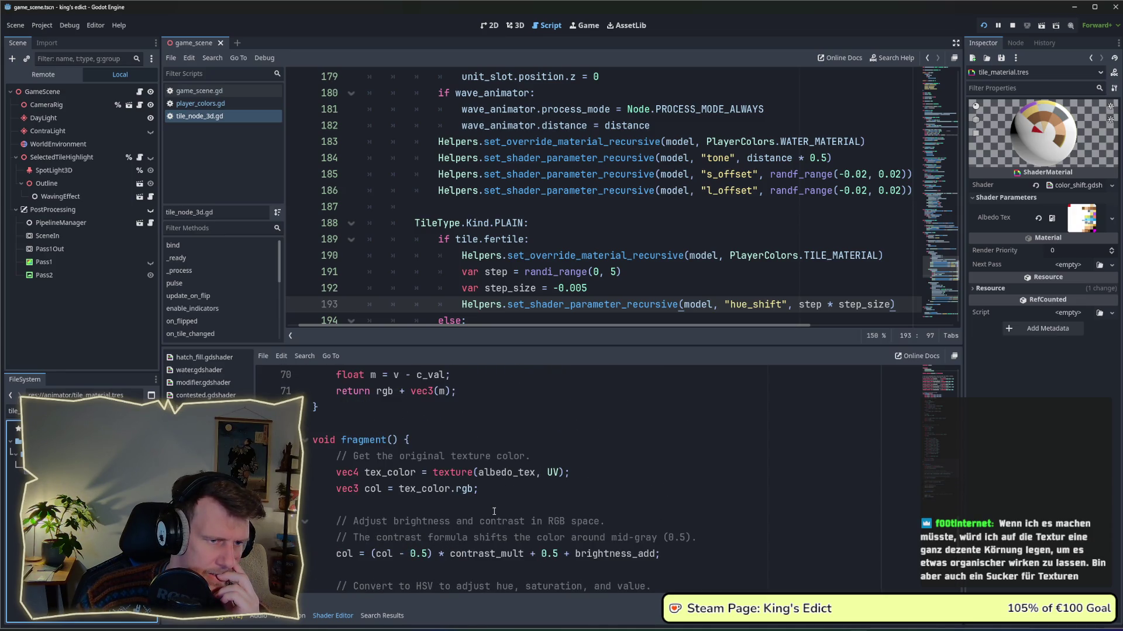
click(13, 411)
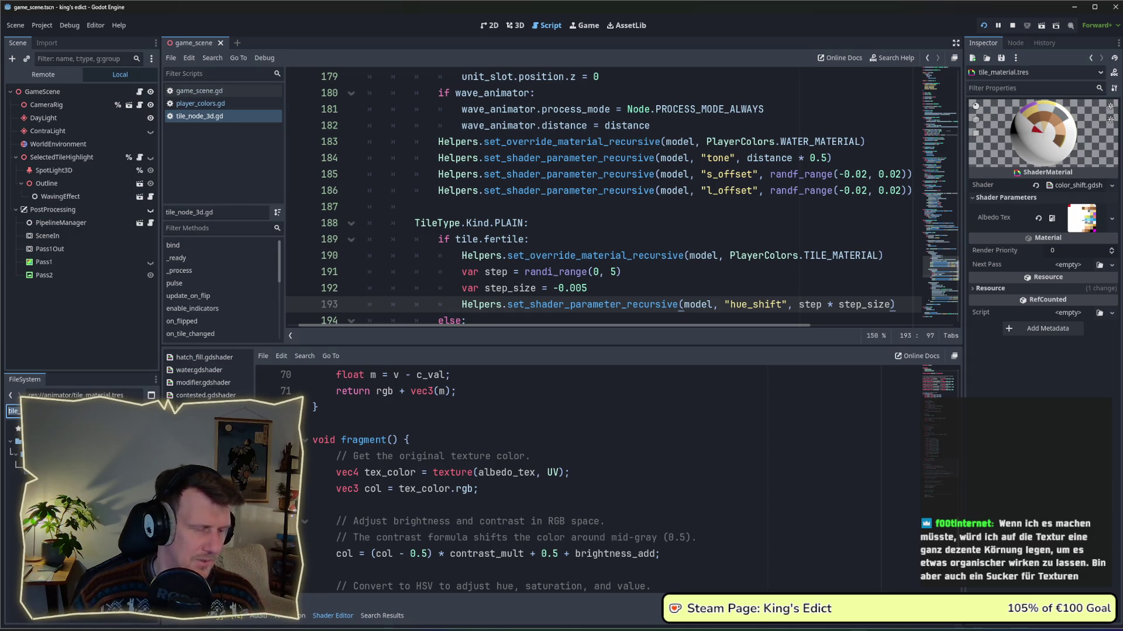
Filter the files by 'modifier', open modifier.gdshader and scroll through its fragment code.
text(modifier)
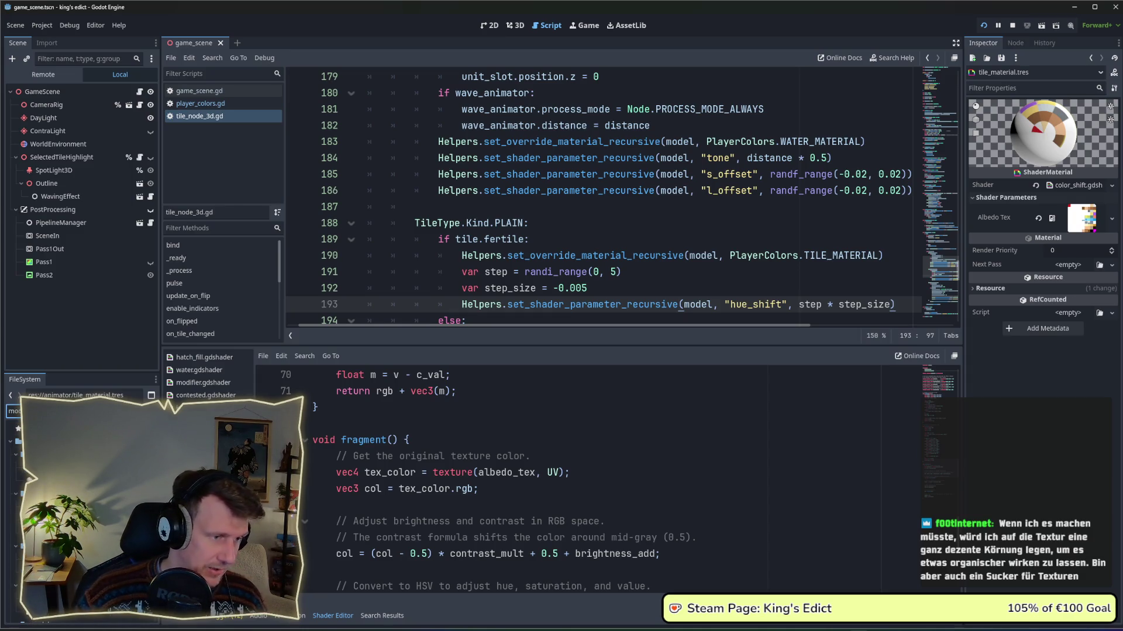
key(Return)
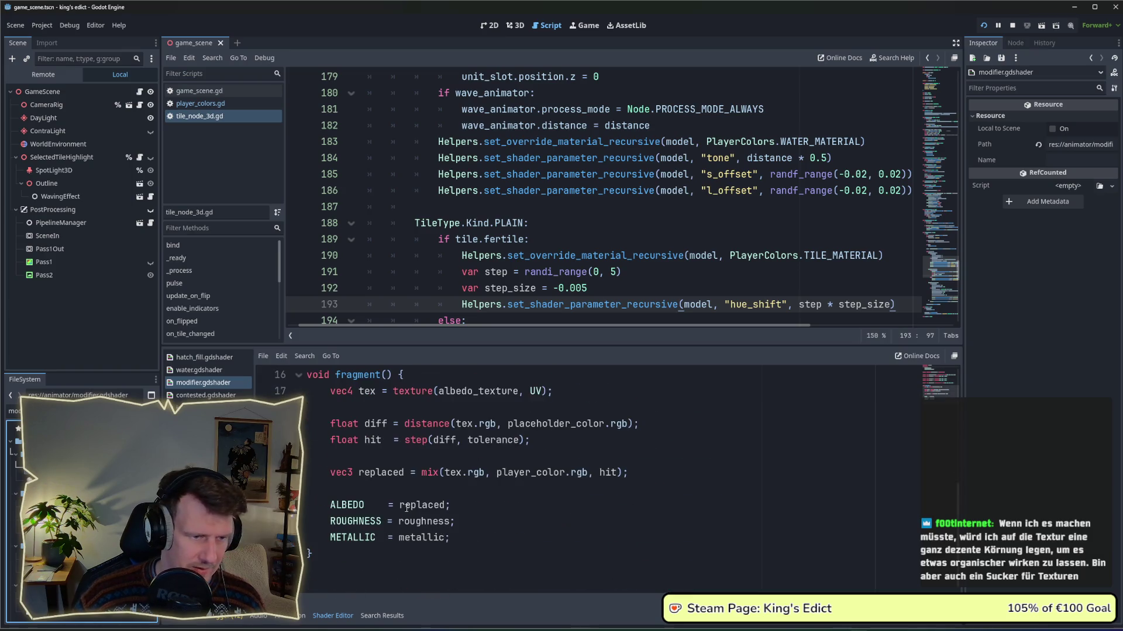
click(468, 539)
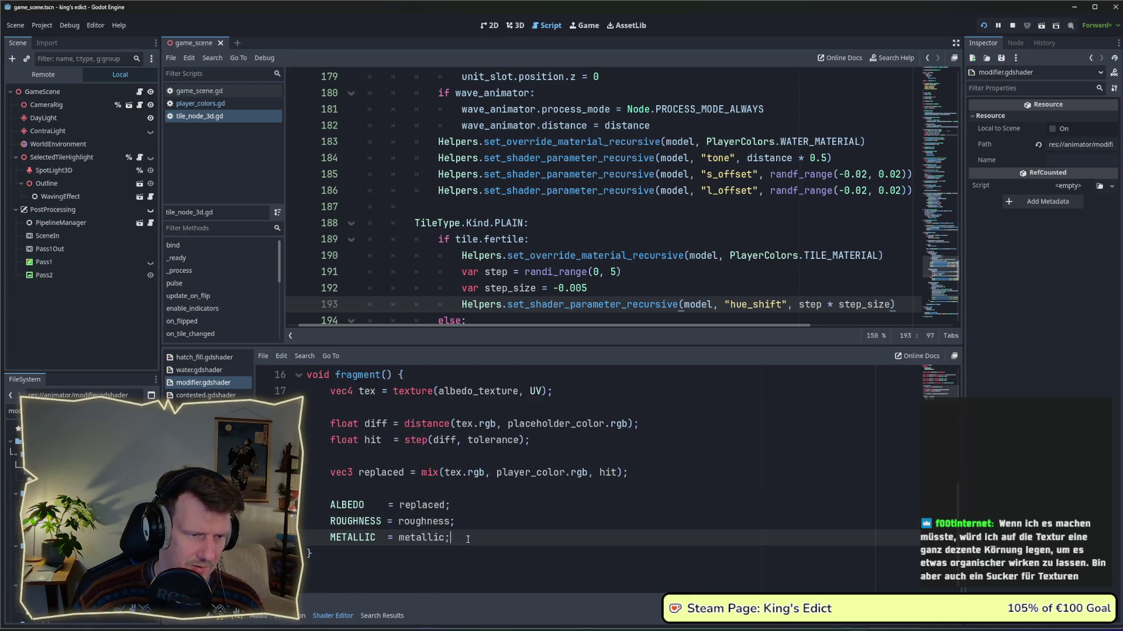
scroll(445, 533, up, 1)
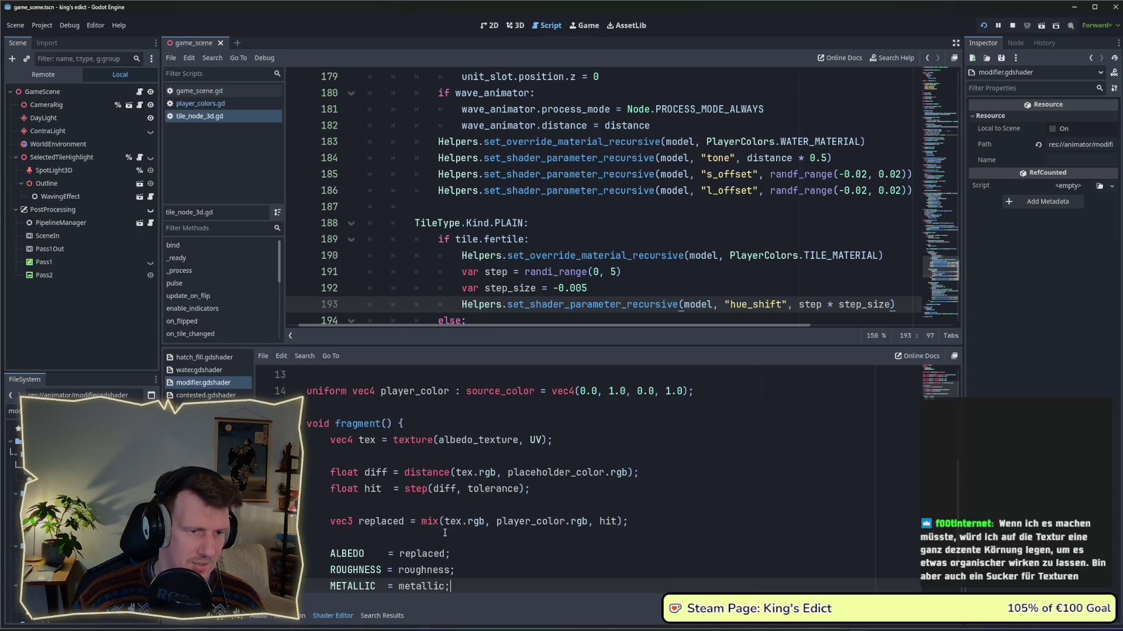
scroll(444, 533, up, 3)
scroll(444, 533, up, 1)
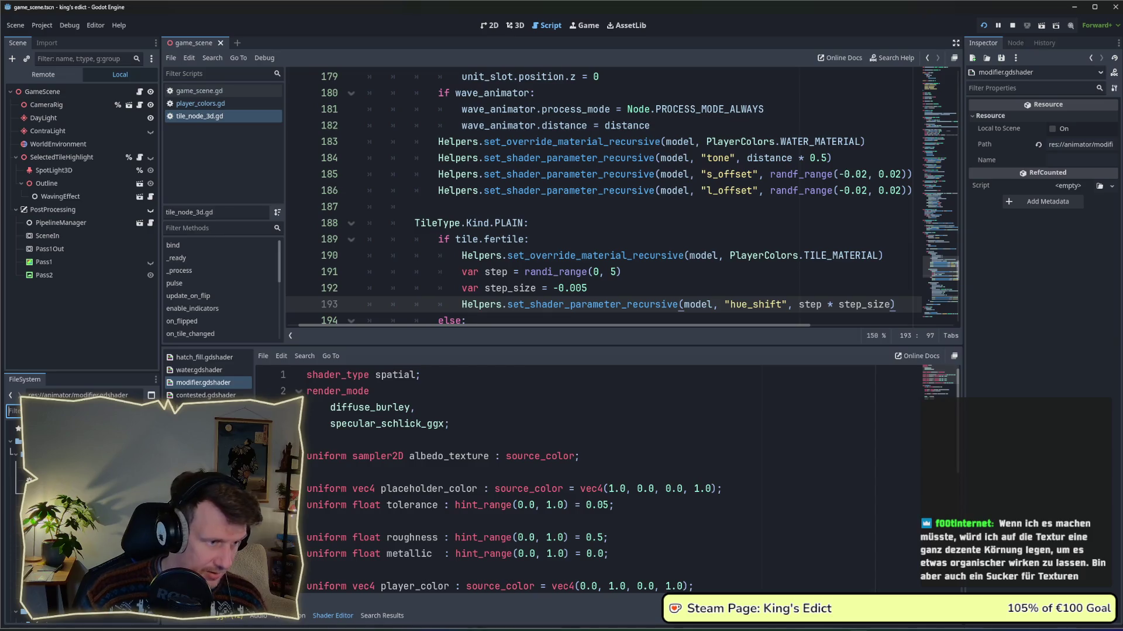
Return to color_shift.gdshader with the caret at the start of the ALPHA line.
click(199, 408)
scroll(477, 516, down, 10)
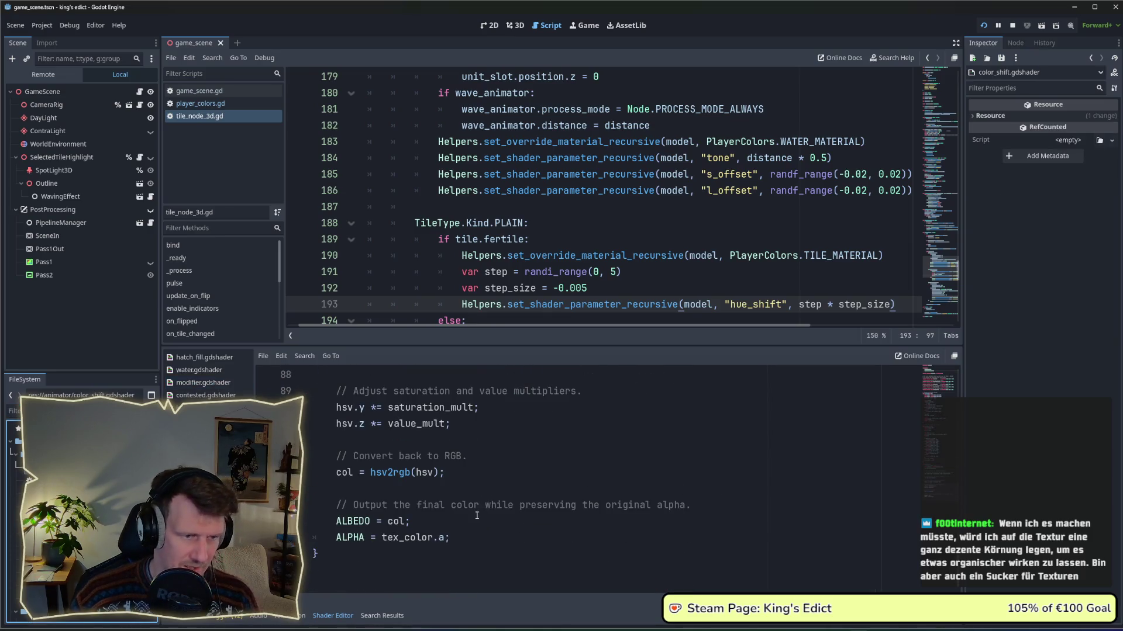
click(338, 537)
Comment out ALPHA = tex_color.a; with // and relaunch the game.
text(#)
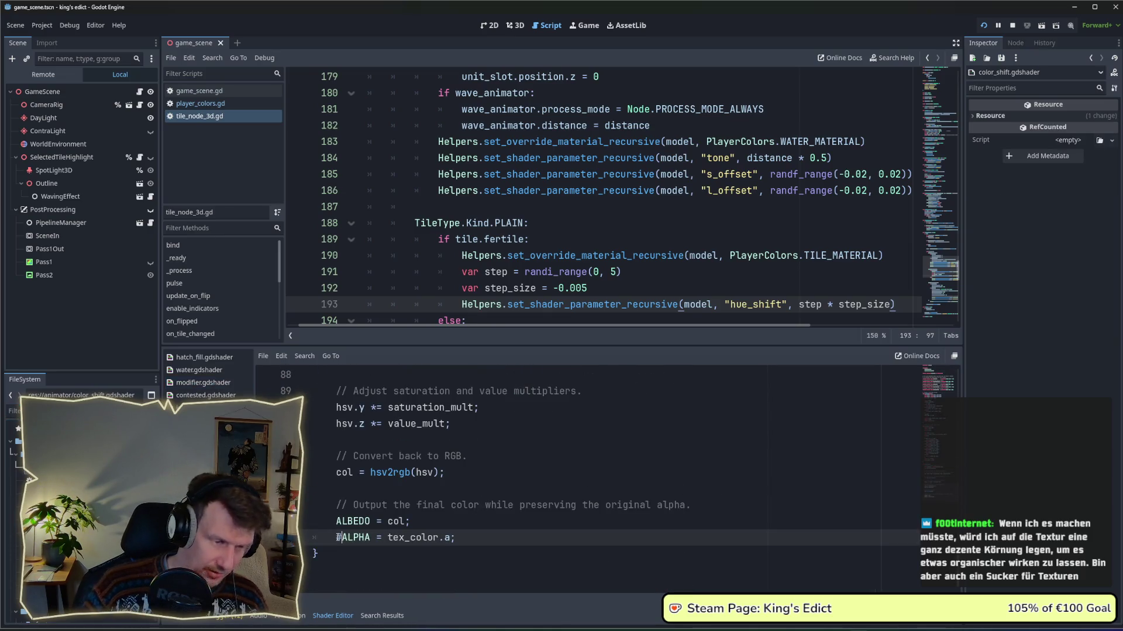
key(BackSpace)
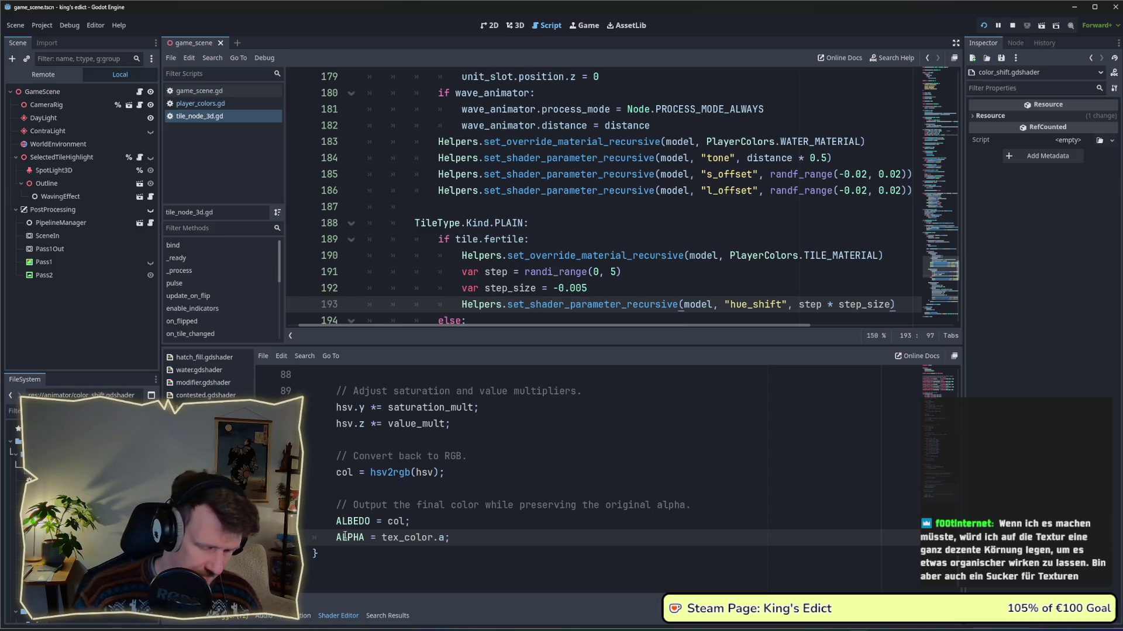
text(//)
click(447, 528)
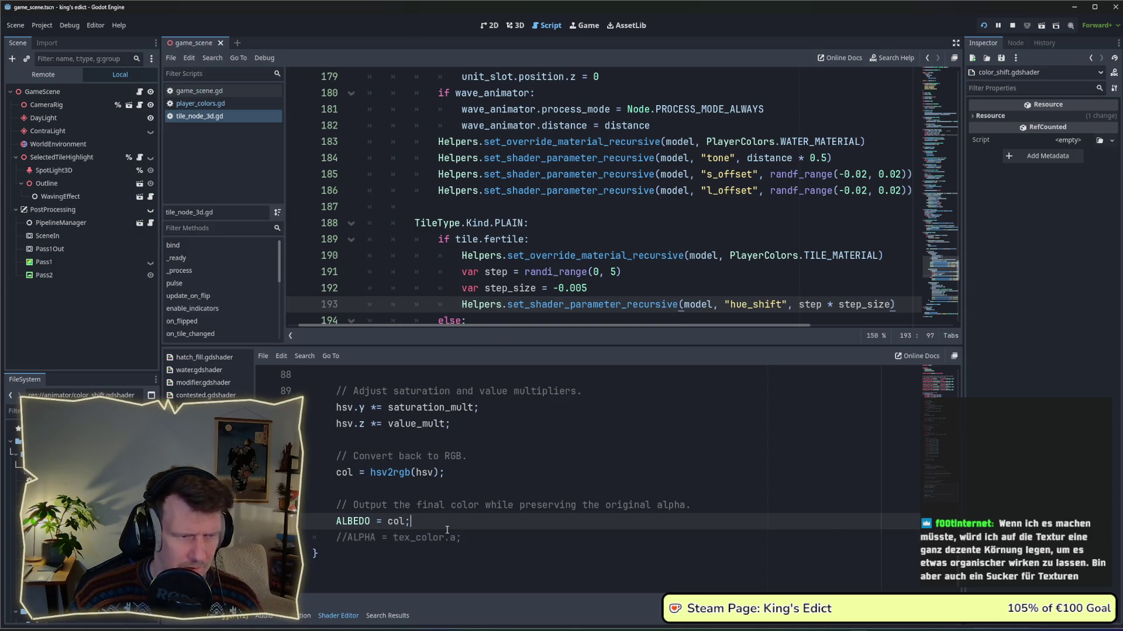
click(984, 25)
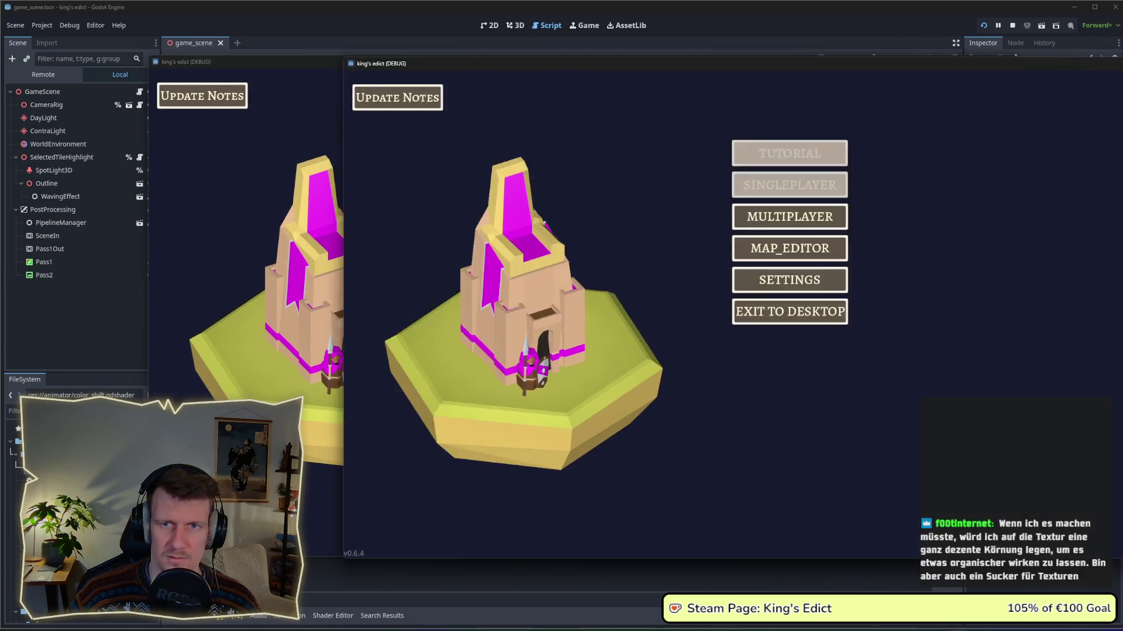
Create a multiplayer game on i_know_this_place.map and start the match.
click(642, 208)
click(662, 202)
click(675, 120)
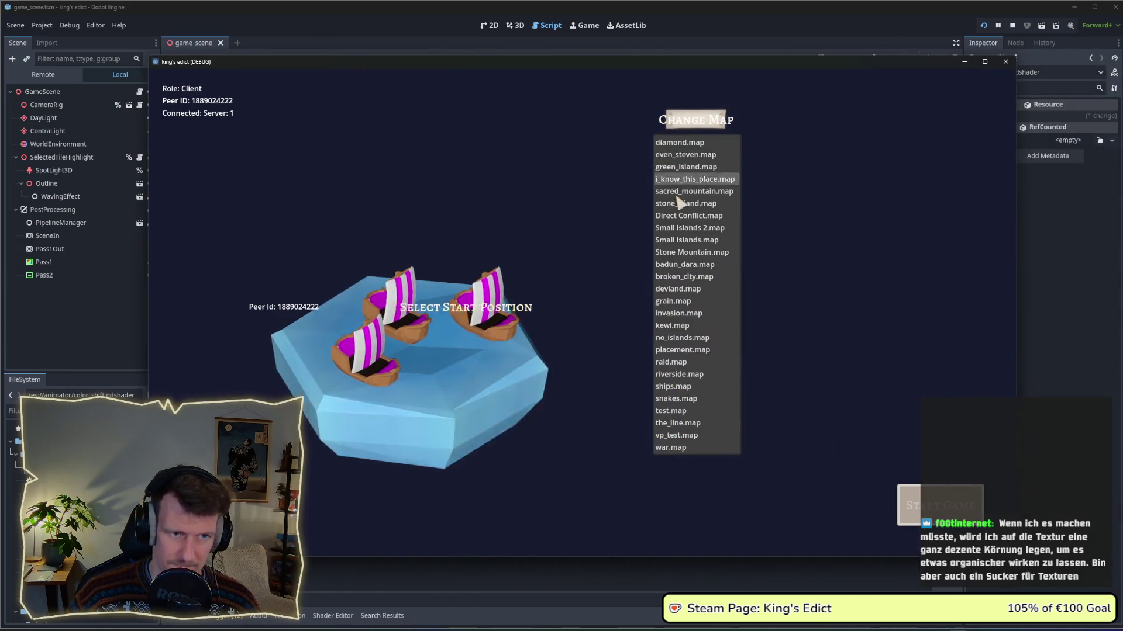
click(681, 179)
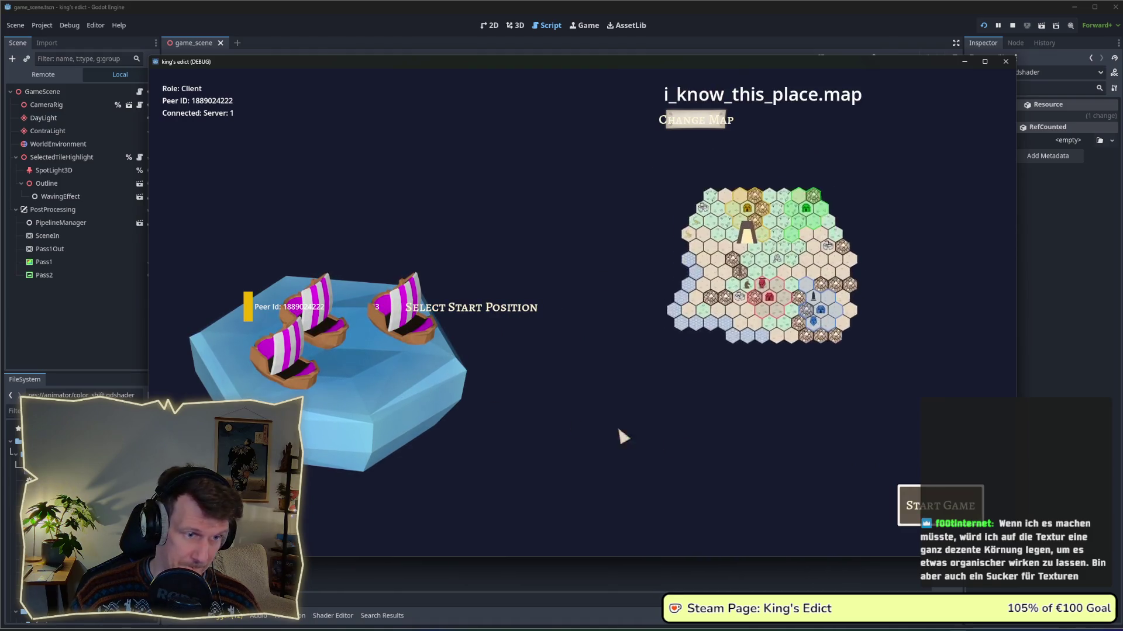
click(928, 504)
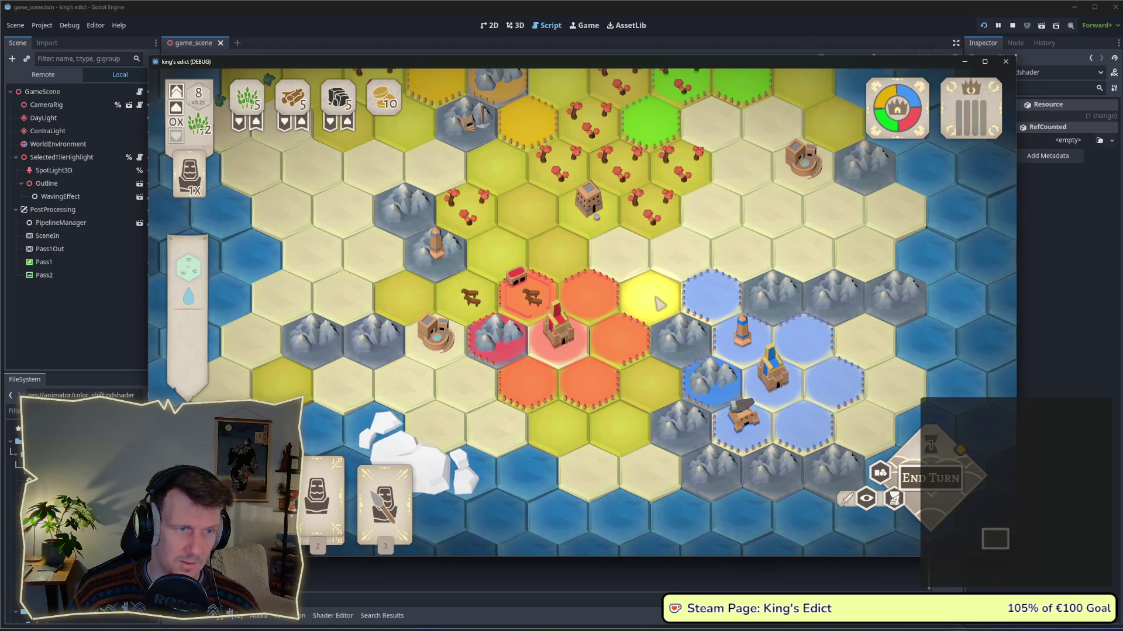
Zoom and pan over the board's plain tiles, then switch back to the tile script.
scroll(659, 303, down, 3)
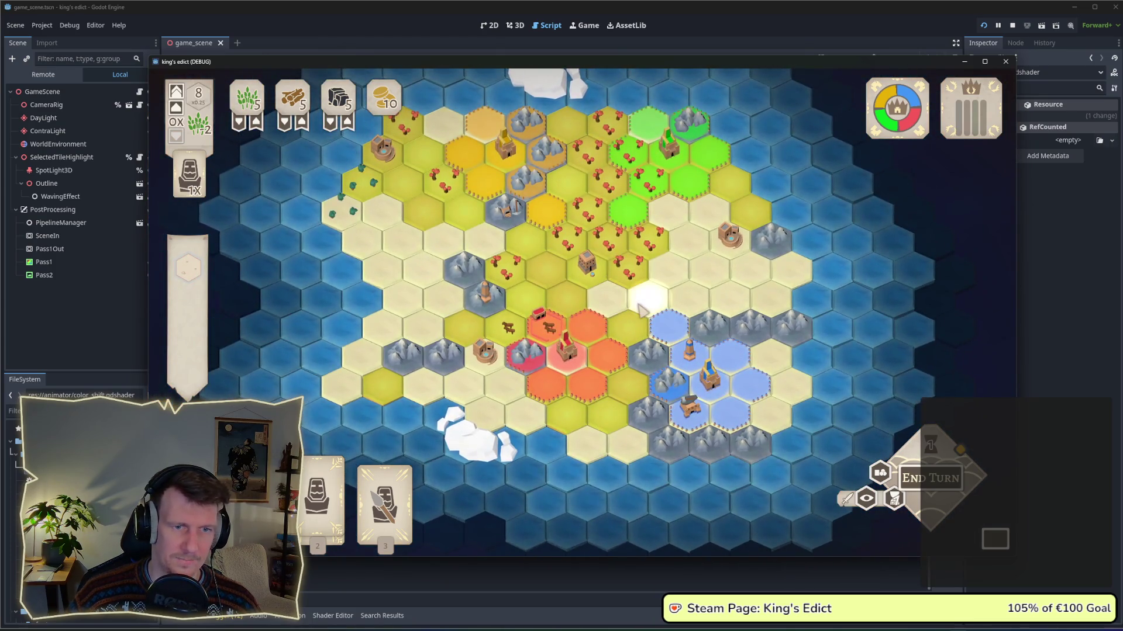
scroll(672, 333, up, 3)
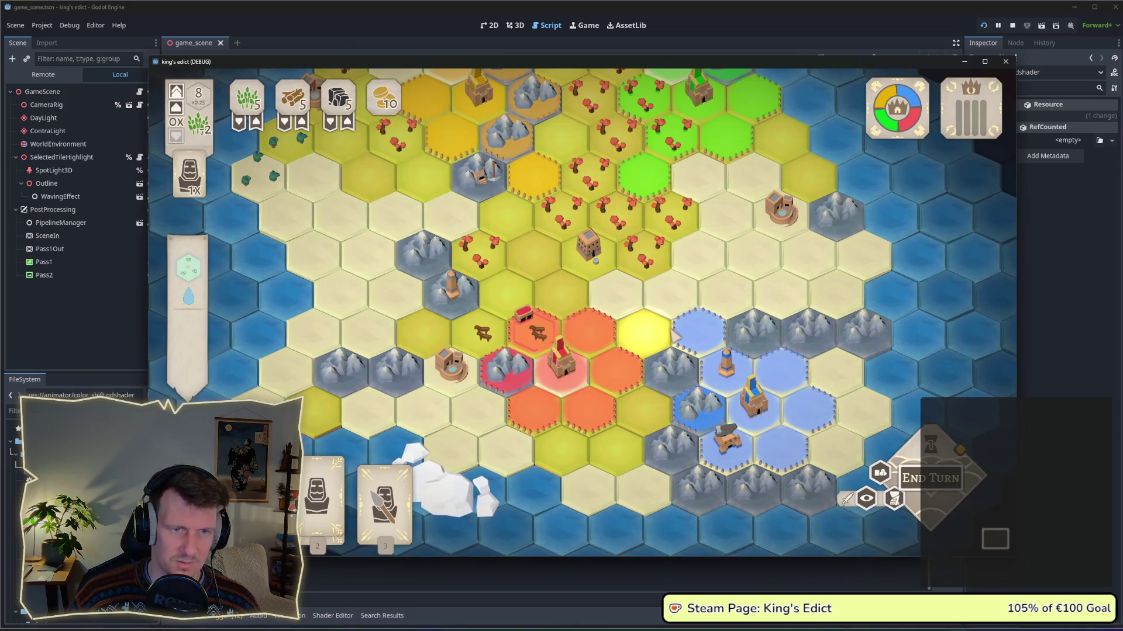
scroll(674, 336, up, 2)
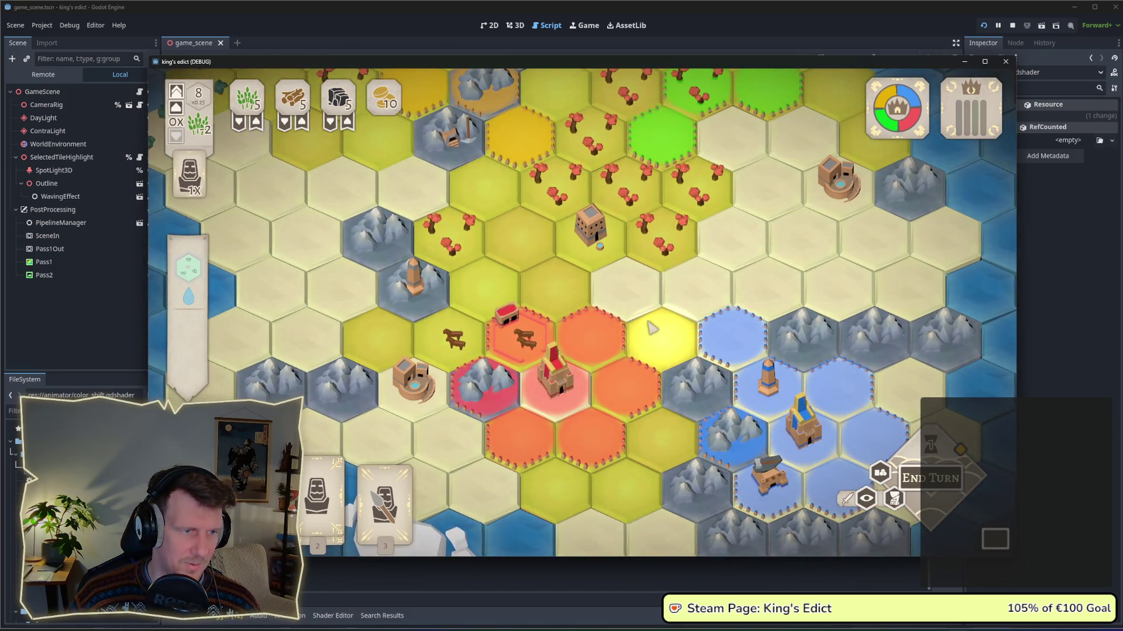
drag(649, 328, 526, 315)
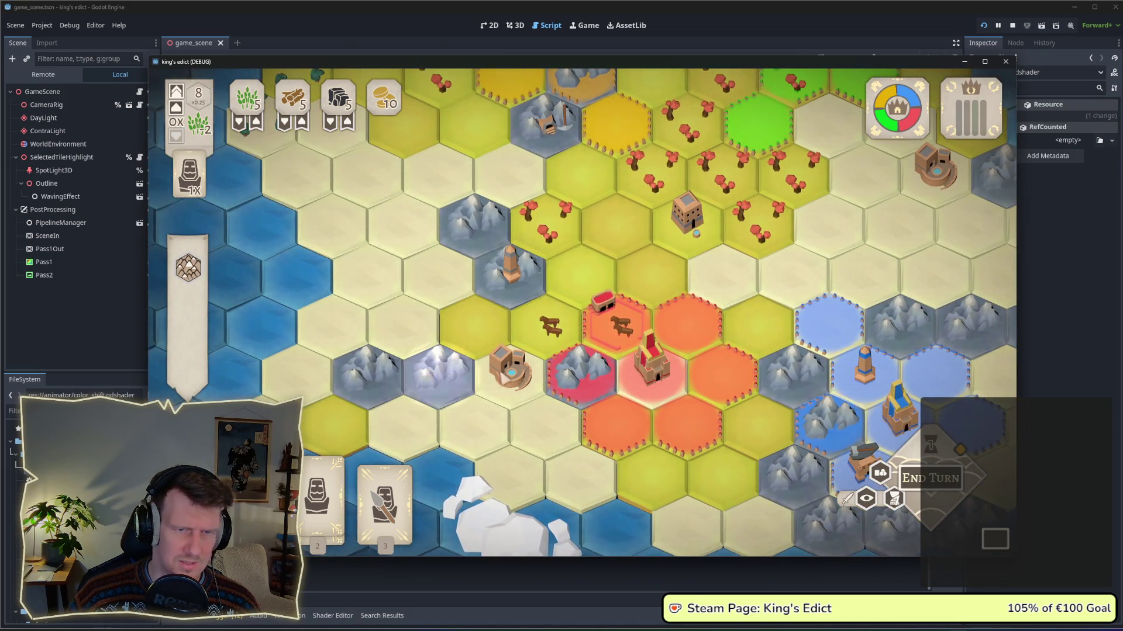
scroll(636, 326, down, 2)
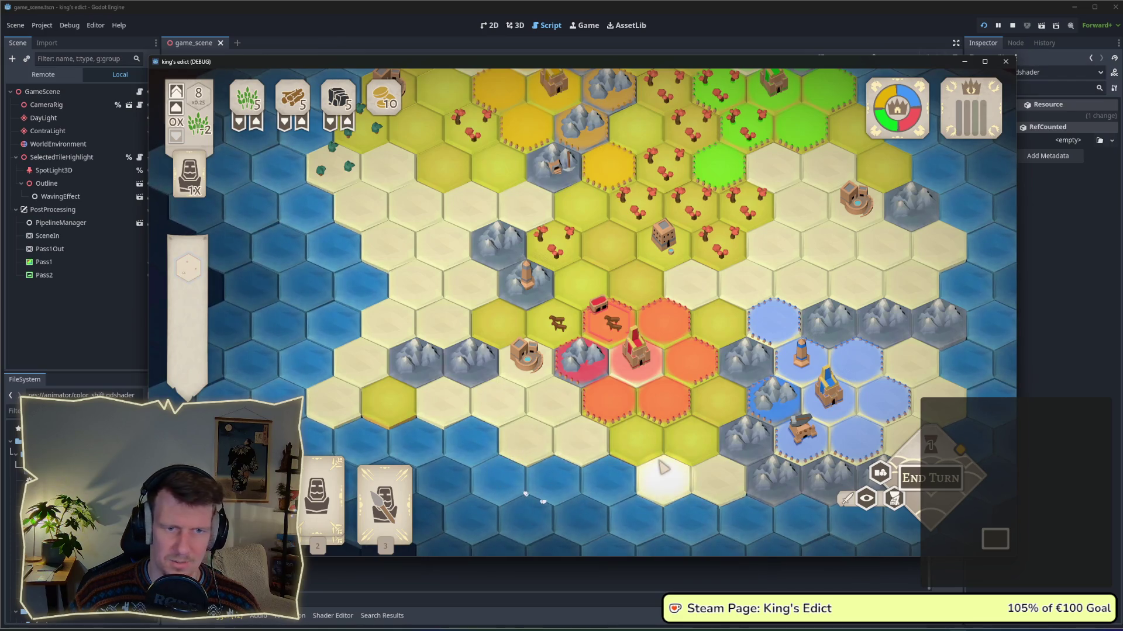
click(777, 18)
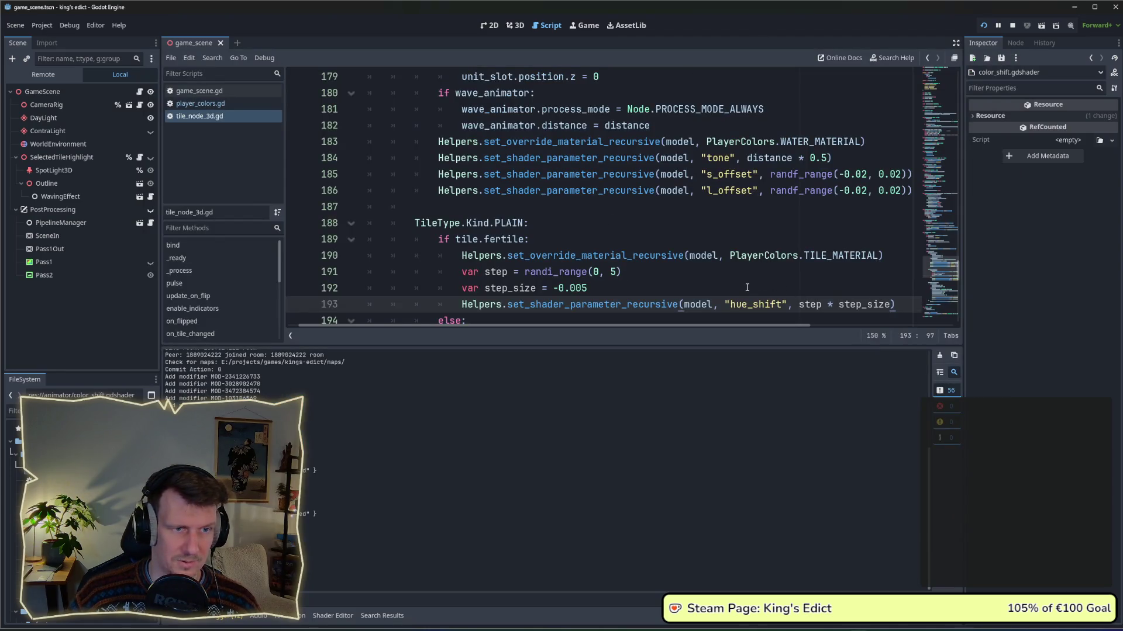
Change the plains' randf_range(0.0, 0.06) to randf_range(0.0, 0.15) and relaunch with F5.
scroll(743, 283, down, 2)
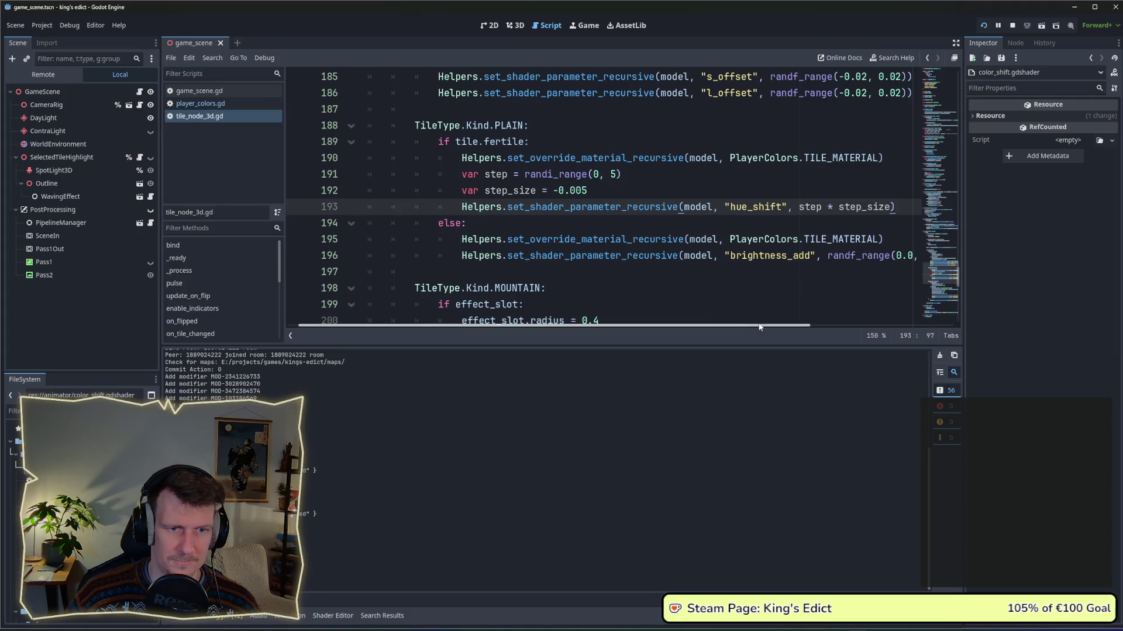
drag(760, 325, 832, 335)
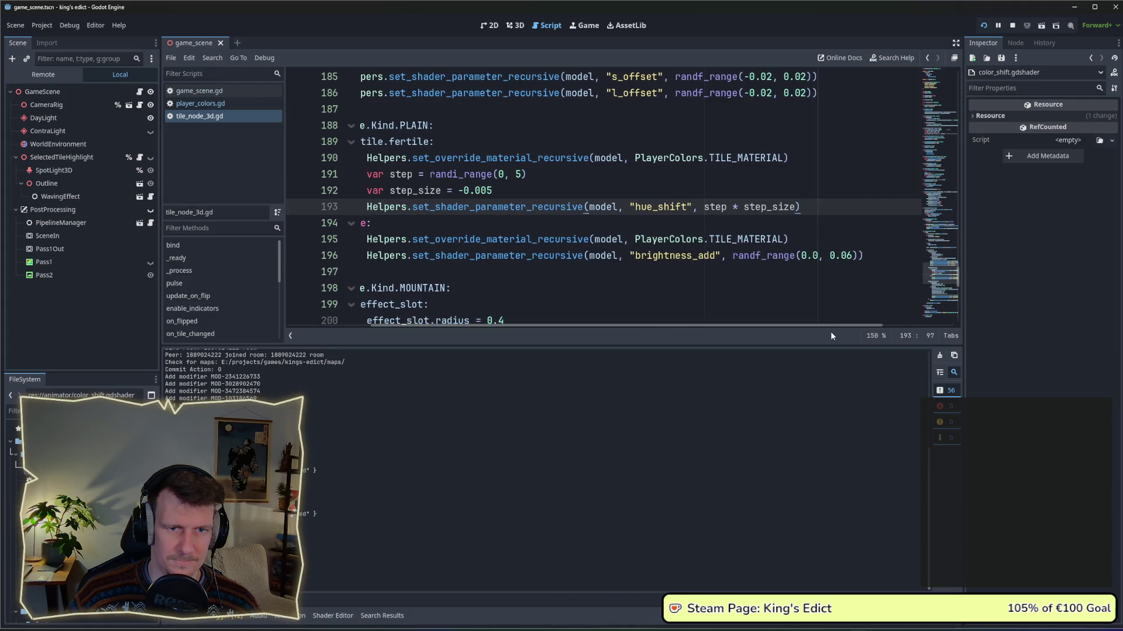
click(845, 256)
click(842, 255)
text(15)
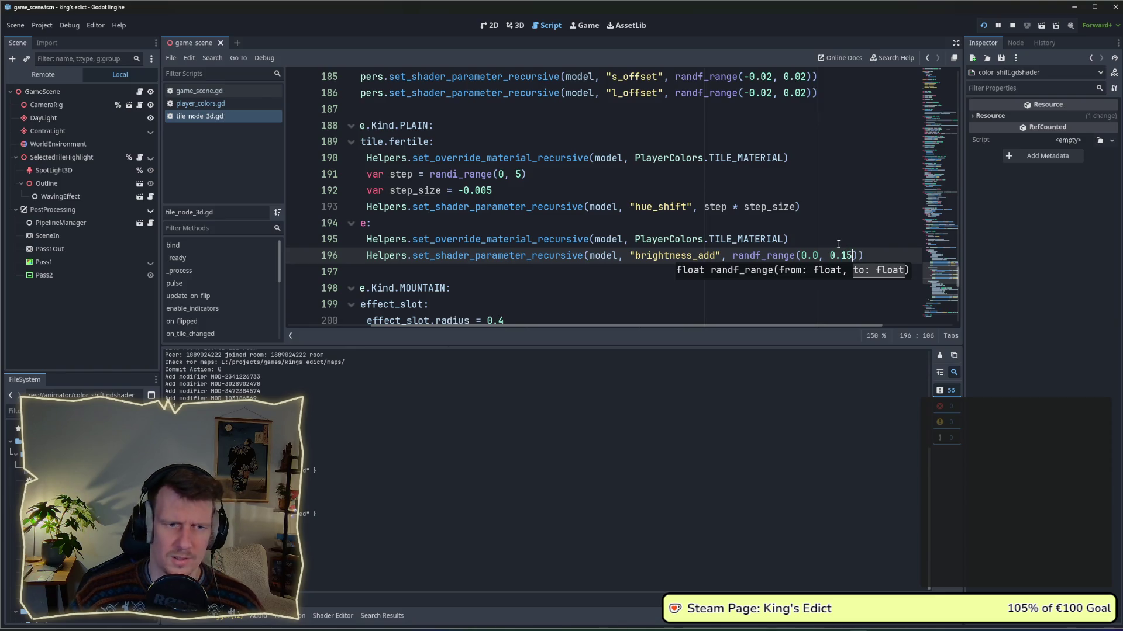
click(835, 245)
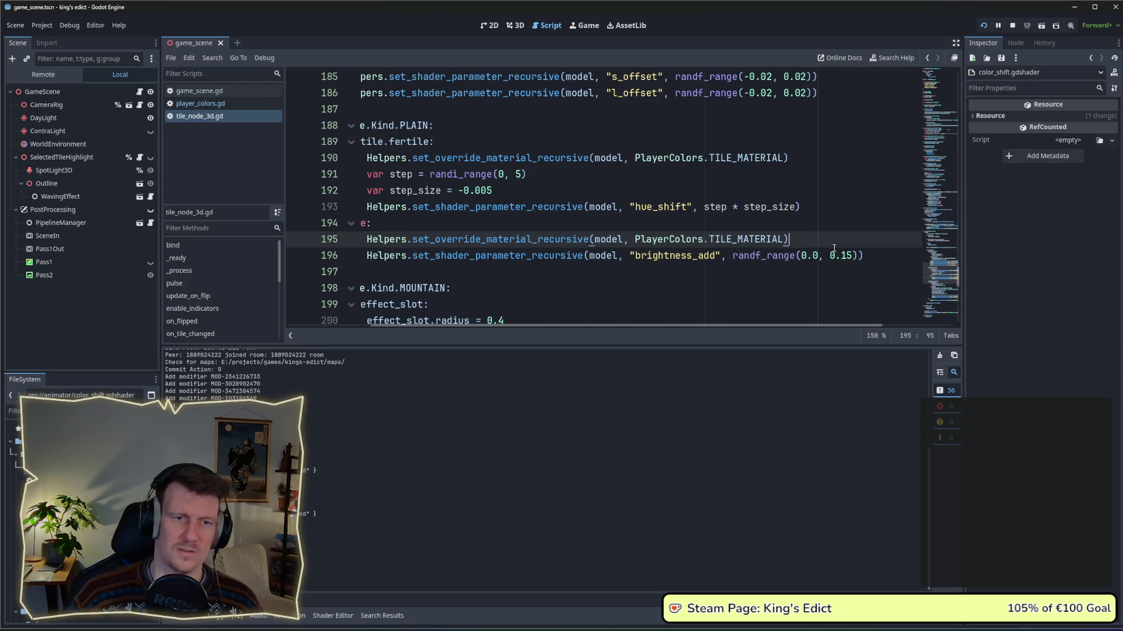
click(778, 229)
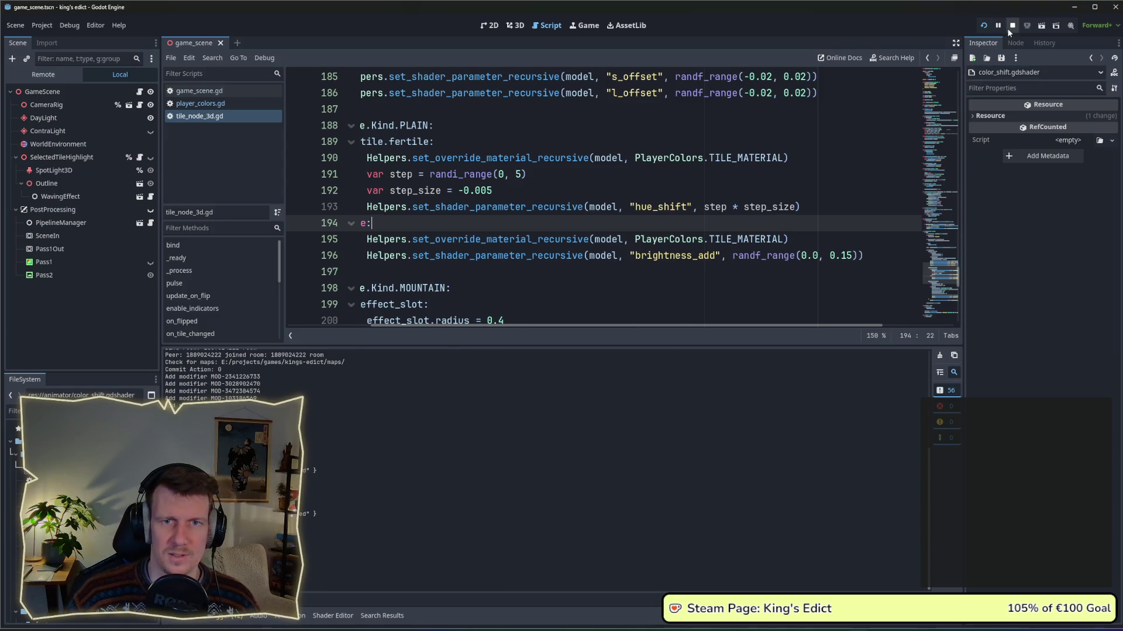
key(F5)
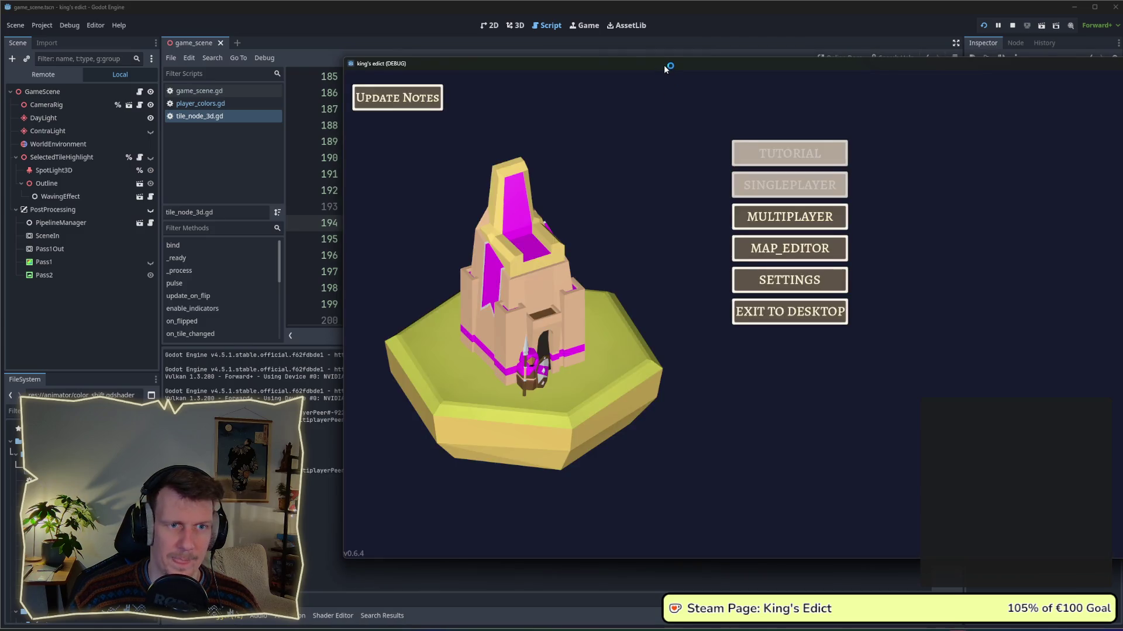
Start a multiplayer match on i_know_this_place.map, replacing green_island.map, and claim a start position.
drag(669, 68, 495, 67)
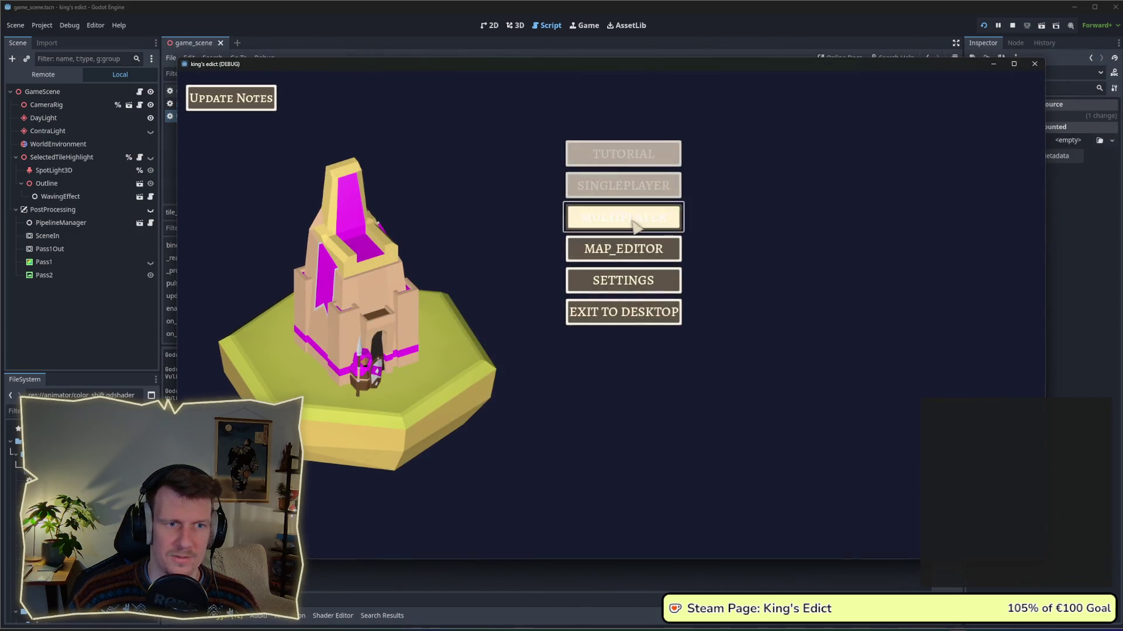
click(634, 220)
click(723, 123)
click(714, 169)
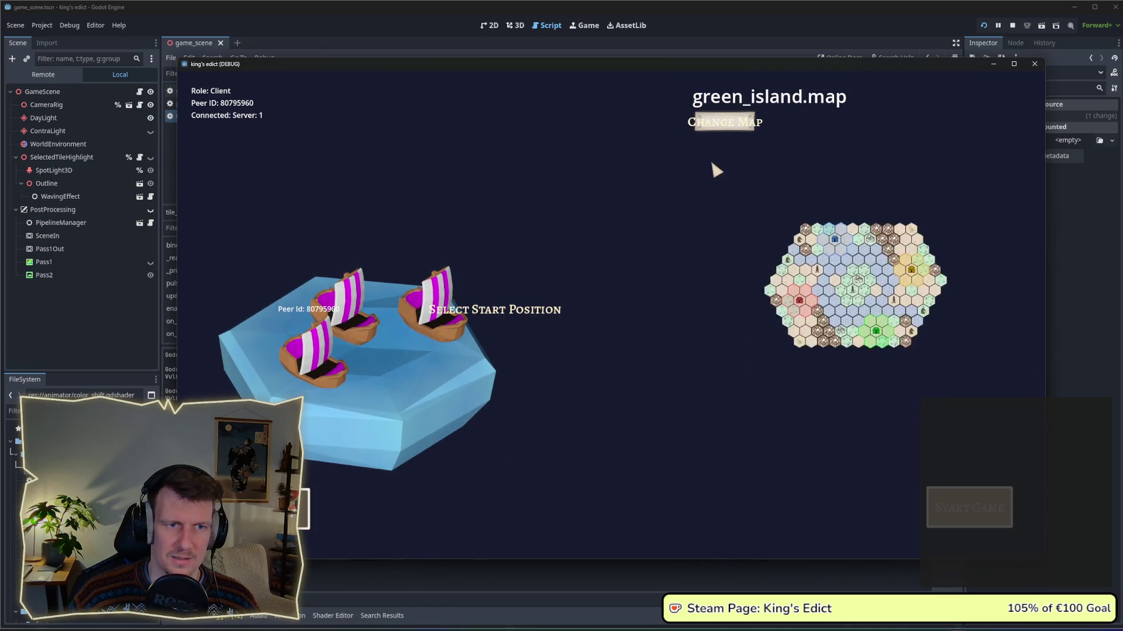
click(721, 126)
click(709, 193)
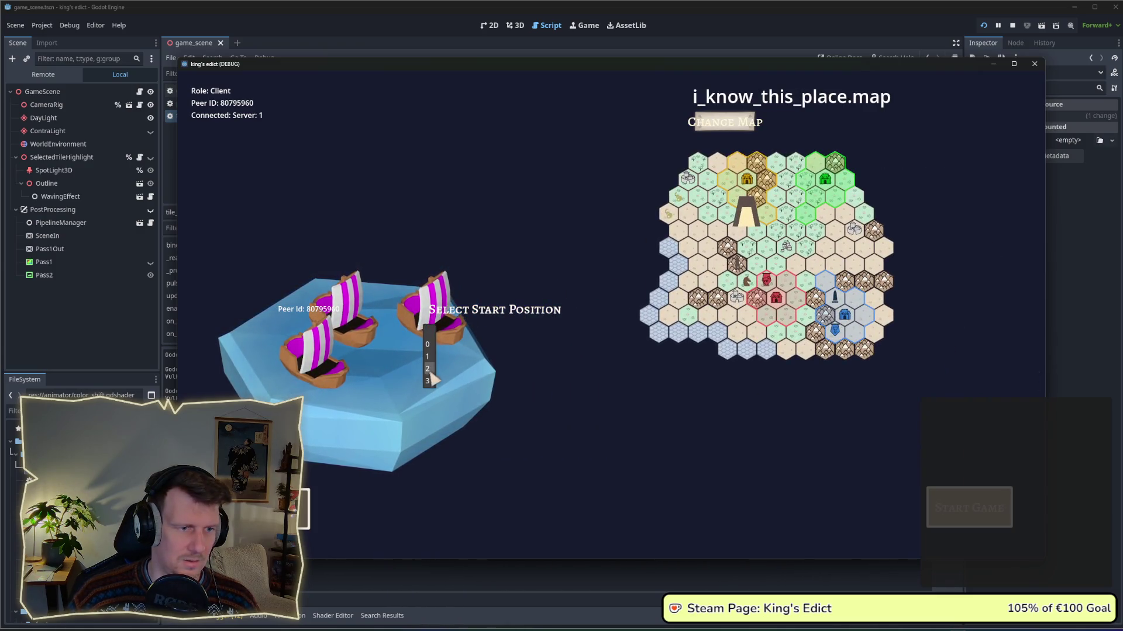
click(449, 328)
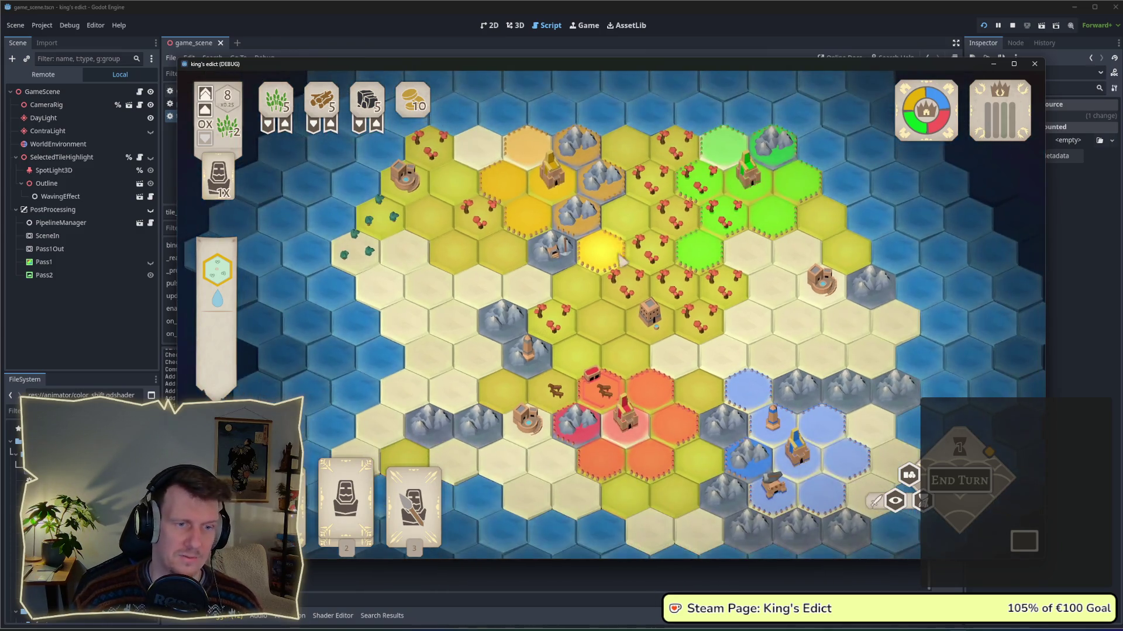
Zoom around the board and inspect the horse-pasture and castle hexes.
scroll(612, 244, down, 2)
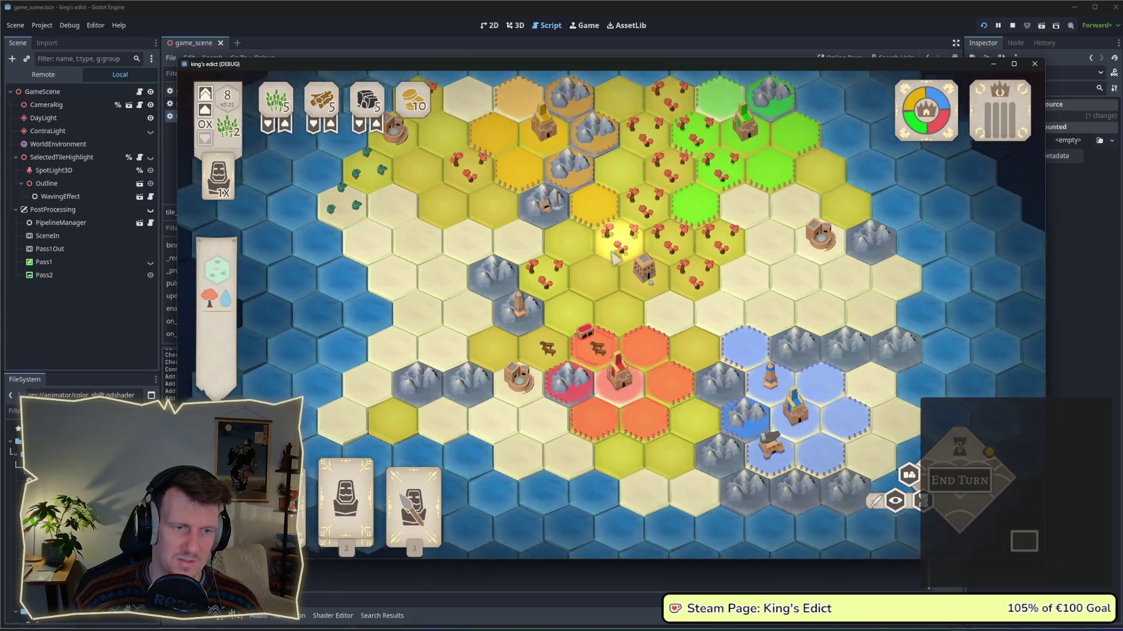
scroll(613, 253, up, 2)
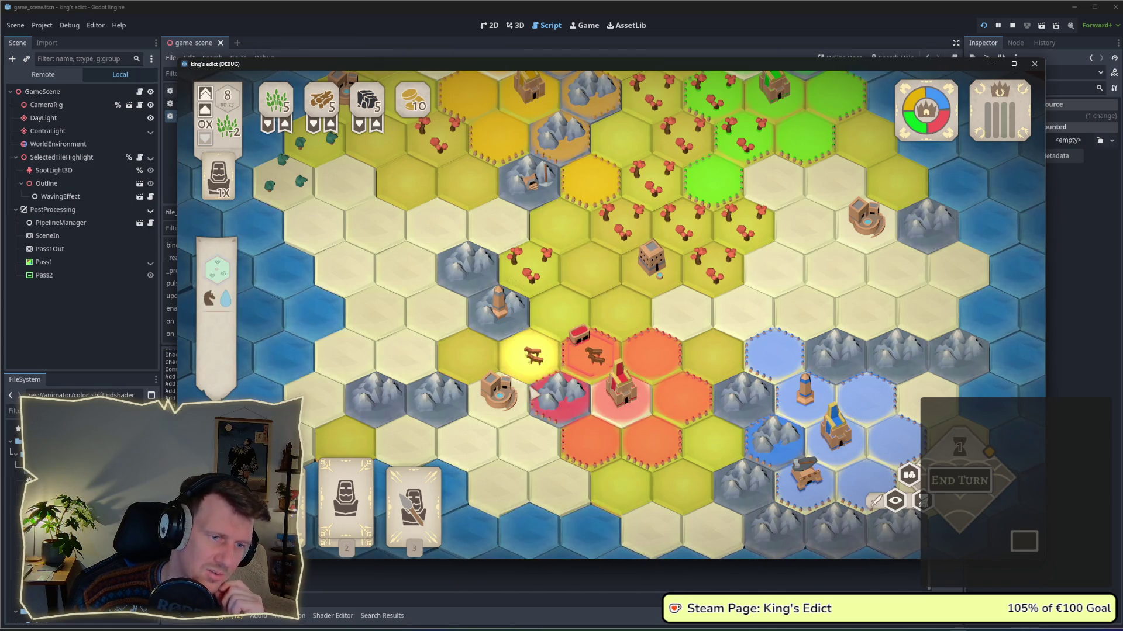
scroll(547, 349, down, 2)
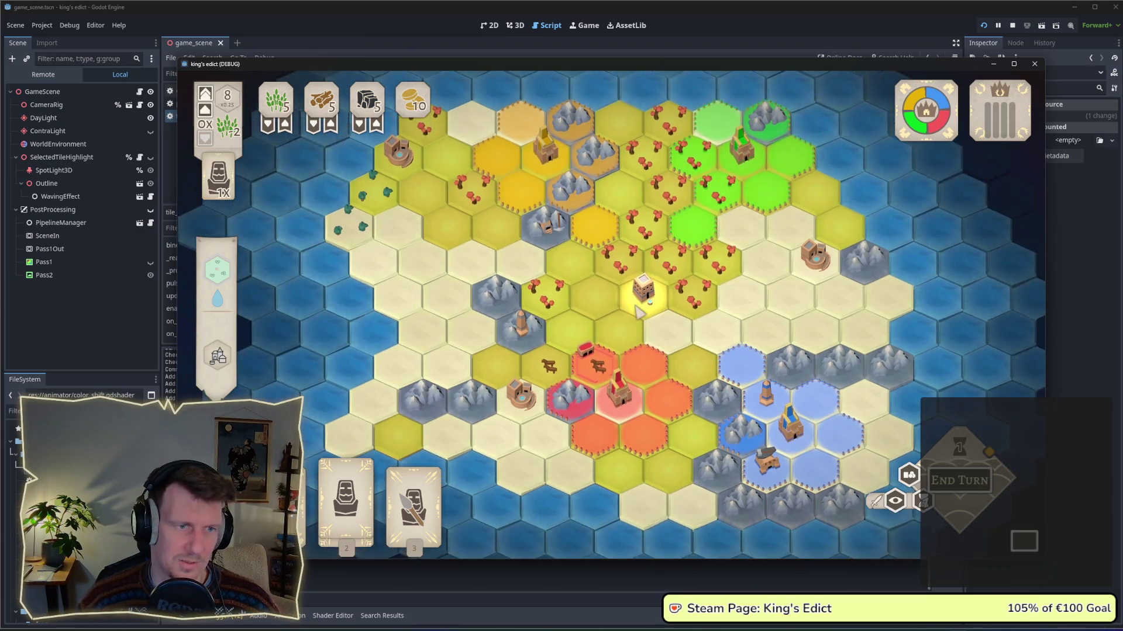
scroll(636, 318, up, 1)
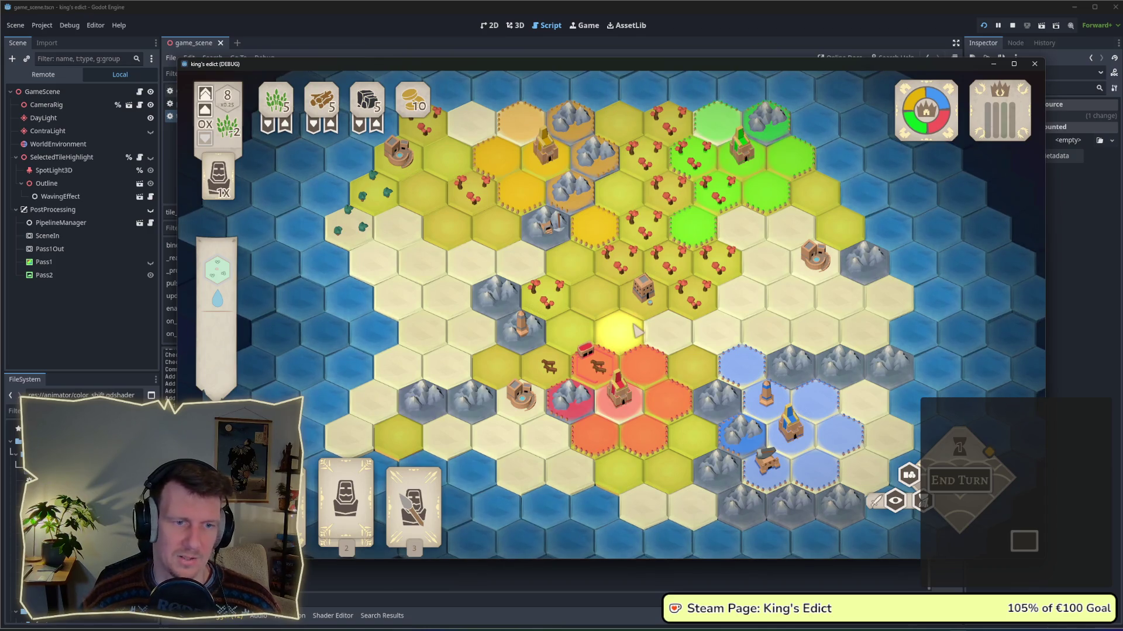
scroll(636, 332, up, 3)
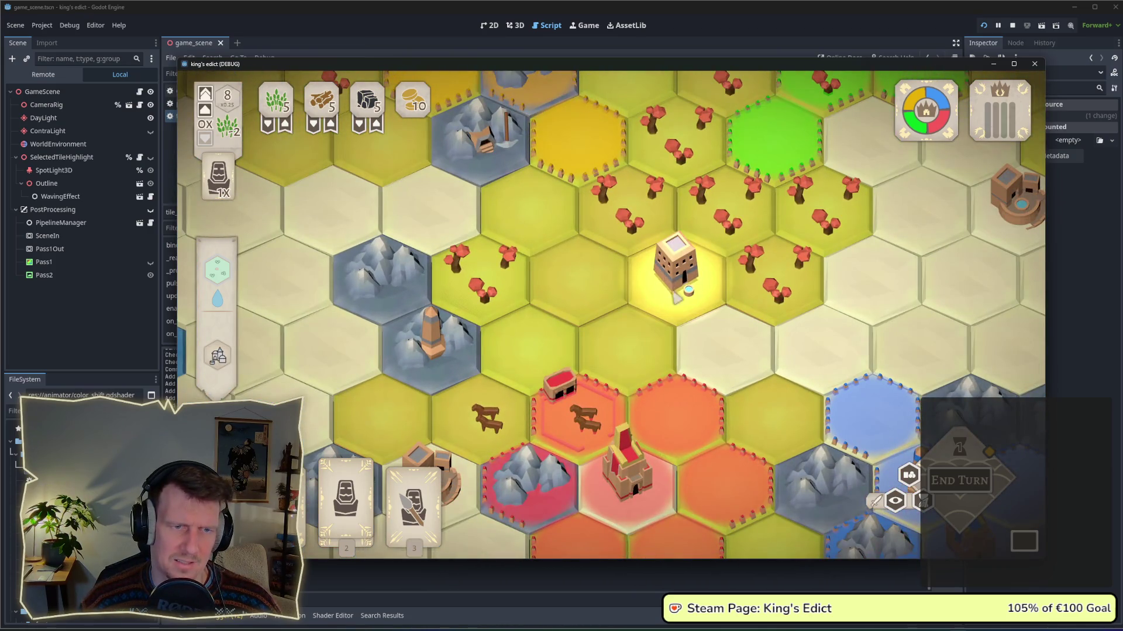
scroll(686, 317, down, 2)
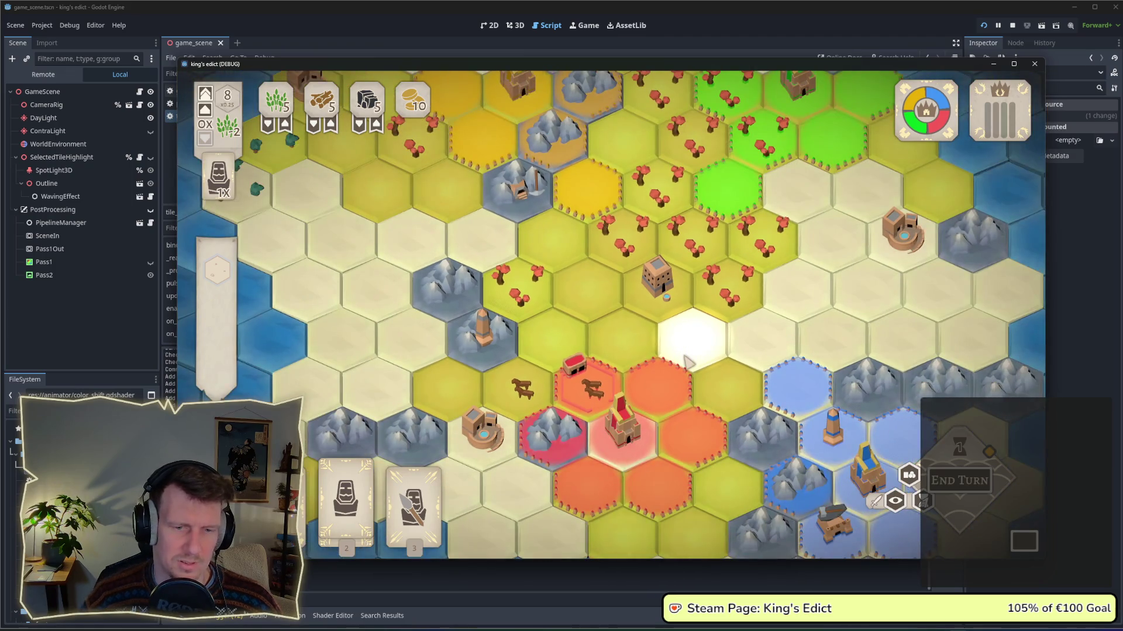
scroll(678, 355, down, 2)
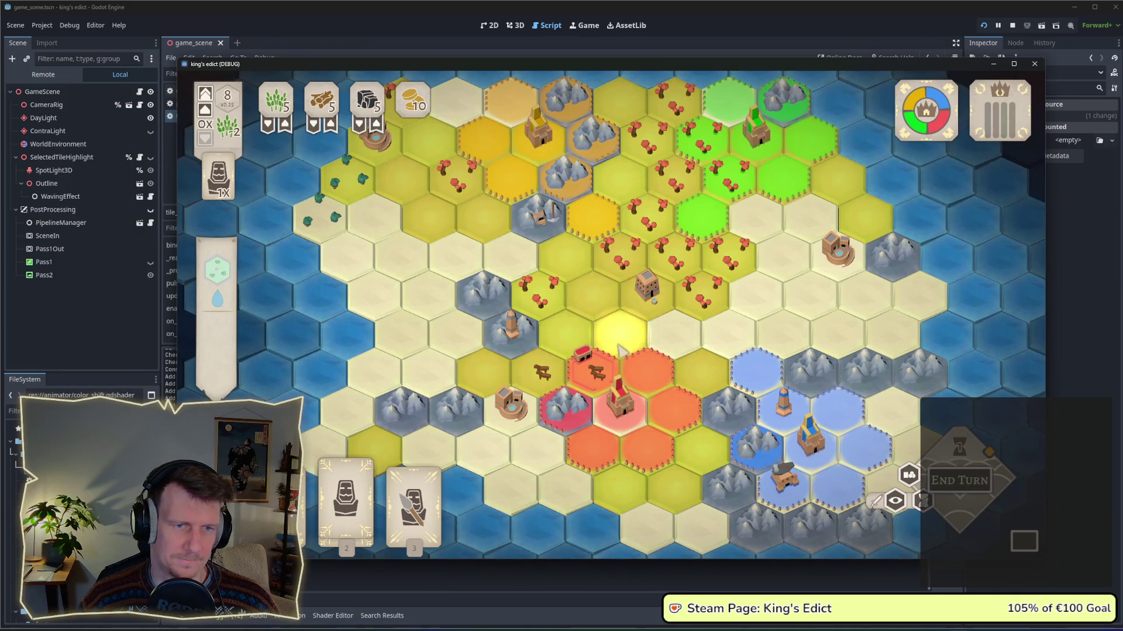
click(608, 360)
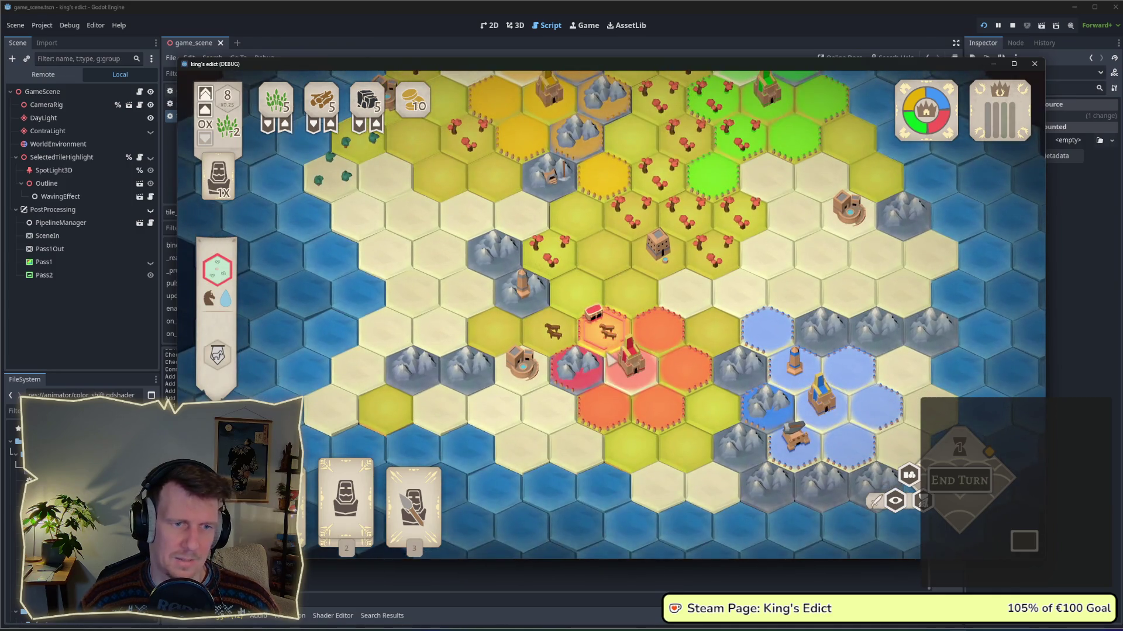
click(624, 375)
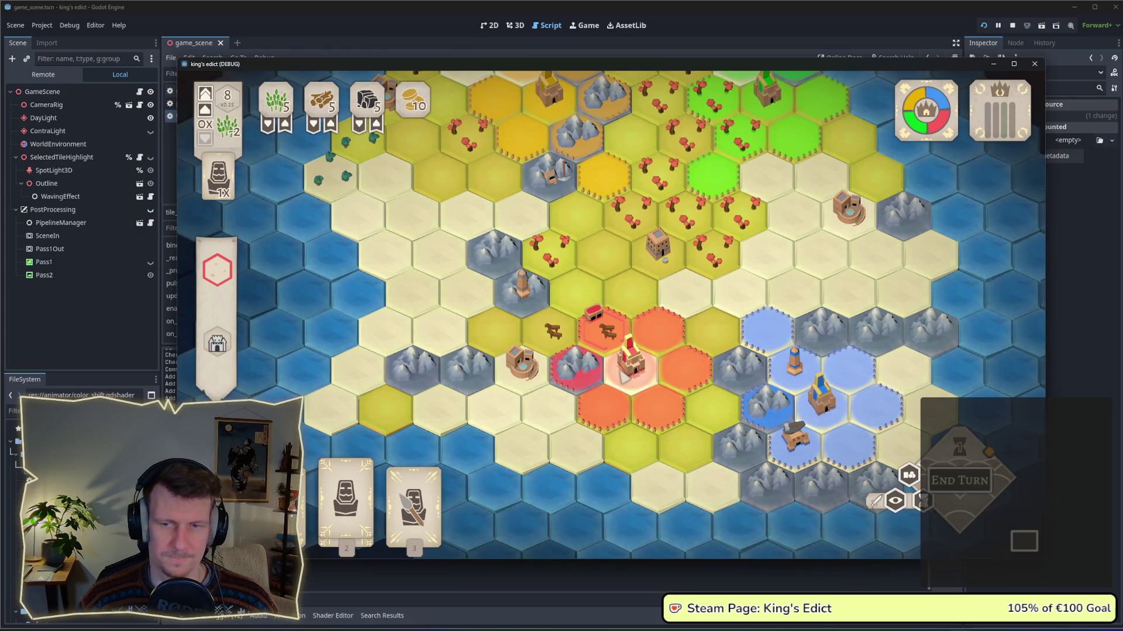
Zoom and pan across the remaining tiles, then Alt+Tab back to the script editor.
scroll(547, 409, down, 2)
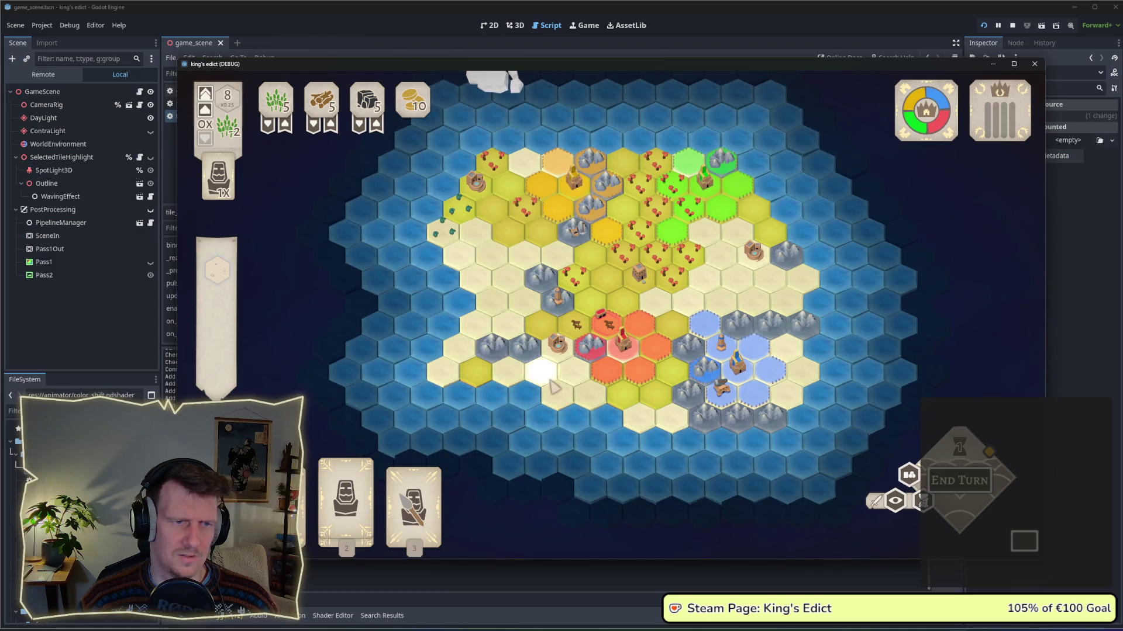
scroll(547, 412, up, 2)
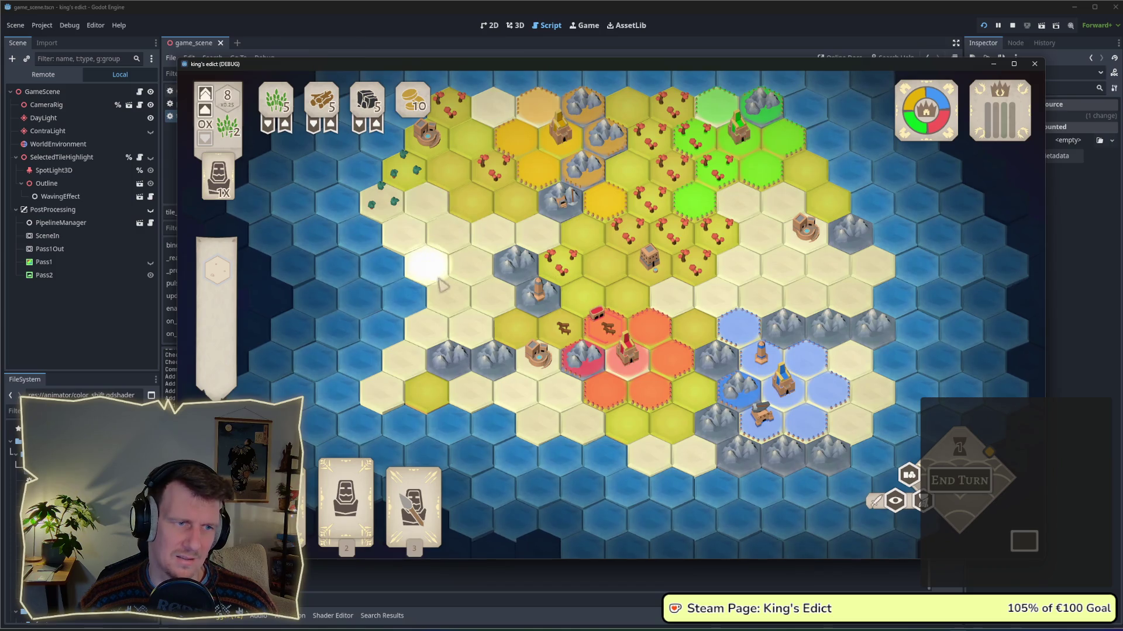
scroll(385, 320, down, 1)
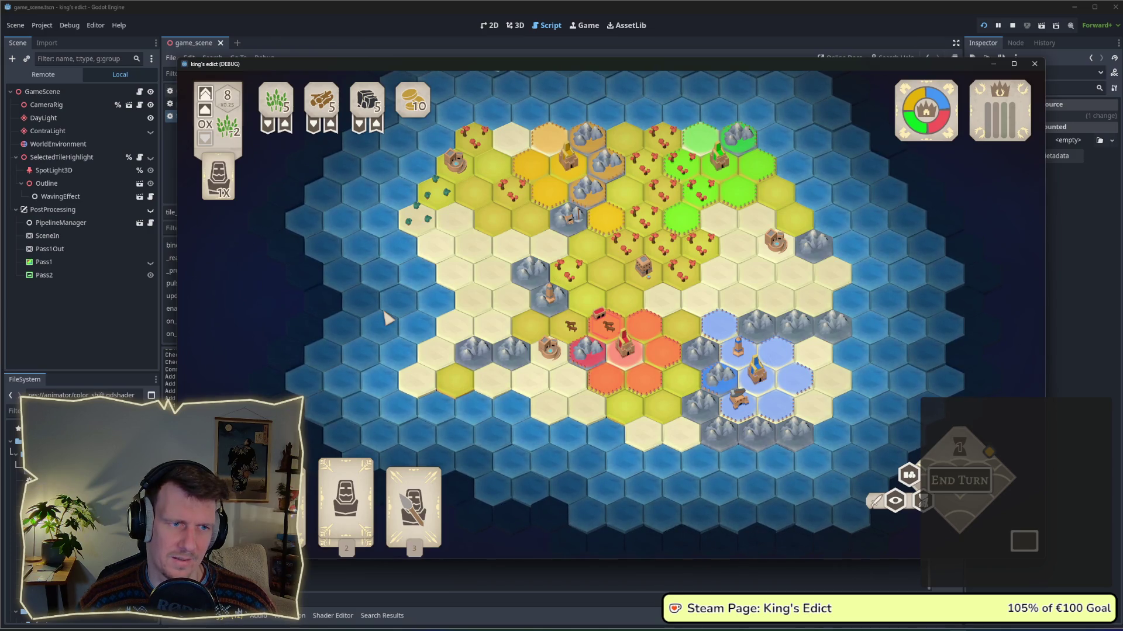
scroll(384, 319, up, 1)
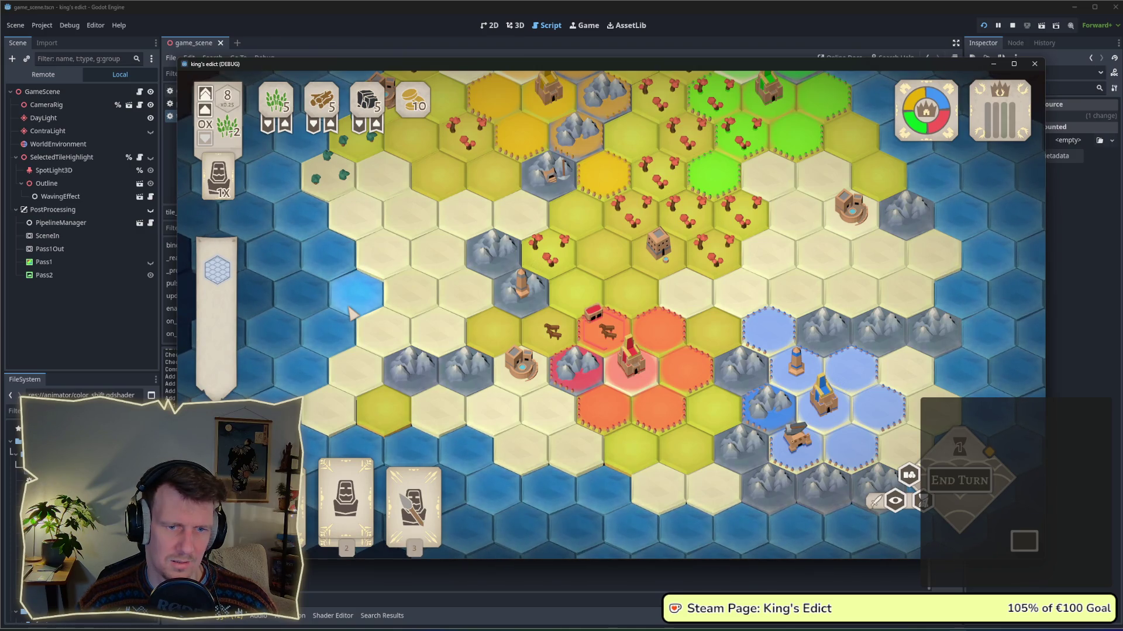
scroll(520, 292, down, 1)
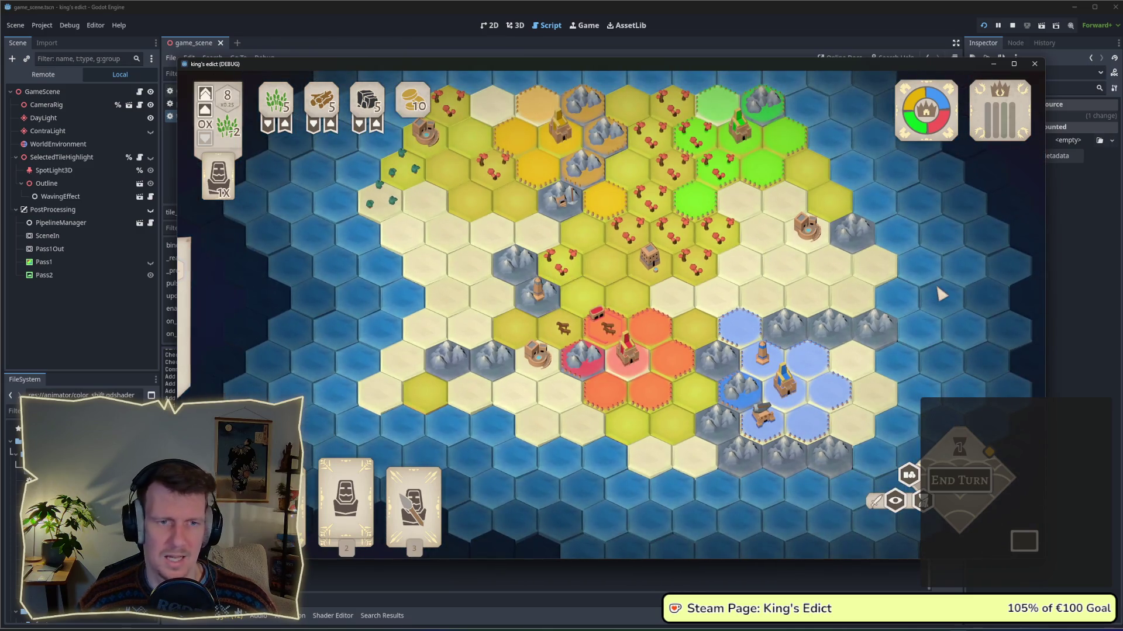
drag(938, 299, 943, 314)
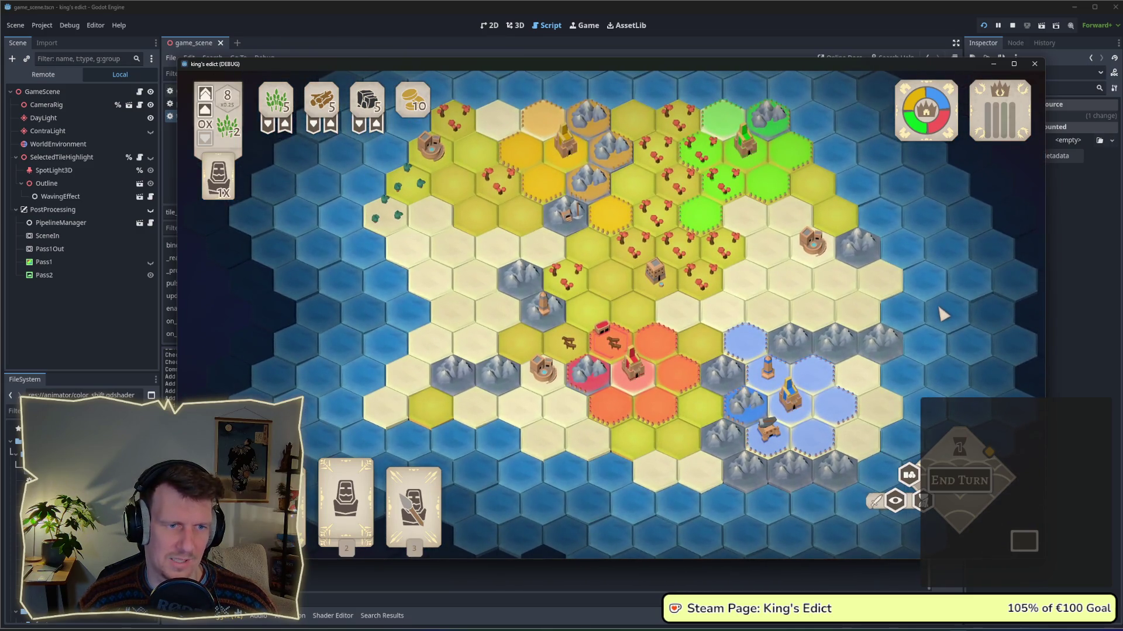
scroll(941, 314, down, 2)
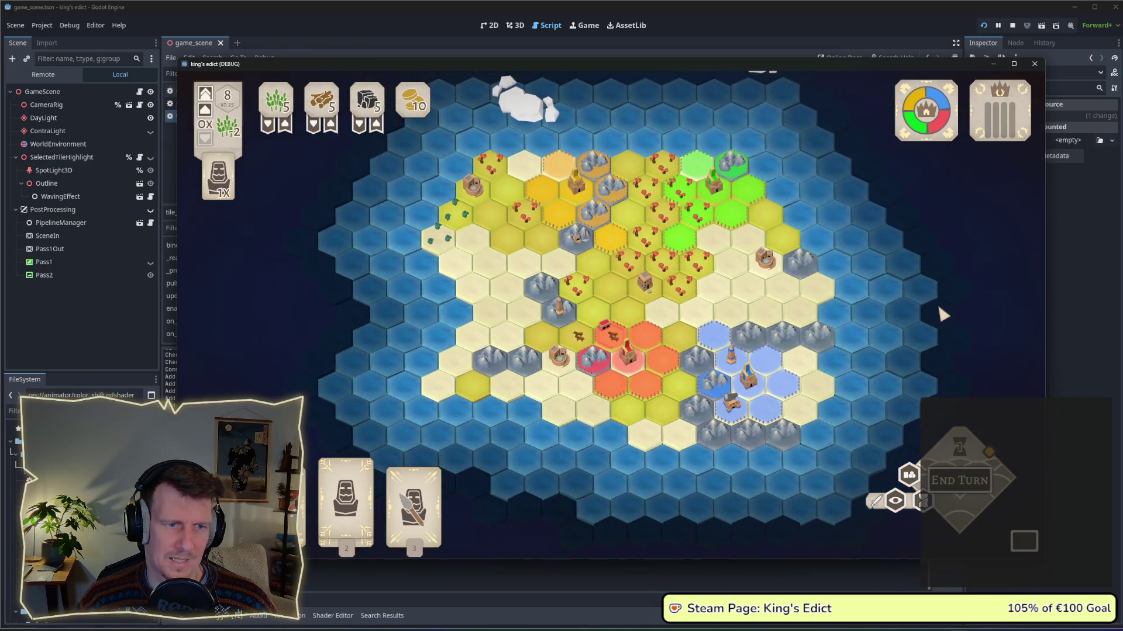
scroll(941, 314, up, 1)
scroll(900, 339, up, 1)
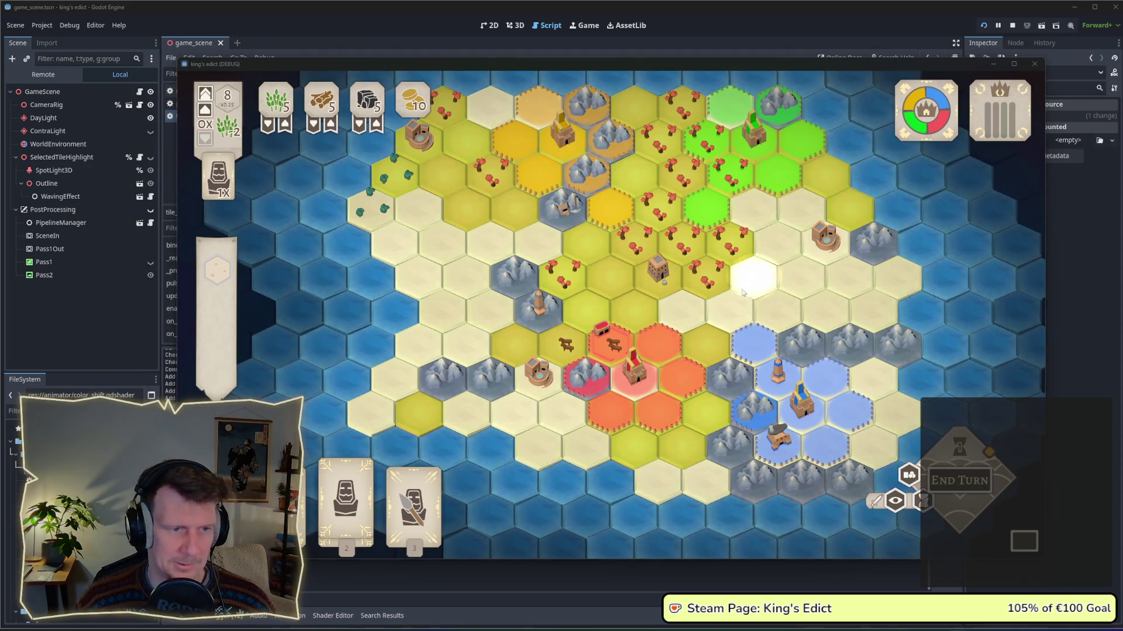
key(alt+Tab)
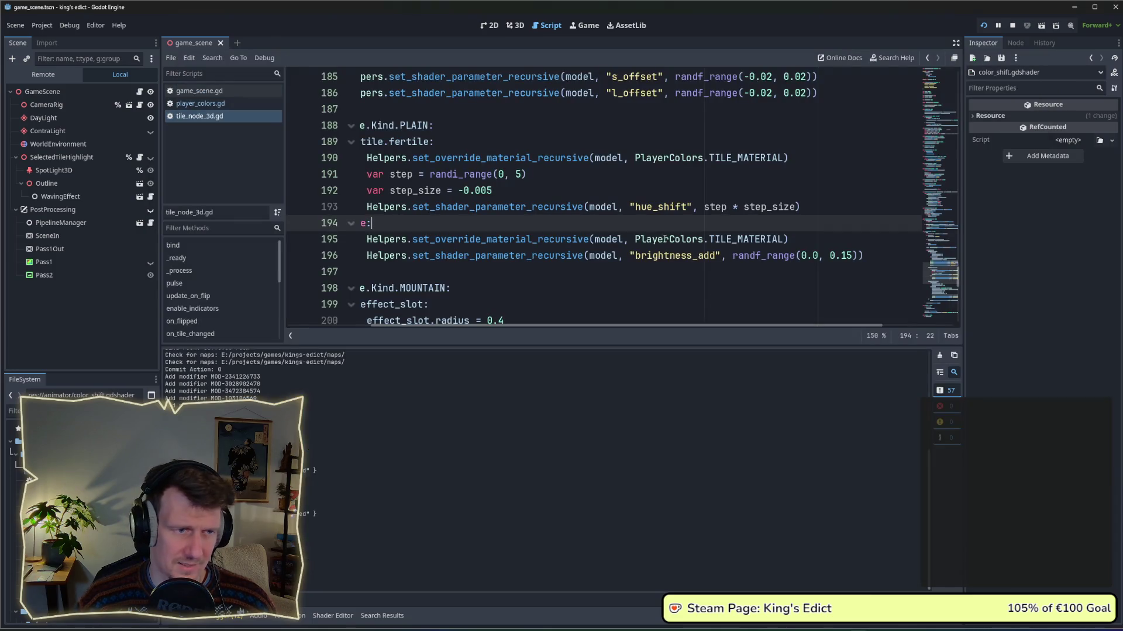
Add the plains' brightness_add line below the mountain tiles' material line.
drag(575, 325, 497, 322)
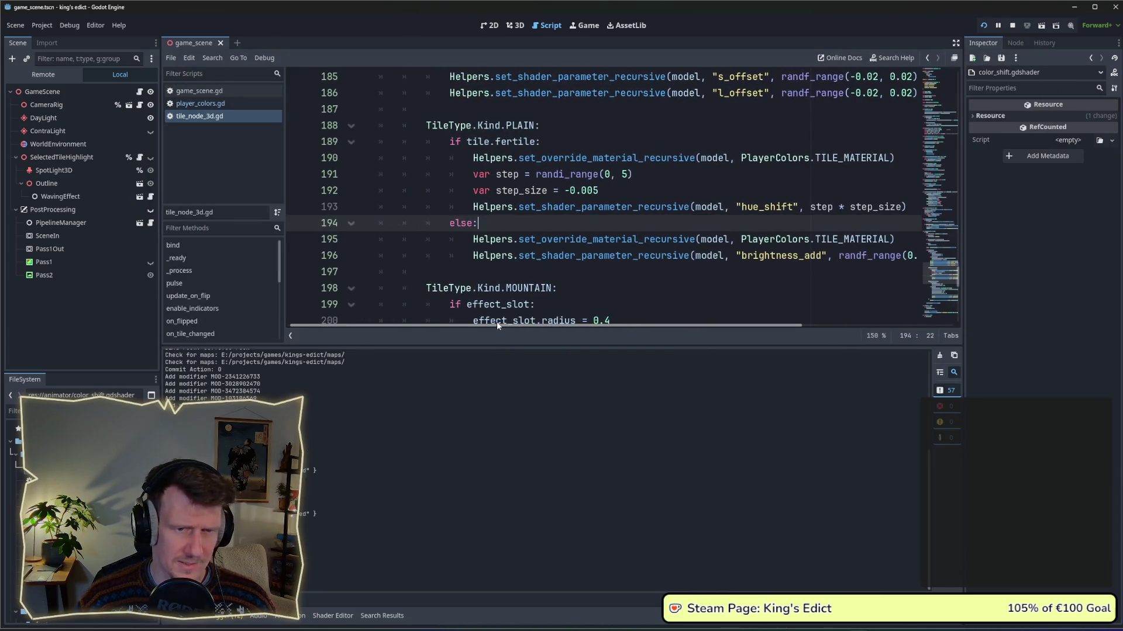
click(472, 256)
scroll(474, 263, down, 4)
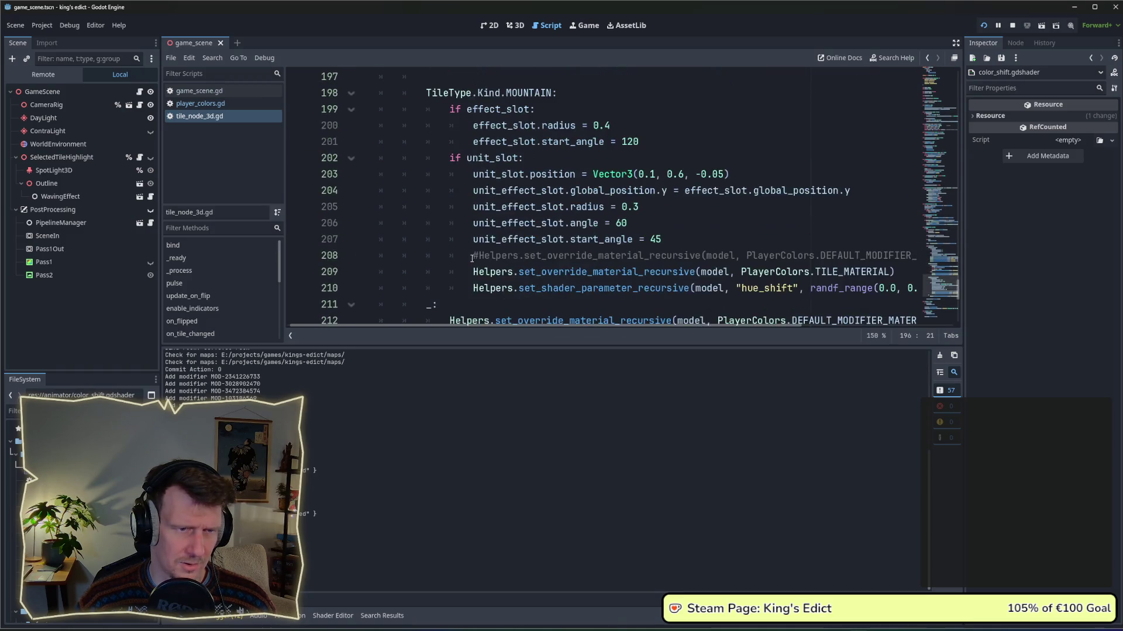
click(468, 291)
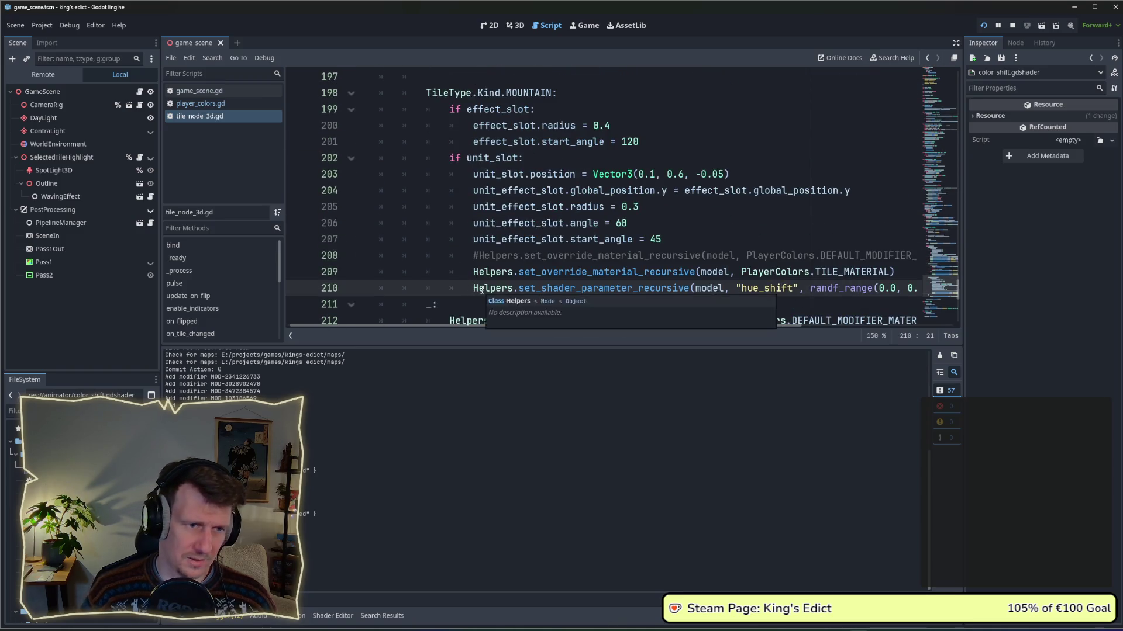
key(Return)
key(Up)
key(ctrl+v)
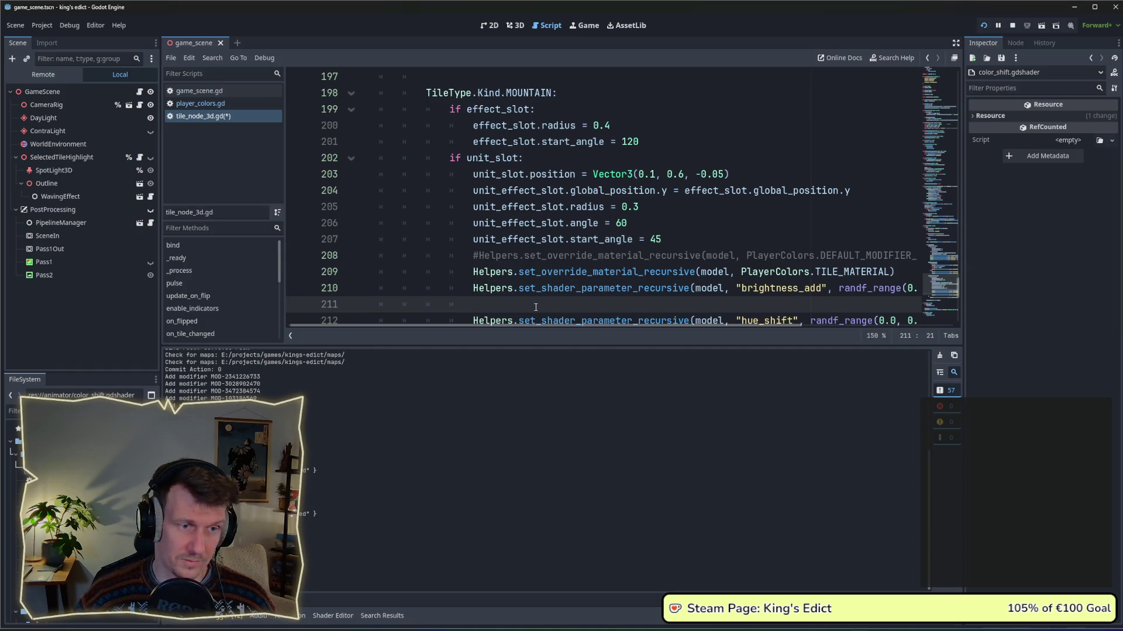
Remove the mountain tiles' old hue_shift line and its leftover blank line.
scroll(535, 307, down, 1)
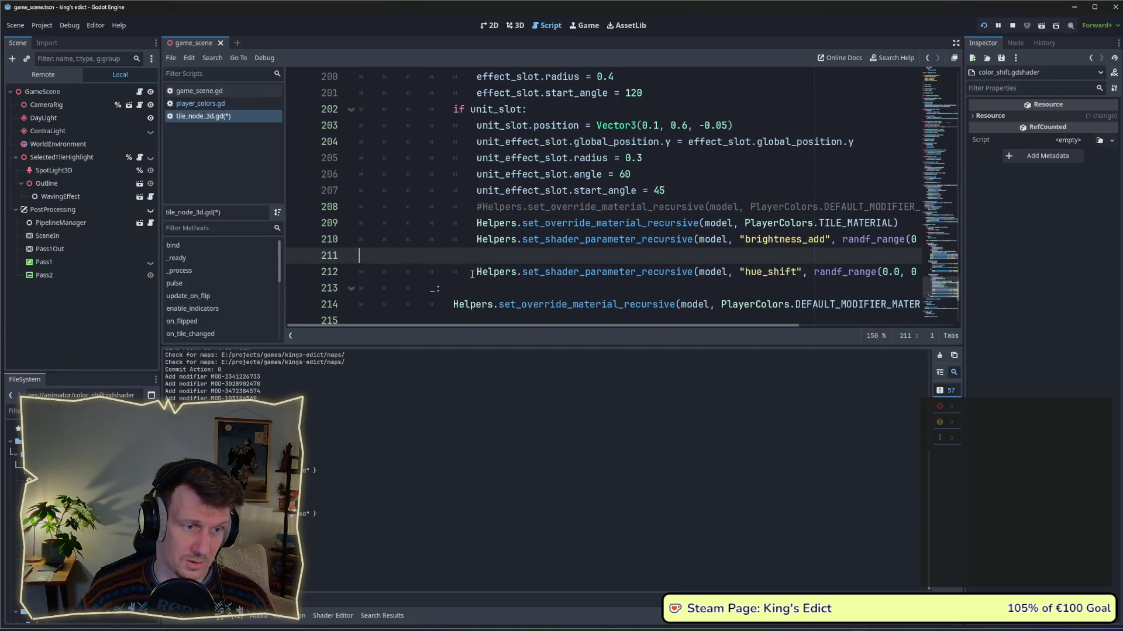
click(475, 272)
key(ctrl+x)
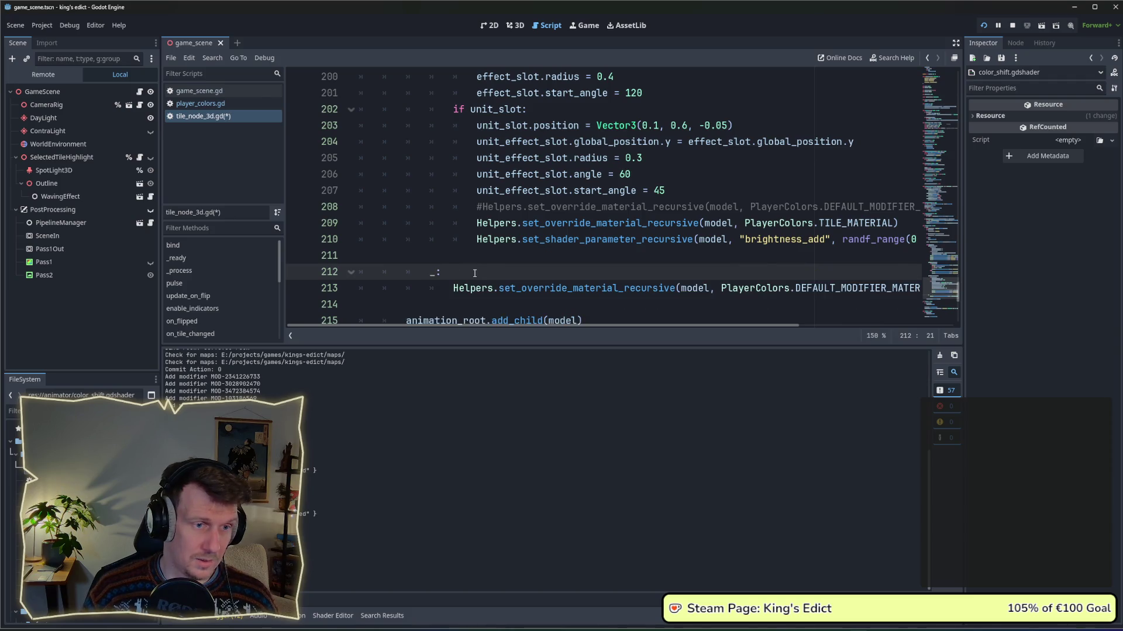
key(Up)
key(BackSpace)
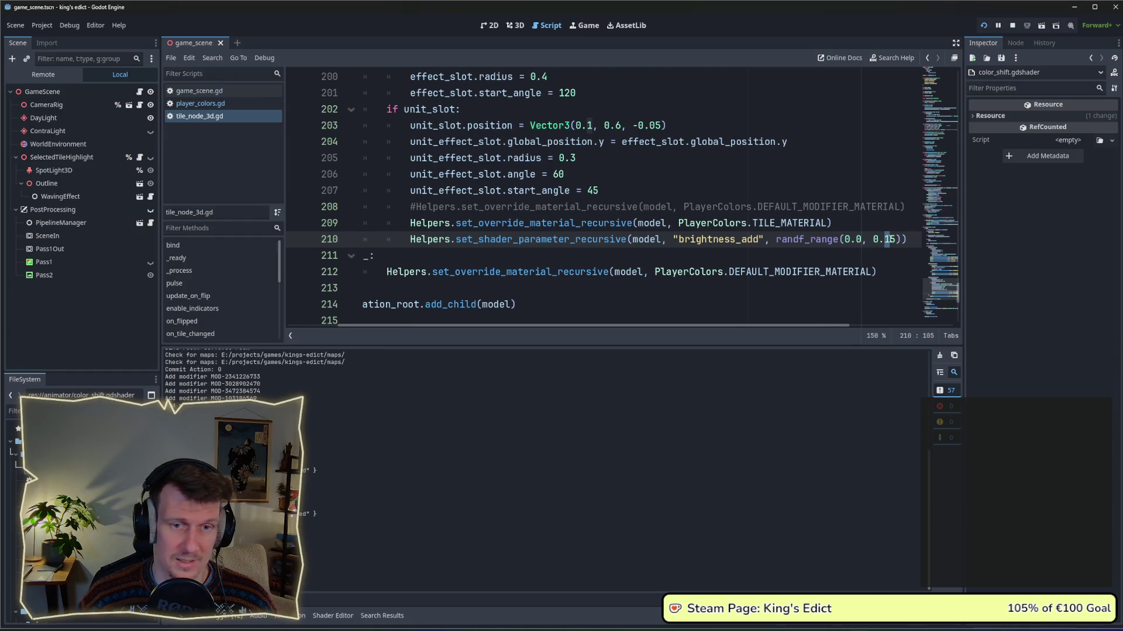
text(2)
Make the brightness bound -0.25, save the script, and restart the game.
click(873, 239)
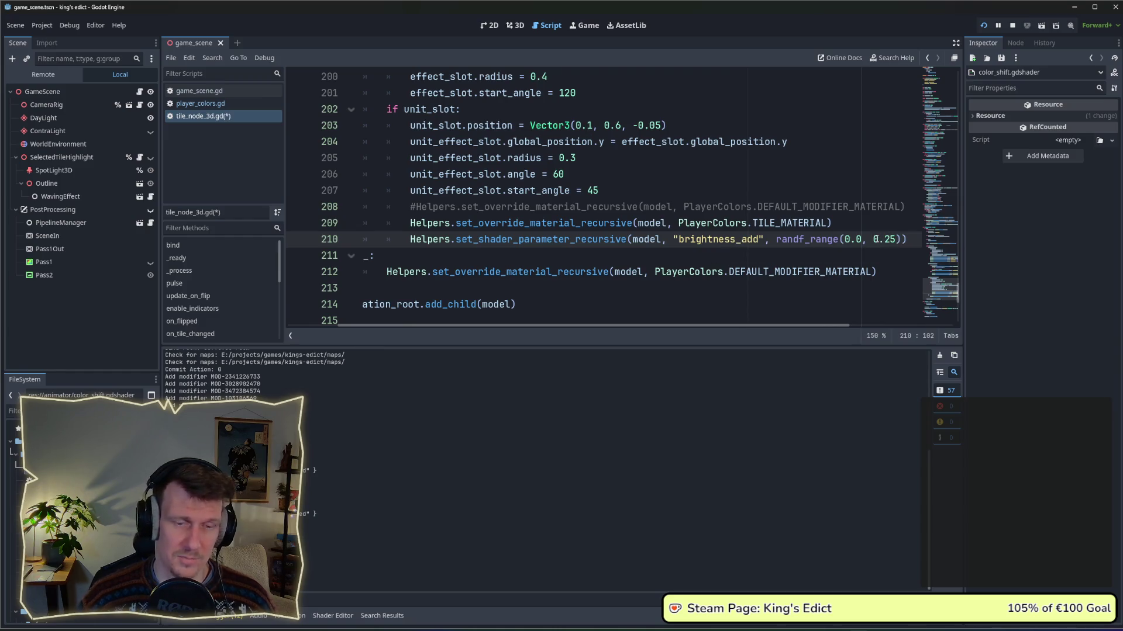
text(-)
key(ctrl+s)
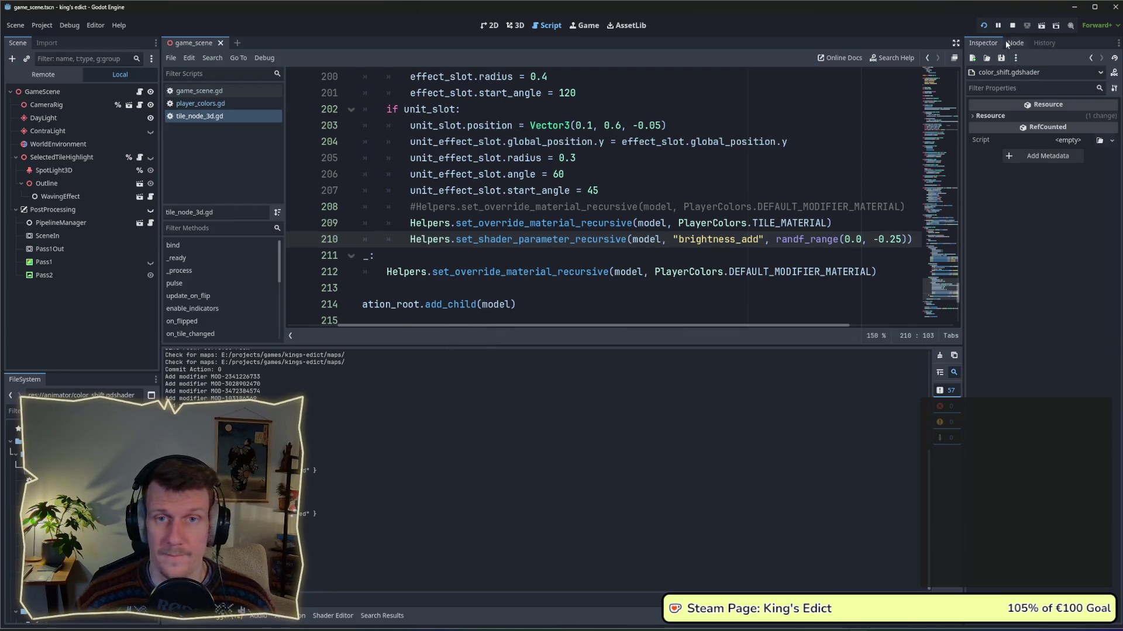
click(1012, 26)
click(983, 25)
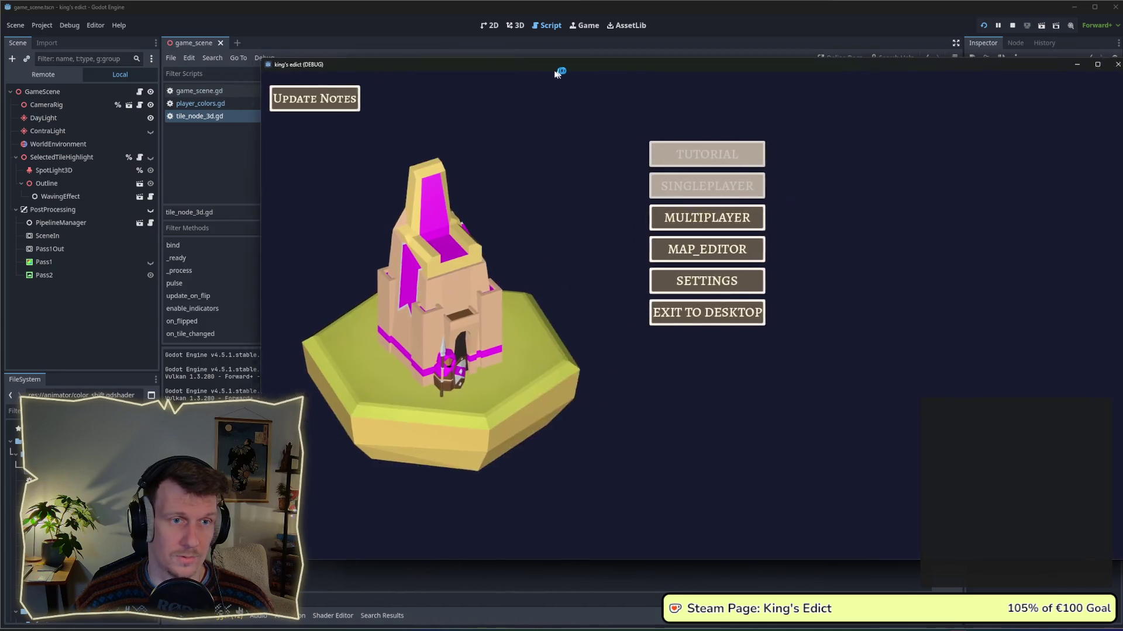
Set up a multiplayer game on i_know_this_place.map and begin from a chosen start position.
click(627, 218)
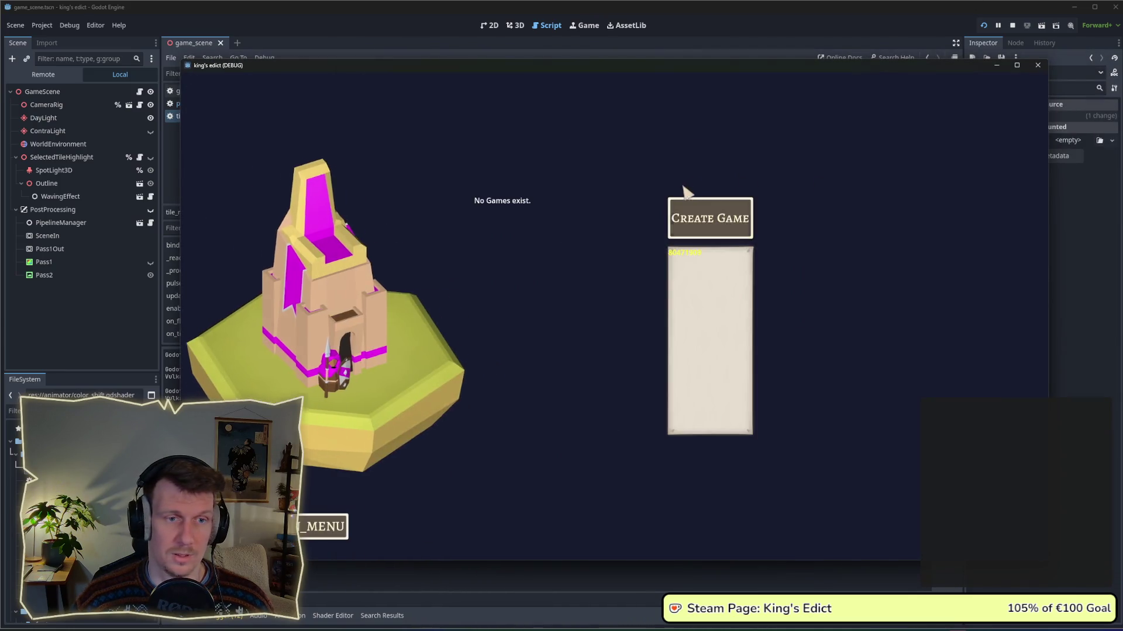
click(710, 218)
click(726, 124)
click(712, 183)
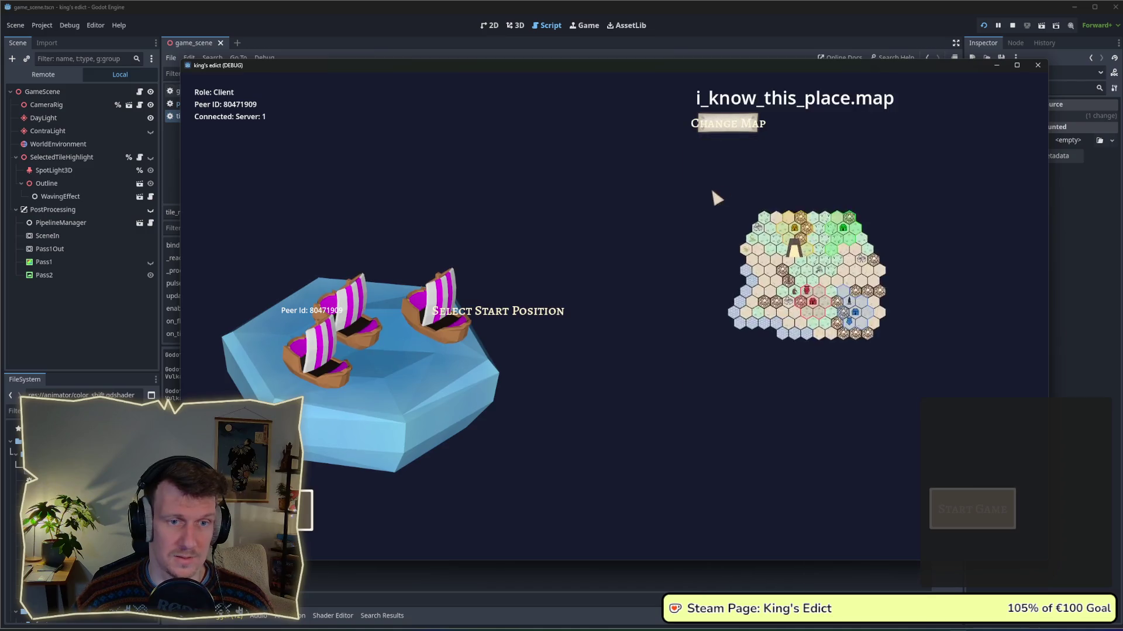
click(431, 387)
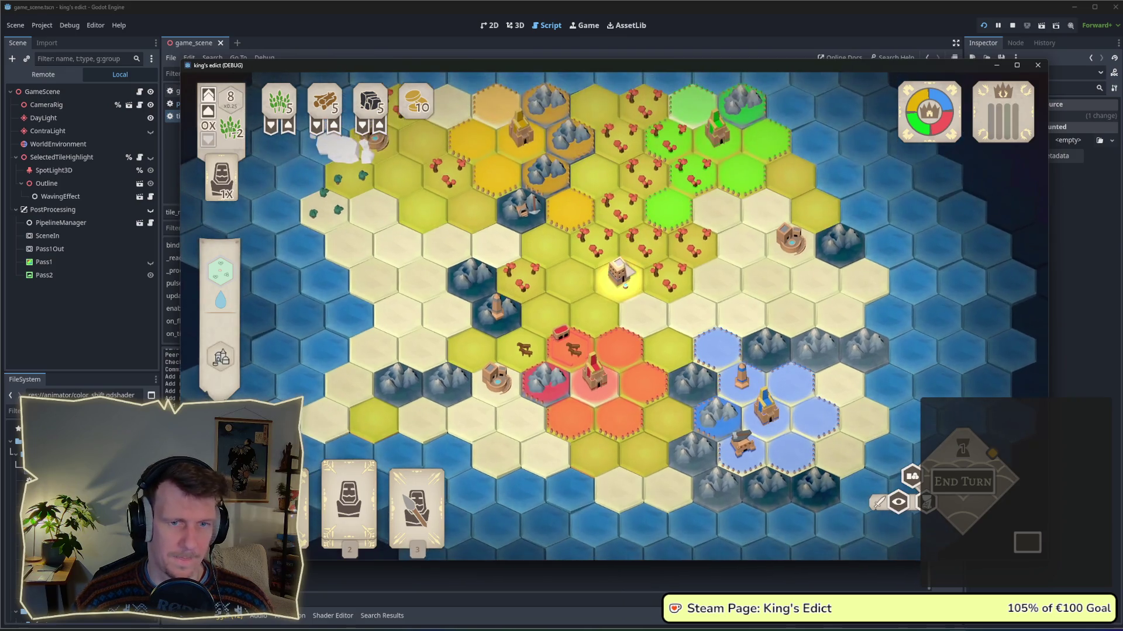
Zoom and pan across the board, including the lower coast, to review tile colours.
scroll(625, 285, up, 2)
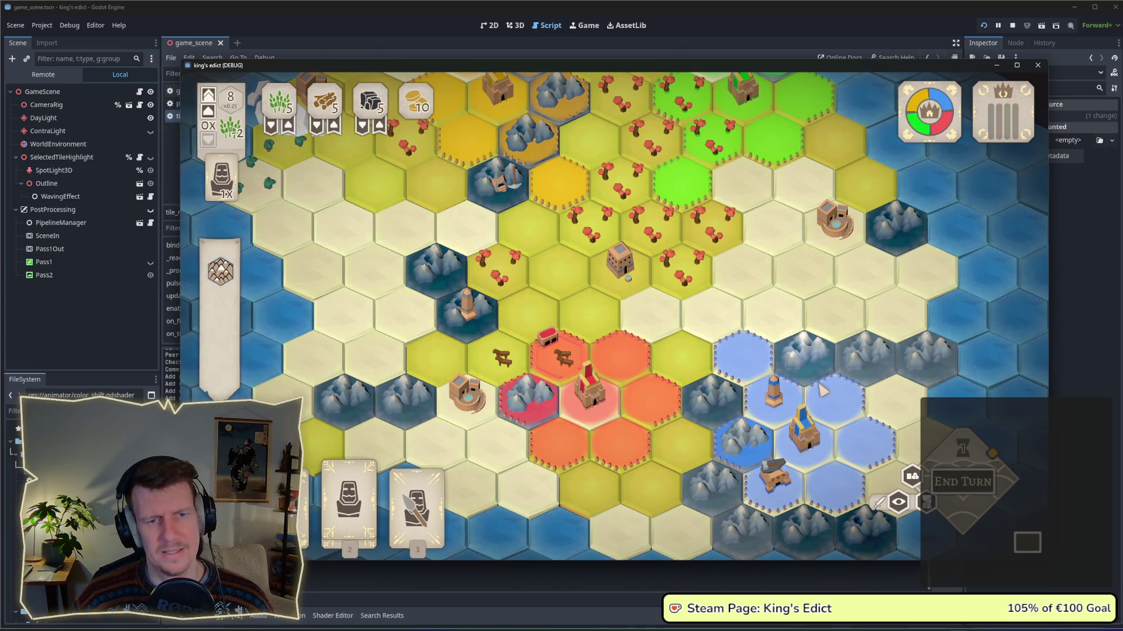
key(w)
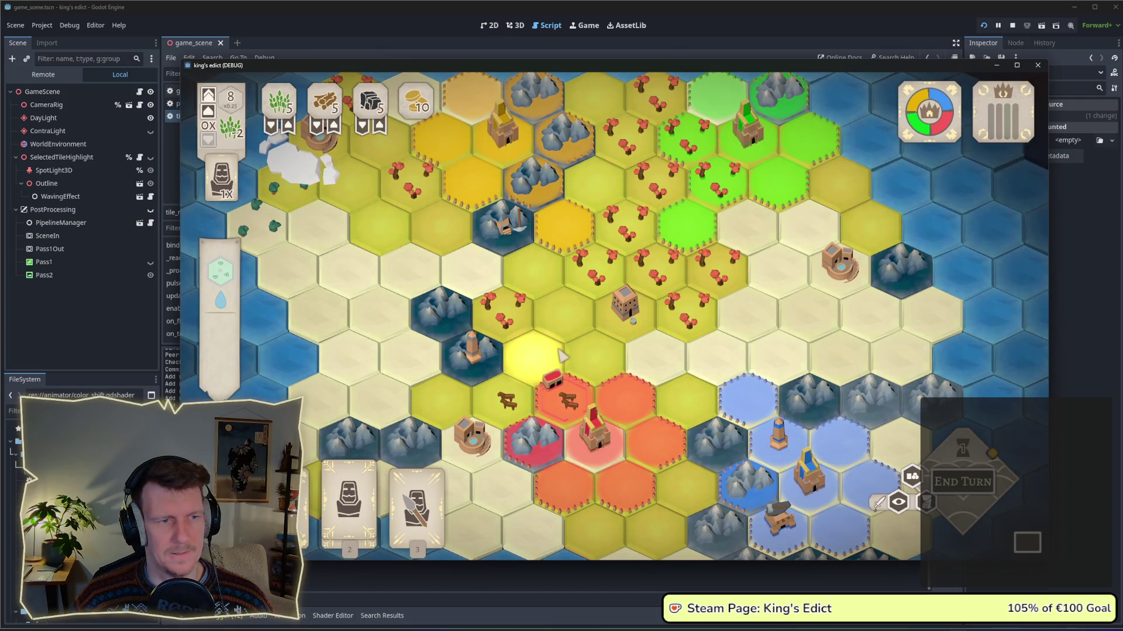
scroll(561, 355, down, 2)
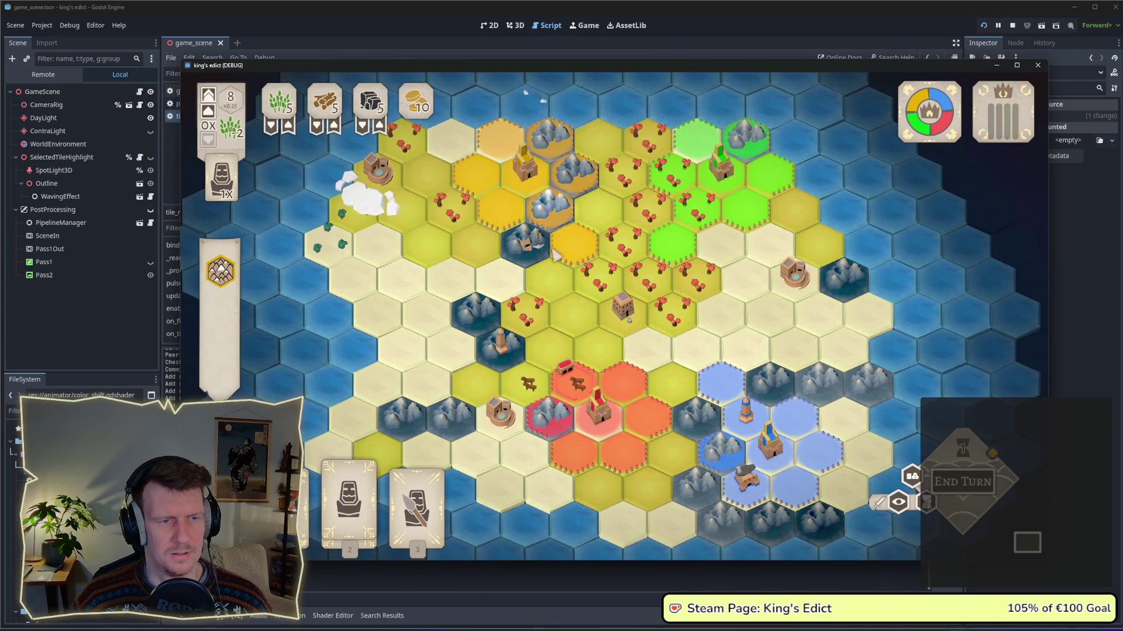
key(s)
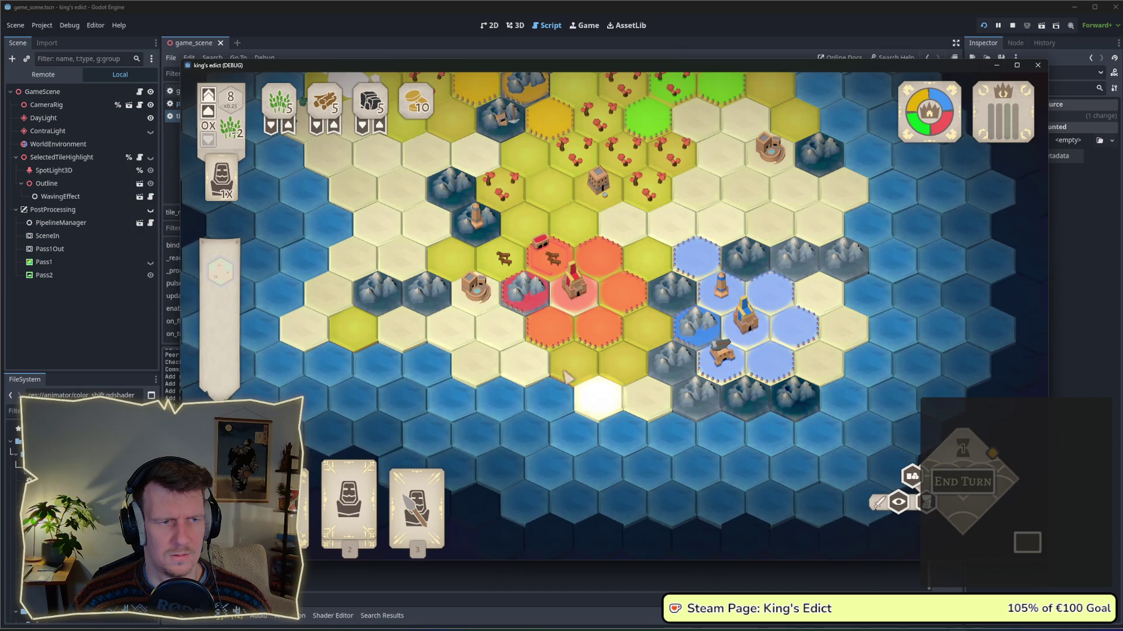
scroll(435, 316, up, 3)
scroll(435, 316, up, 2)
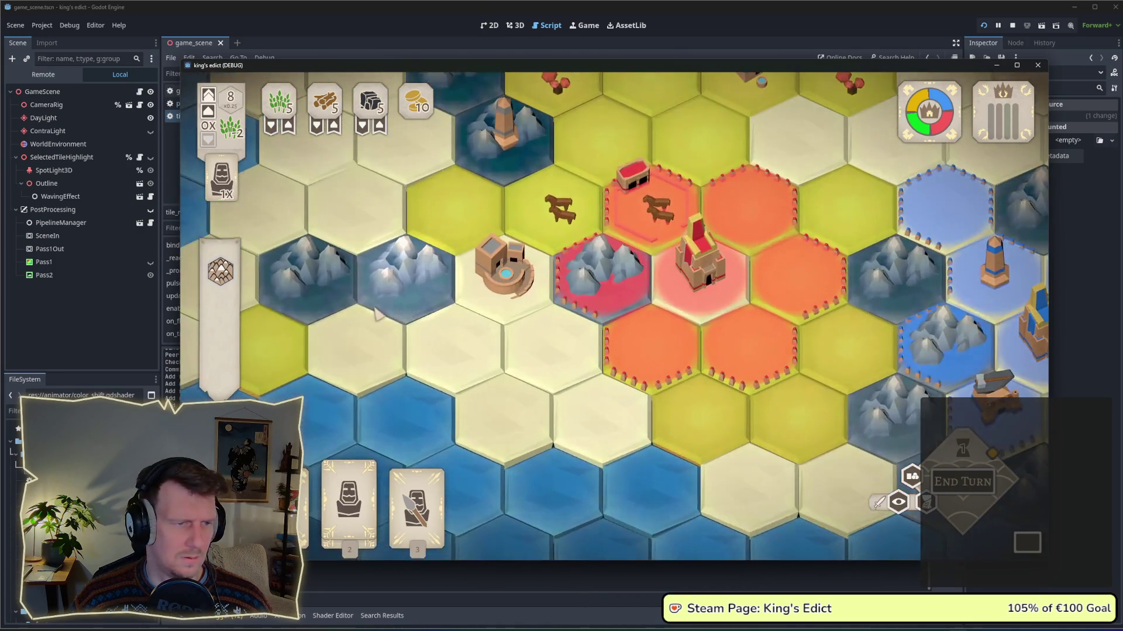
scroll(462, 320, up, 2)
scroll(468, 321, down, 4)
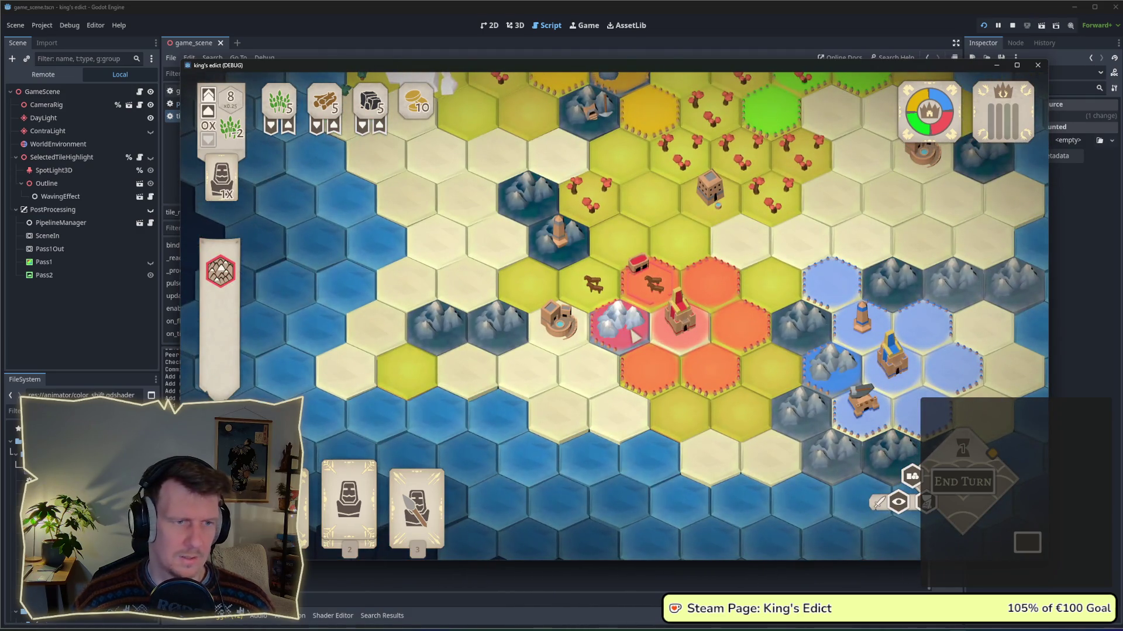
Edit line 210 so the mountain brightness_add range reads randf_range(0.0, 0.1).
key(alt+Tab)
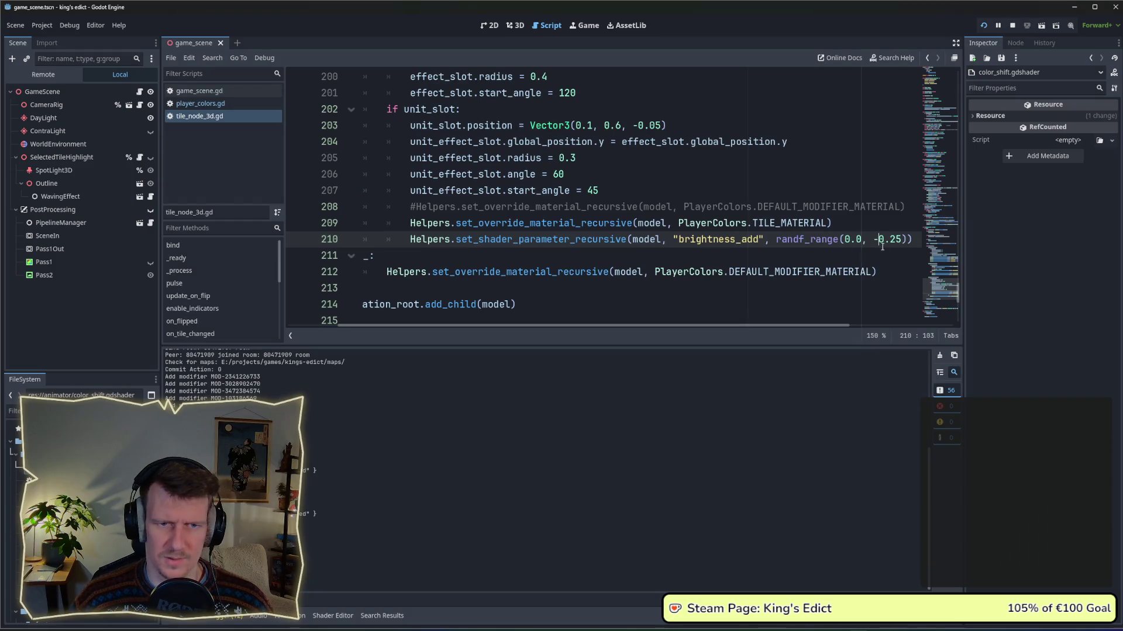
key(BackSpace)
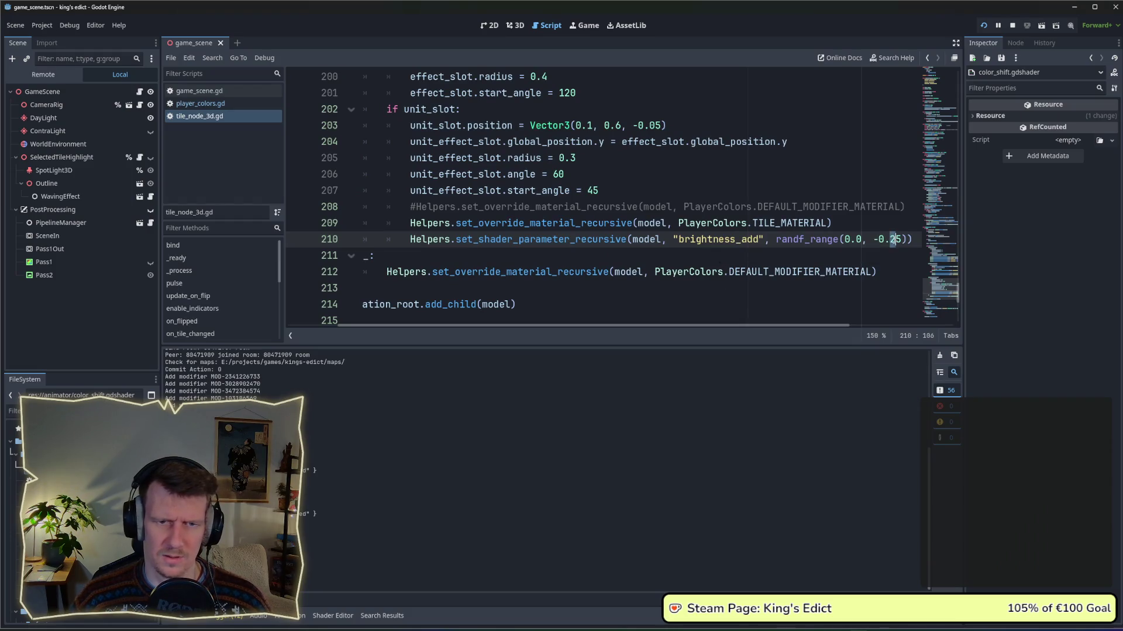
text(1)
click(898, 240)
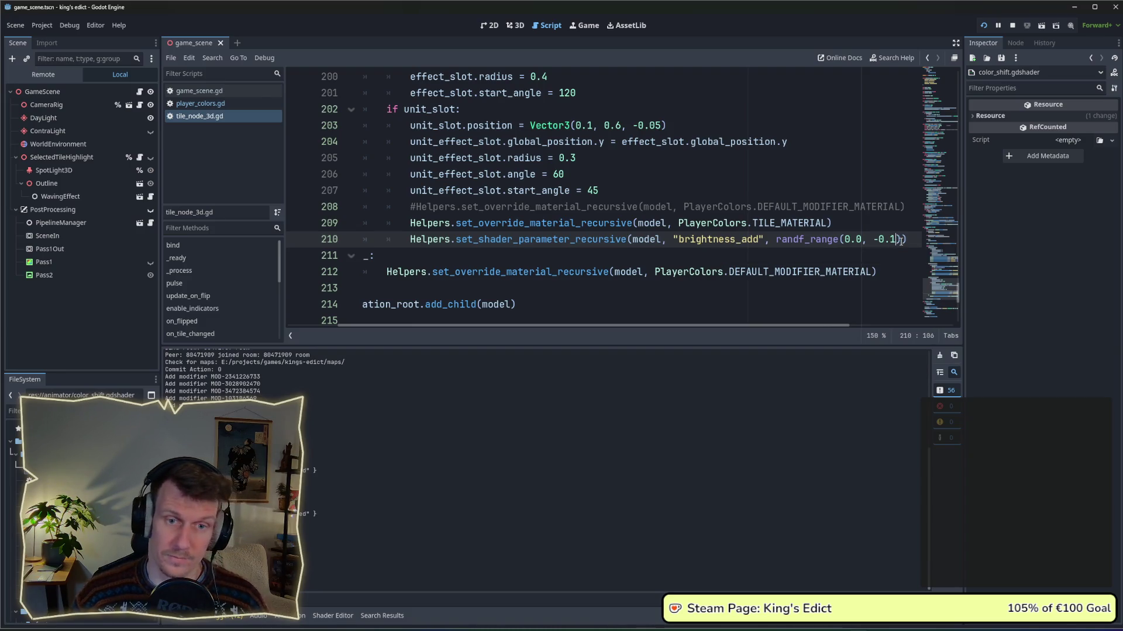
Restart the game and start a match on i_know_this_place.map to inspect the board.
click(1012, 26)
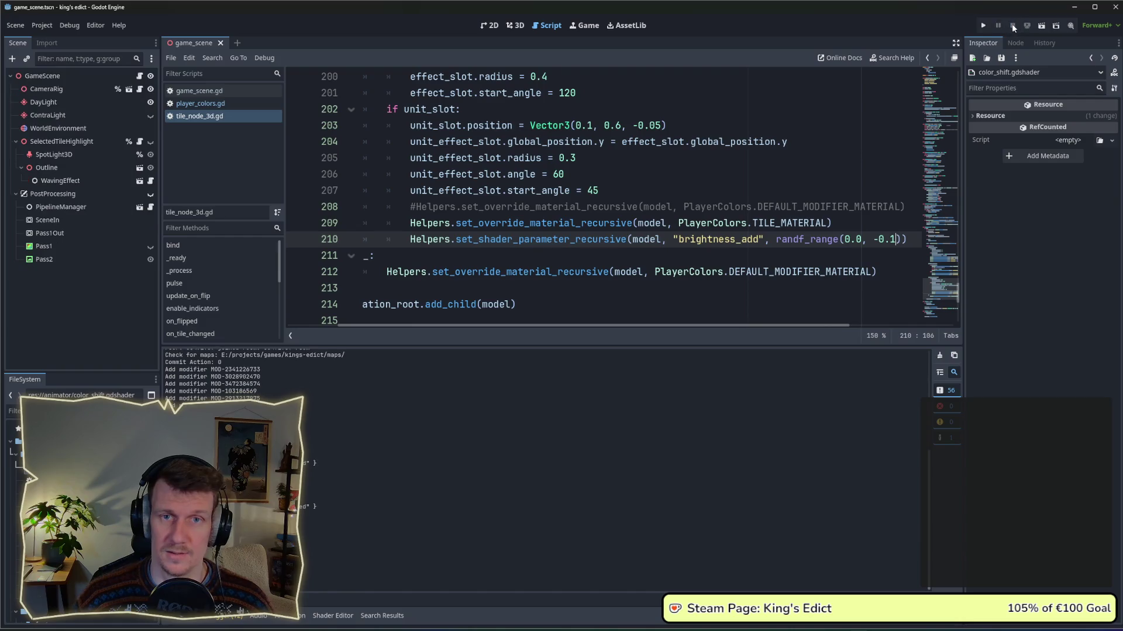
click(985, 26)
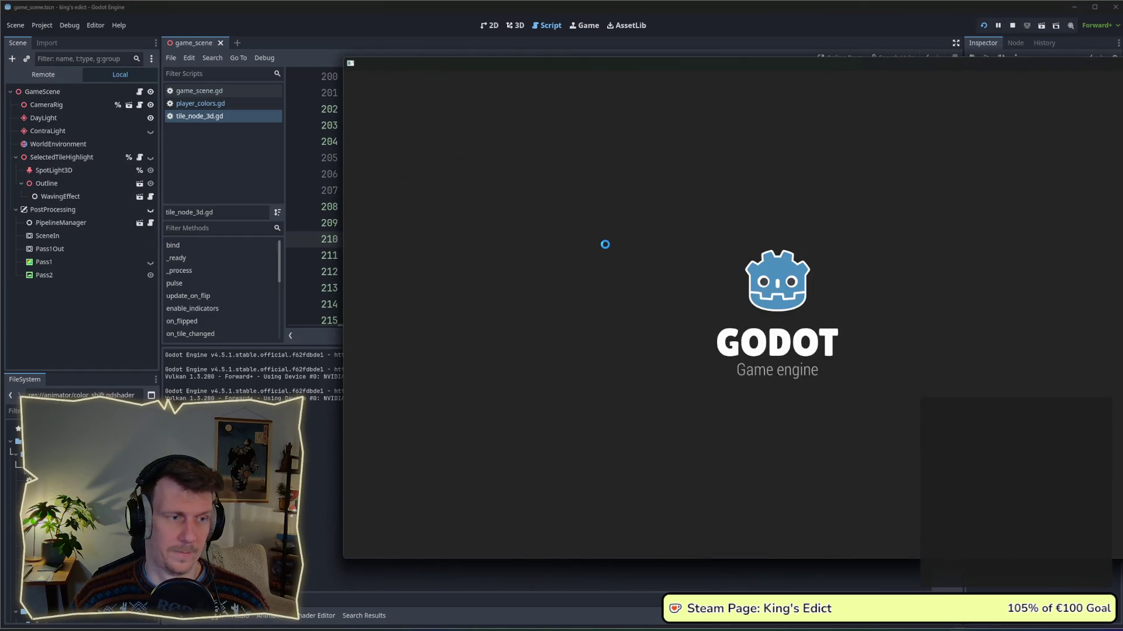
click(784, 216)
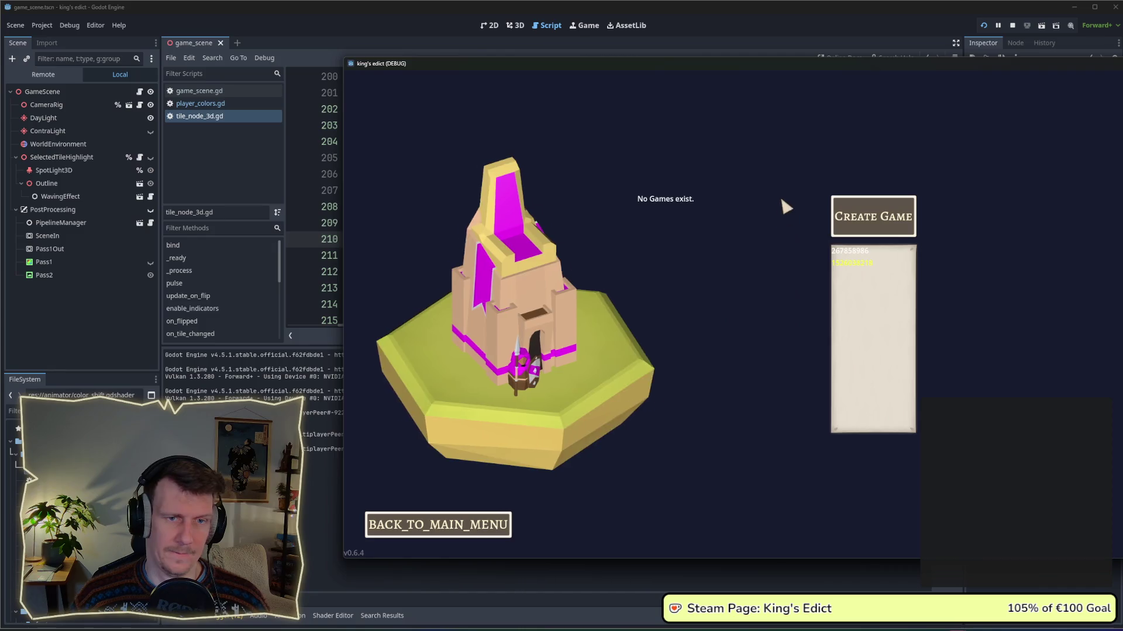
click(871, 123)
click(864, 183)
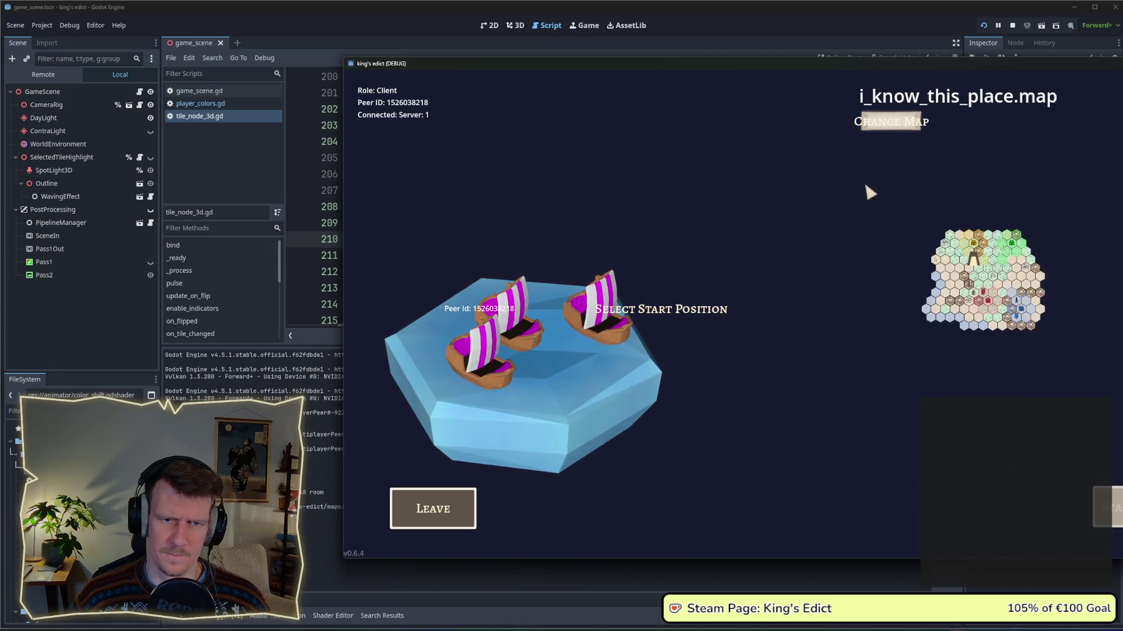
click(594, 343)
click(1108, 506)
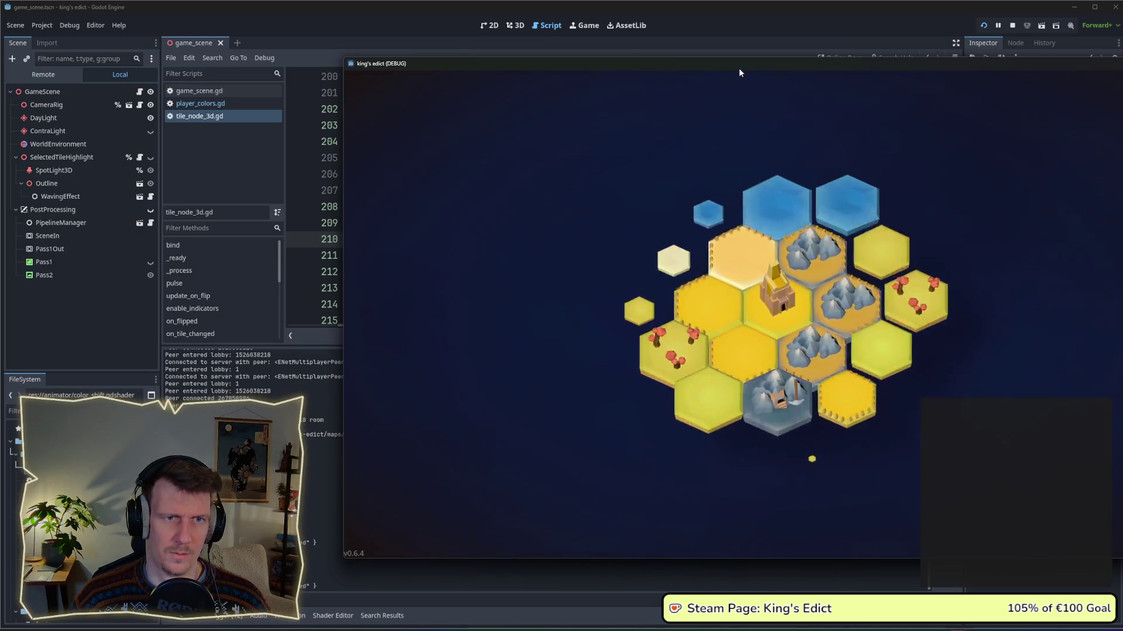
drag(738, 67, 522, 63)
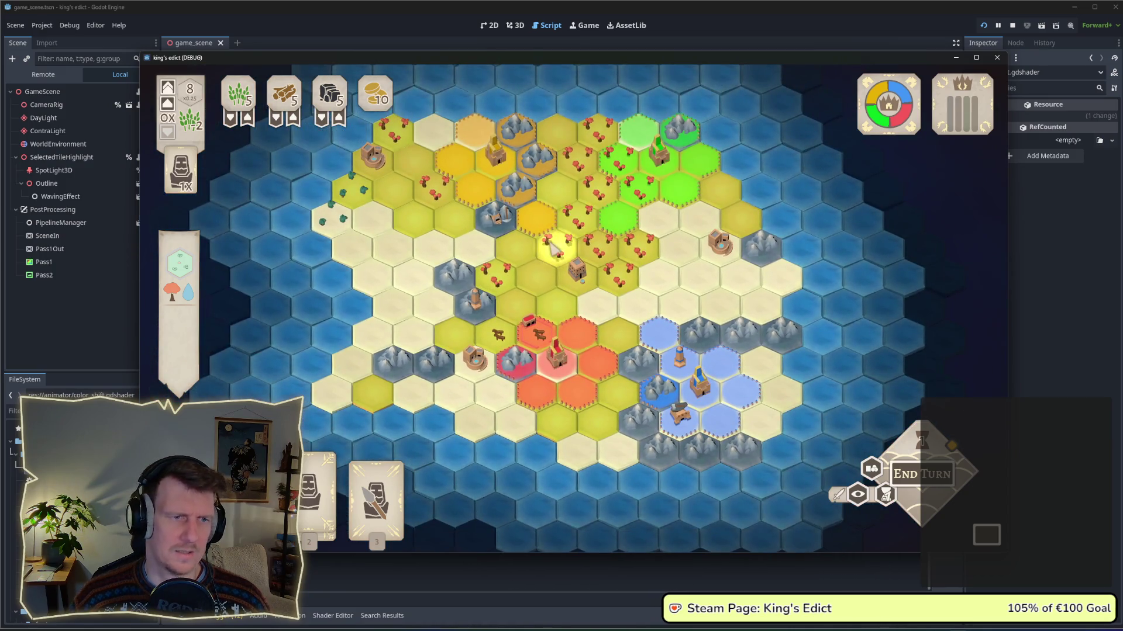
scroll(593, 274, up, 2)
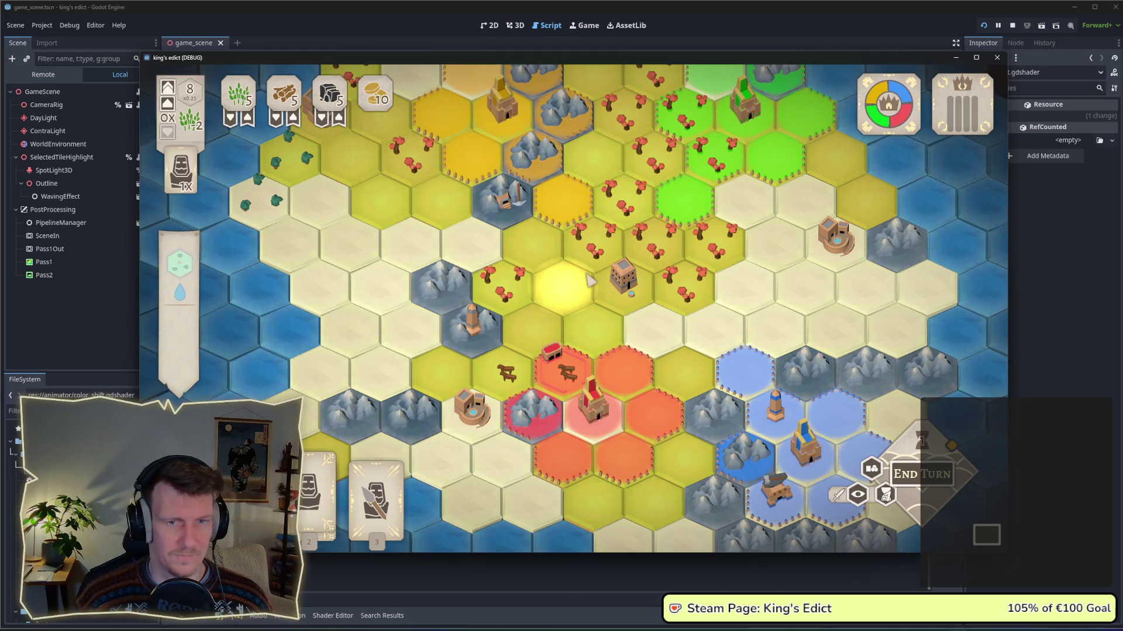
key(alt+Tab)
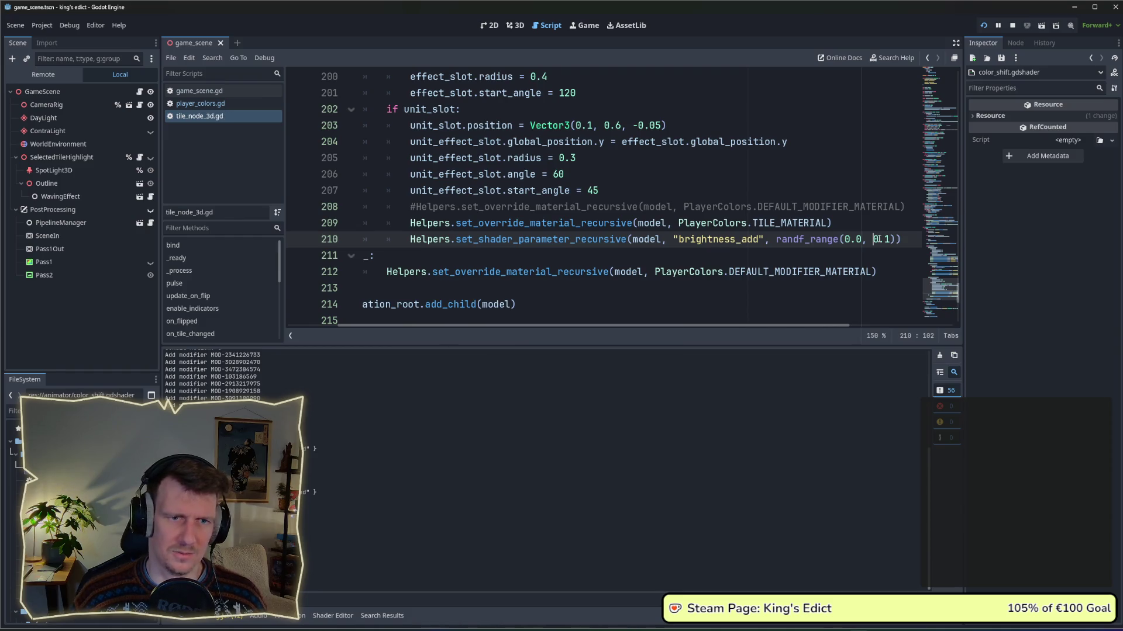
click(983, 25)
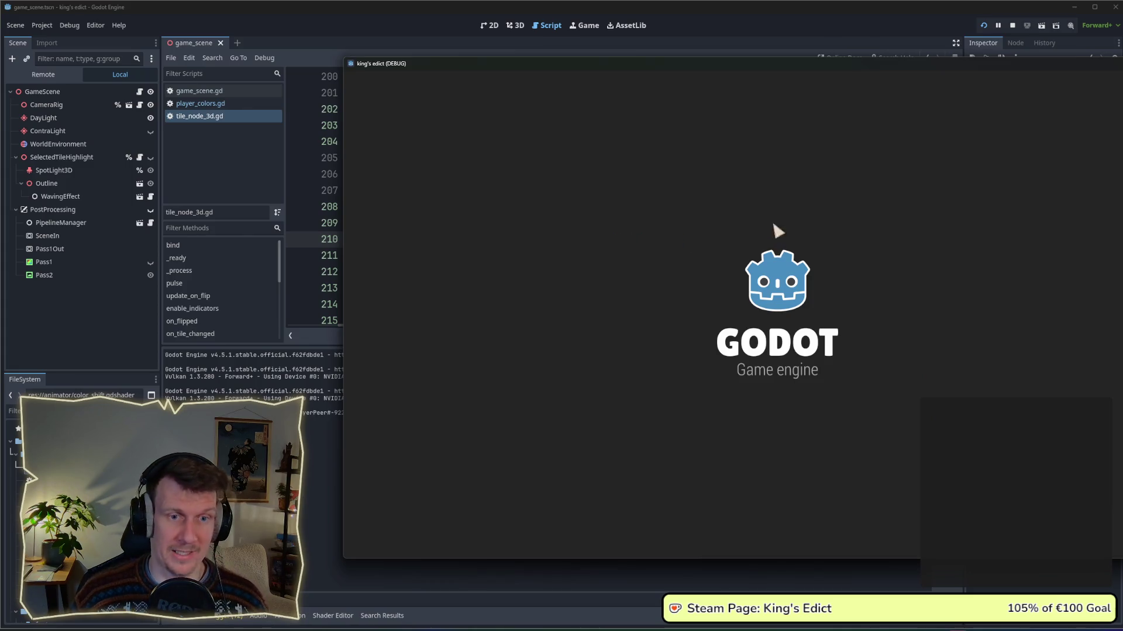
click(772, 221)
click(874, 220)
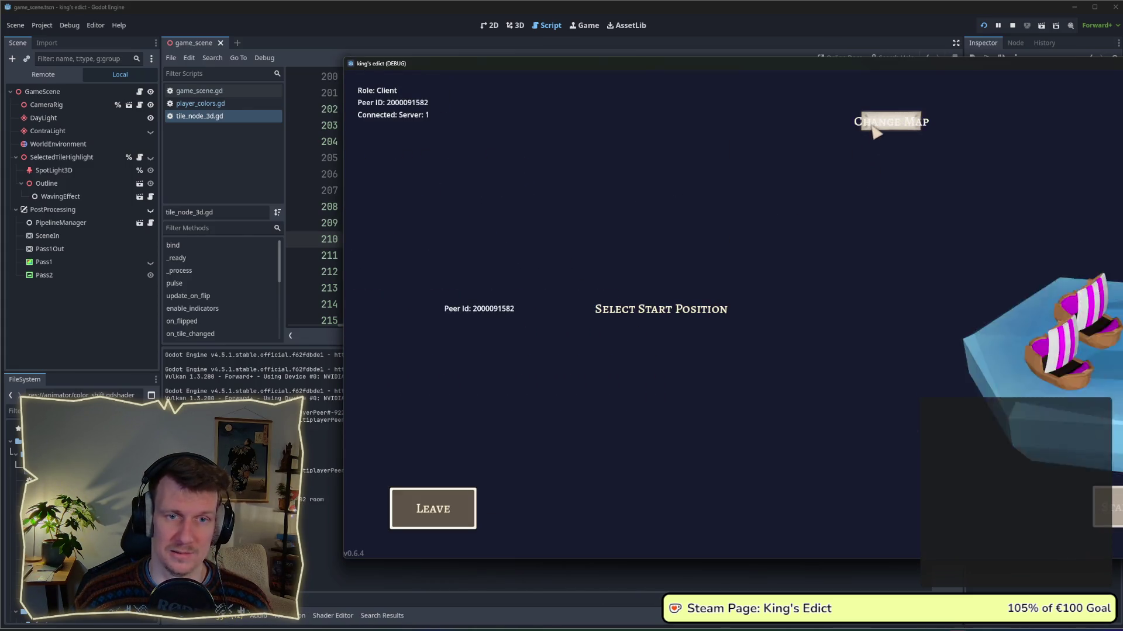
click(883, 123)
click(876, 184)
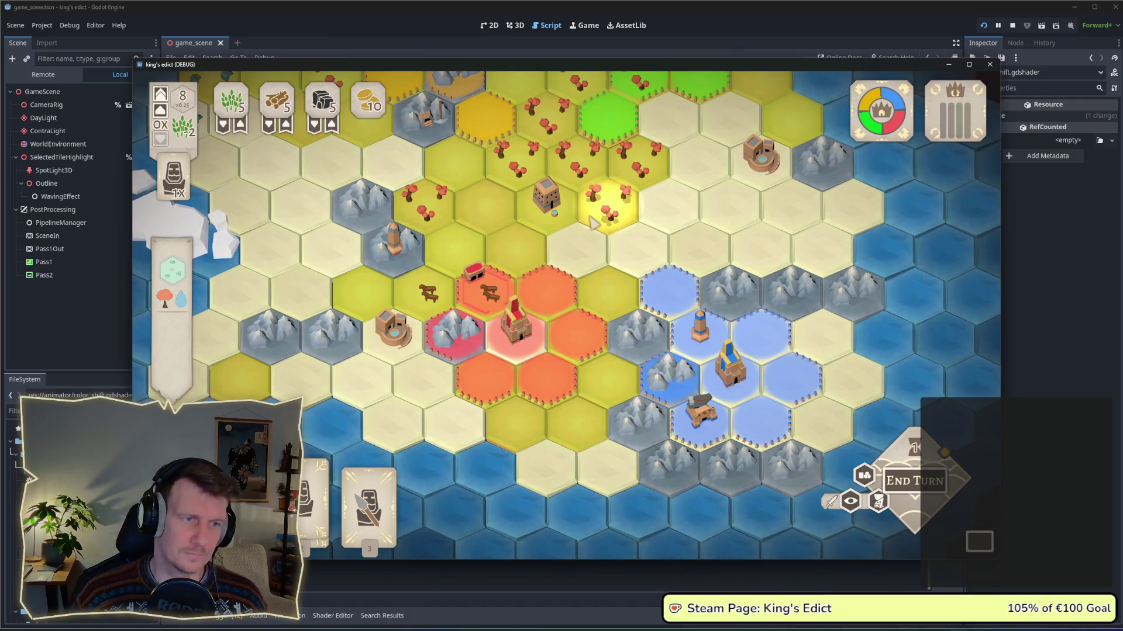
scroll(591, 223, down, 2)
scroll(591, 234, down, 2)
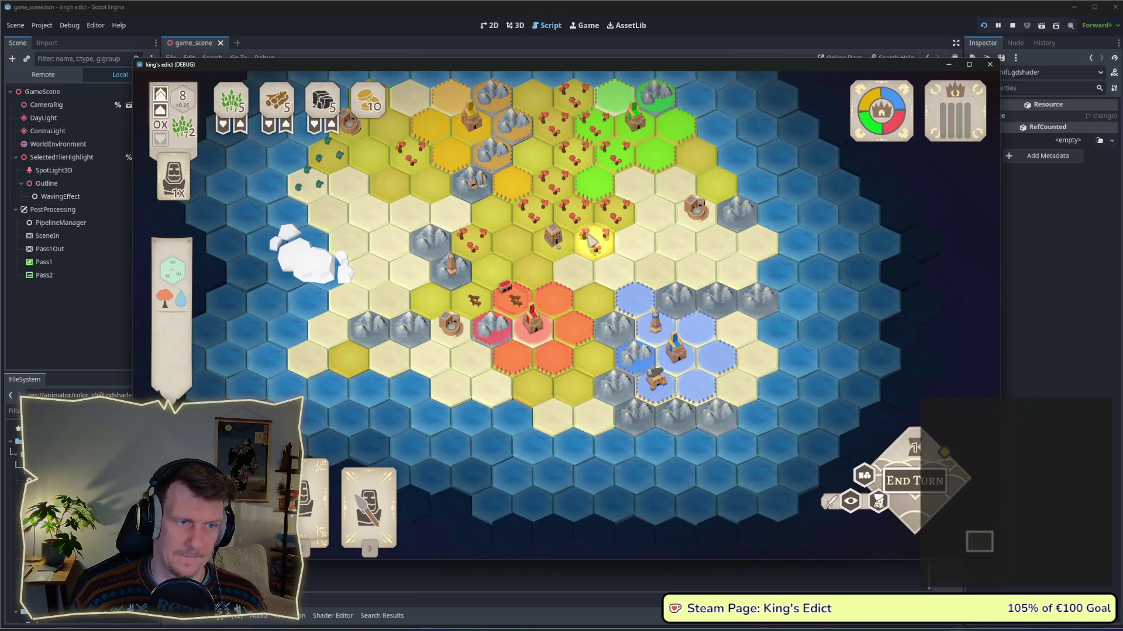
drag(589, 240, 593, 293)
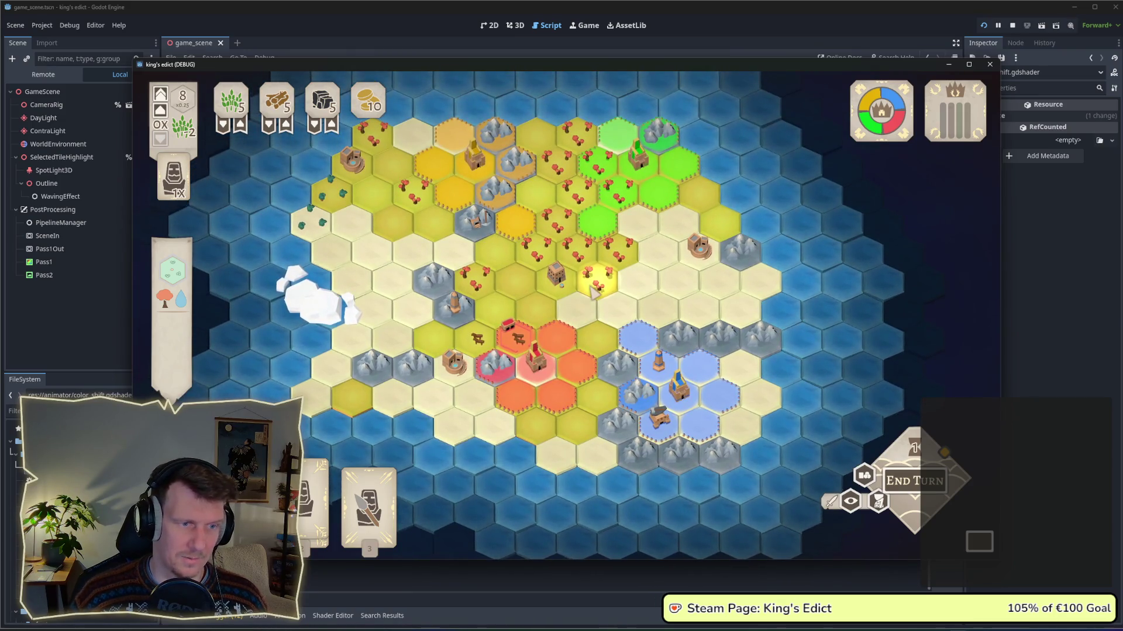
Duplicate the brightness_add line as a hue_shift line and save tile_node_3d.gd.
key(F8)
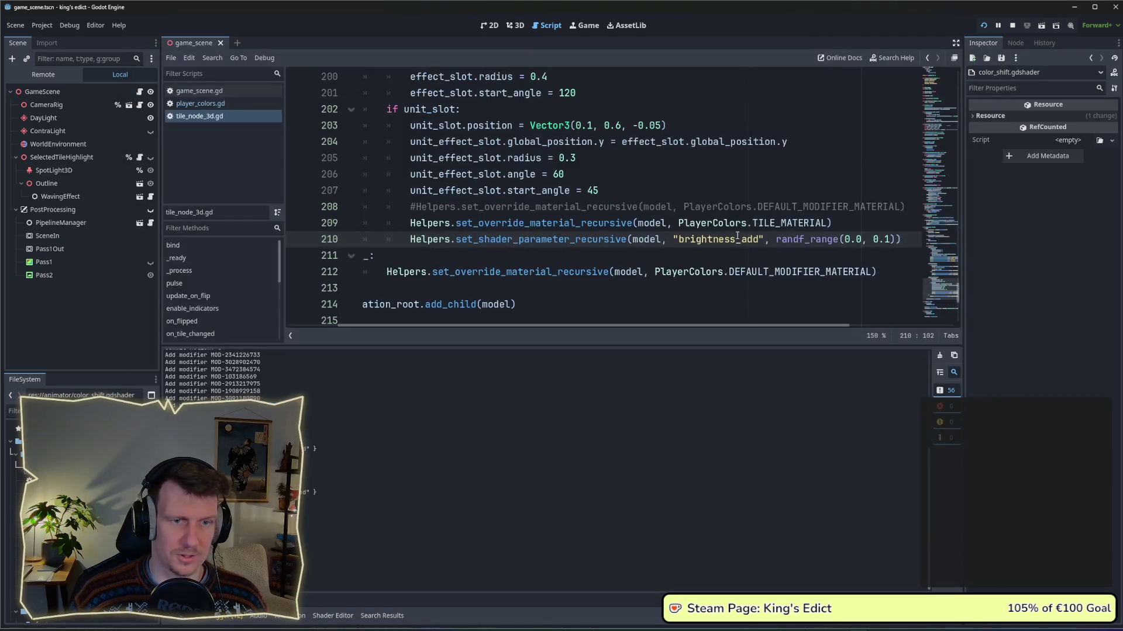
click(858, 241)
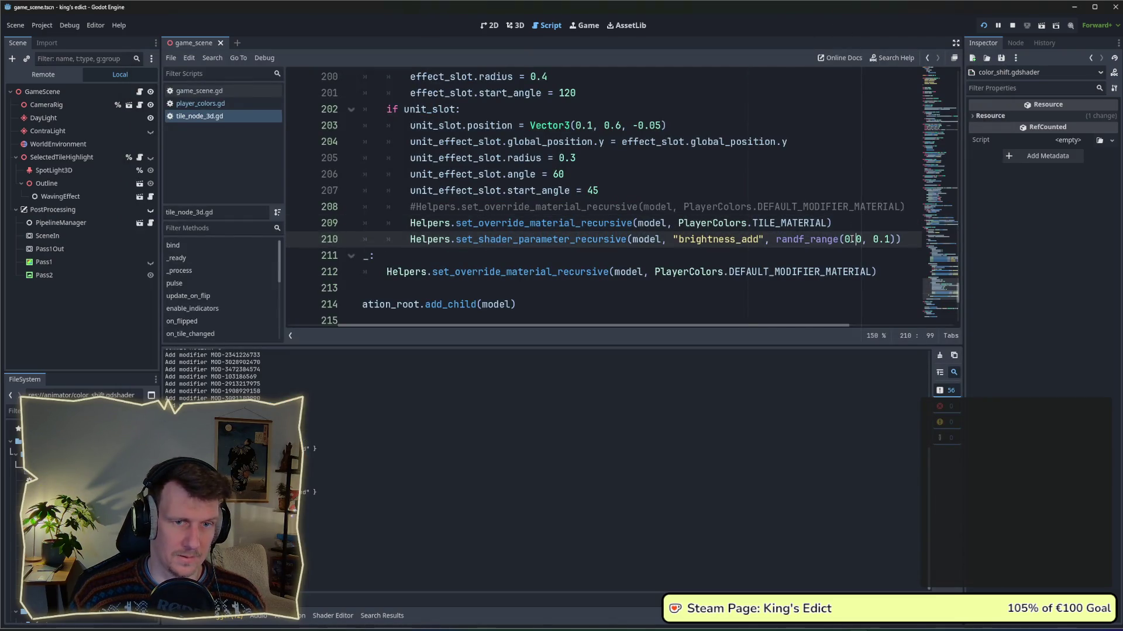
key(ctrl+shift+d)
drag(759, 240, 678, 240)
text(hue_shi)
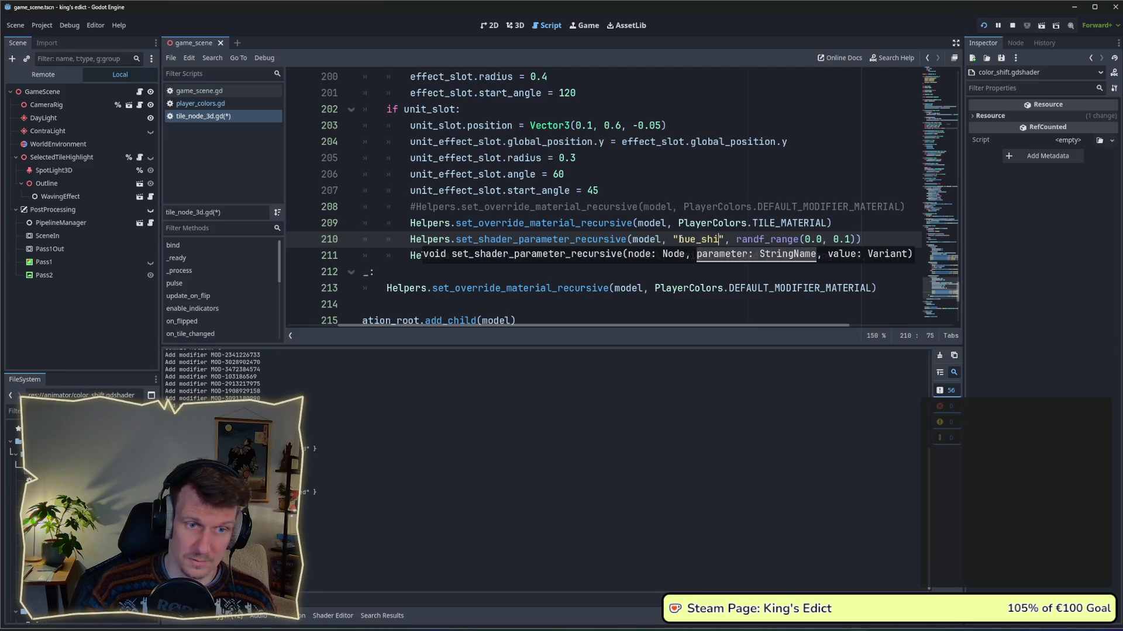
text(ft)
key(ctrl+s)
Set the hue_shift range to 0.0–0.03 and relaunch the game.
click(844, 240)
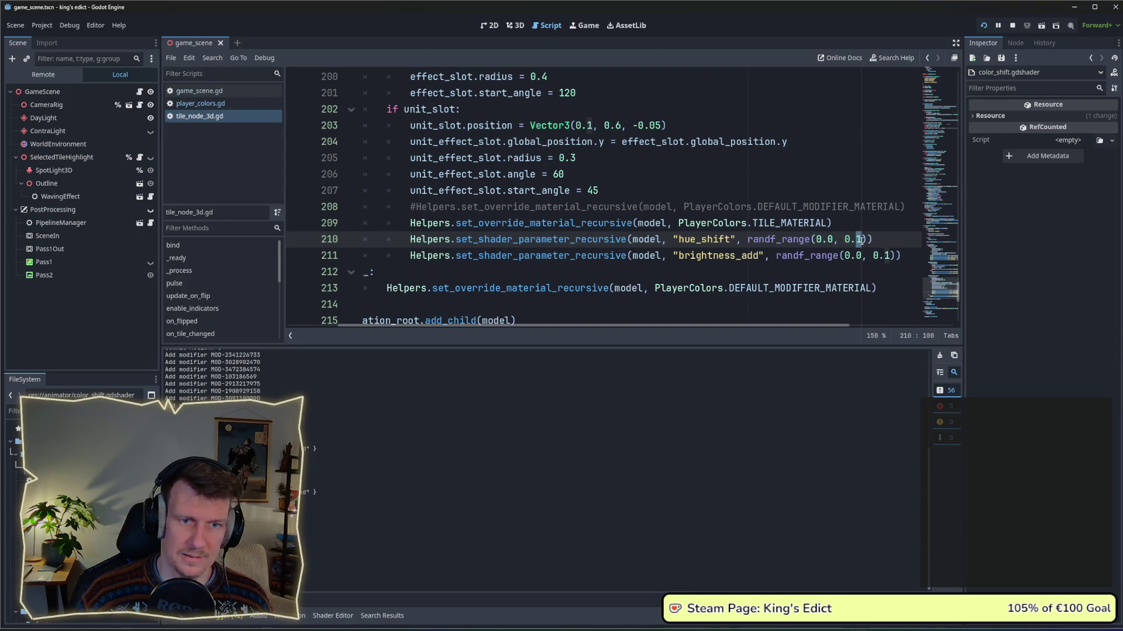
scroll(861, 241, up, 1)
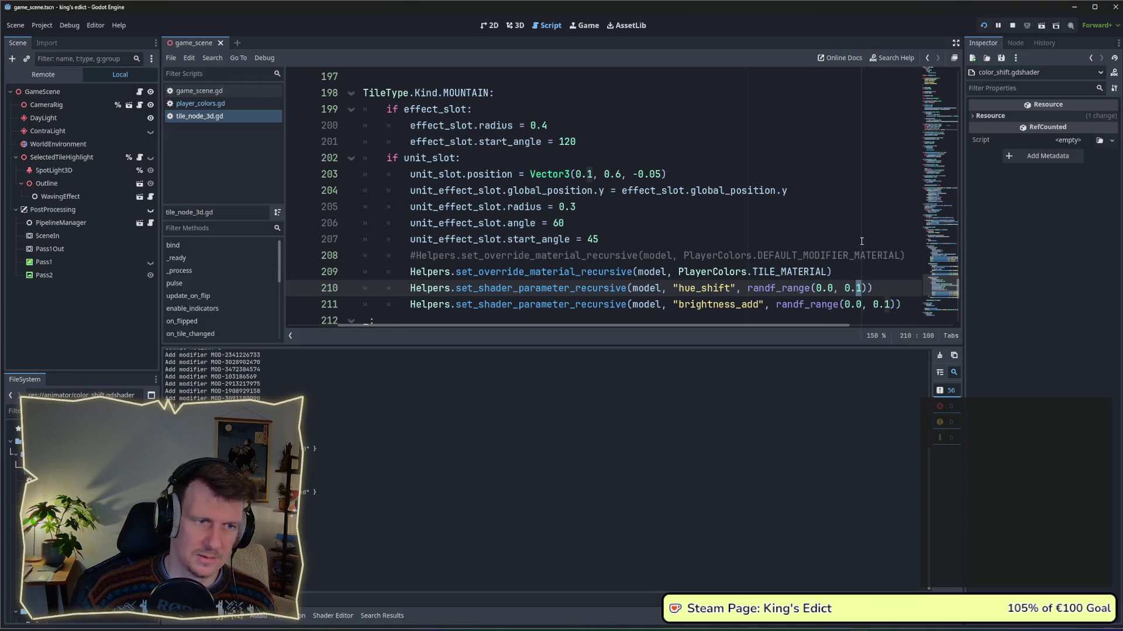
scroll(861, 241, up, 3)
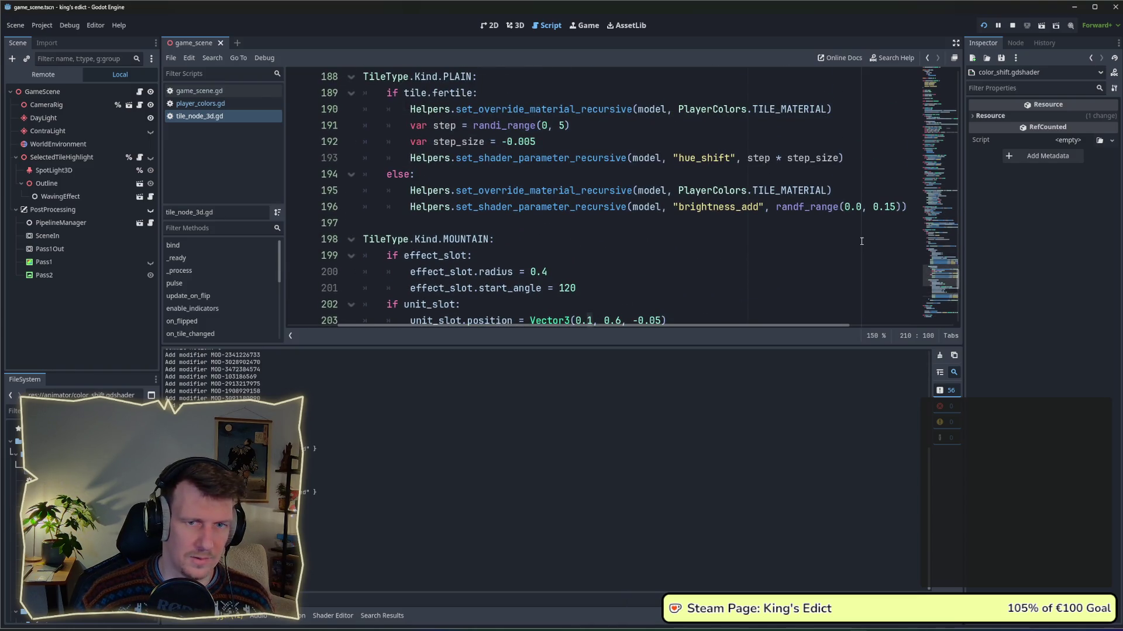
scroll(861, 241, down, 3)
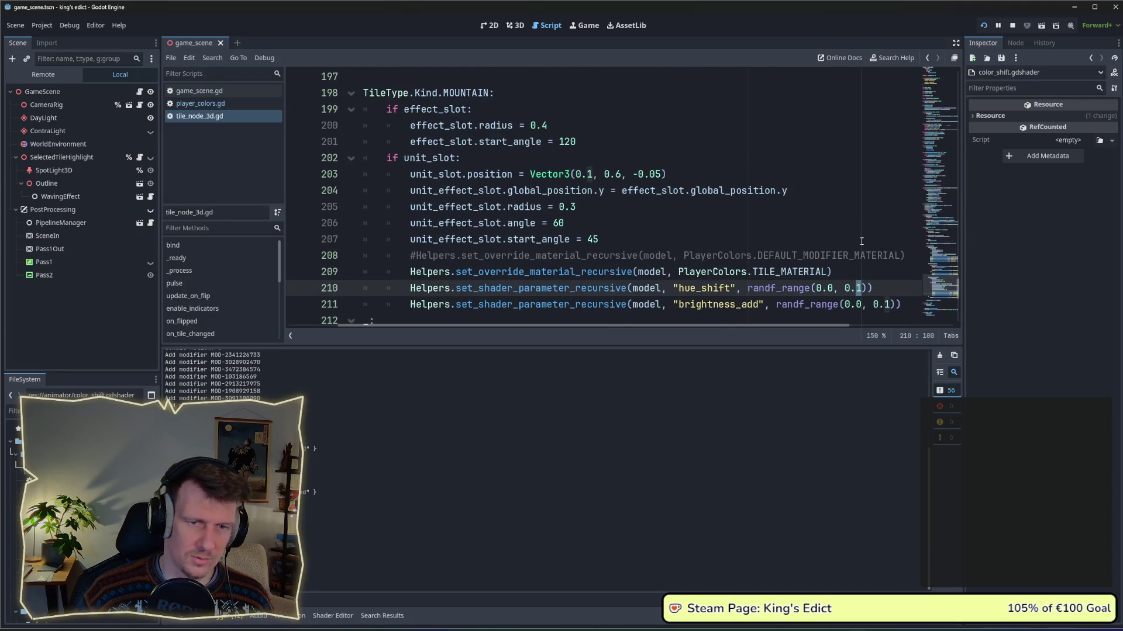
text(03)
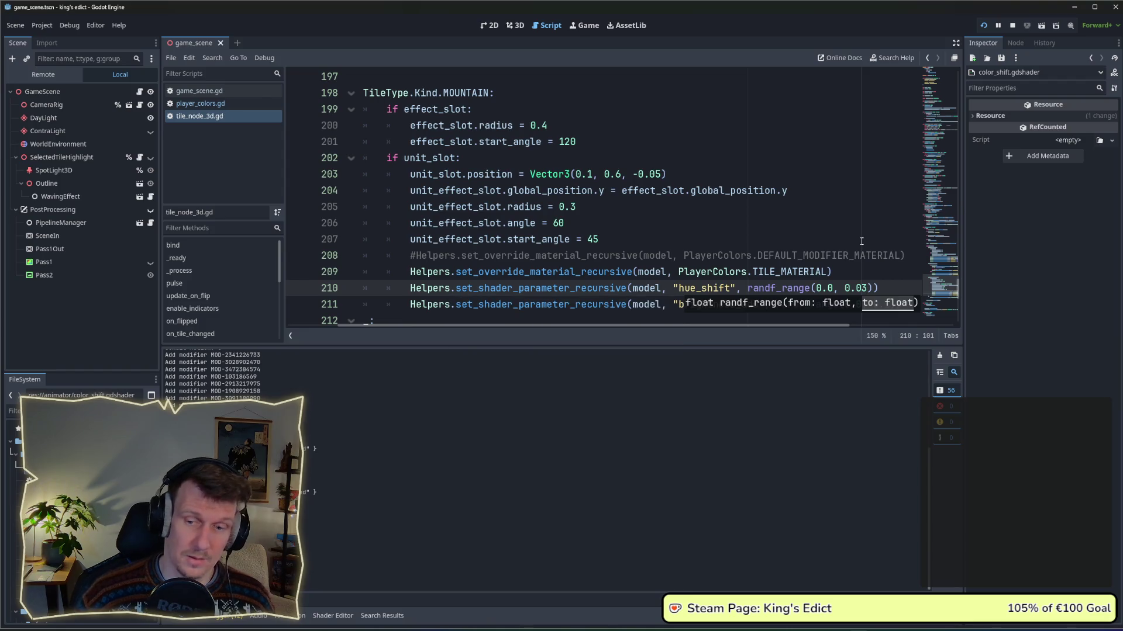
click(837, 219)
click(984, 25)
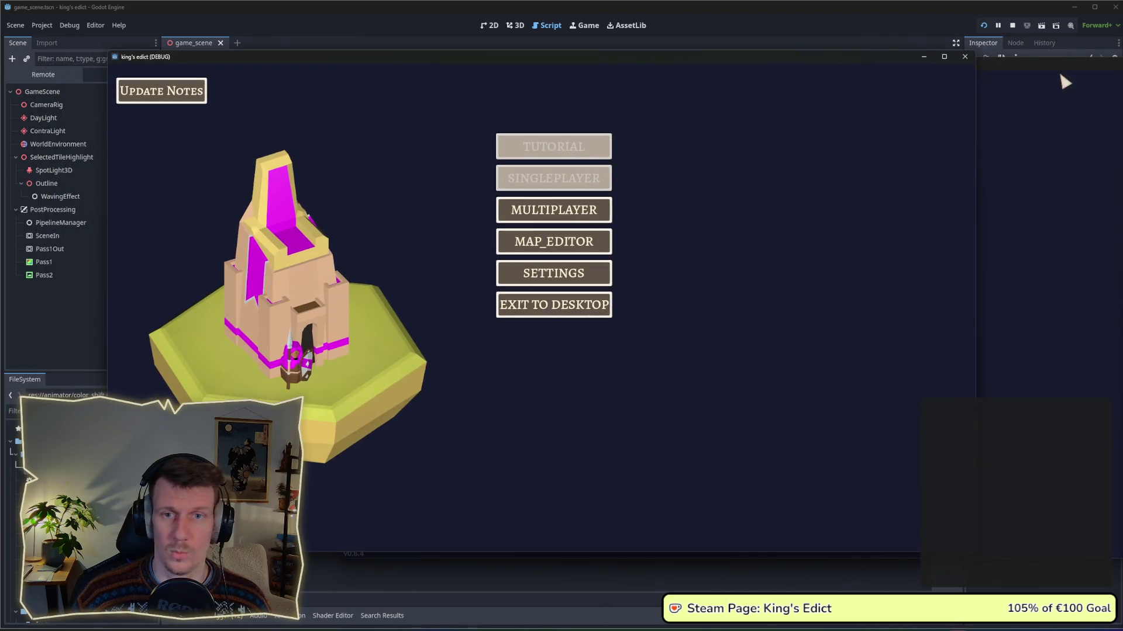
Create a multiplayer lobby on i_know_this_place.map and start the match.
click(553, 209)
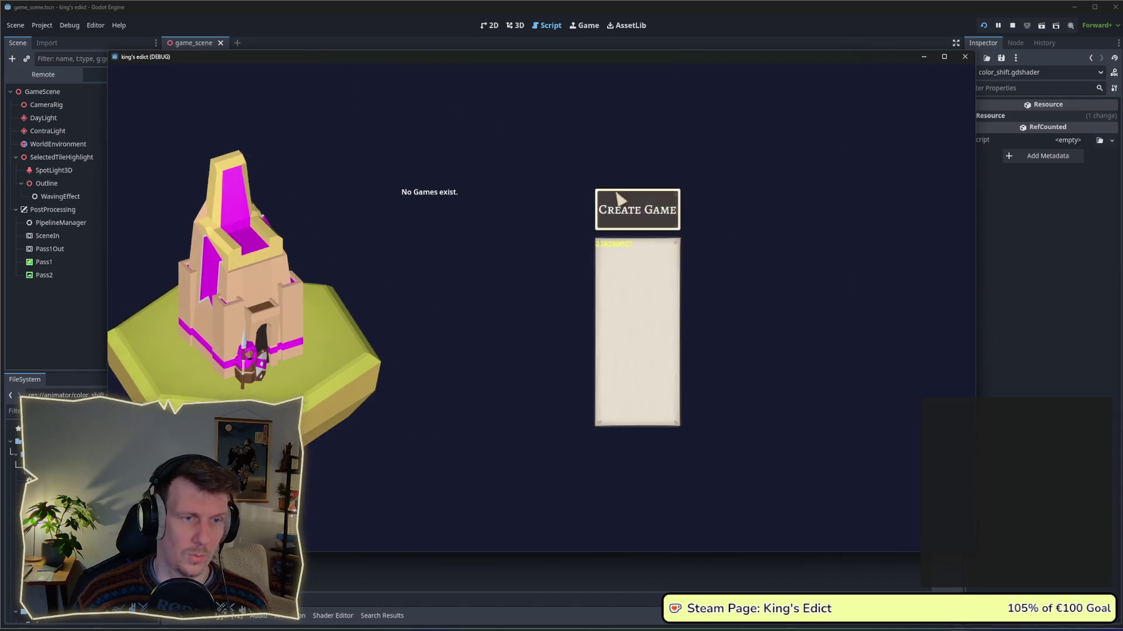
click(618, 201)
click(653, 114)
click(650, 175)
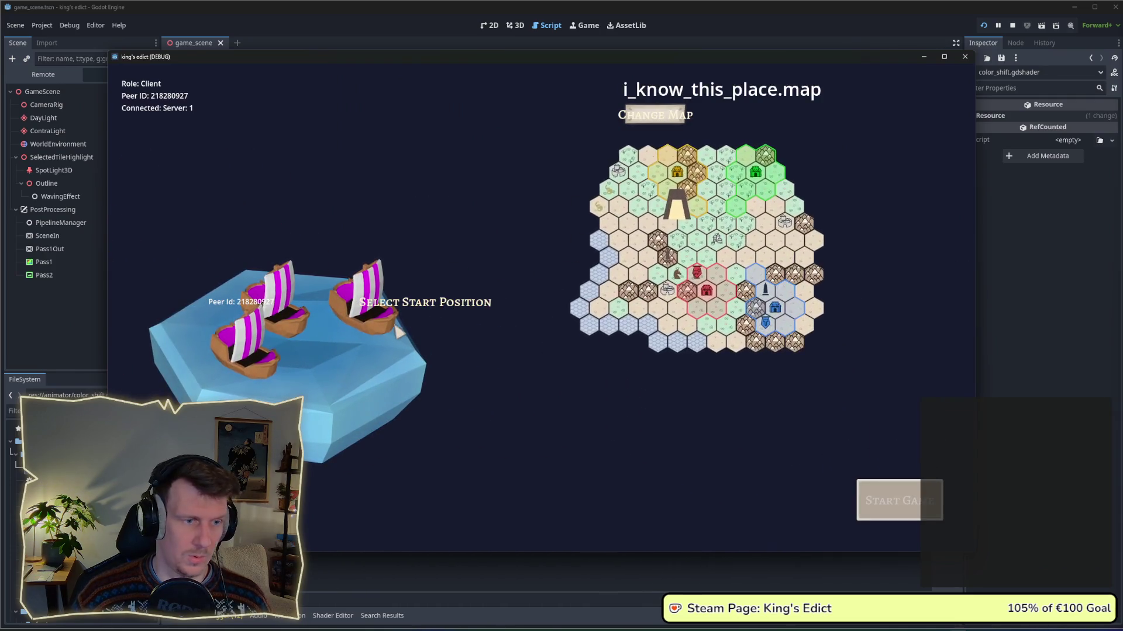
click(891, 516)
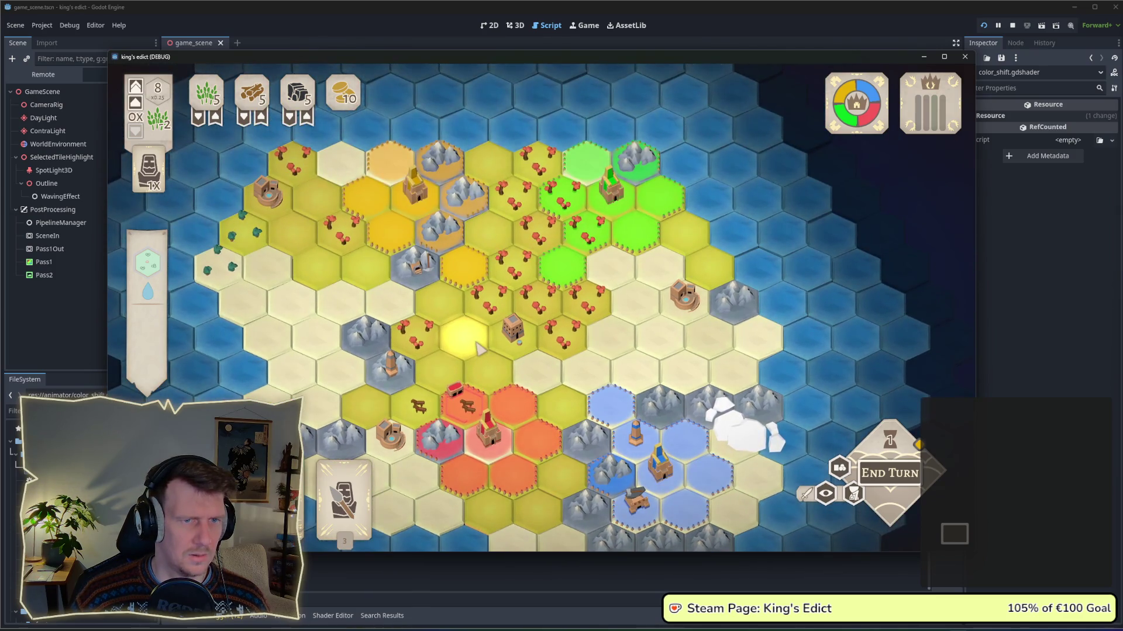
Raise the hue_shift upper limit on line 210 from 0.03 to 0.1 and relaunch.
key(alt+Tab)
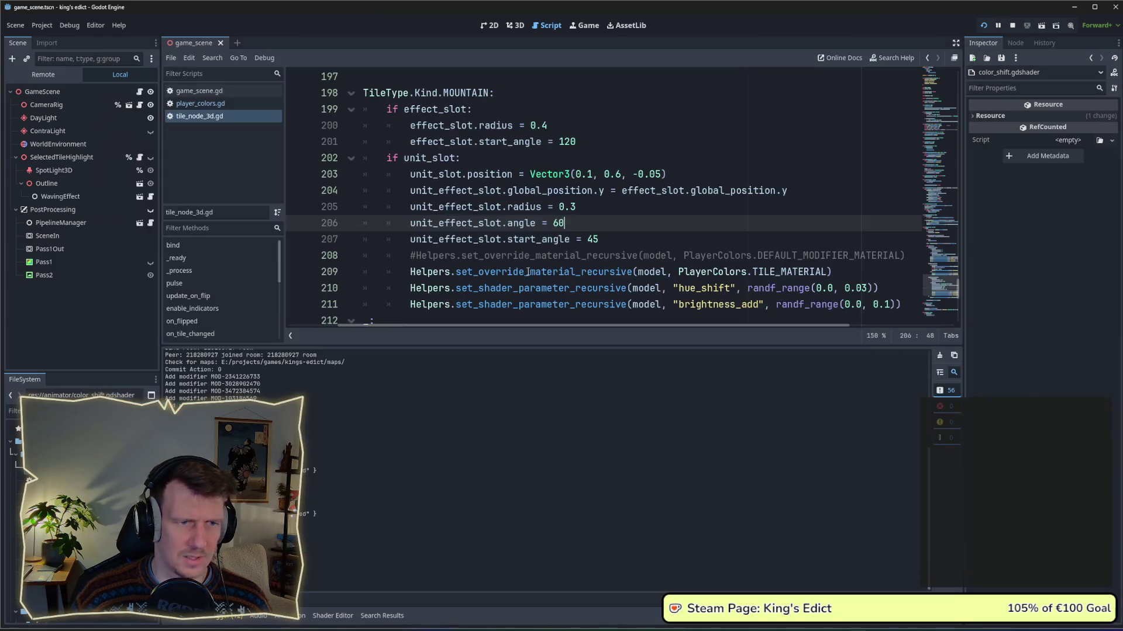
double_click(861, 289)
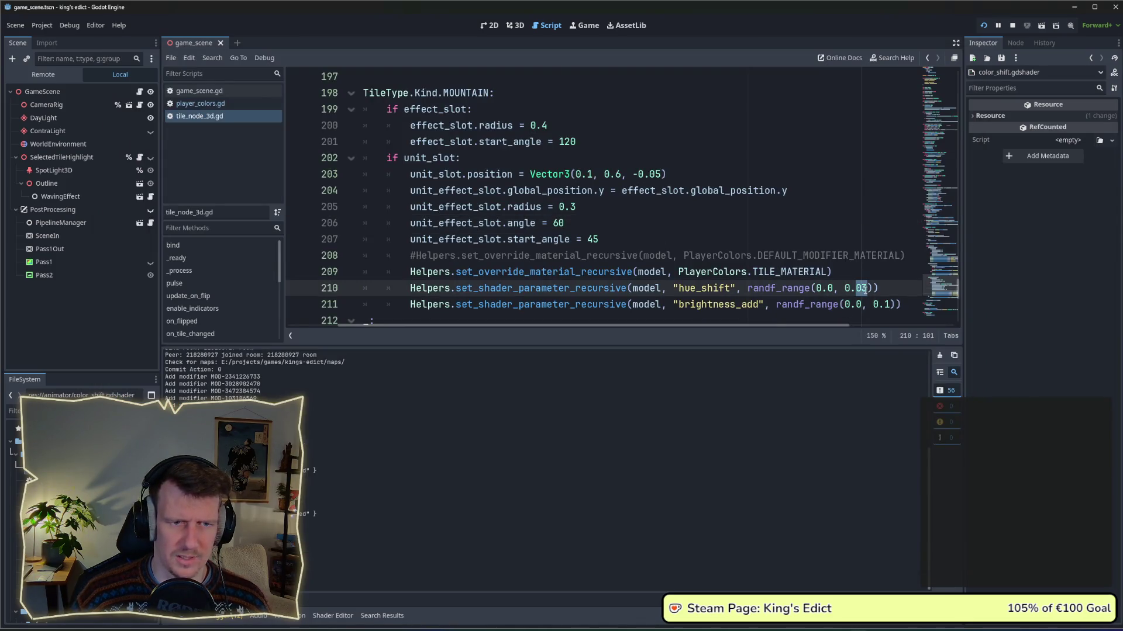
text(1)
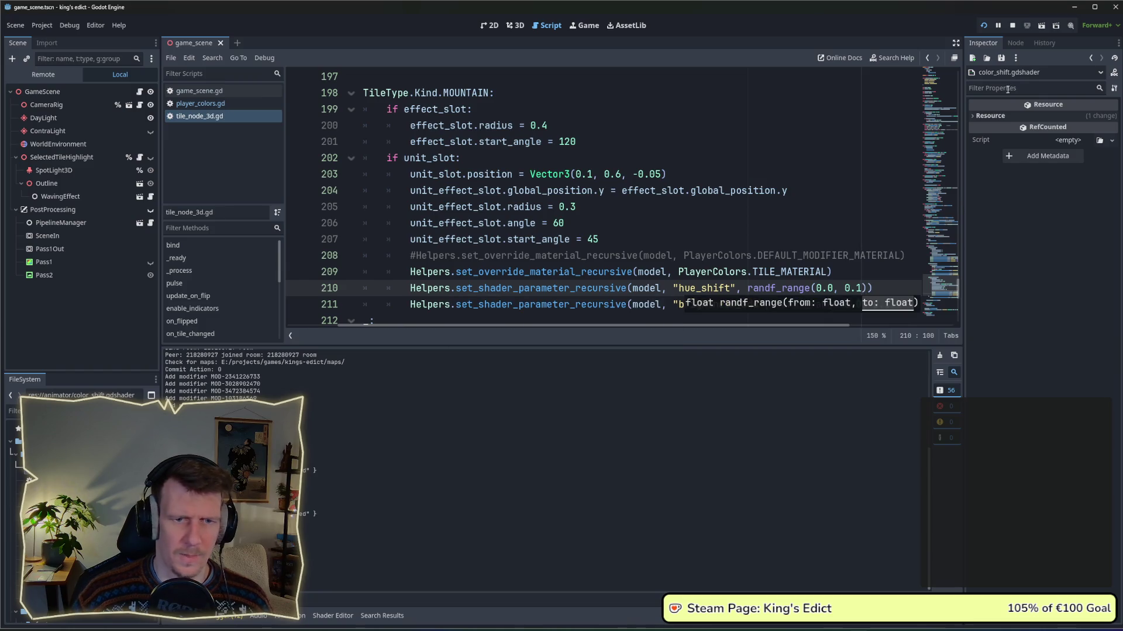
click(984, 25)
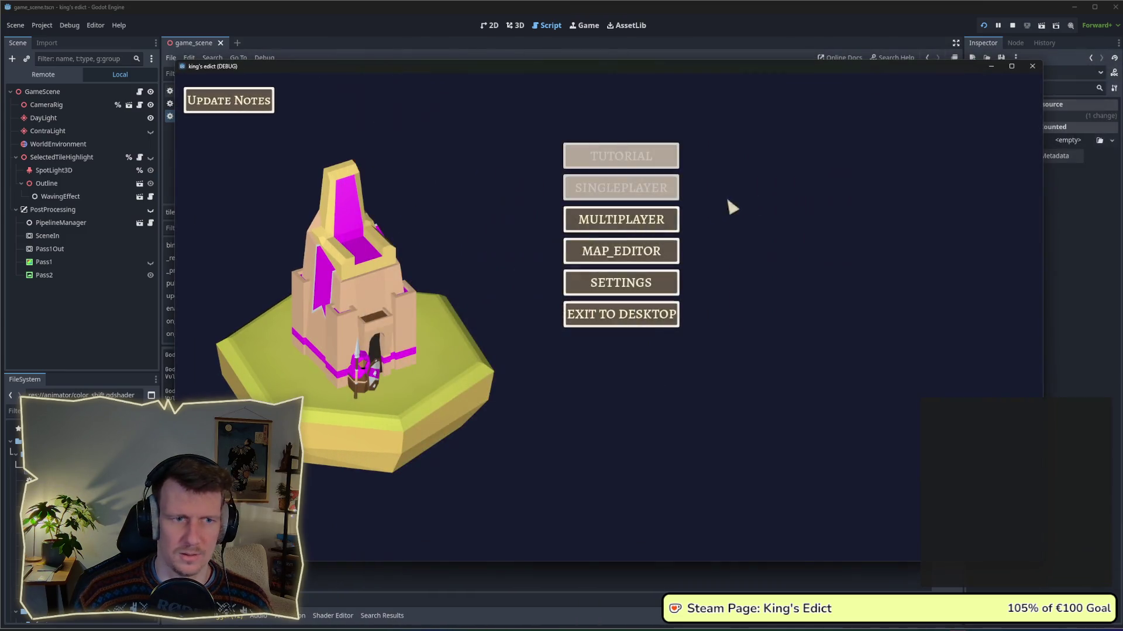
Start a multiplayer game on i_know_this_place.map.
click(621, 219)
click(704, 217)
click(728, 126)
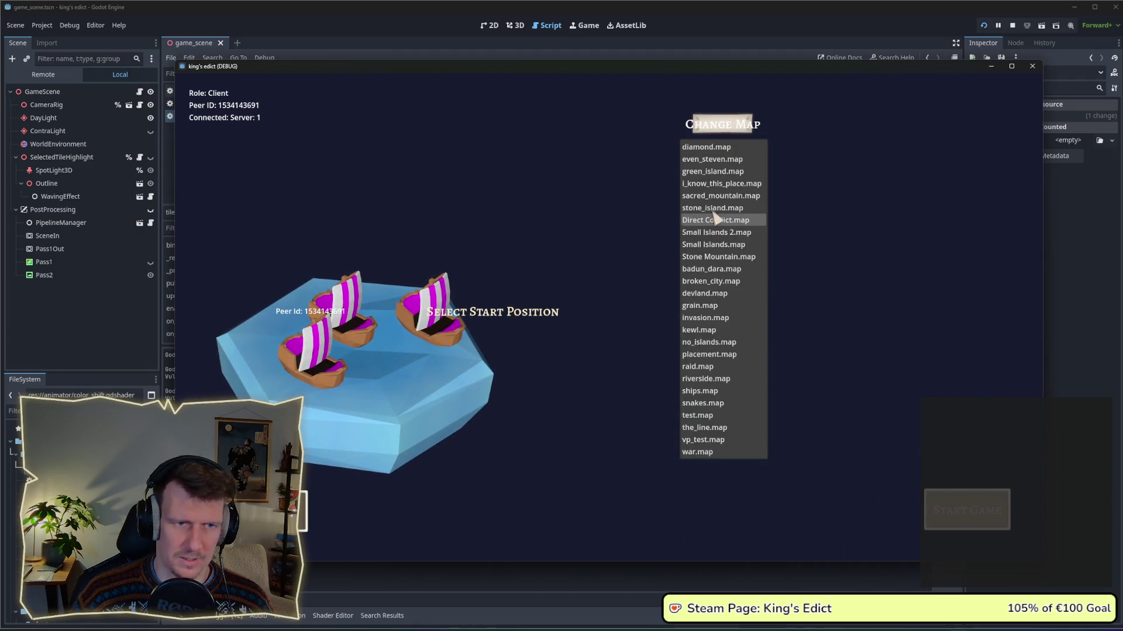
click(708, 184)
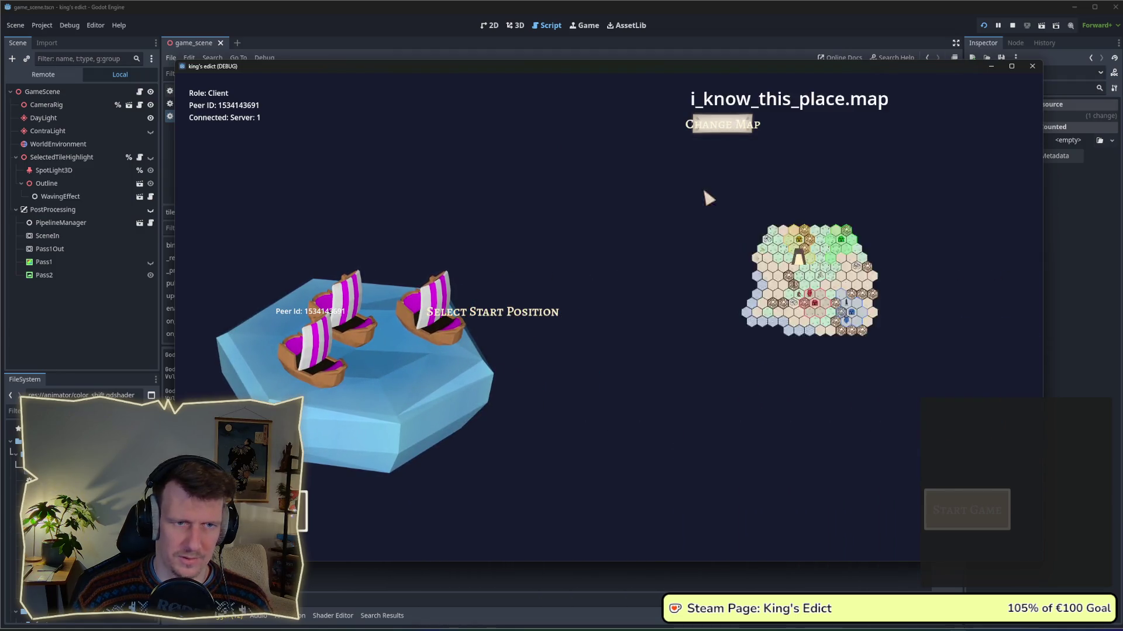
click(972, 525)
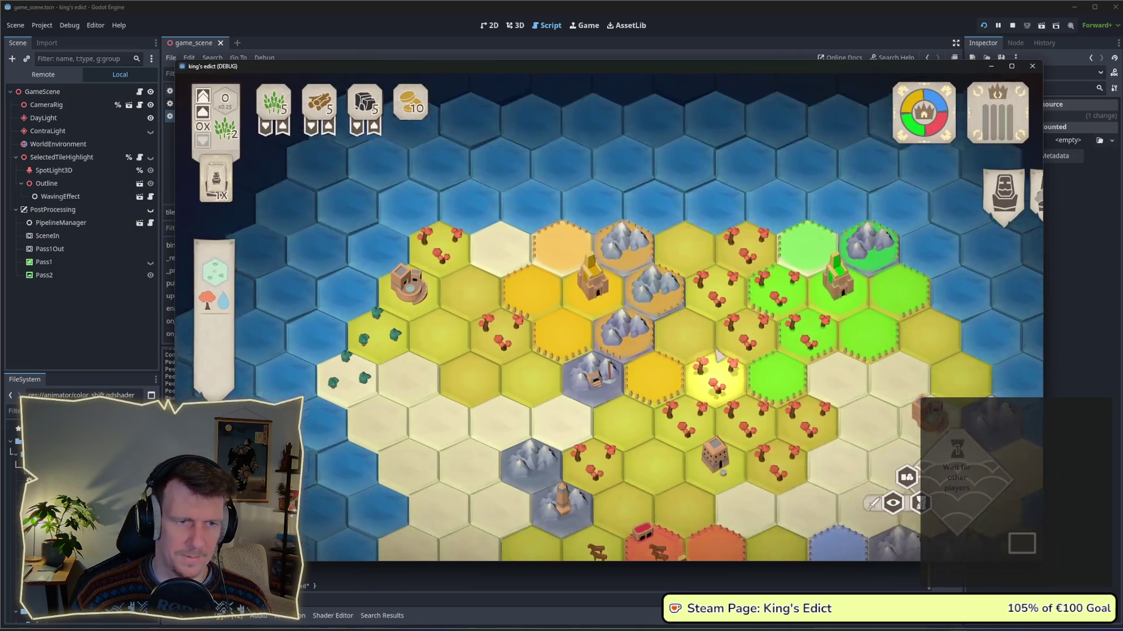
Pan and zoom across the hex board to inspect the southern tiles.
mouse_move(718, 355)
mouse_down()
mouse_move(625, 267)
mouse_move(611, 234)
mouse_up()
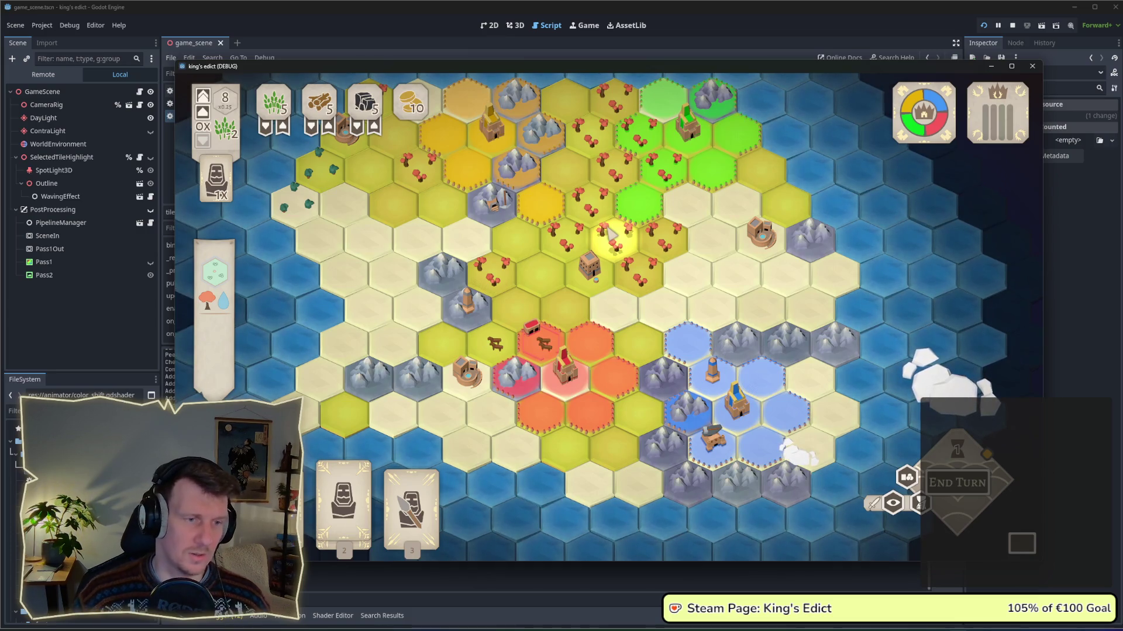
scroll(602, 222, down, 2)
scroll(596, 212, down, 2)
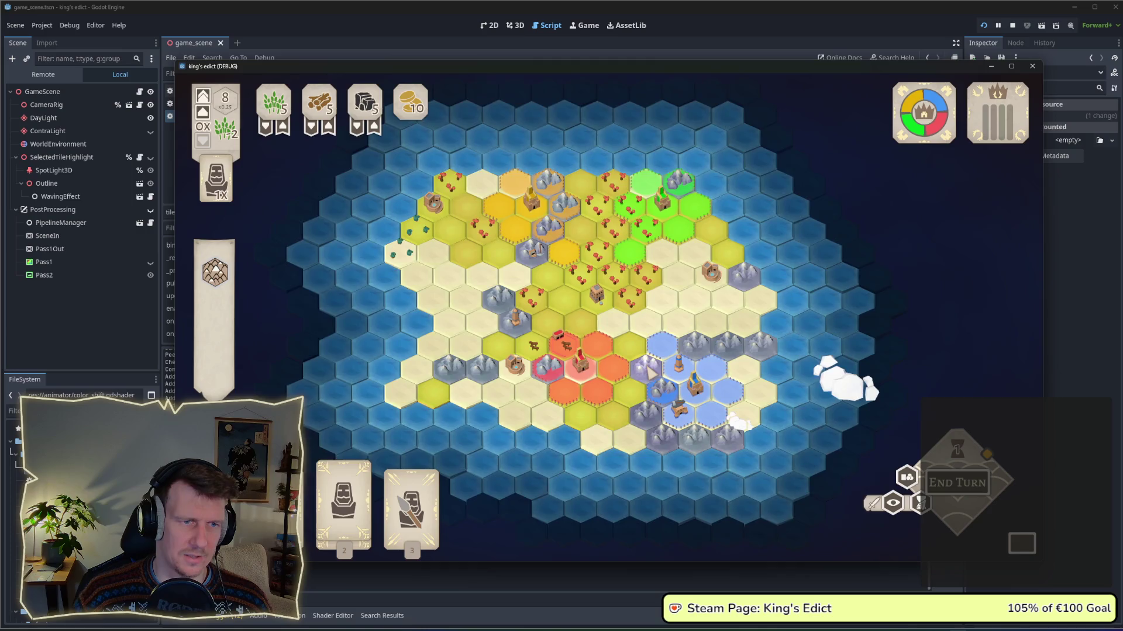
scroll(651, 369, up, 4)
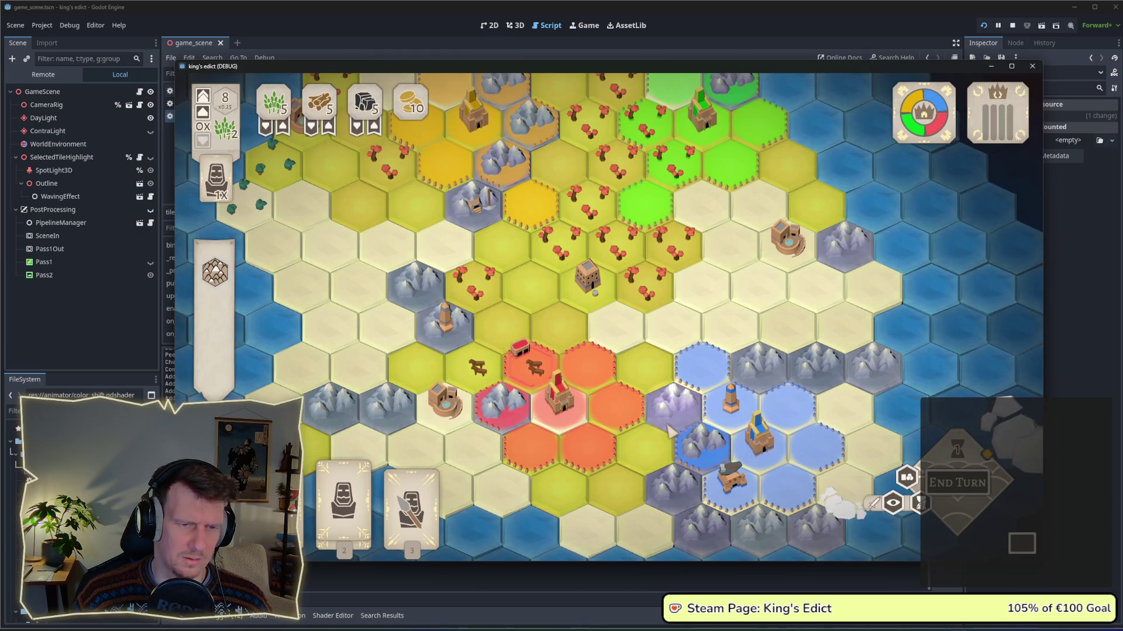
key(s)
key(s)
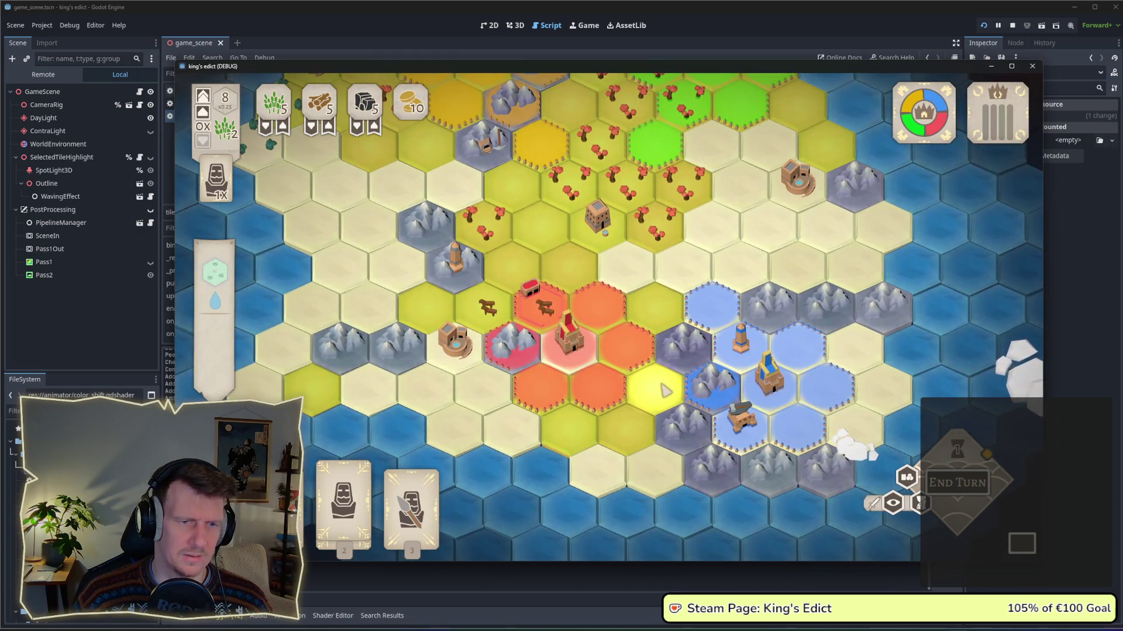
scroll(665, 390, down, 1)
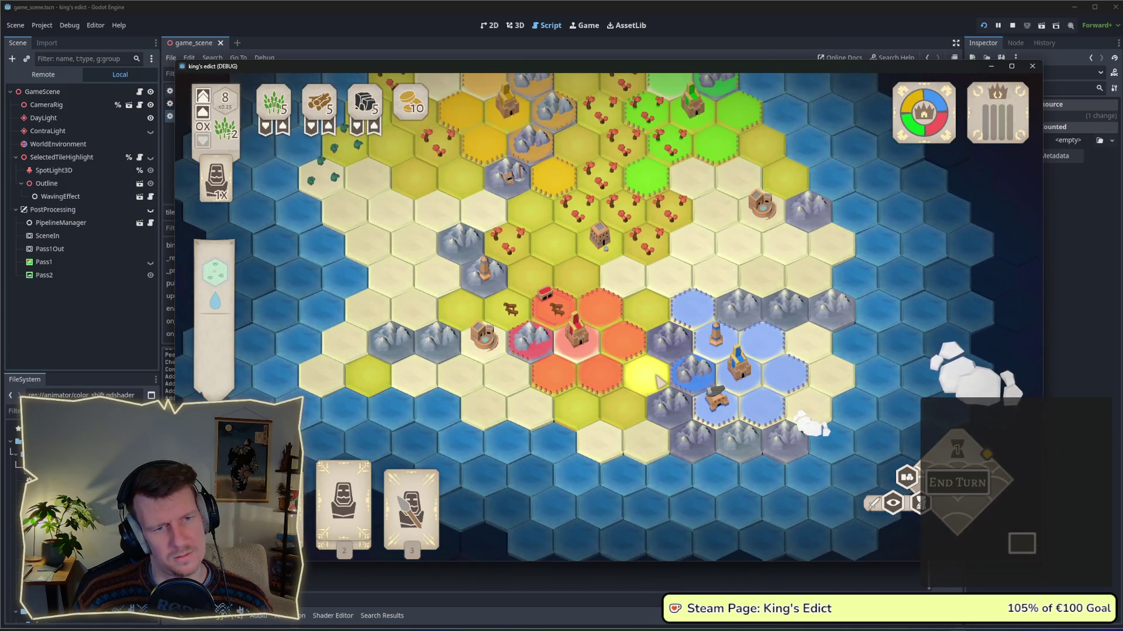
Reposition the game window and inspect the northern tiles of the board.
key(alt+Tab)
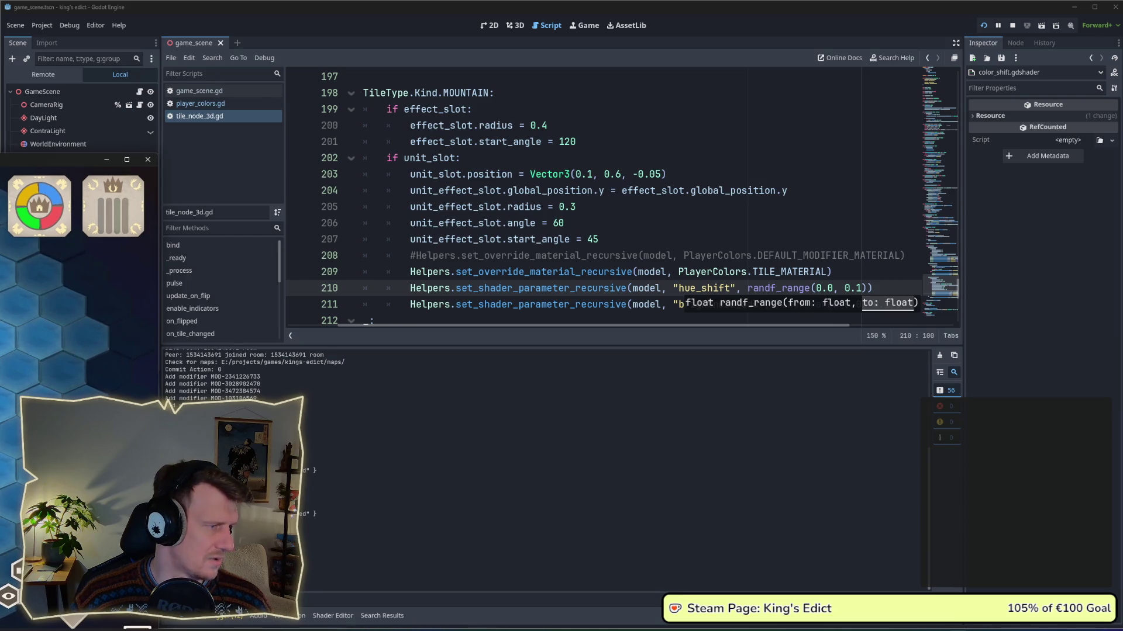
key(alt+Tab)
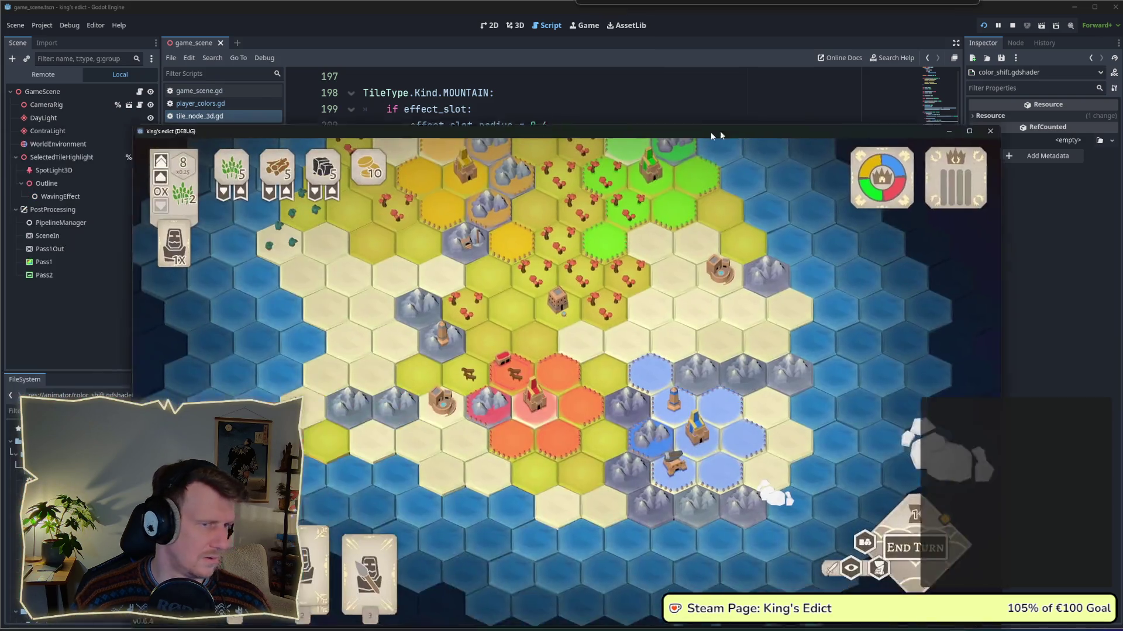
drag(712, 135, 658, 66)
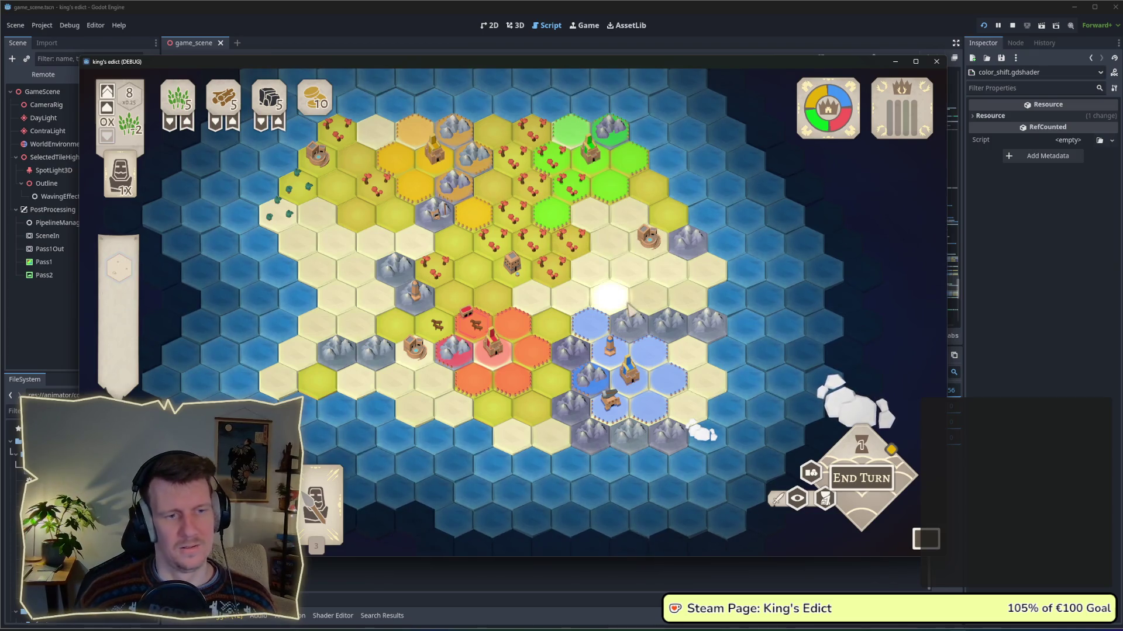
scroll(628, 310, up, 2)
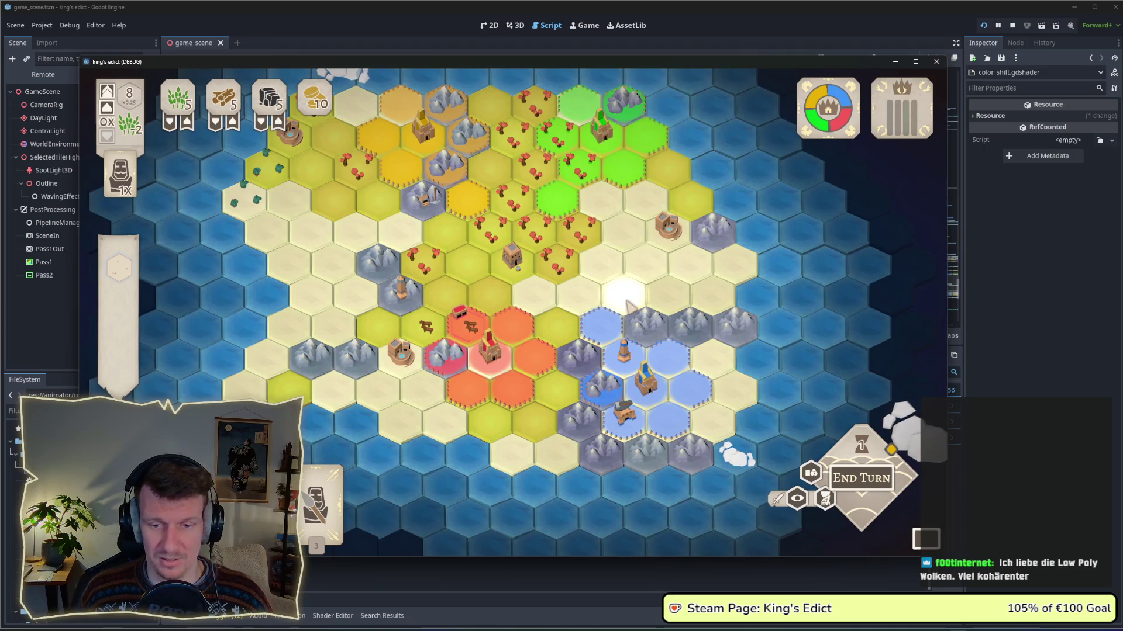
key(w)
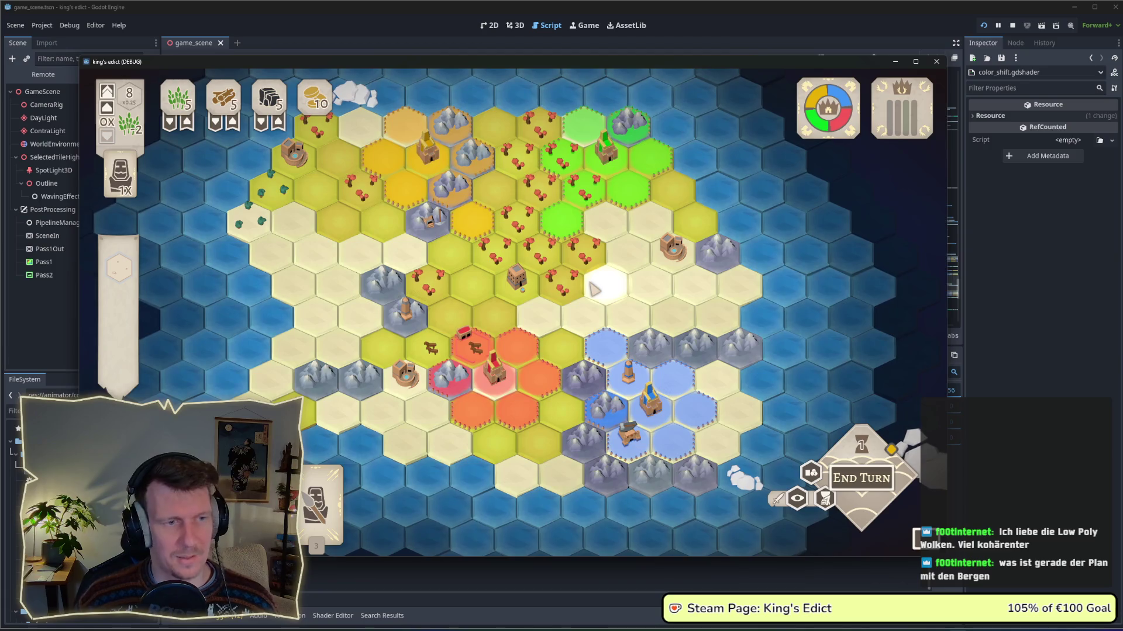
scroll(595, 287, down, 1)
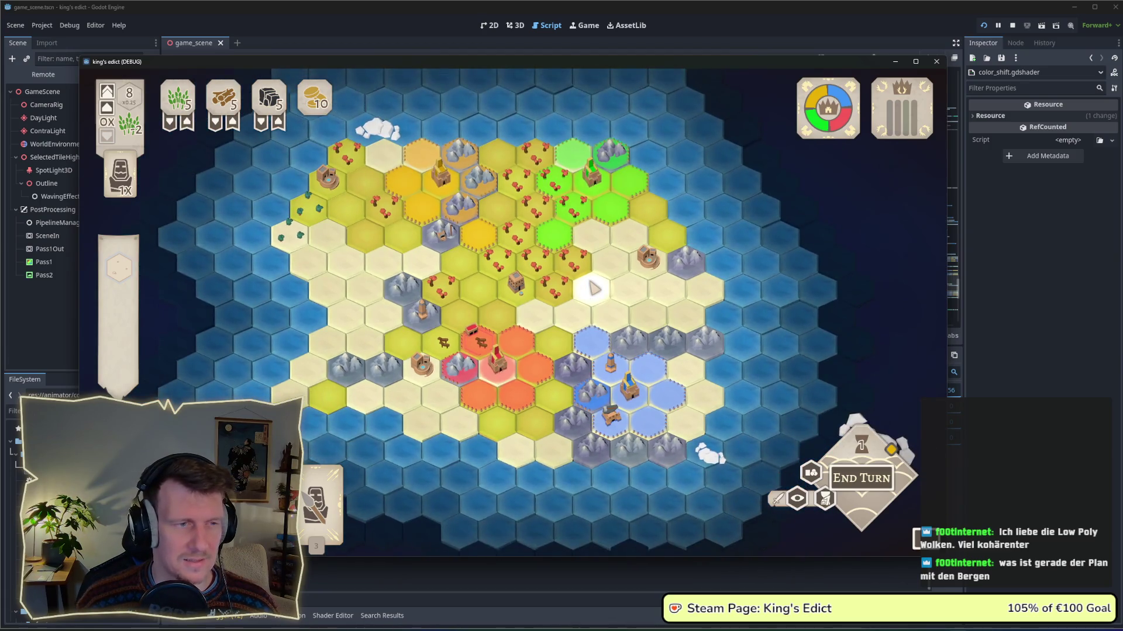
scroll(595, 287, up, 1)
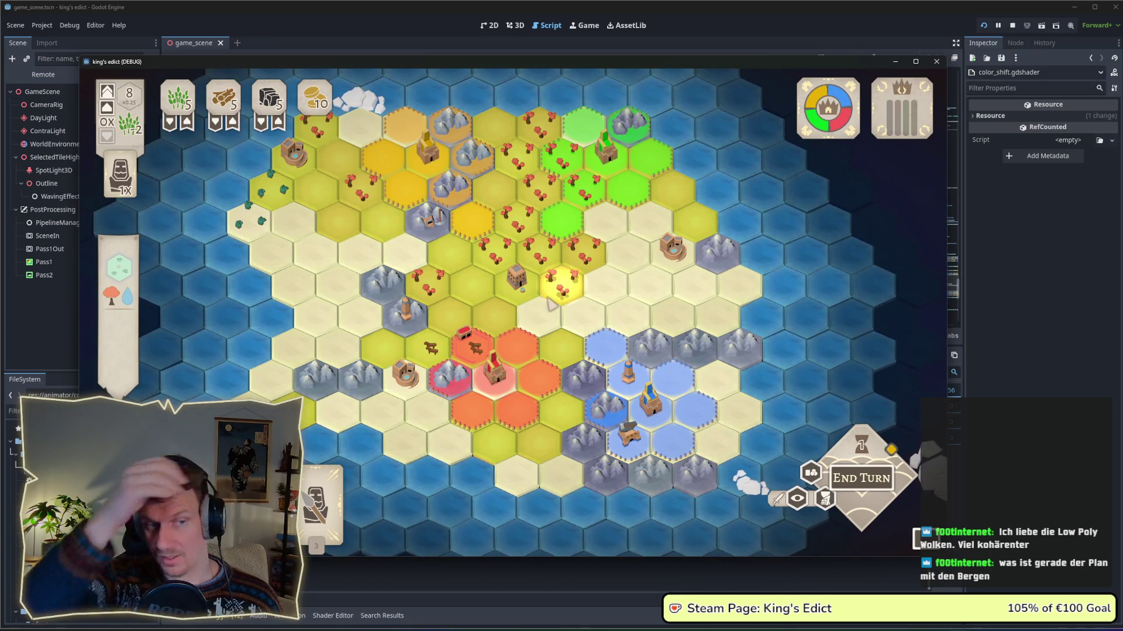
scroll(548, 300, down, 1)
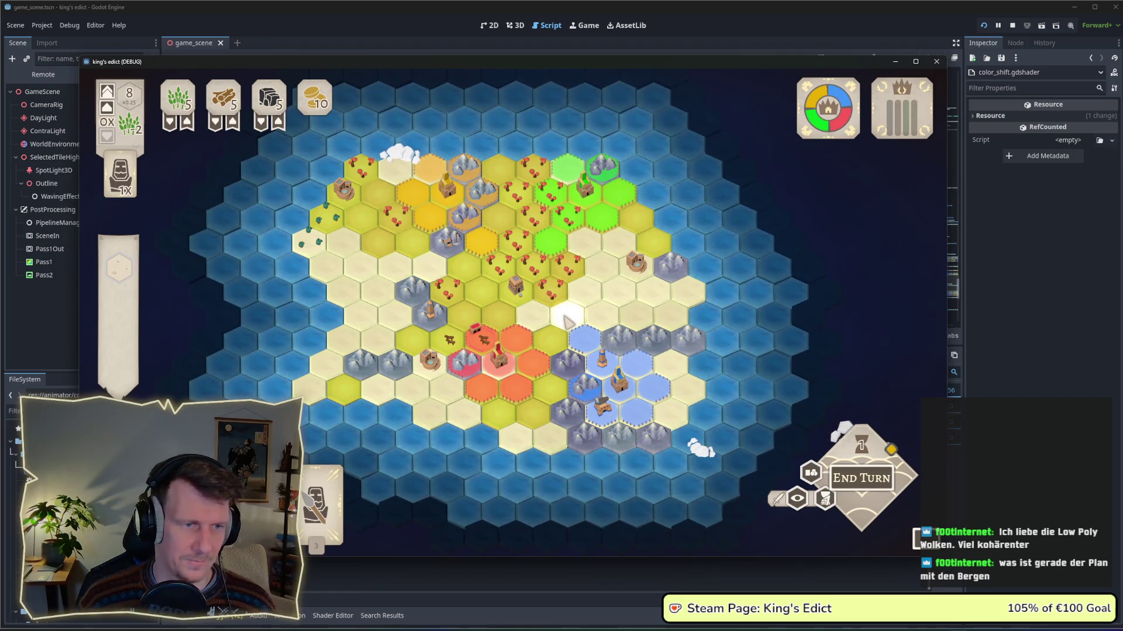
scroll(566, 320, up, 1)
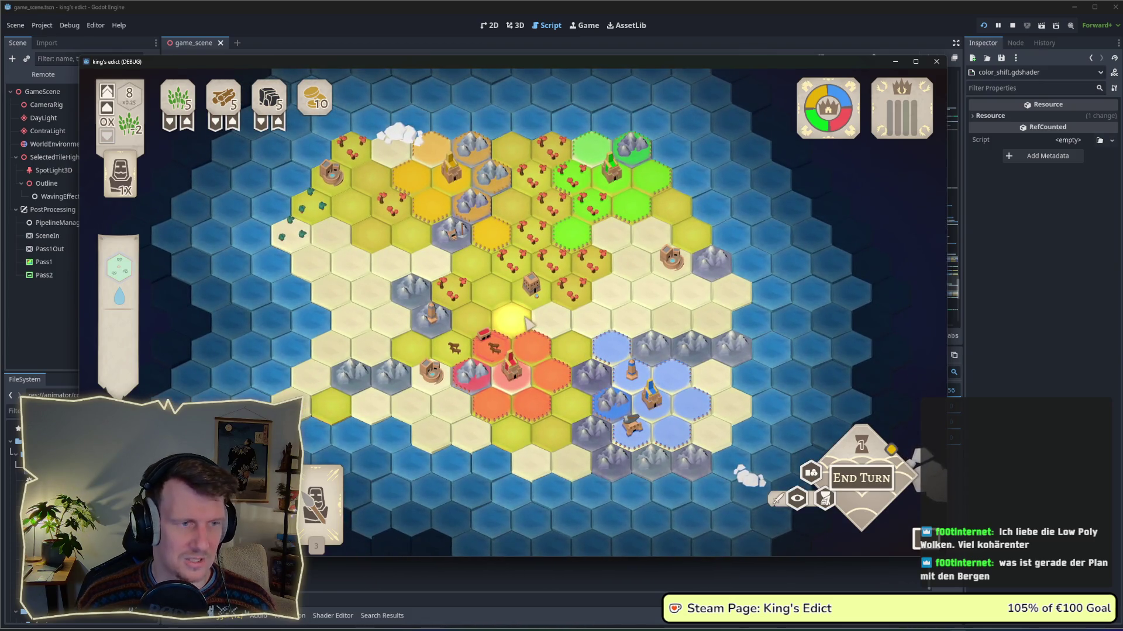
key(alt+Tab)
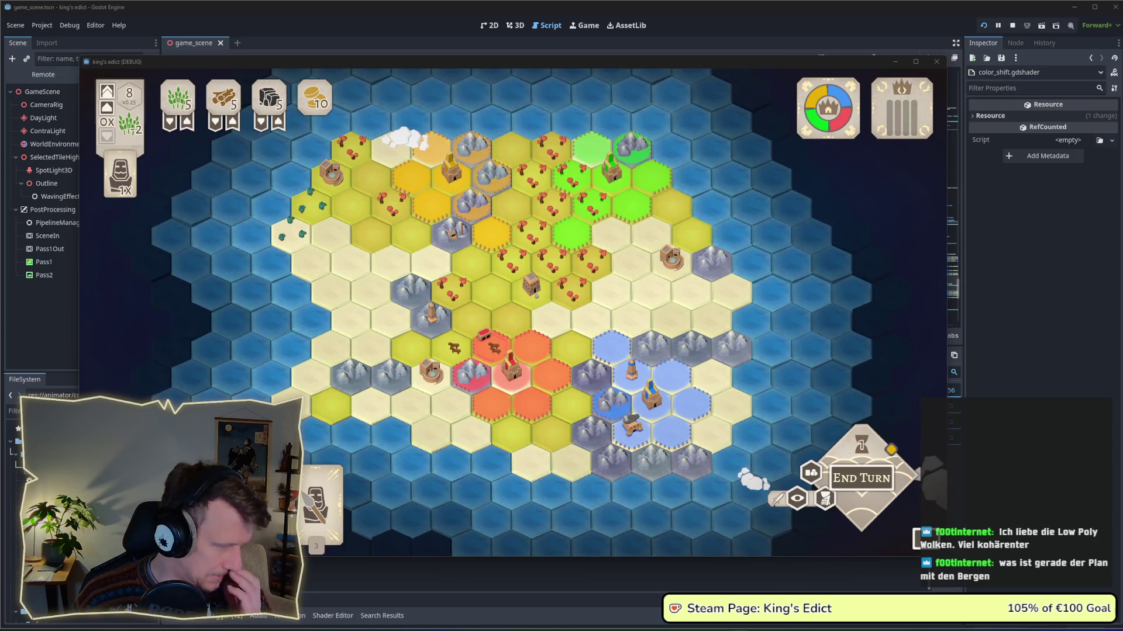
Screenshot the hex board, view it in Photos, then compare with the running game.
key(Print)
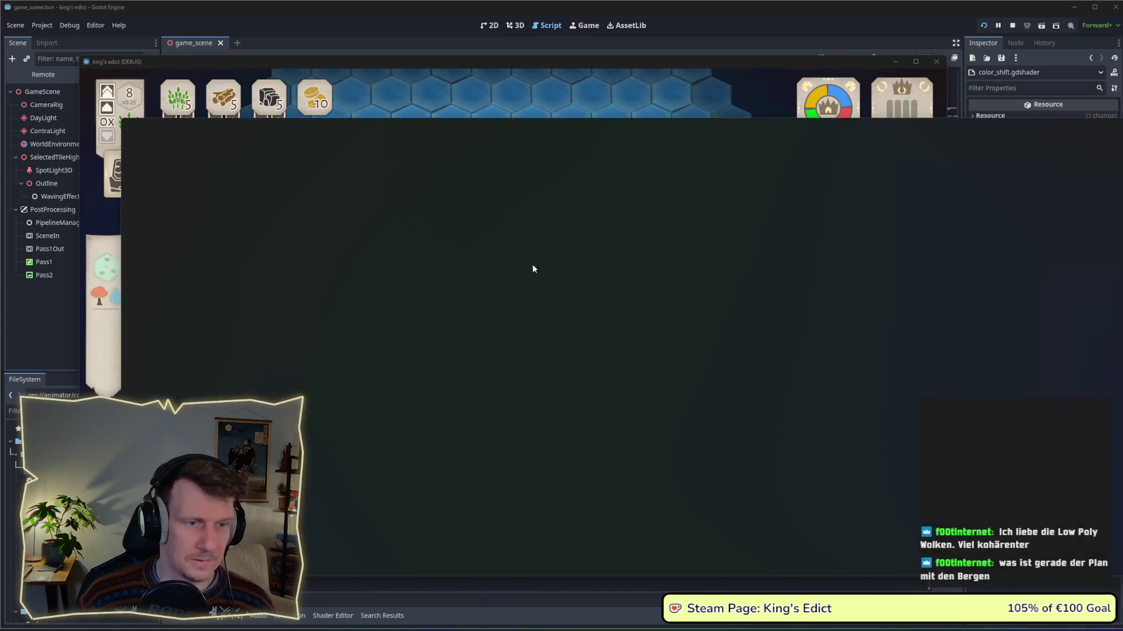
click(532, 265)
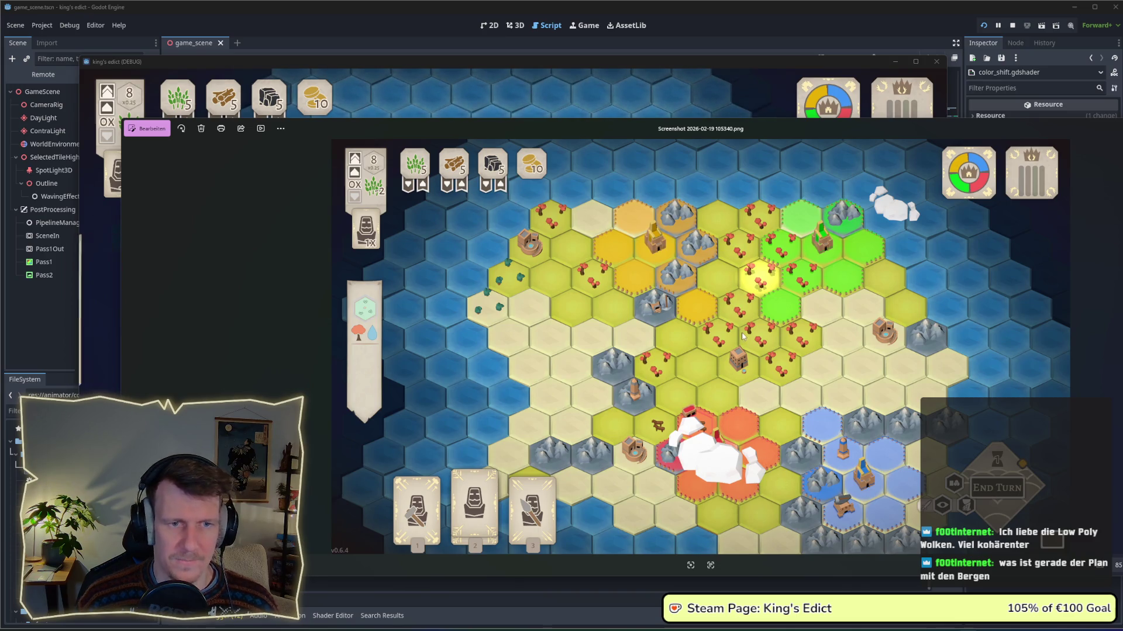
click(763, 64)
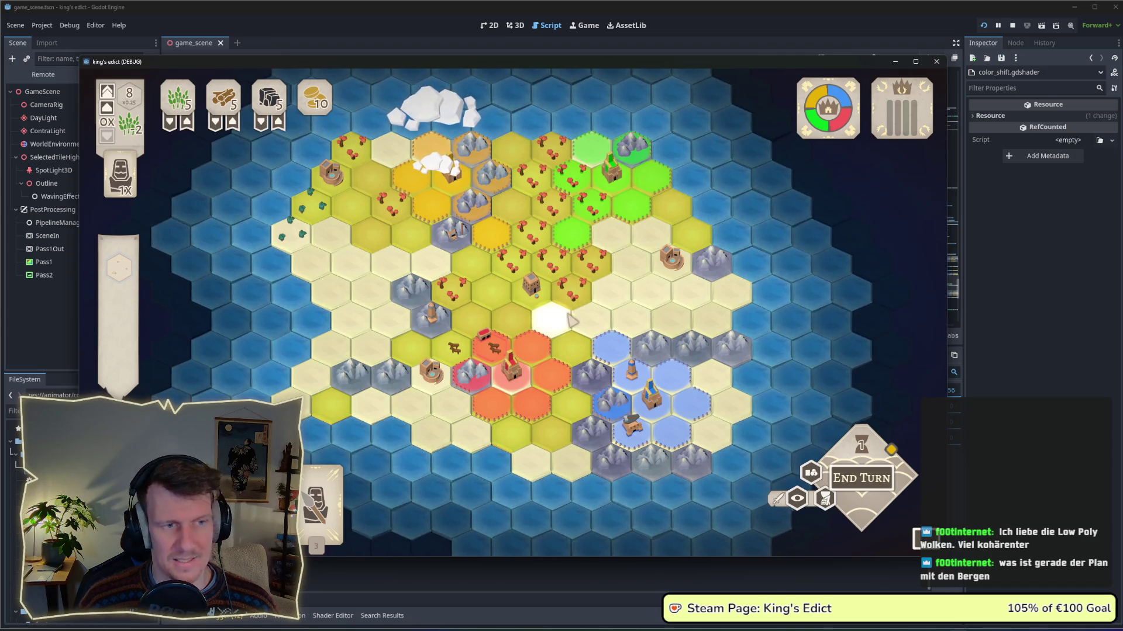
key(alt+Tab)
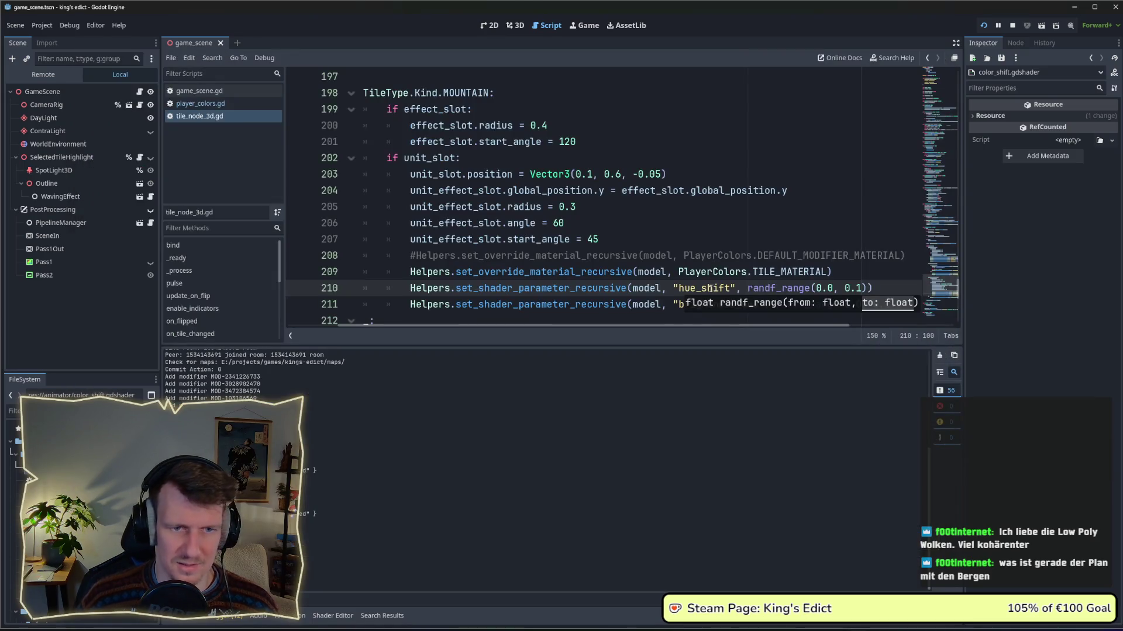
Change both hue_shift and brightness_add upper limits from 0.1 to 0.08.
click(812, 284)
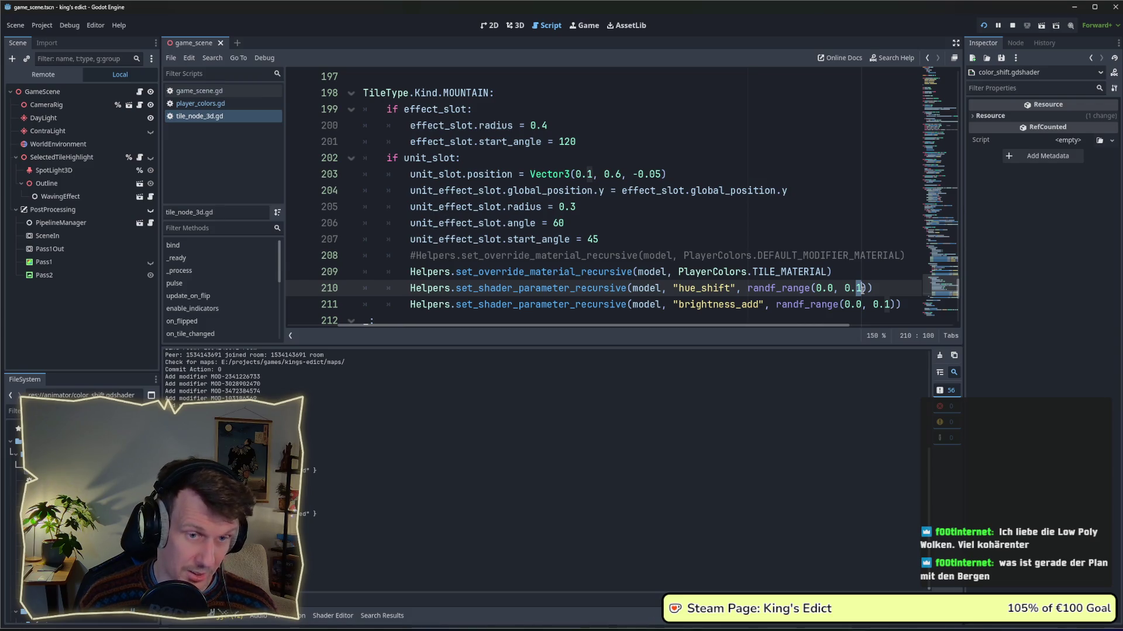
click(887, 304)
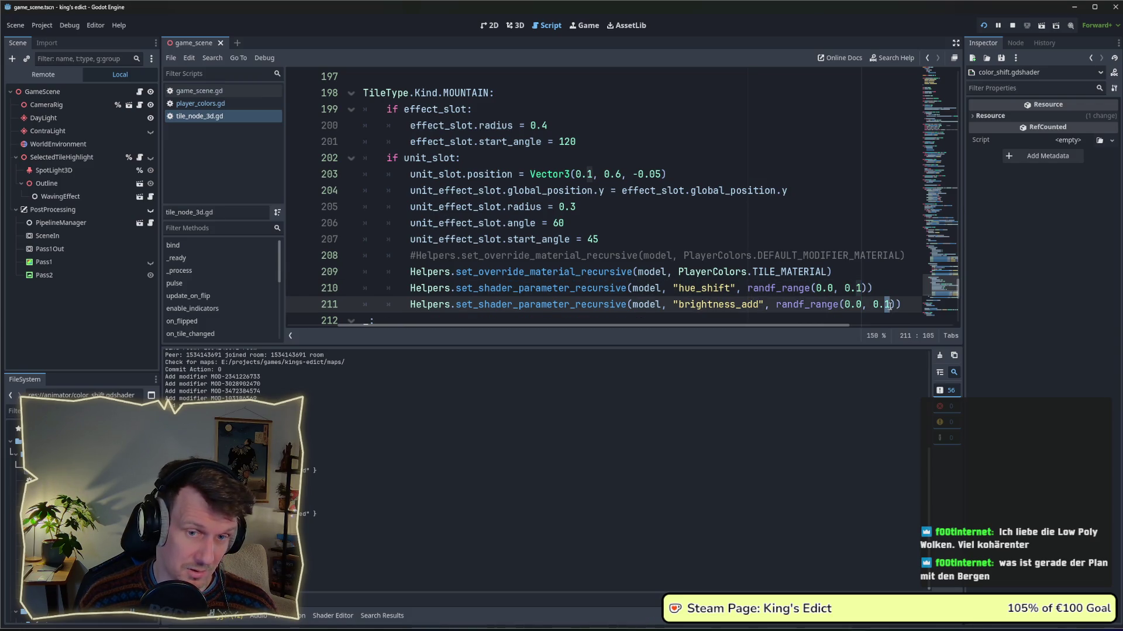
click(864, 289)
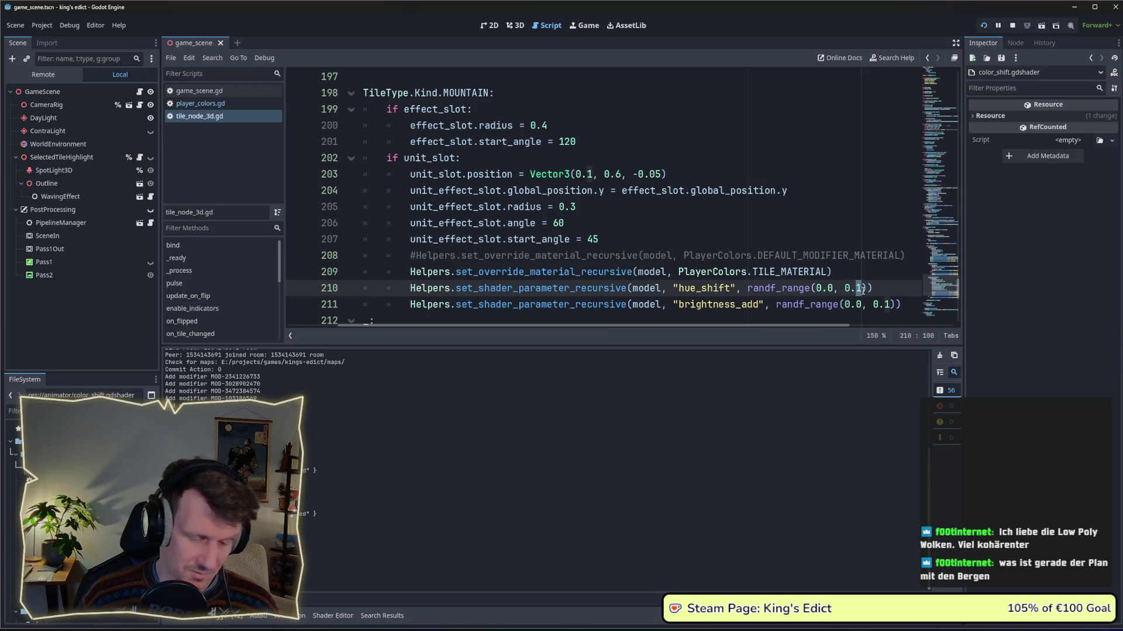
text(08)
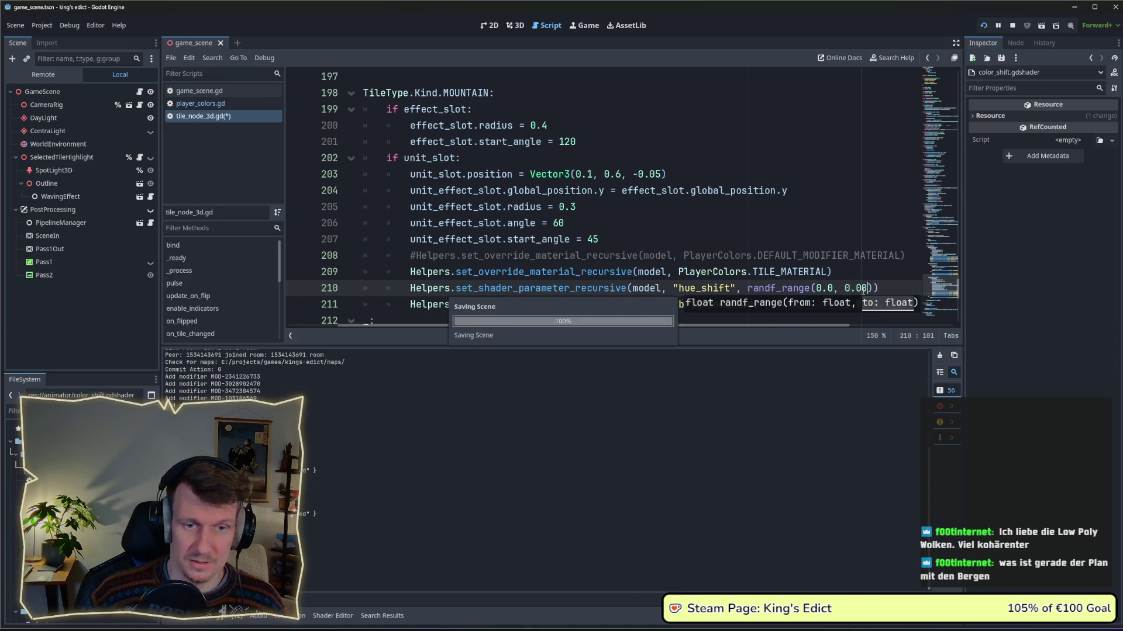
key(Escape)
click(888, 304)
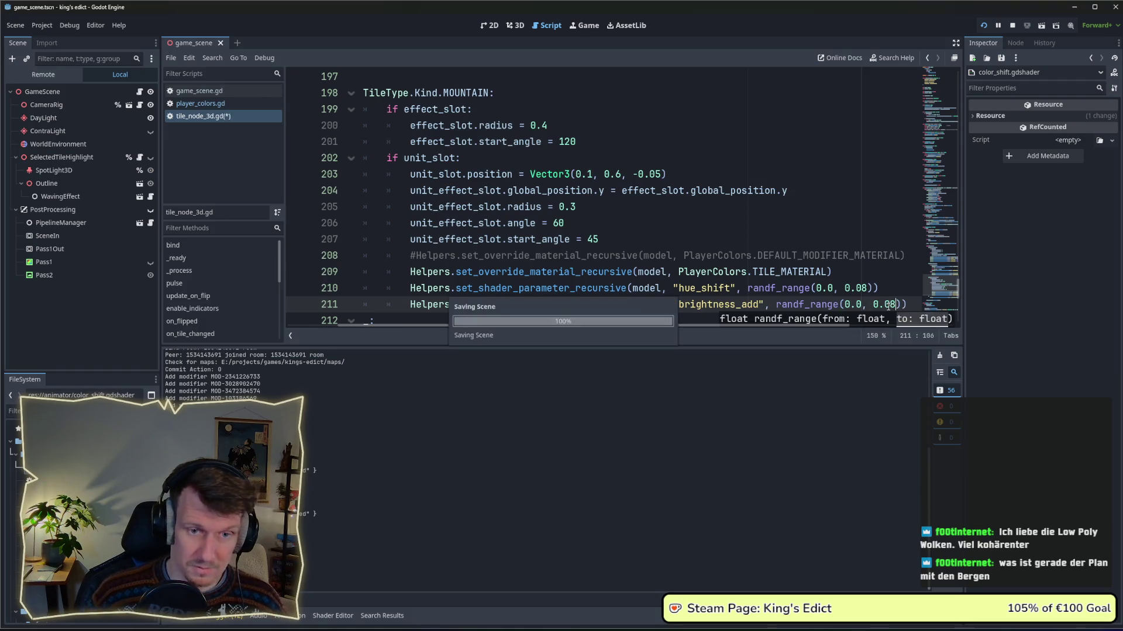
click(845, 246)
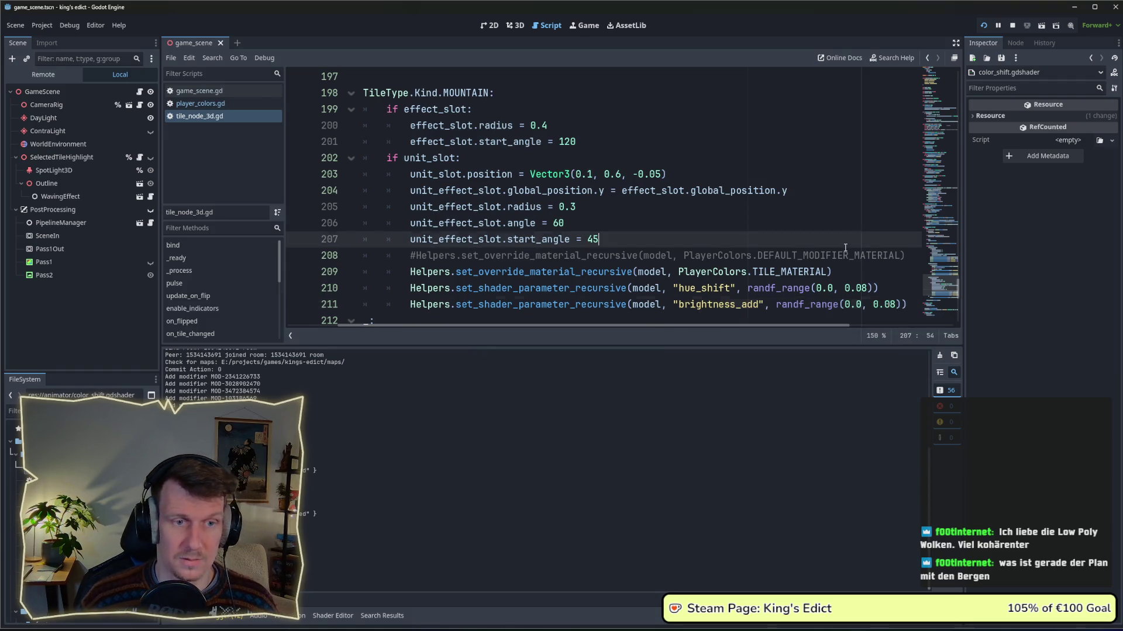
Relaunch the game, check the board on i_know_this_place.map, then stop it.
click(1012, 25)
key(F5)
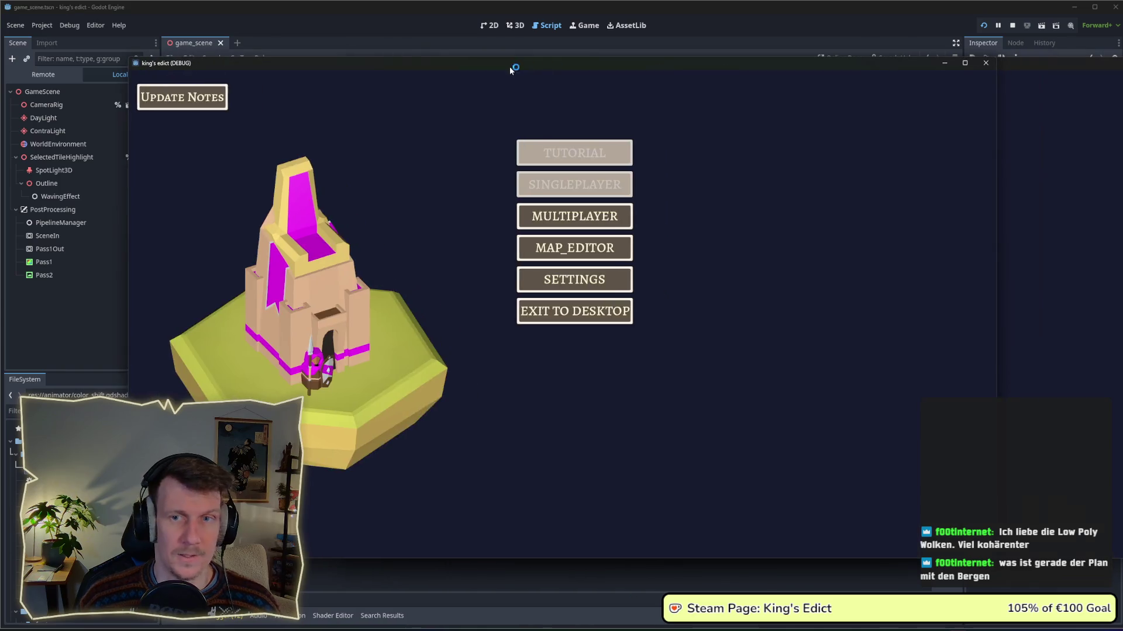
click(574, 216)
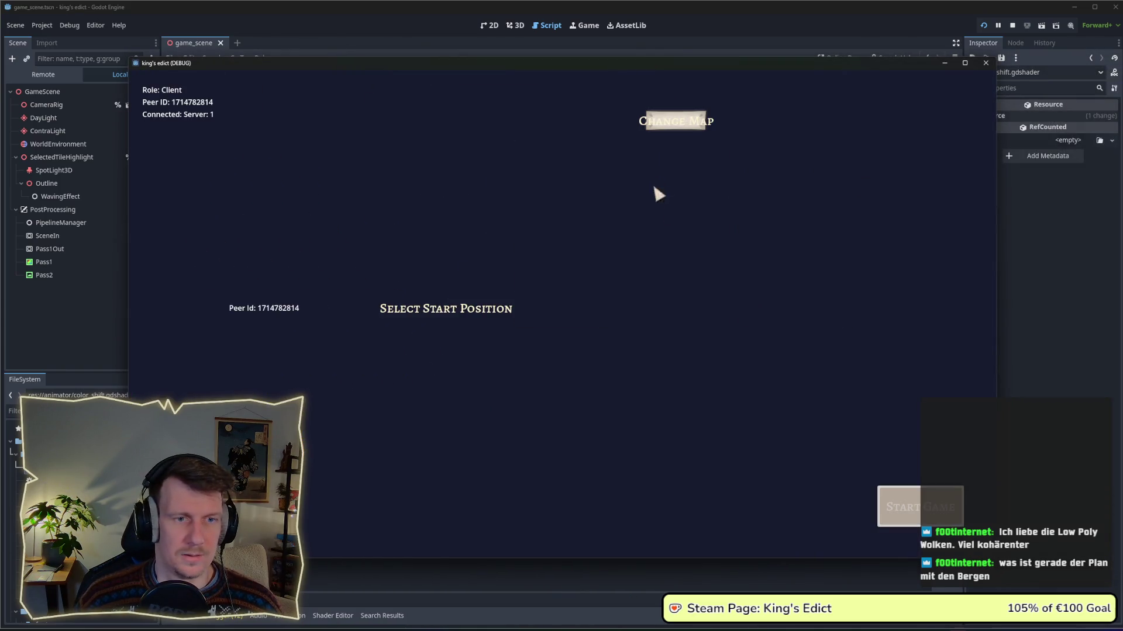
click(684, 124)
click(669, 180)
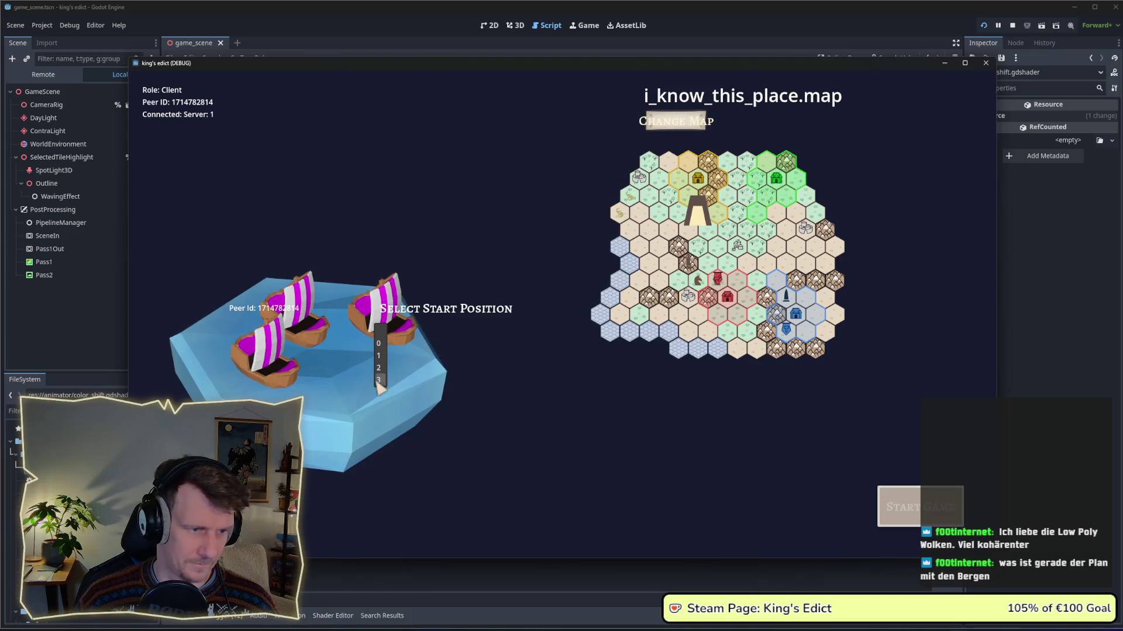
click(905, 520)
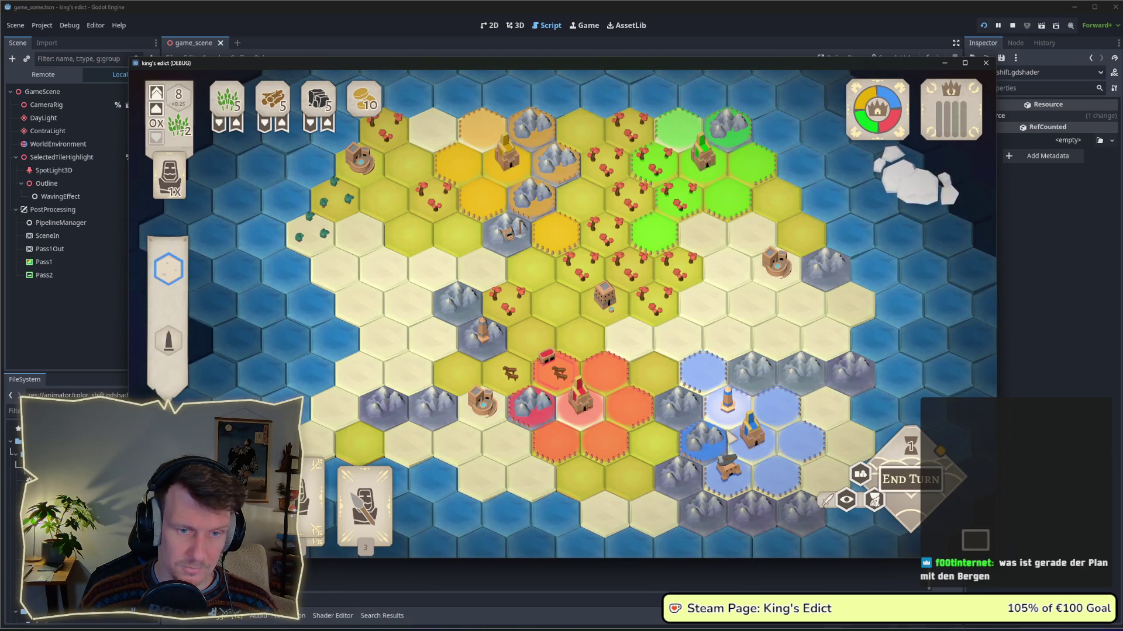
scroll(731, 439, down, 2)
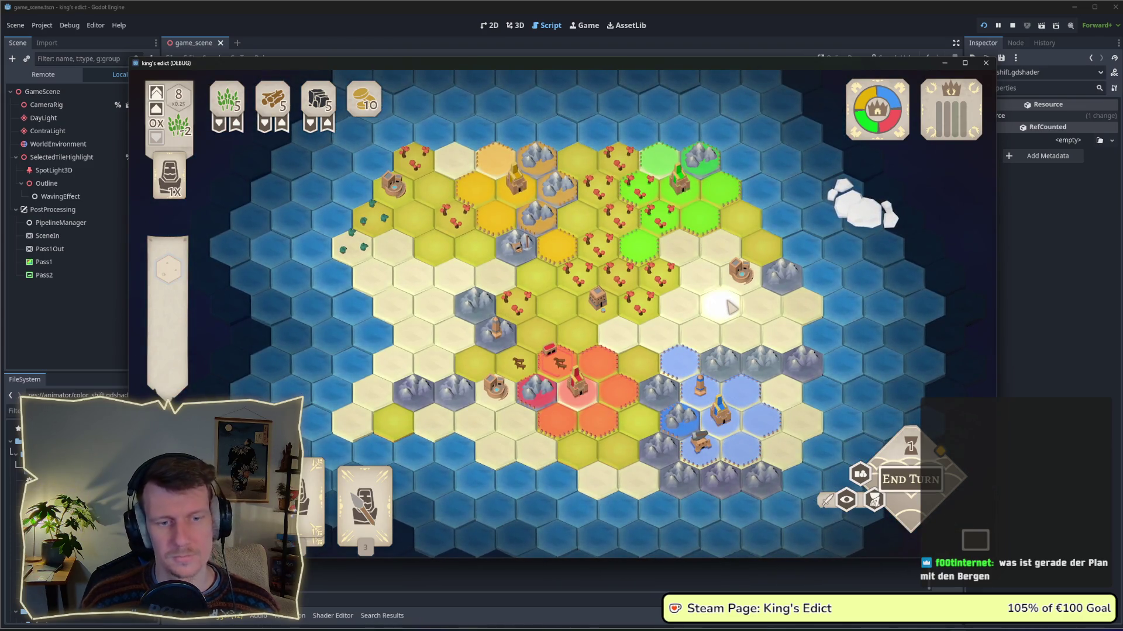
click(1012, 25)
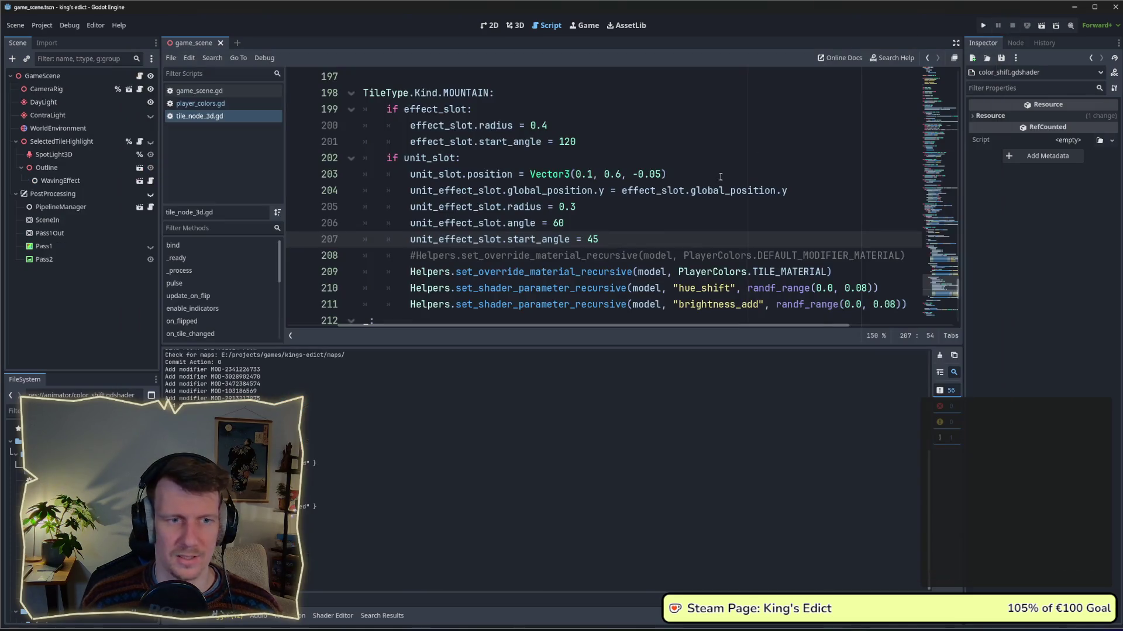
Set the hue_shift upper limit on line 210 to 0.06 and run the game.
click(867, 289)
text(6)
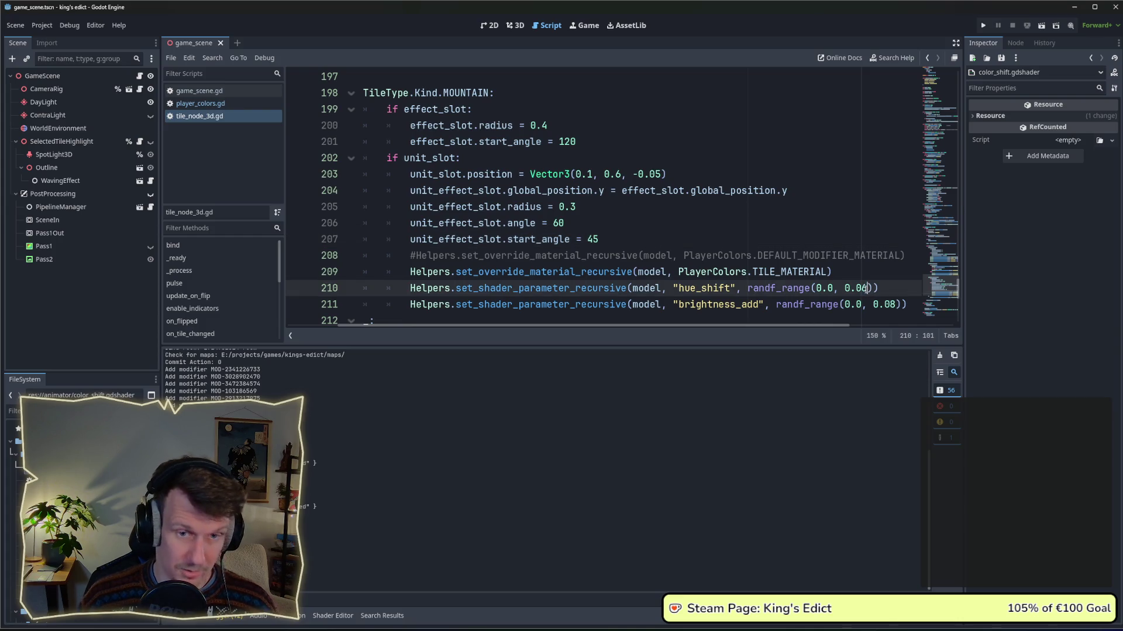
key(Up)
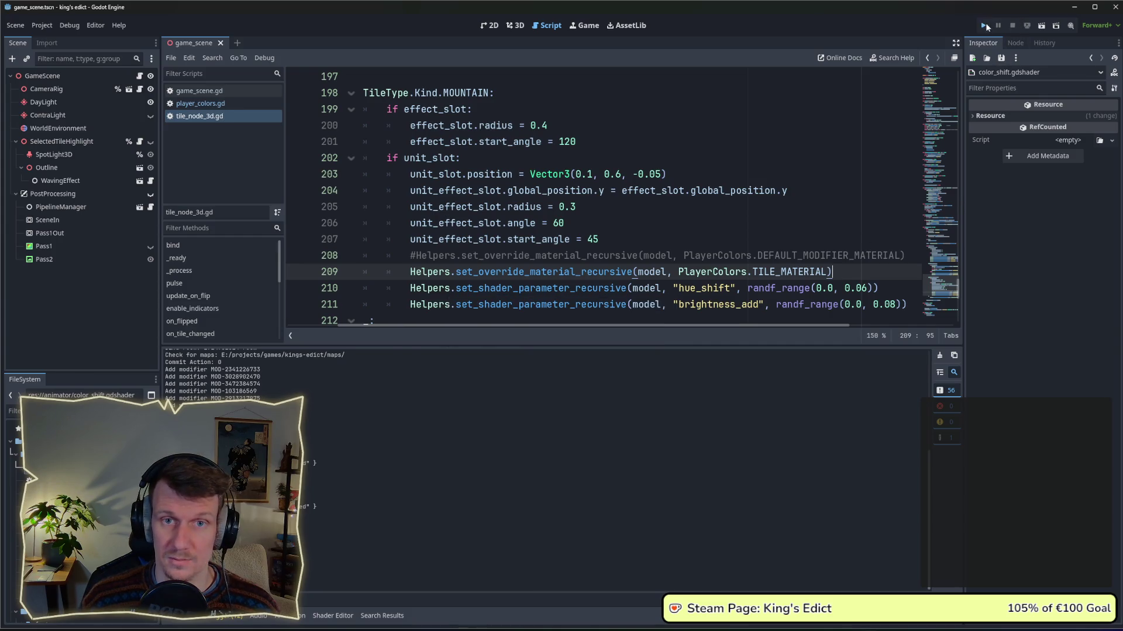
click(984, 26)
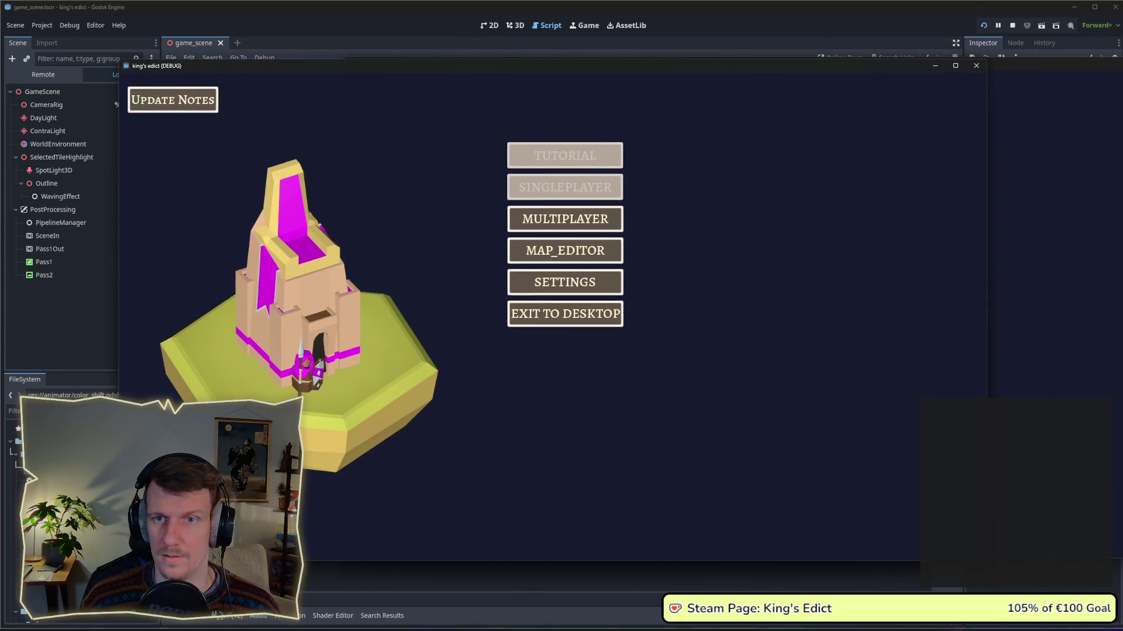
Create a multiplayer game on i_know_this_place.map, inspect the board, then stop it.
click(602, 220)
click(644, 219)
click(655, 128)
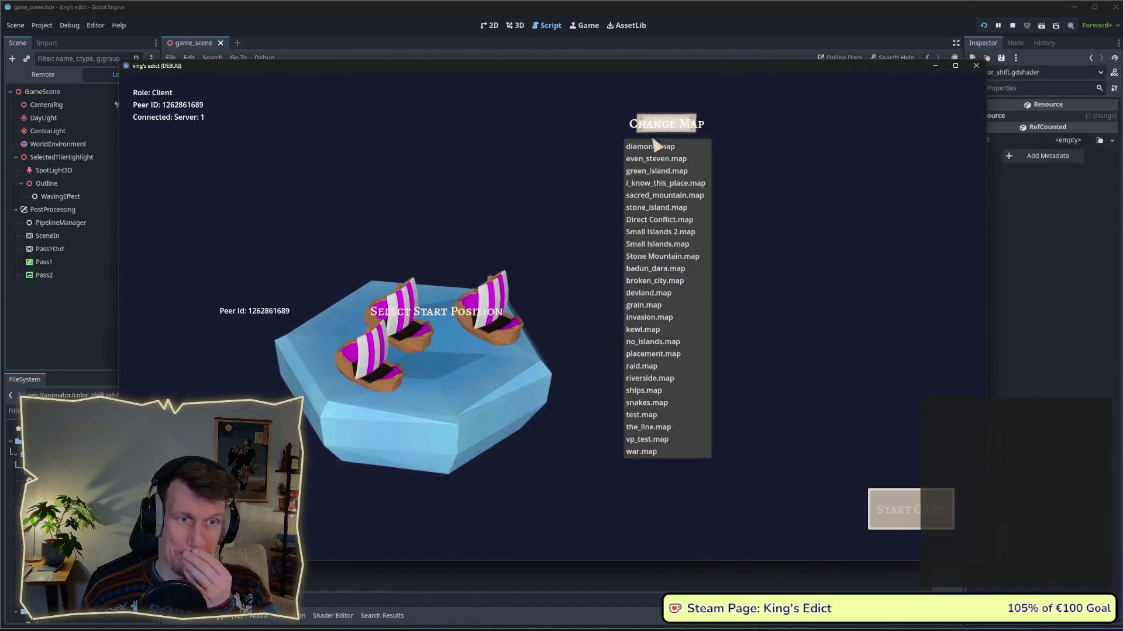
click(649, 183)
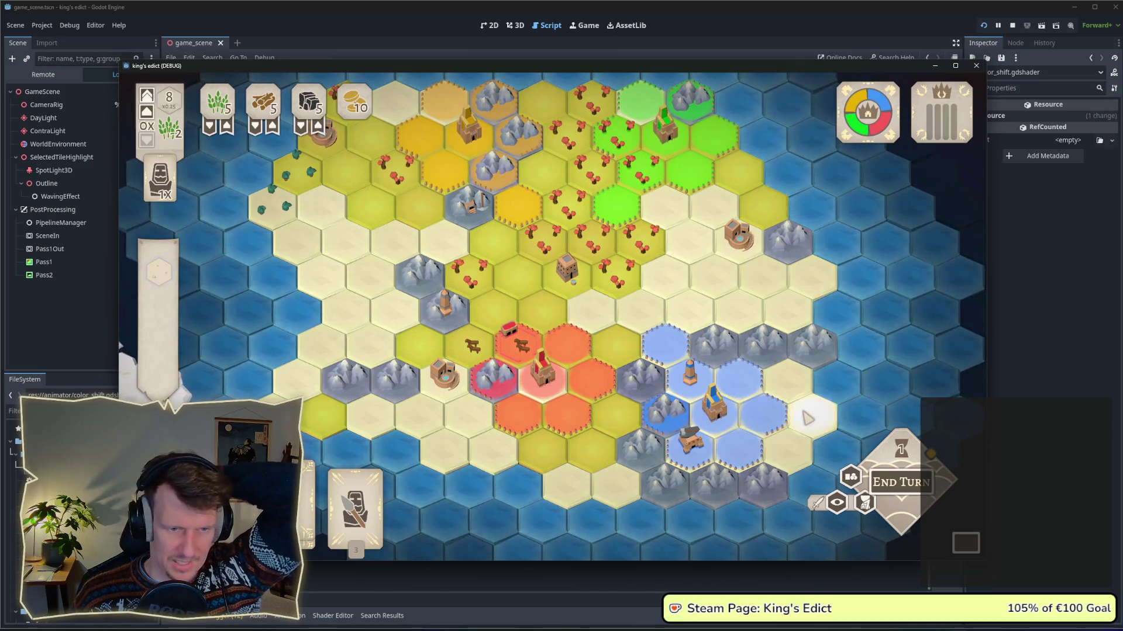
scroll(727, 283, down, 3)
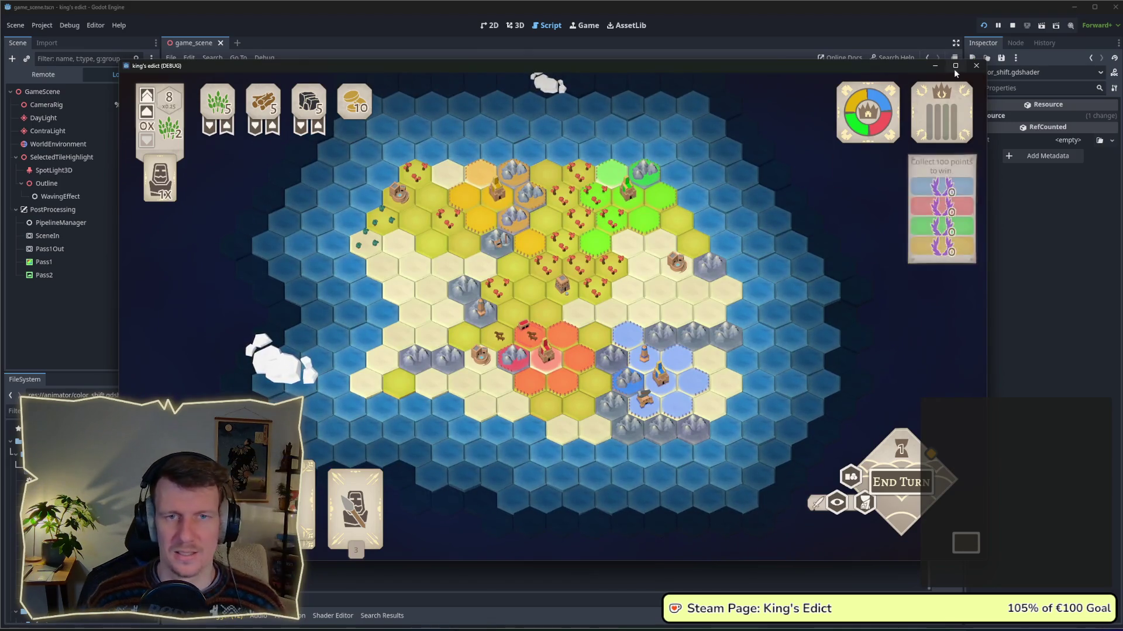
click(1012, 27)
Change the hue_shift upper limit from 0.06 to 0.04 and run the game.
click(862, 288)
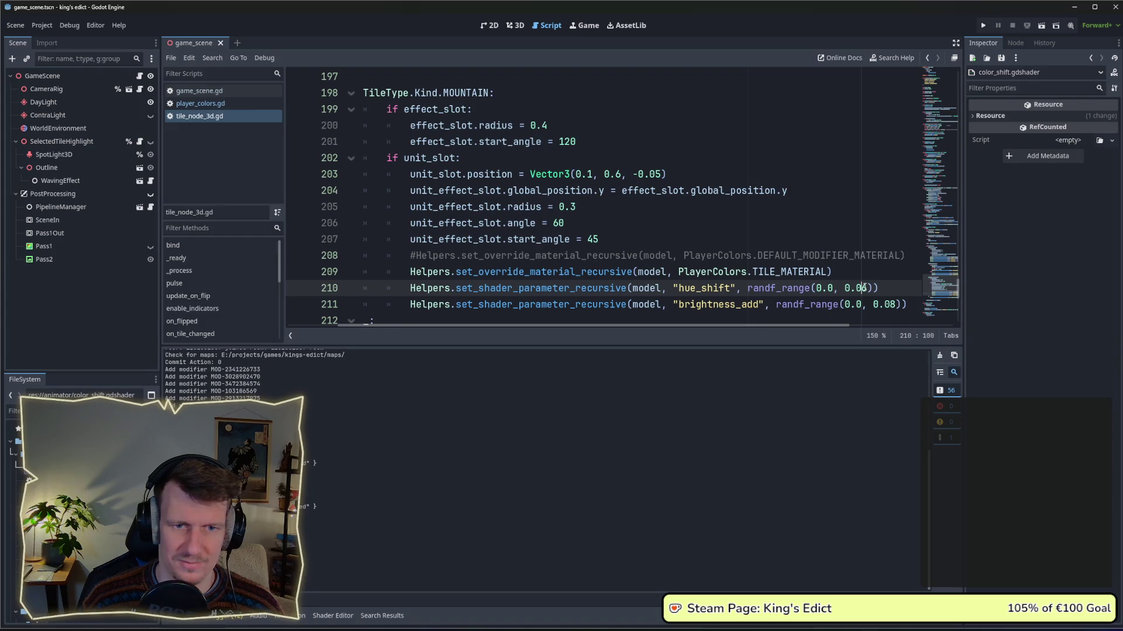
key(BackSpace)
text(4)
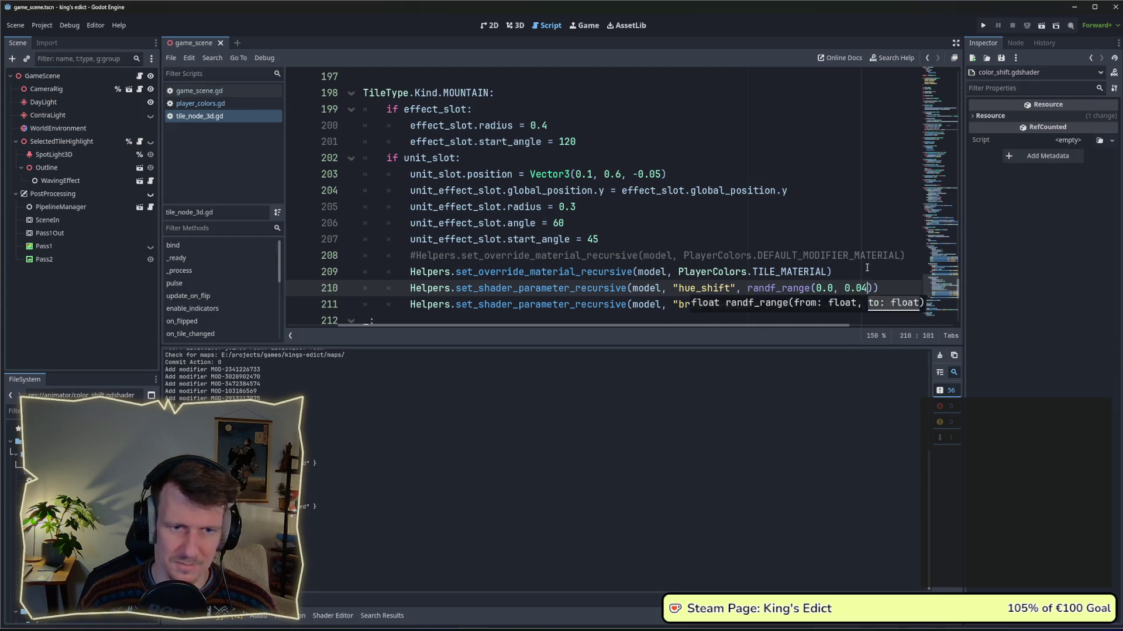
key(Up)
click(984, 27)
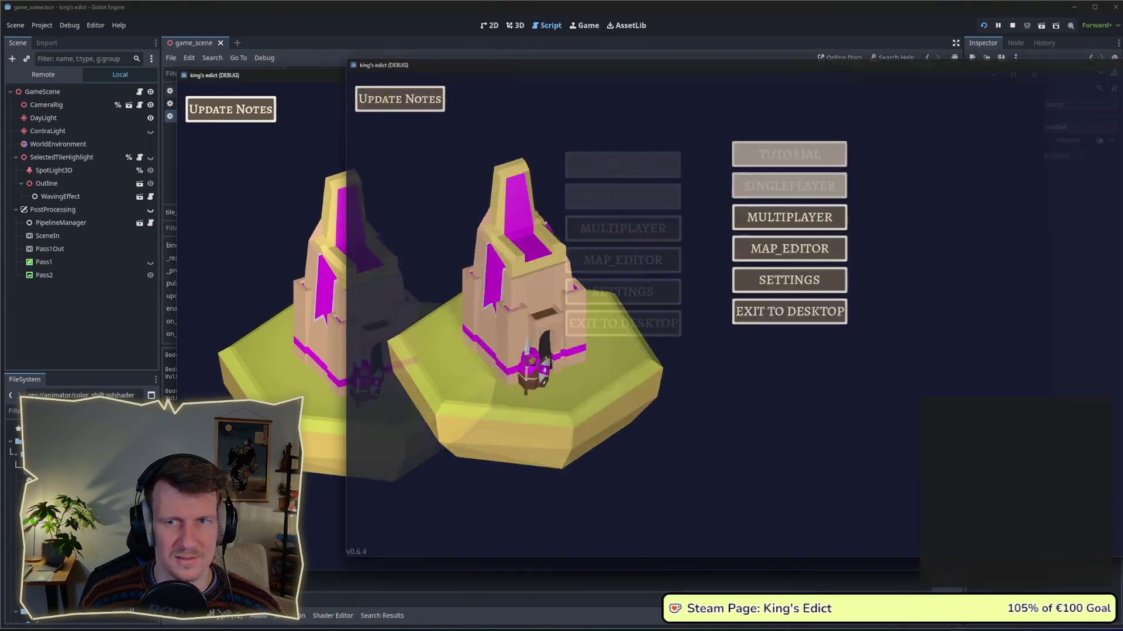
Start a game on i_know_this_place.map, check the board, then stop it.
click(623, 228)
click(728, 234)
click(748, 136)
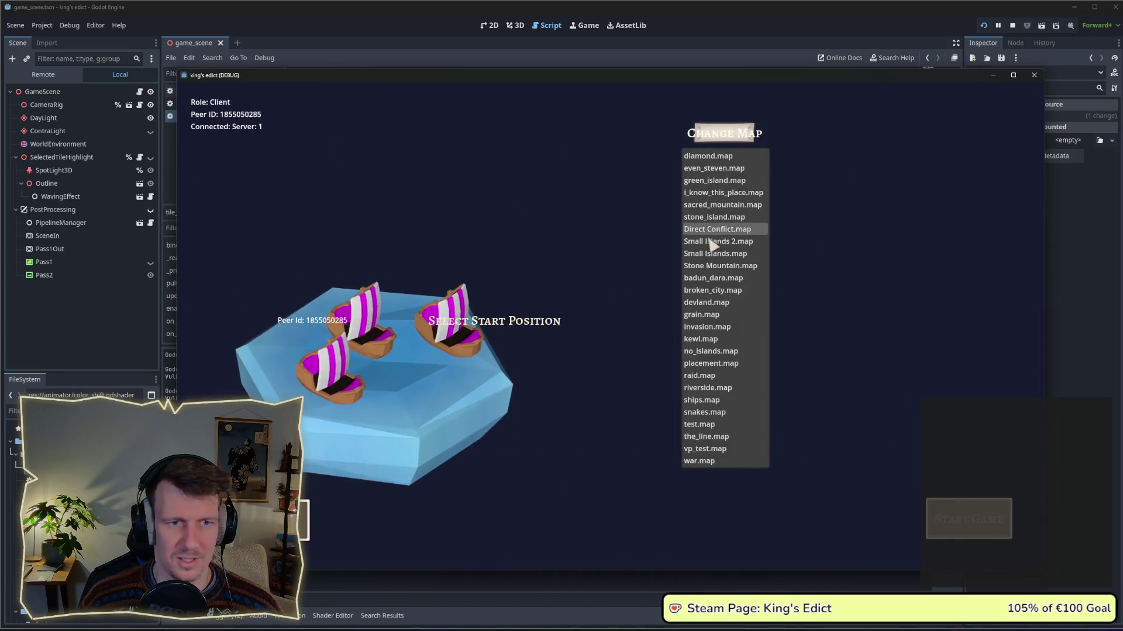
click(725, 194)
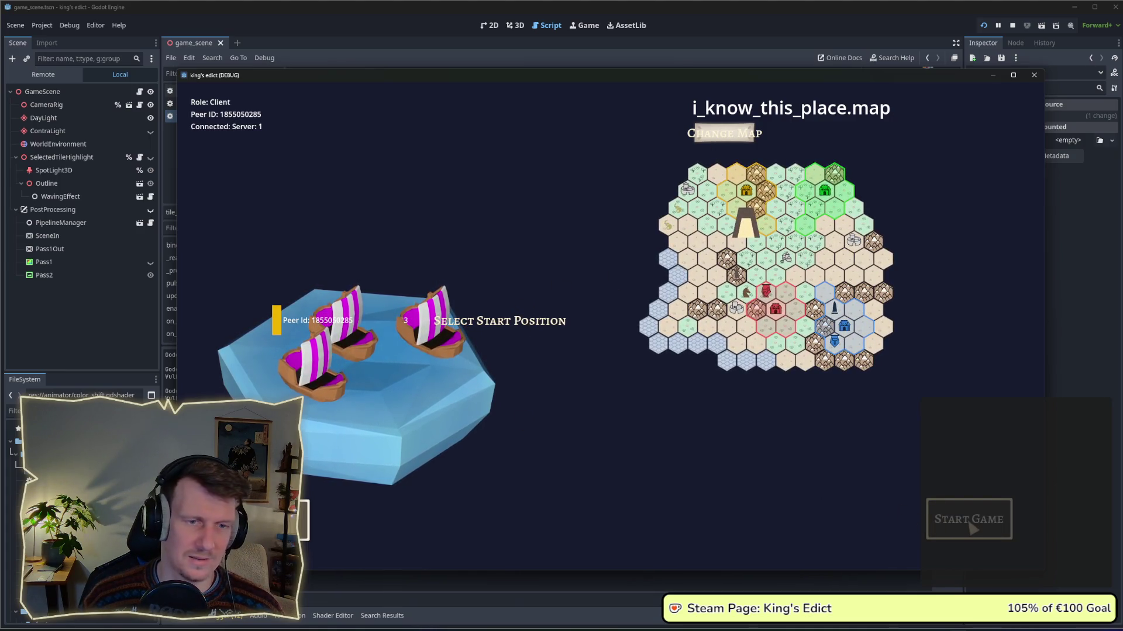
click(970, 523)
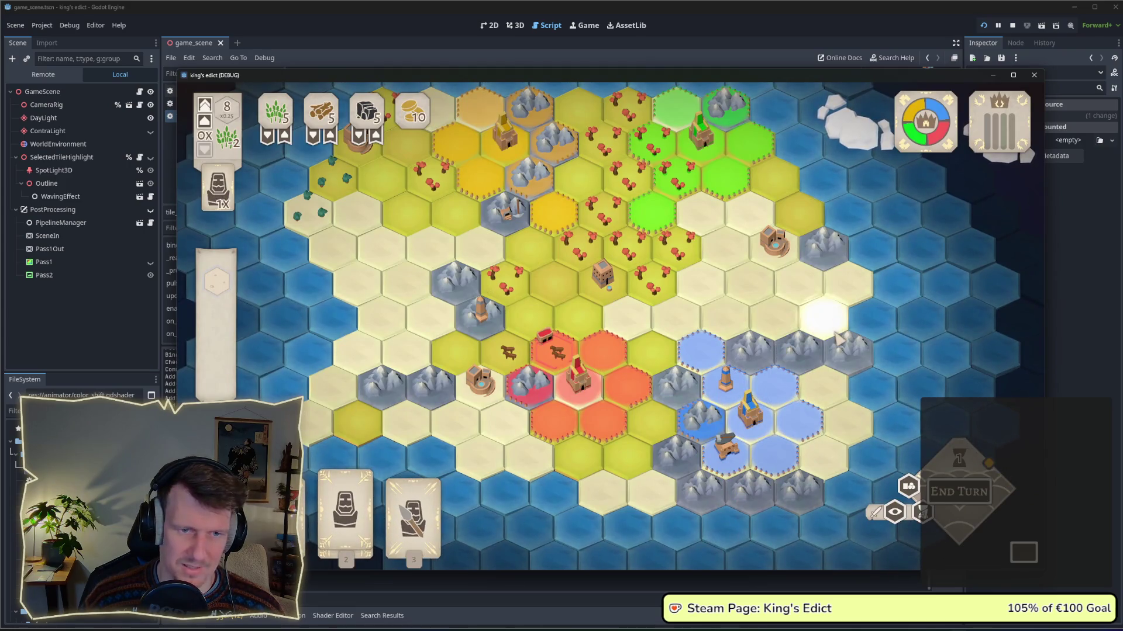
click(1013, 25)
key(Down)
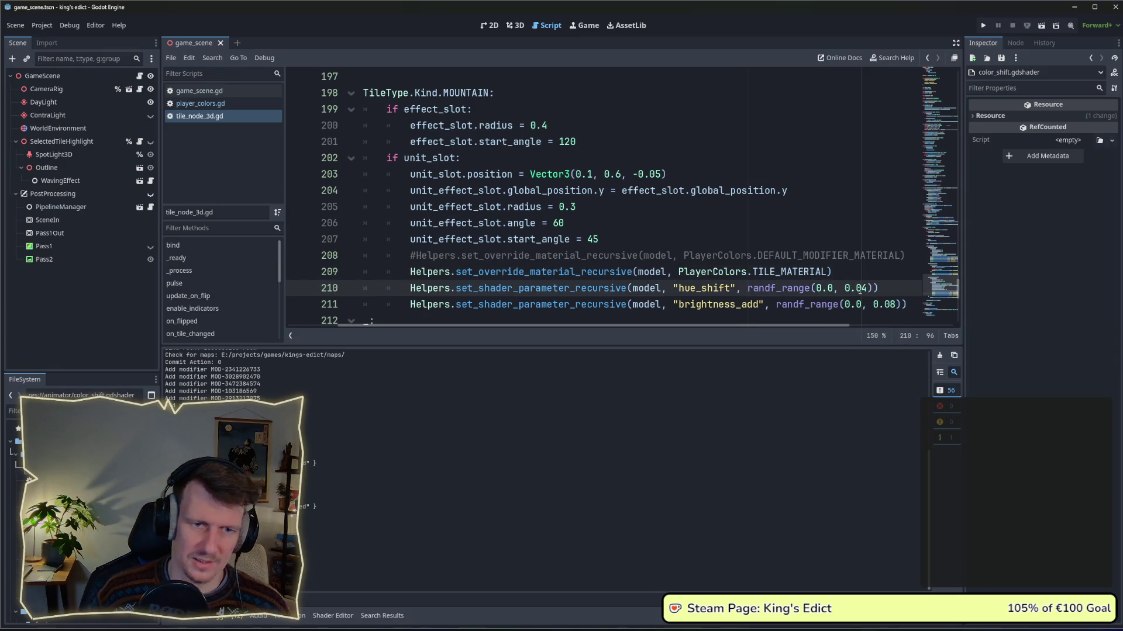
Make the hue_shift upper limit -0.04, then bring up Affinity Designer's color_palette document.
text(-)
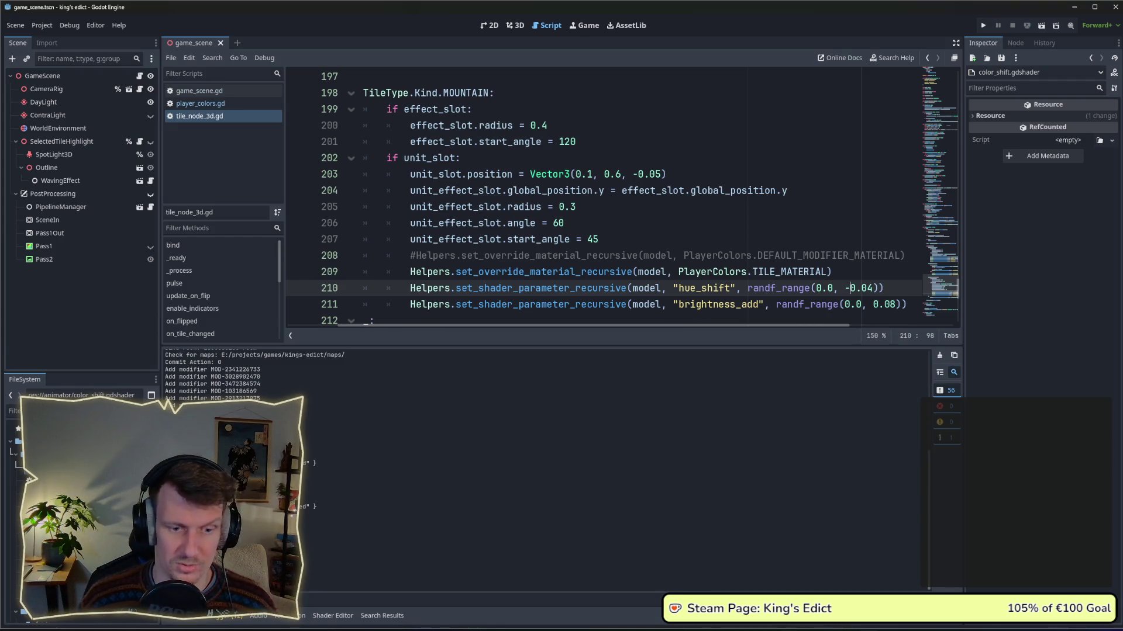
mouse_move(787, 628)
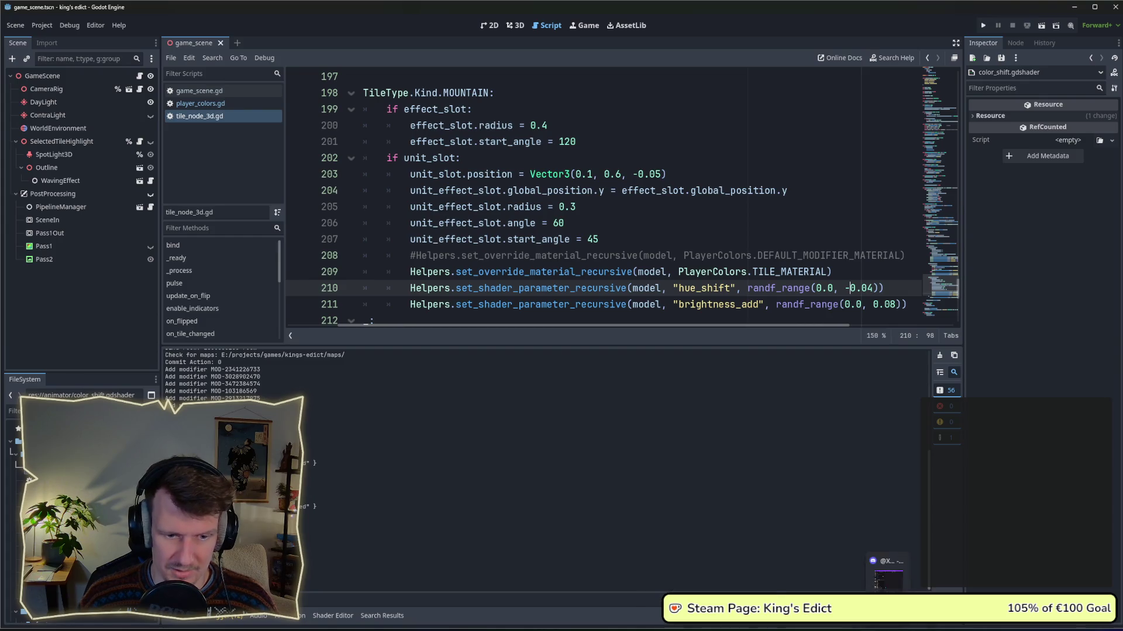
click(786, 623)
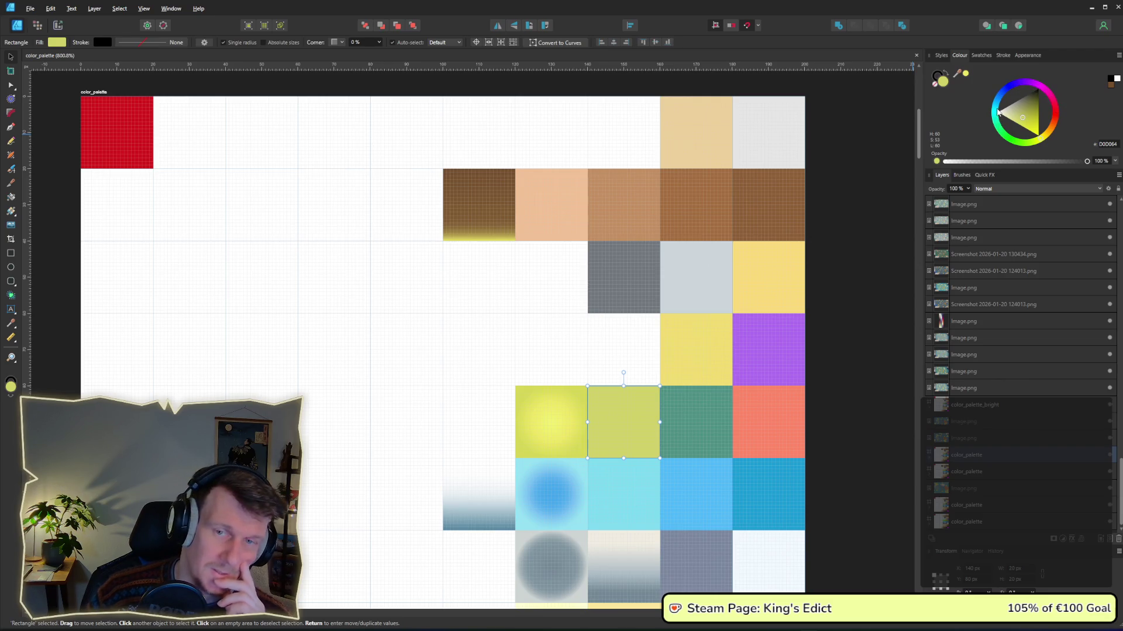
Switch from the color_palette document back to the Godot Engine window.
key(alt+Tab)
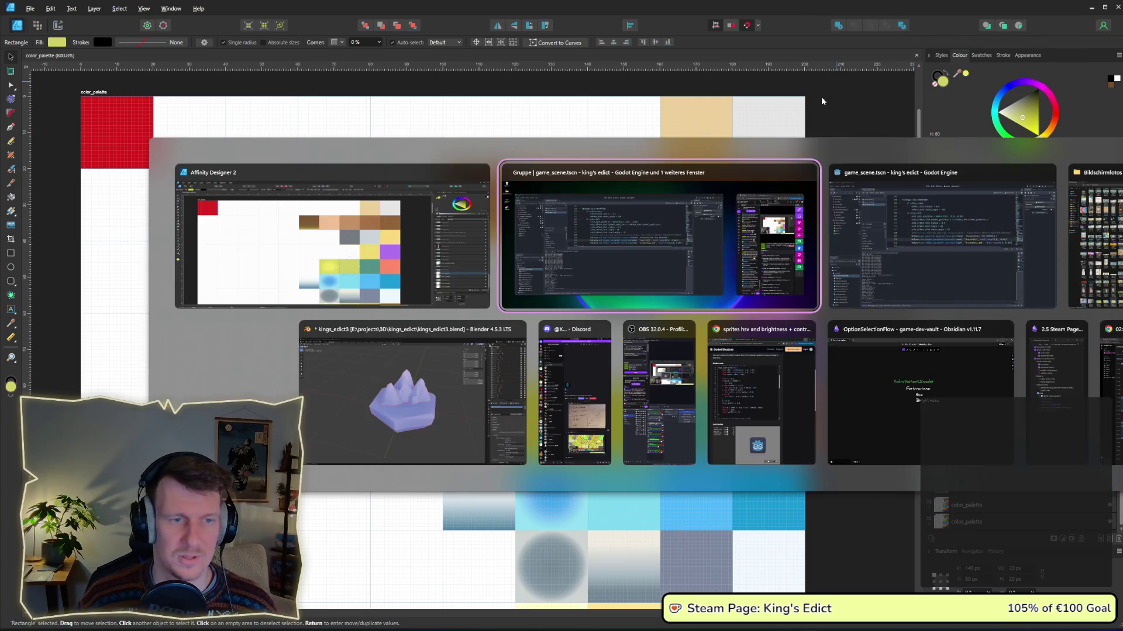
Run the game with the negative hue range and create a game room on i_know_this_place.map.
click(757, 183)
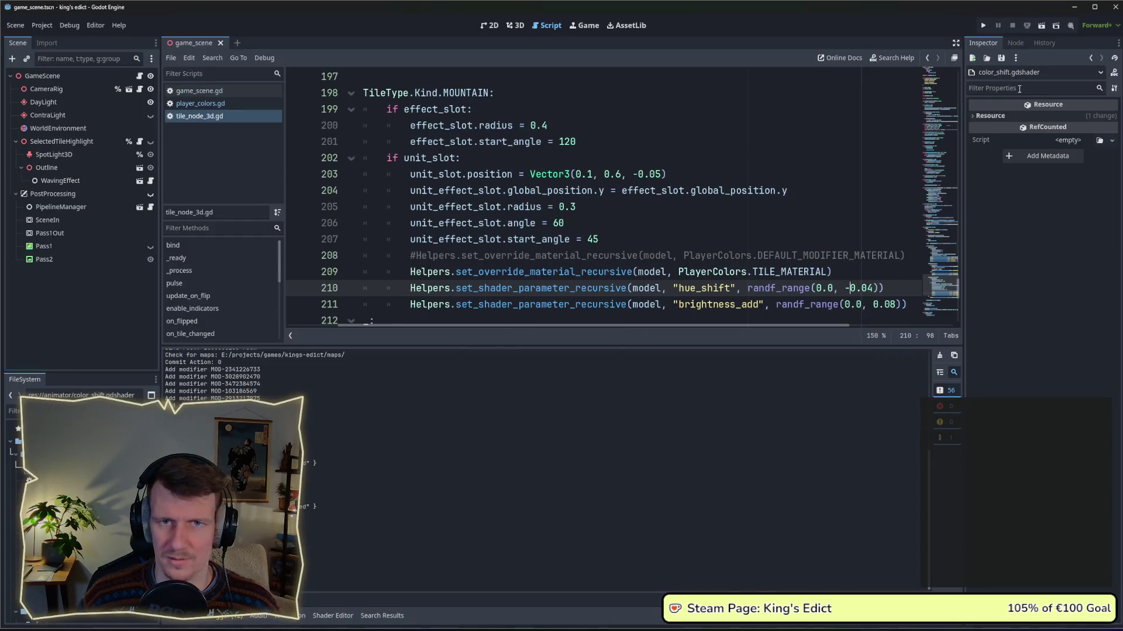
click(983, 26)
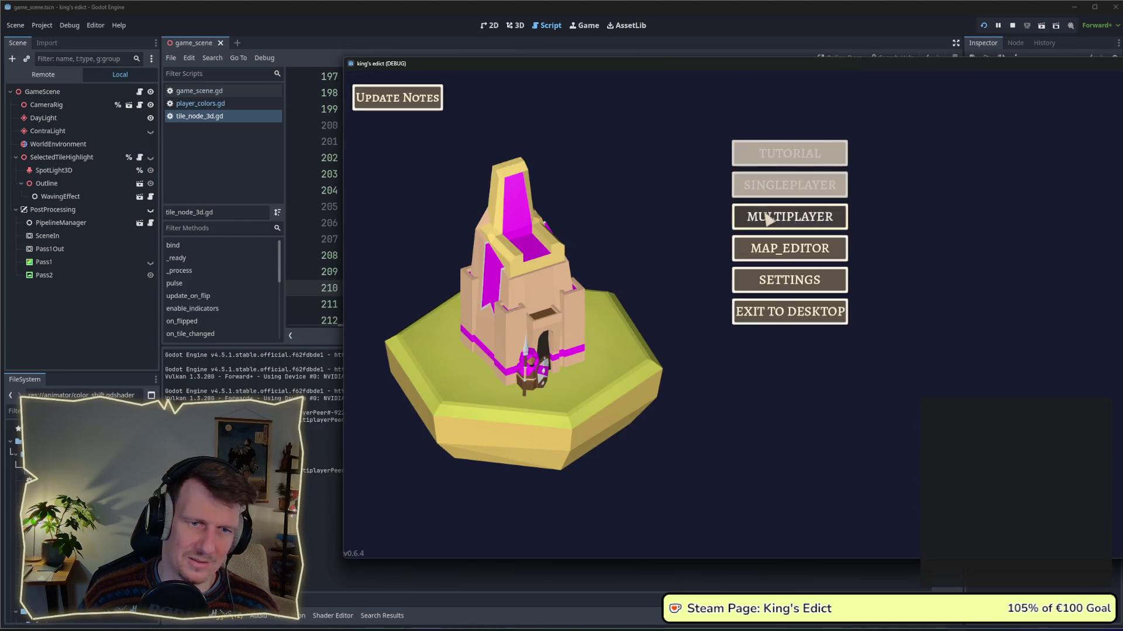
click(790, 214)
click(855, 218)
click(890, 120)
click(865, 189)
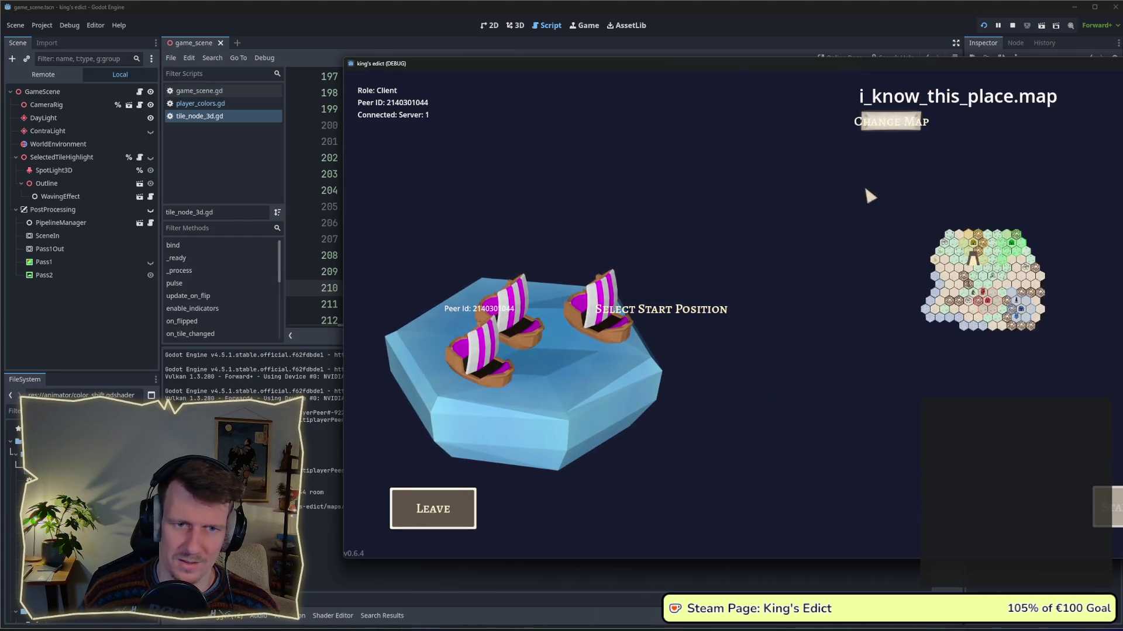
Pick a starting position, start the match and zoom around the board.
click(593, 344)
click(1107, 507)
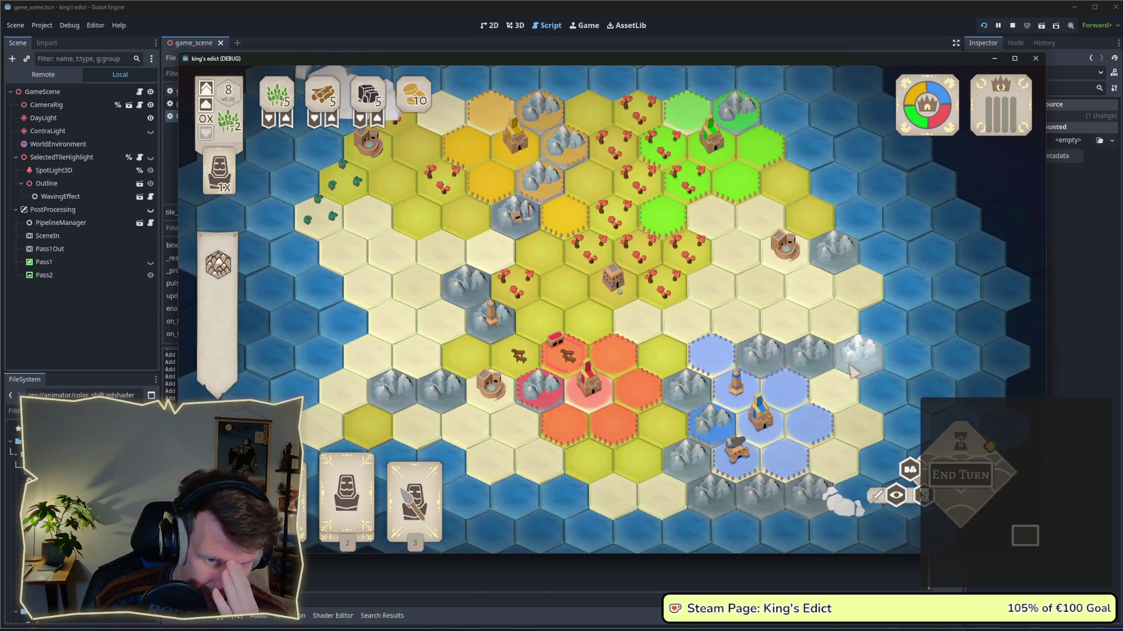
scroll(851, 362, up, 2)
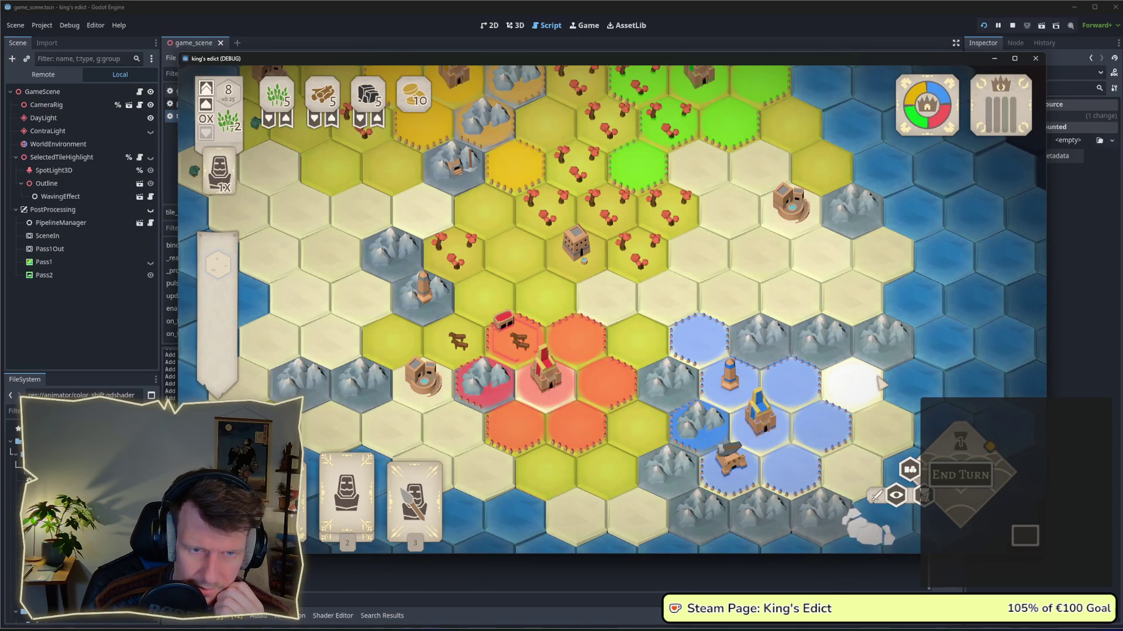
scroll(839, 331, up, 2)
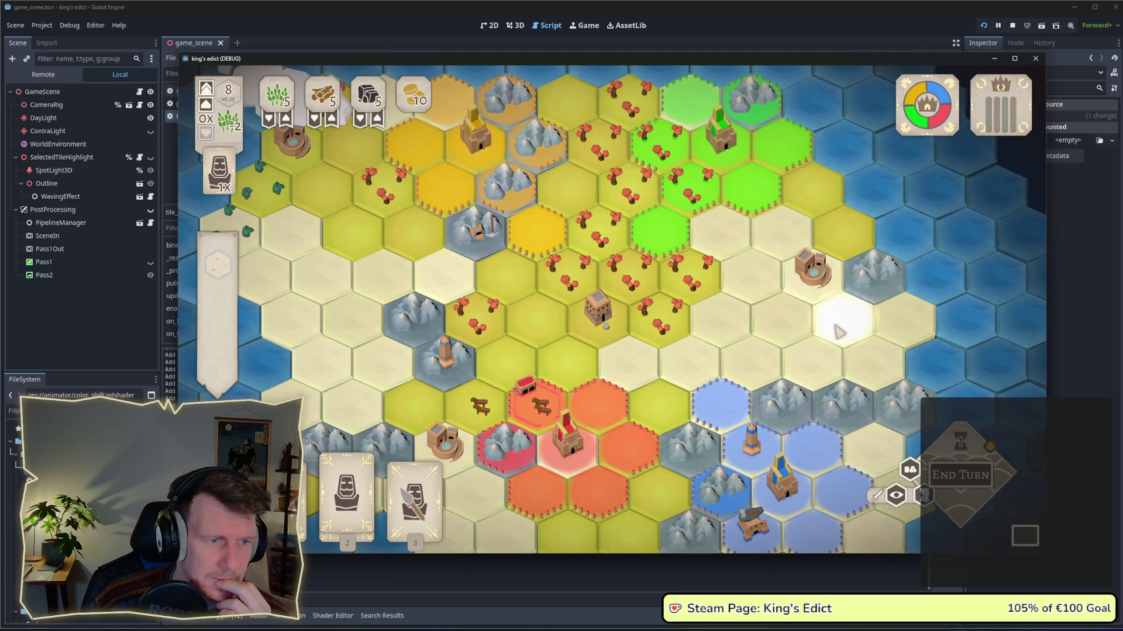
scroll(840, 331, down, 1)
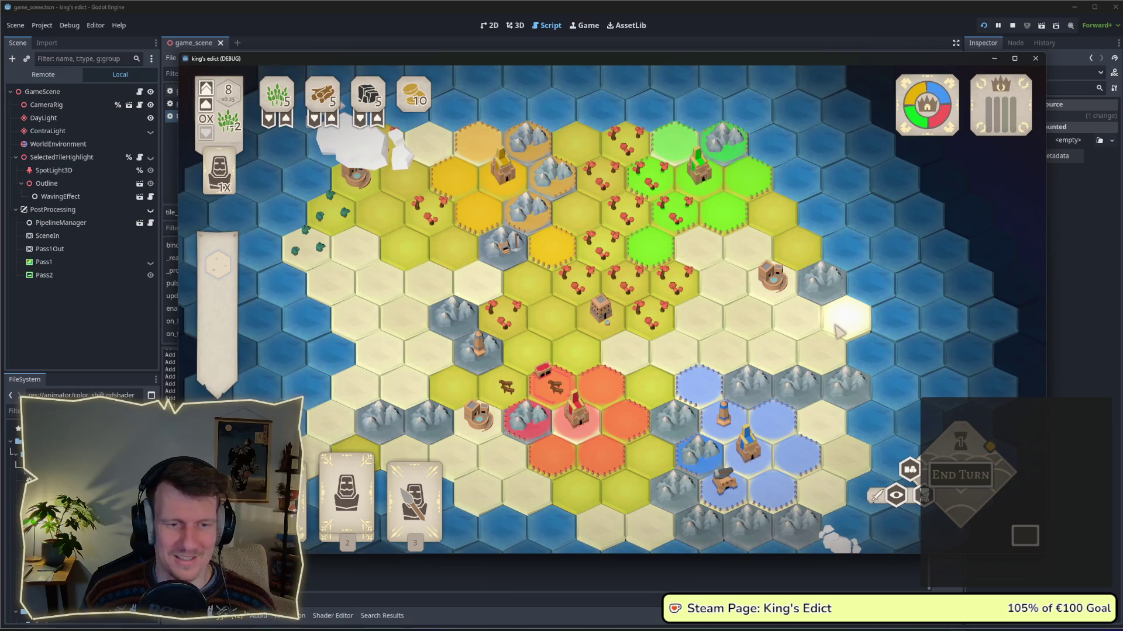
Restart the game and start a multiplayer match on i_know_this_place.map.
key(F5)
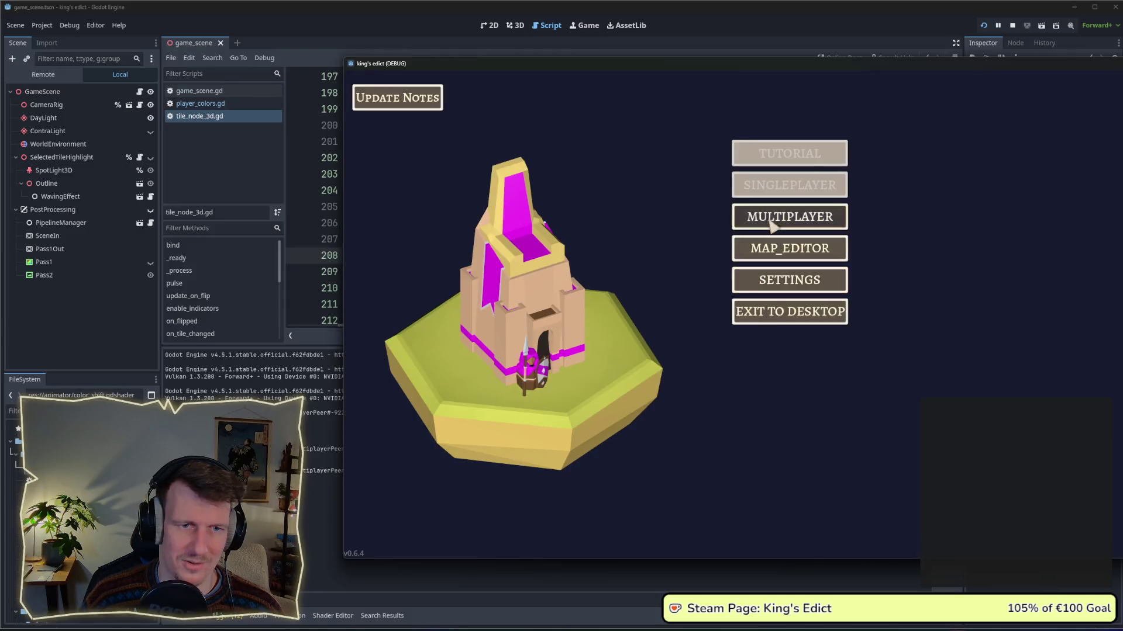
click(842, 218)
click(858, 234)
click(874, 208)
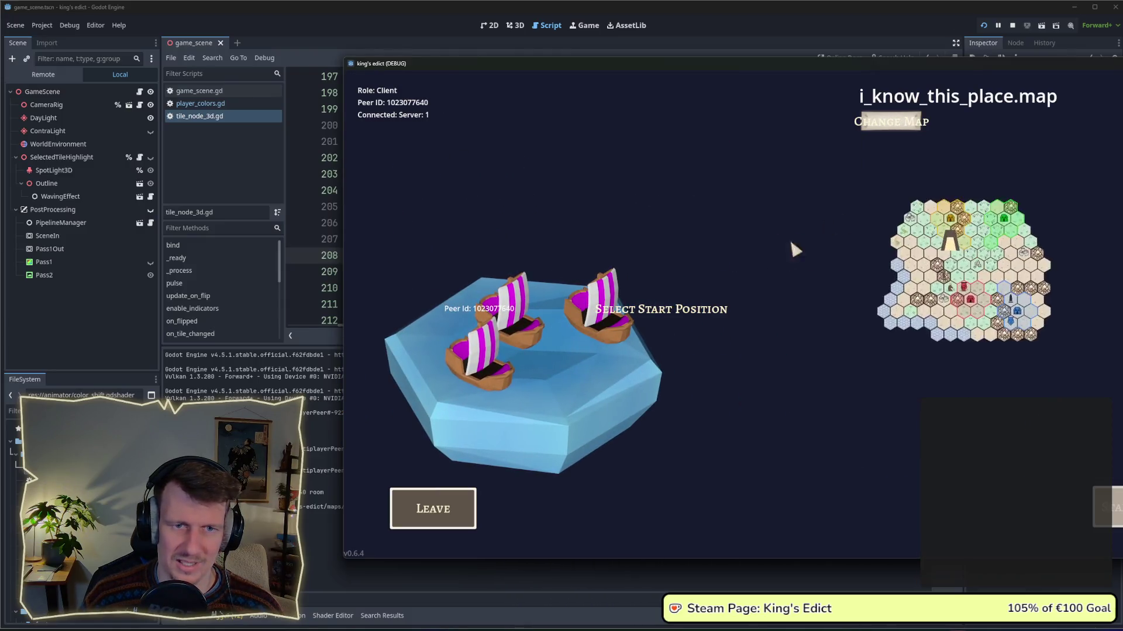
click(594, 344)
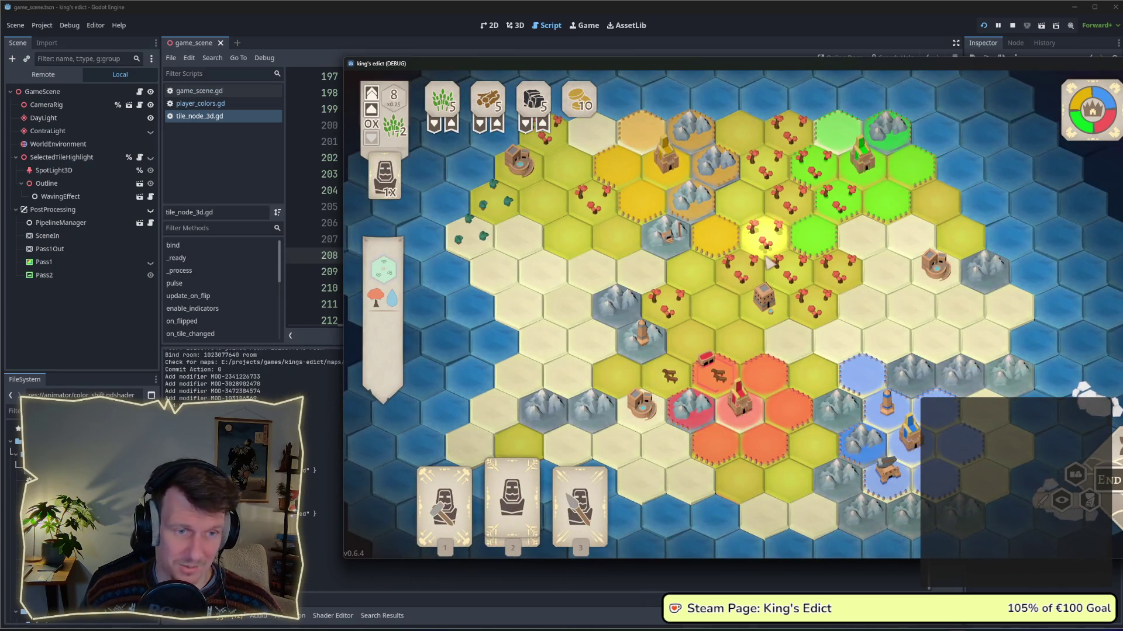
Zoom and pan across the plain tiles, bringing the blue territory and ocean into view.
scroll(705, 268, up, 2)
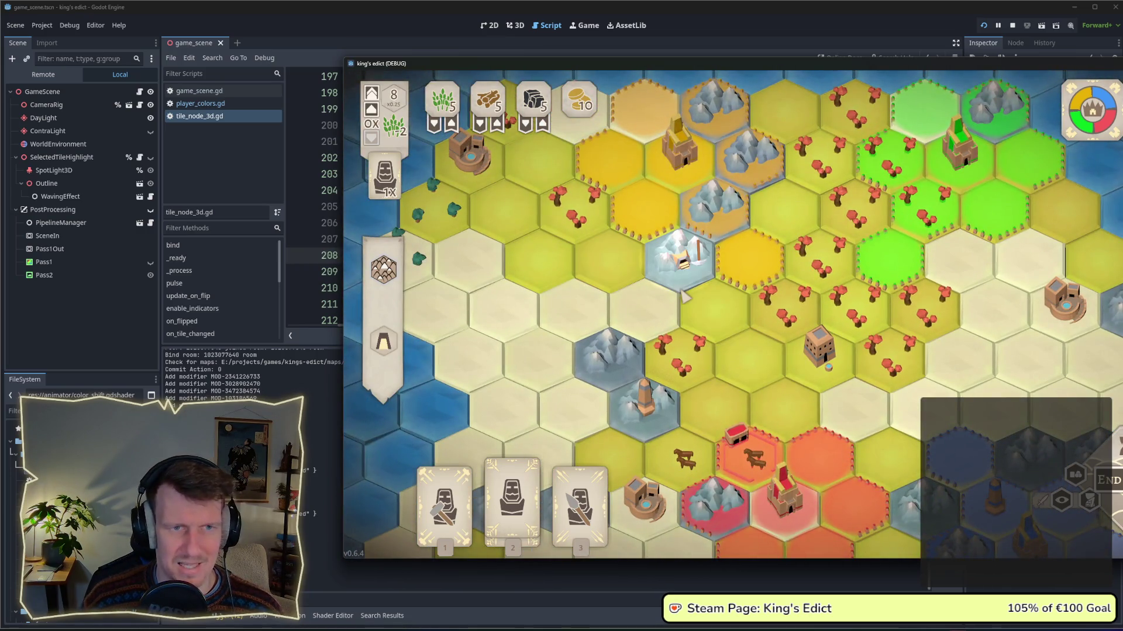
scroll(723, 342, down, 2)
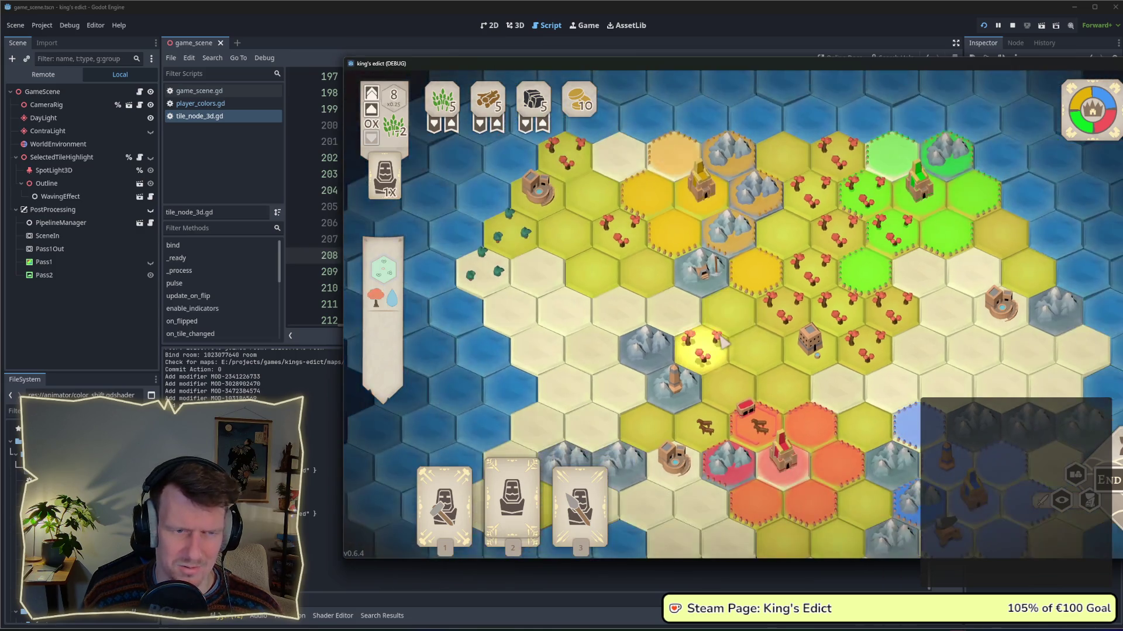
drag(839, 389, 778, 289)
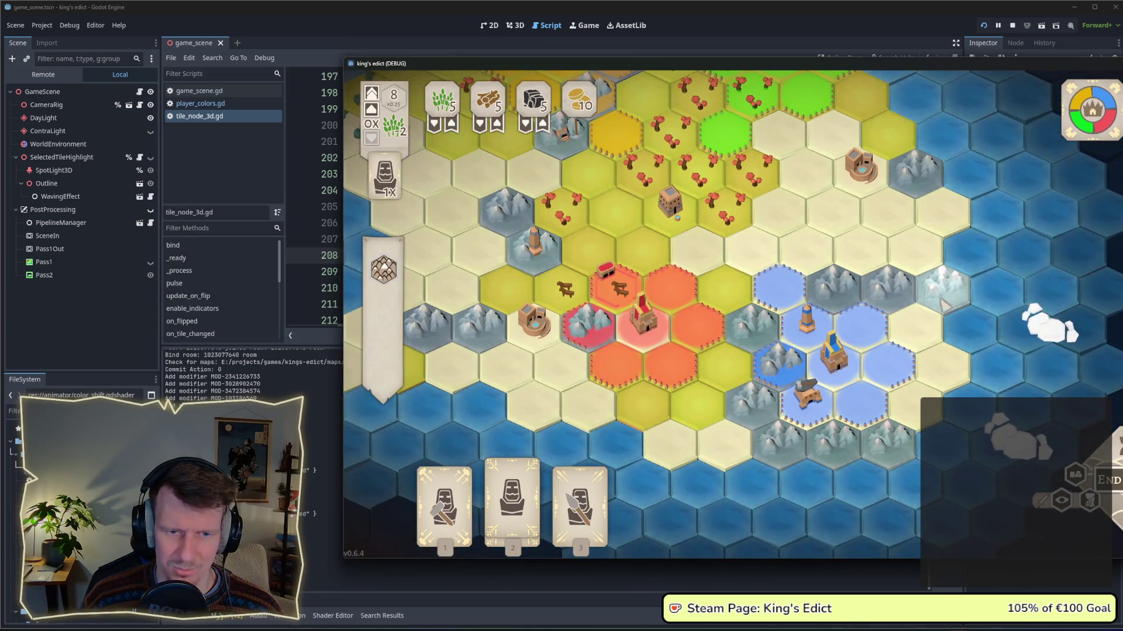
scroll(936, 327, up, 2)
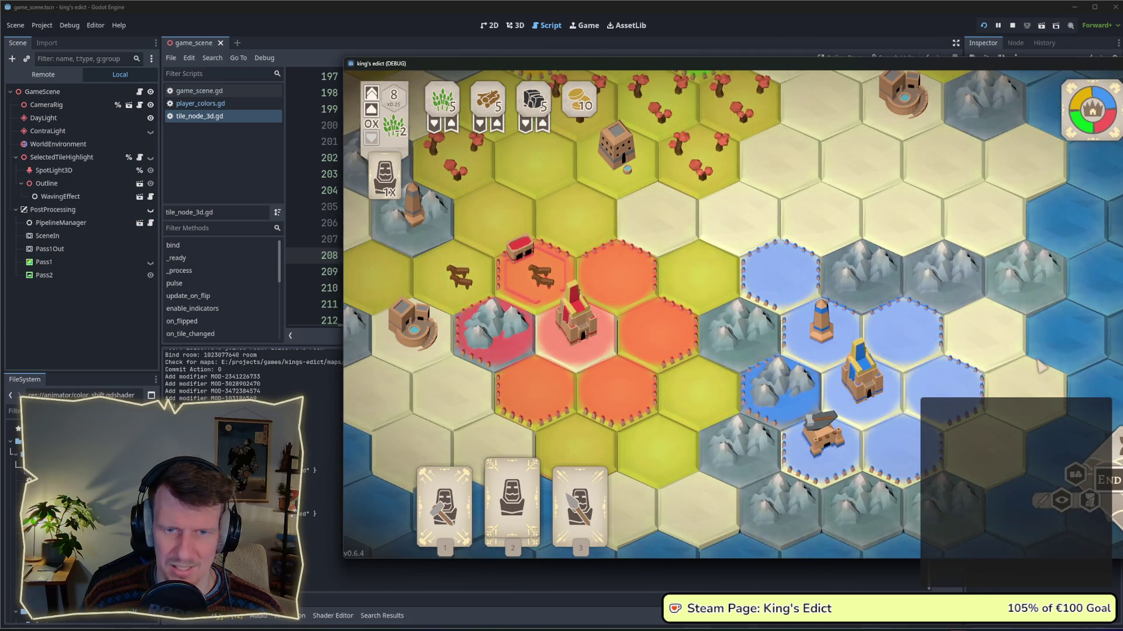
scroll(1040, 365, down, 2)
scroll(965, 319, up, 1)
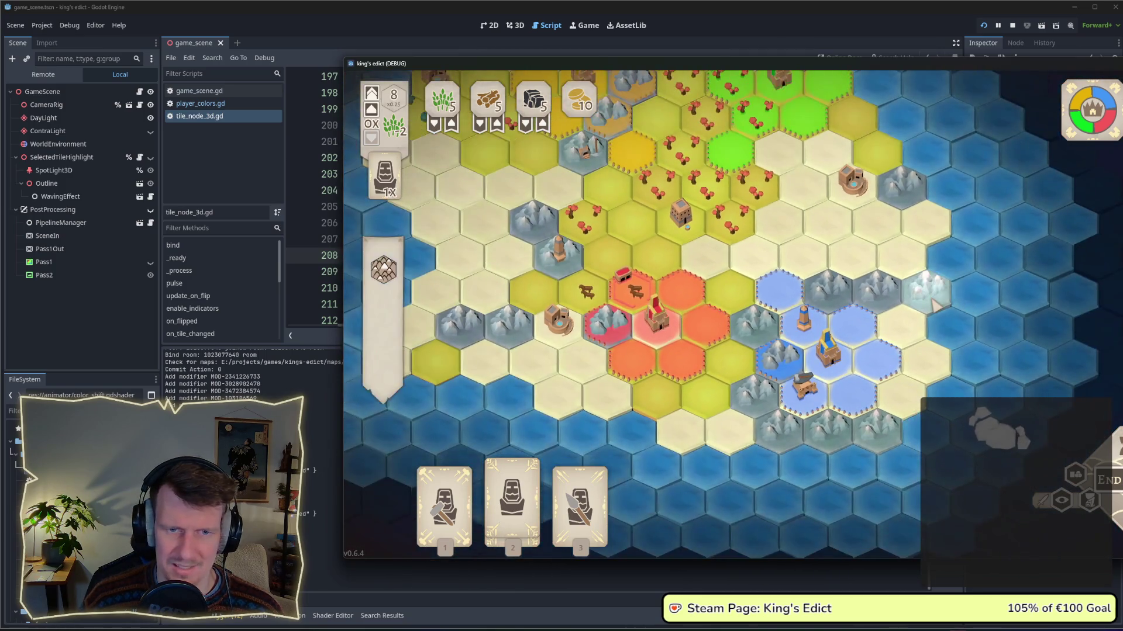
Close the game, change line 210's hue_shift bound to -0.06, and rerun the project.
click(1012, 25)
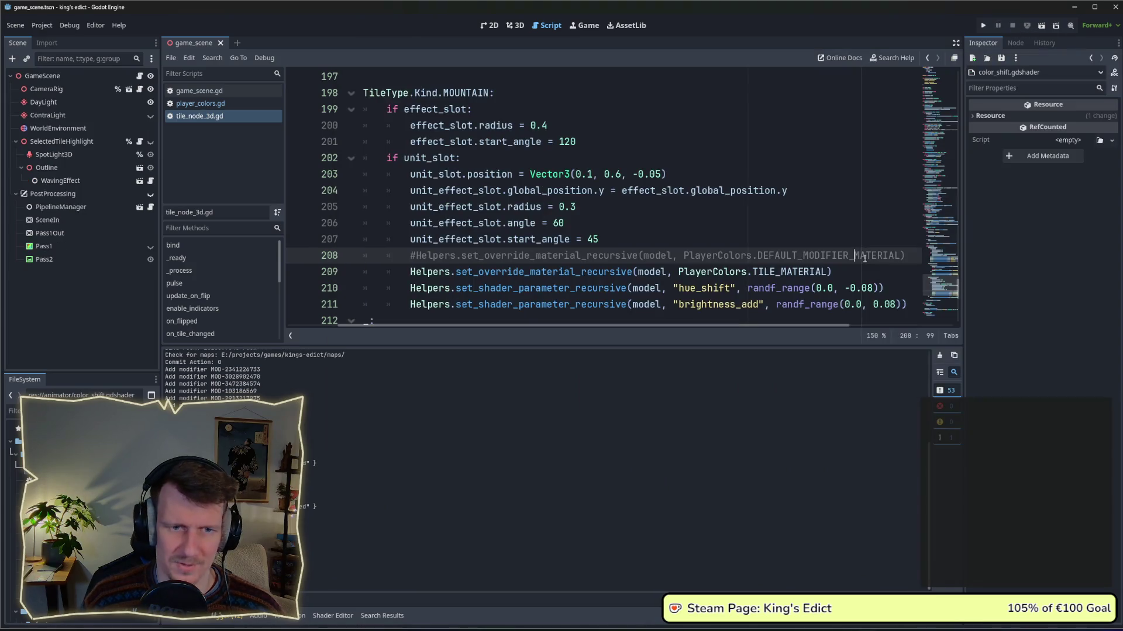
click(869, 288)
key(Right)
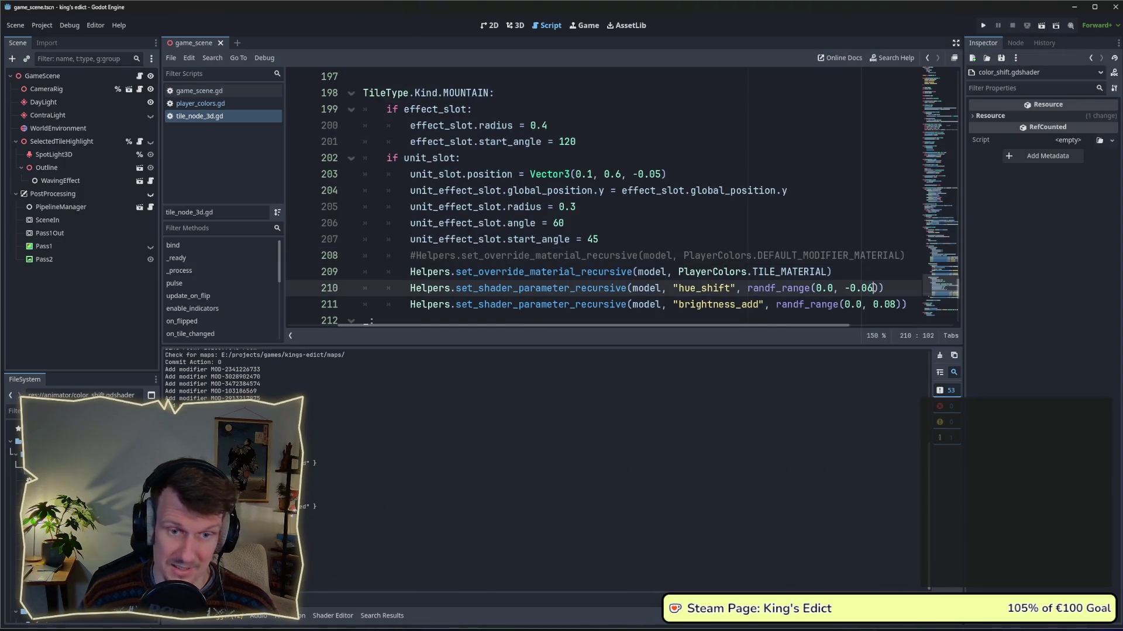
key(F5)
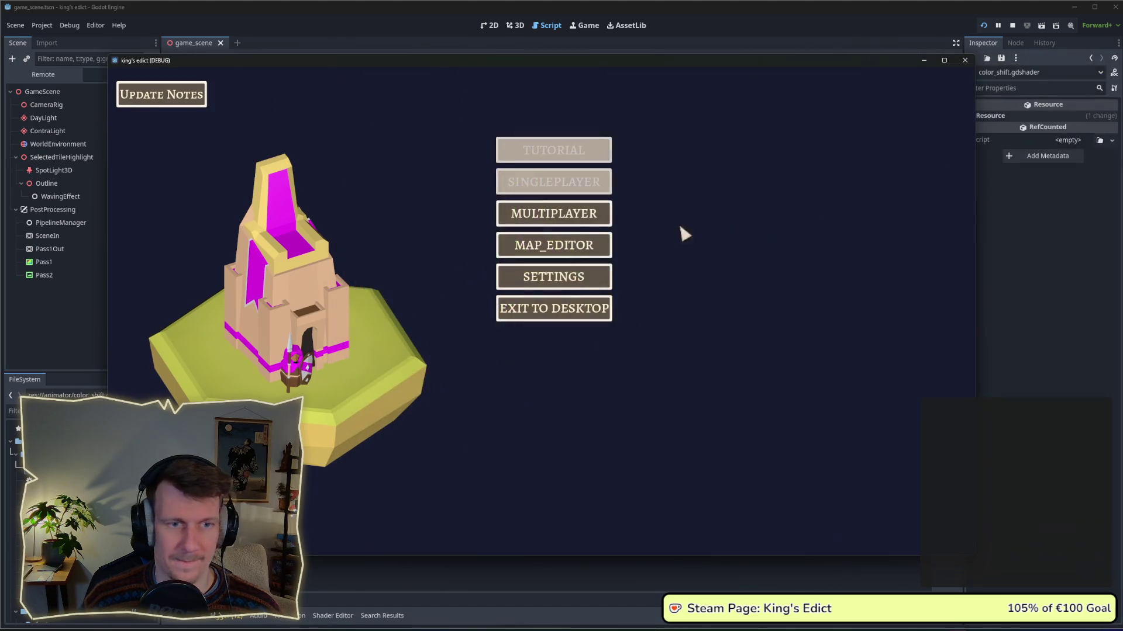
Create a multiplayer game on i_know_this_place.map and start the match.
click(554, 213)
click(621, 220)
click(651, 116)
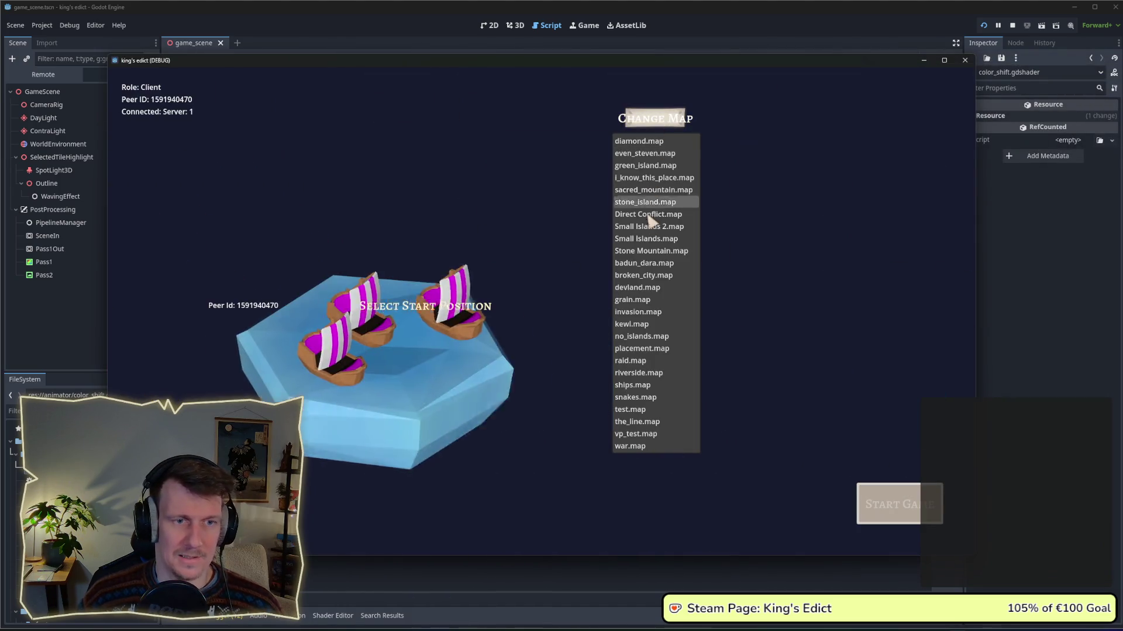
click(652, 177)
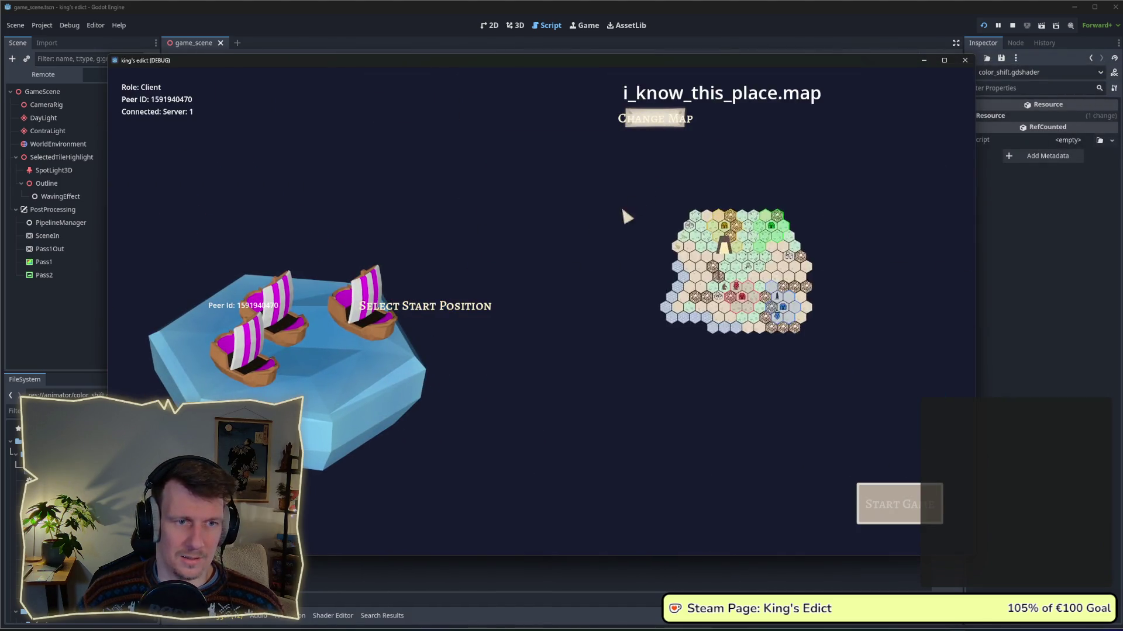
click(894, 510)
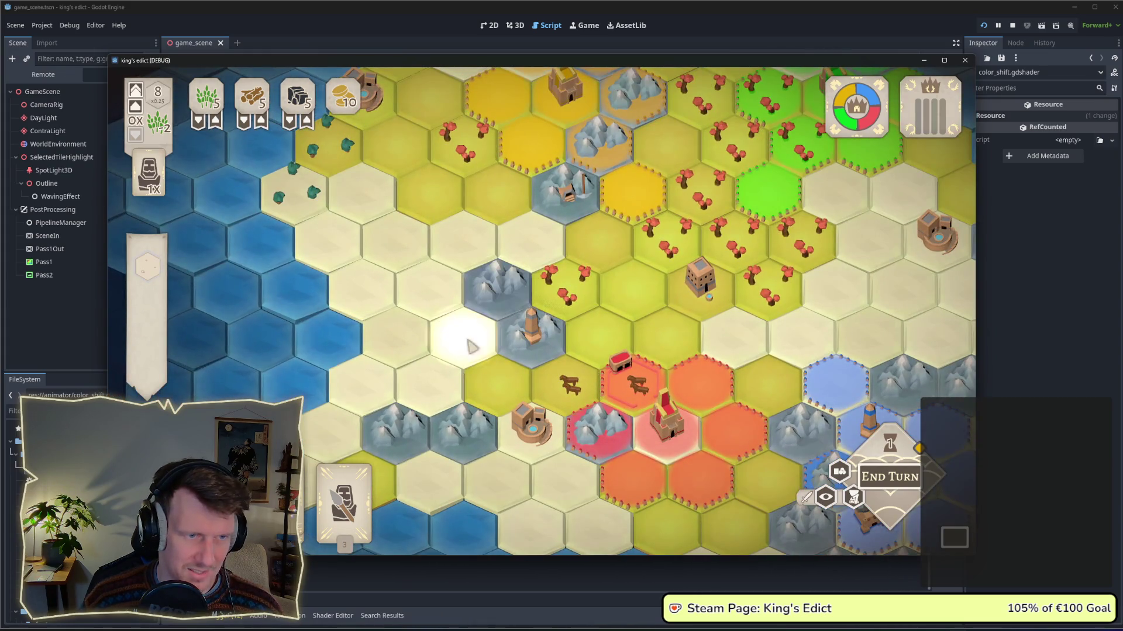
Zoom and pan over the board under the -0.06 hue range, then start a screen capture.
scroll(473, 347, down, 2)
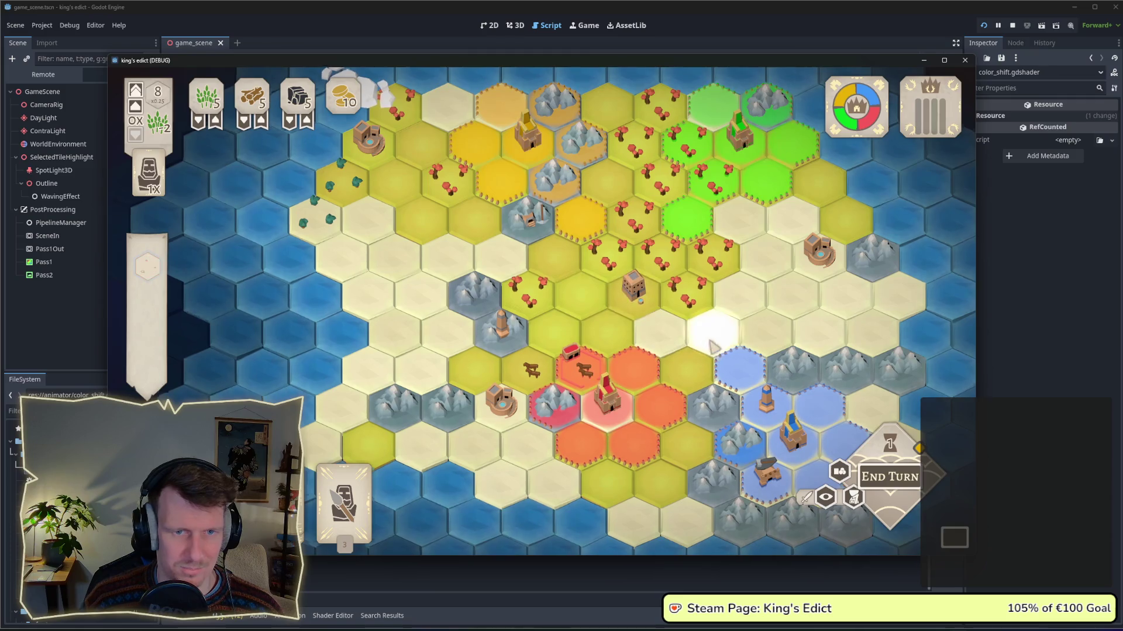
drag(713, 347, 643, 298)
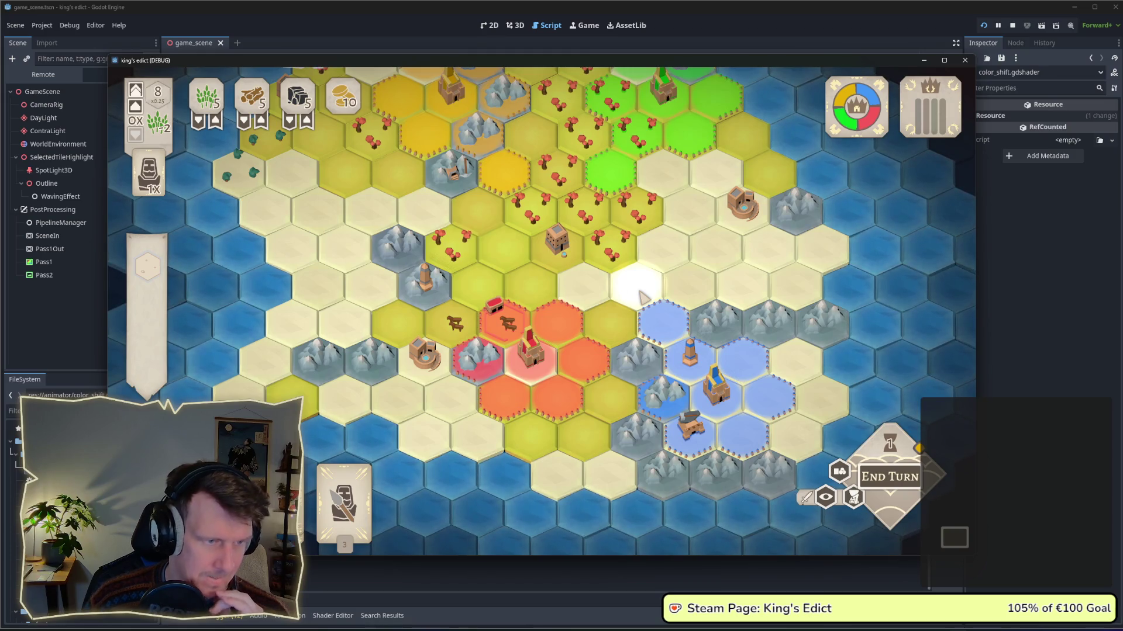
scroll(643, 298, down, 2)
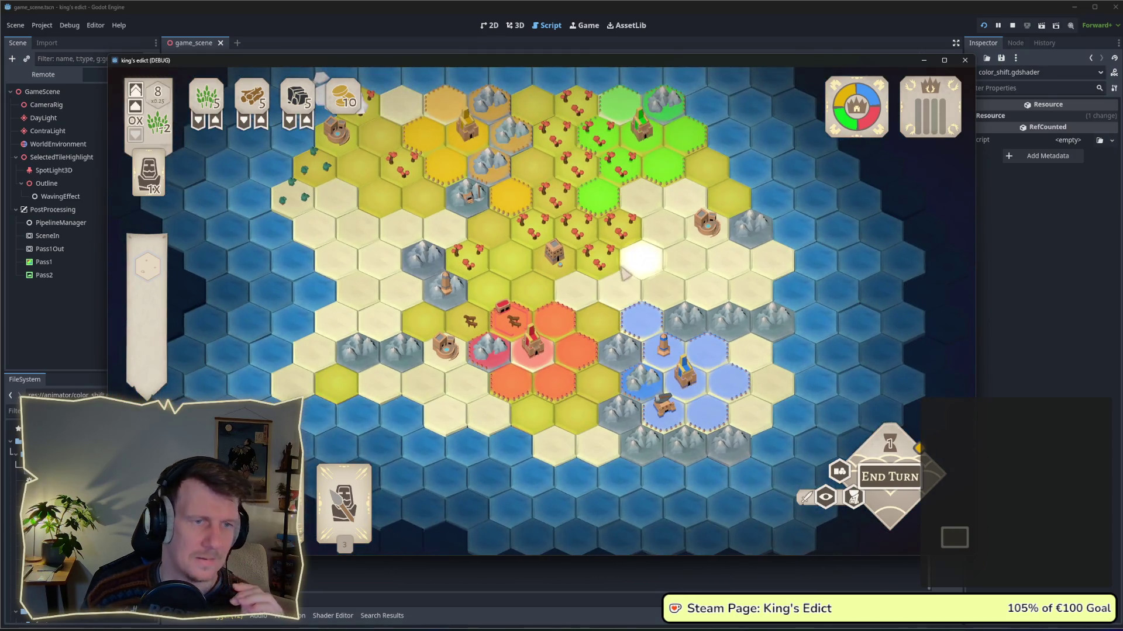
drag(643, 256, 657, 291)
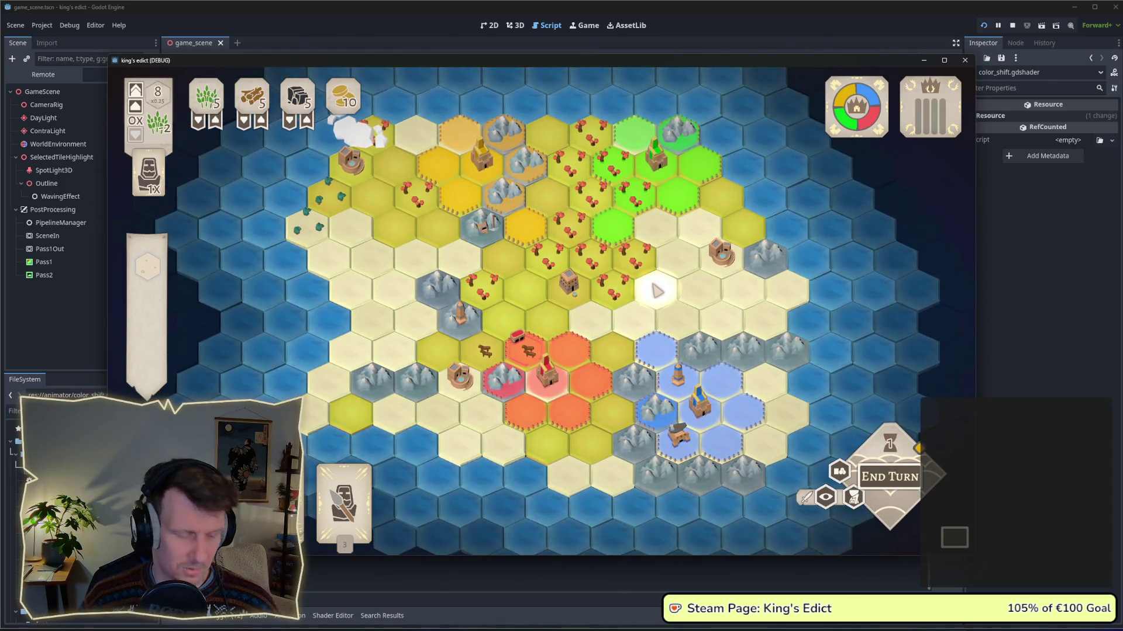
key(super+shift+s)
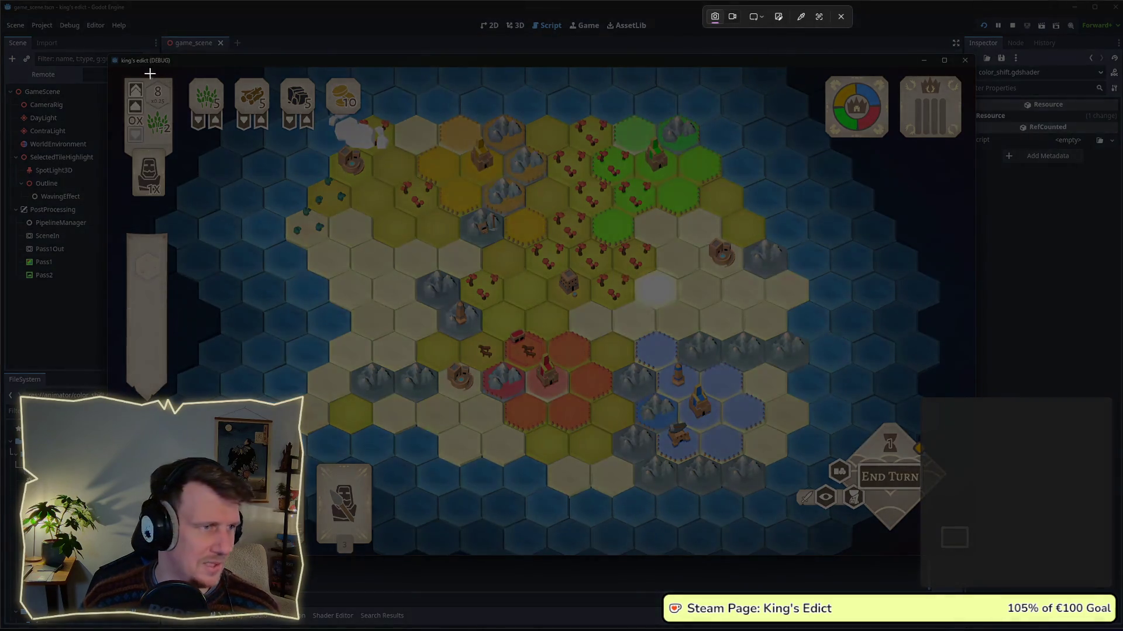
Capture the whole game window and bring the new screenshot to the front.
mouse_move(107, 68)
mouse_down()
mouse_move(1006, 565)
mouse_move(976, 560)
mouse_up()
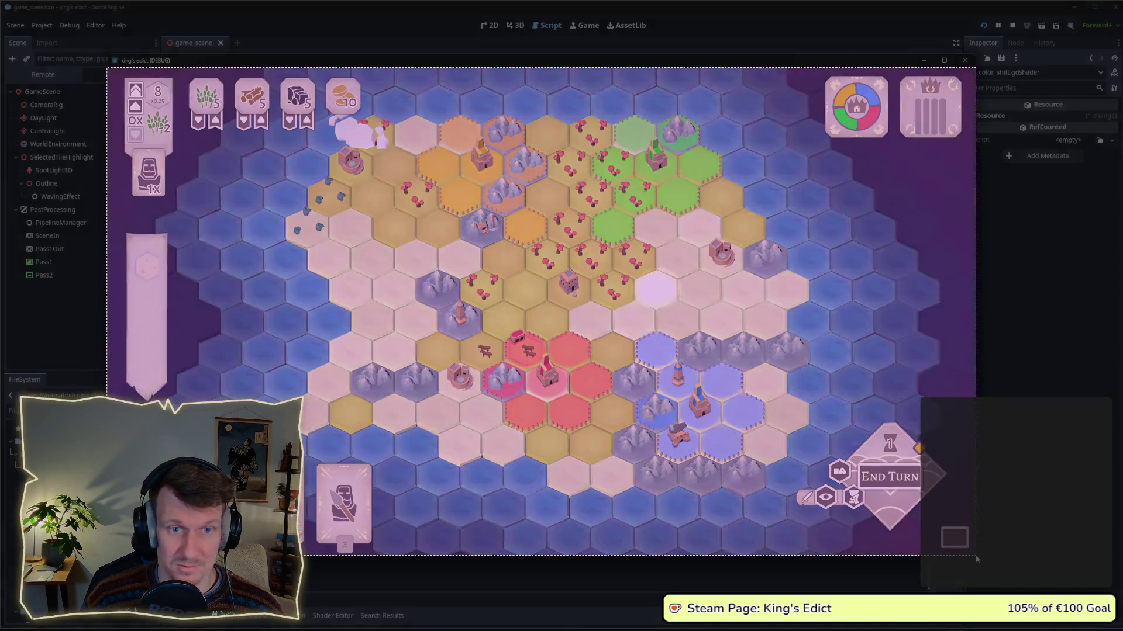
key(alt+Tab)
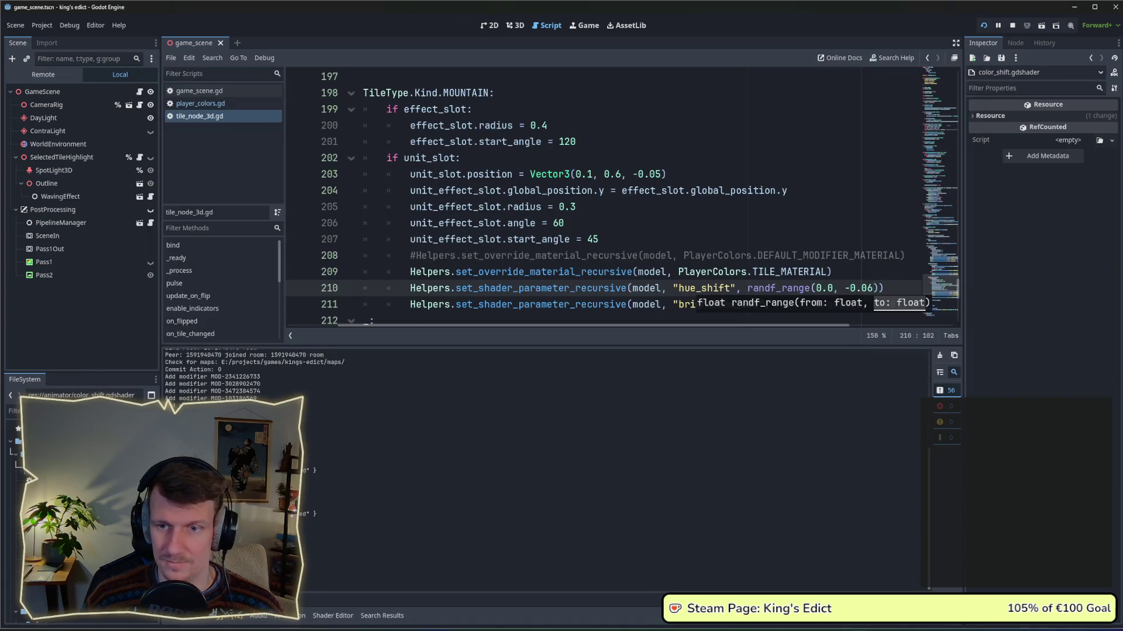
key(alt+Tab)
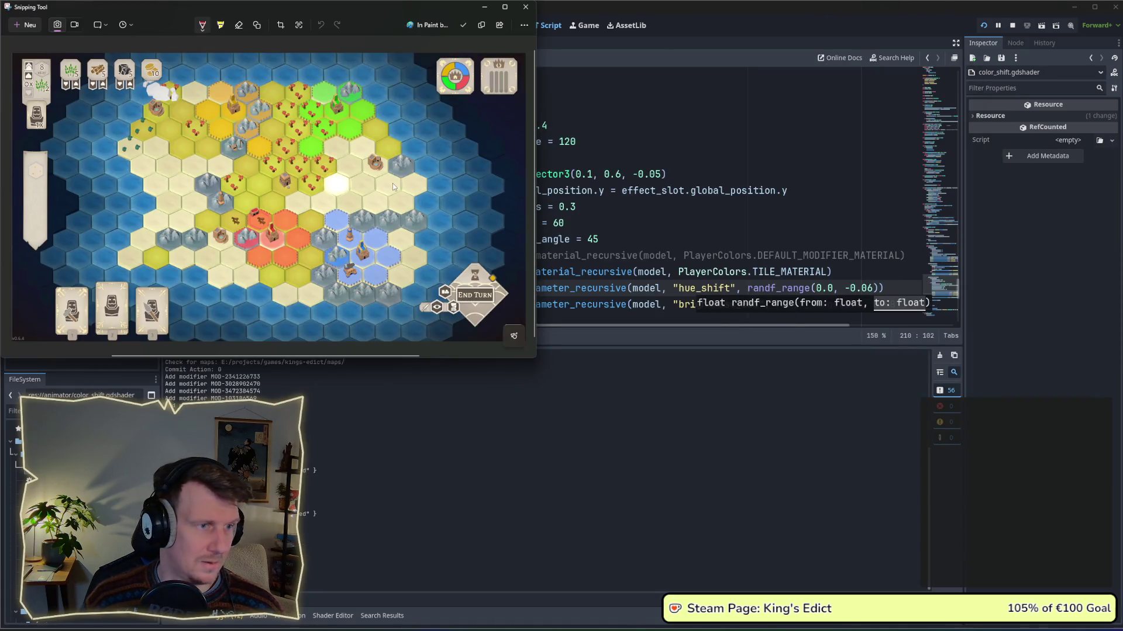
key(alt+Tab)
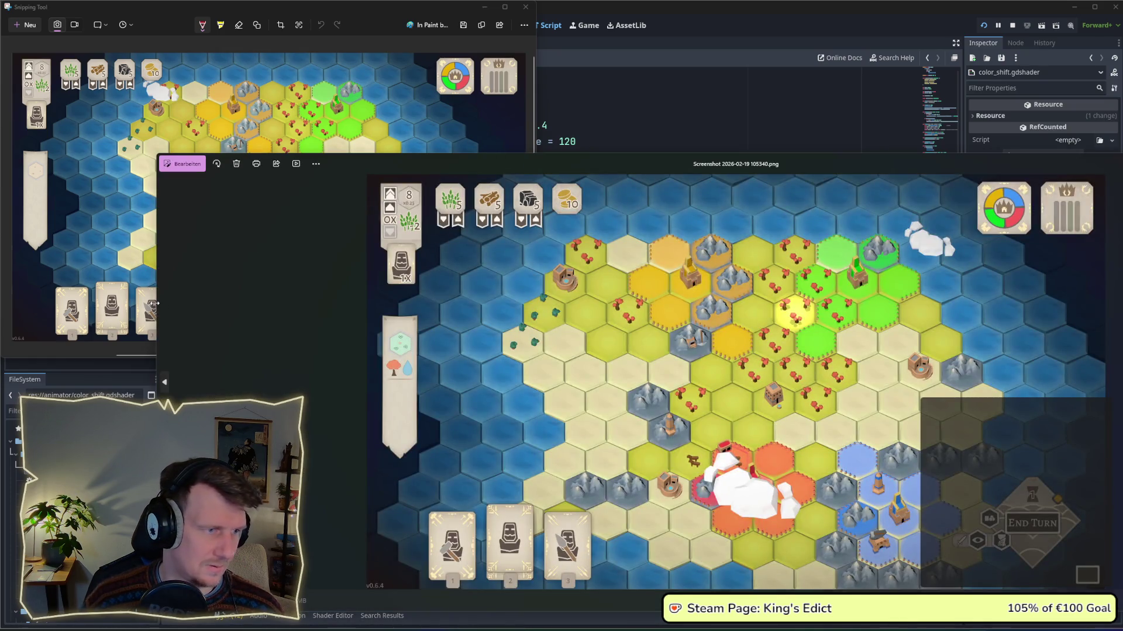
Resize and position the earlier board screenshot beside the new capture, showing the red territory.
drag(153, 304, 611, 303)
mouse_move(823, 167)
mouse_down()
mouse_move(688, 49)
mouse_move(636, 49)
mouse_up()
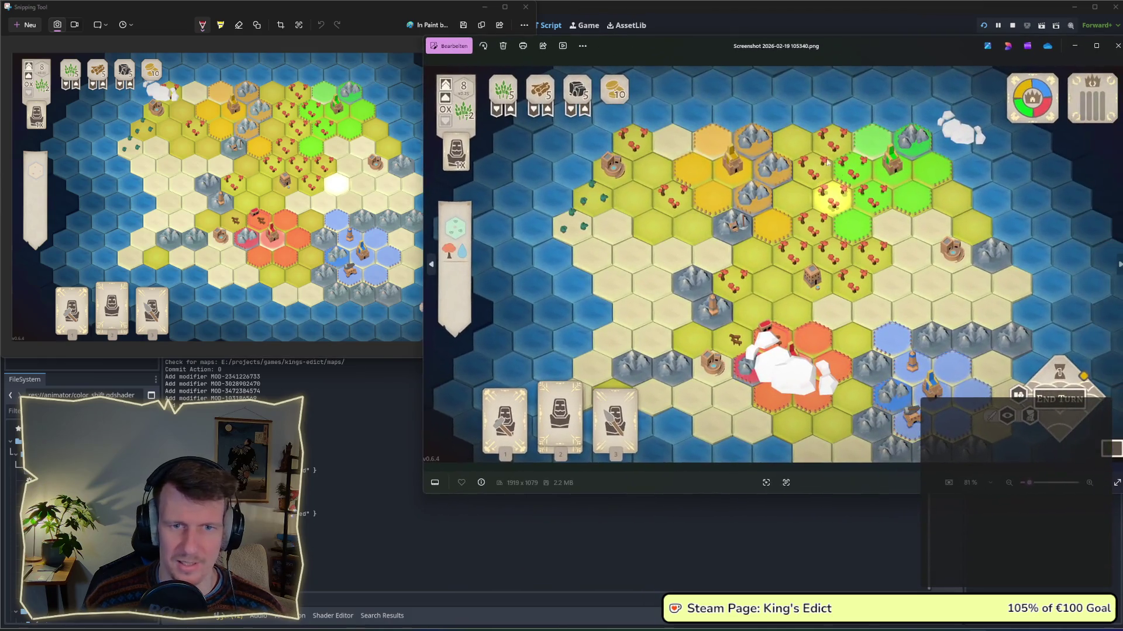
scroll(701, 228, up, 5)
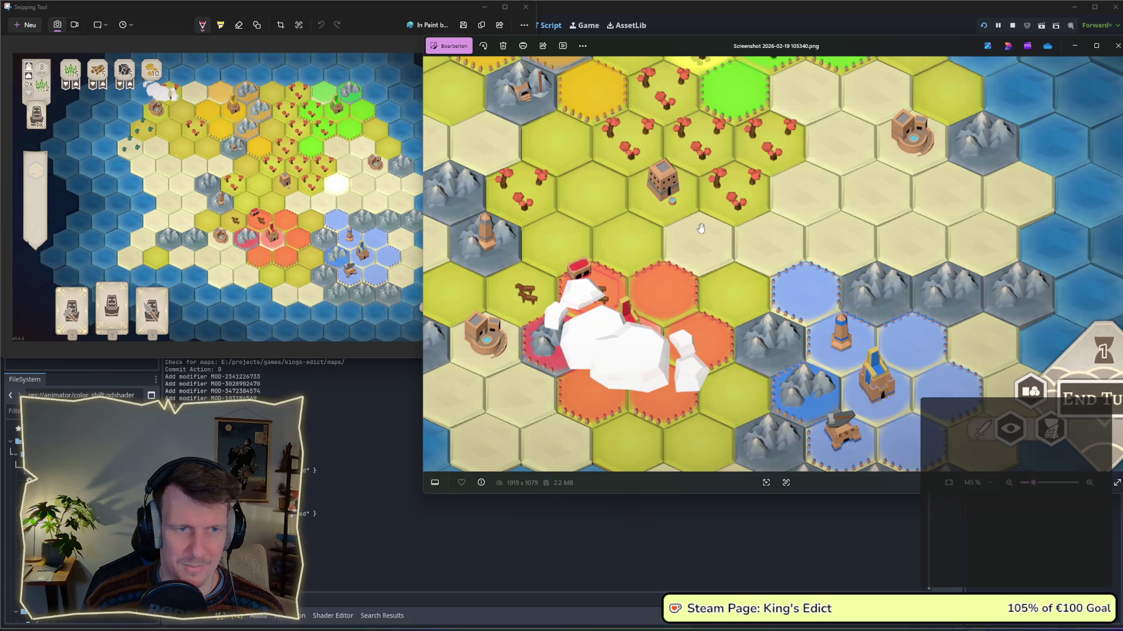
drag(701, 228, 778, 277)
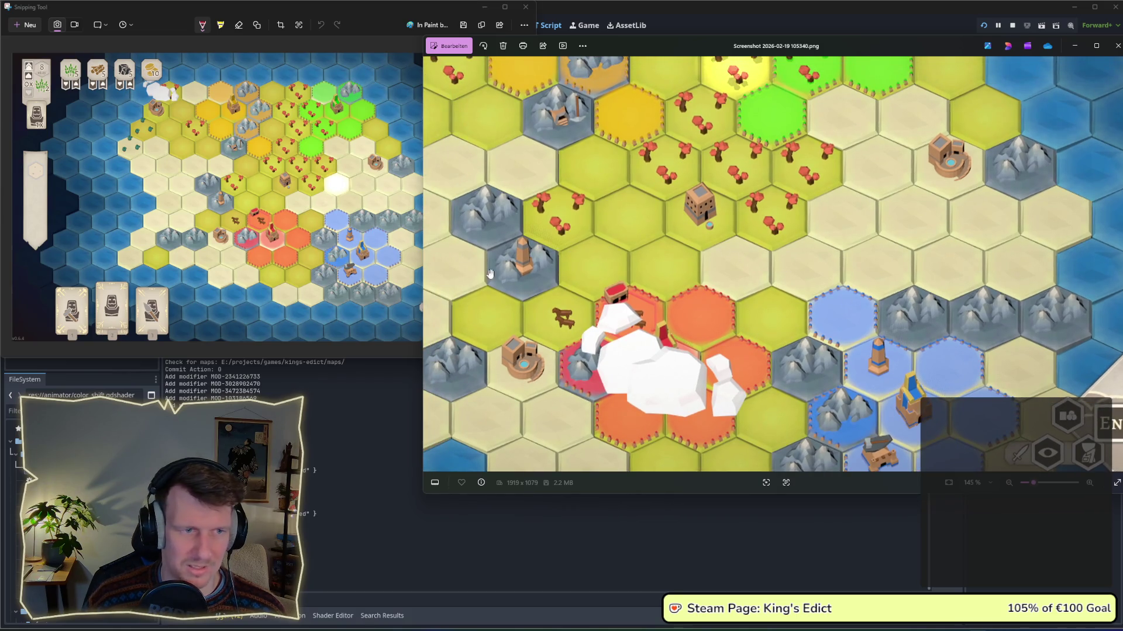
drag(424, 260, 469, 257)
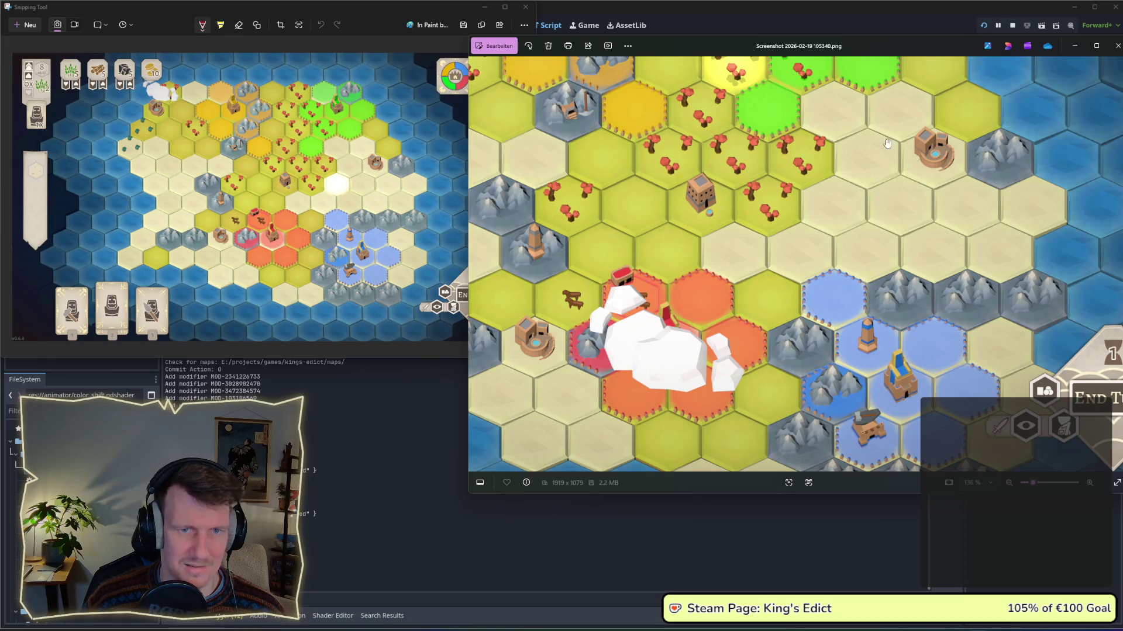
click(326, 44)
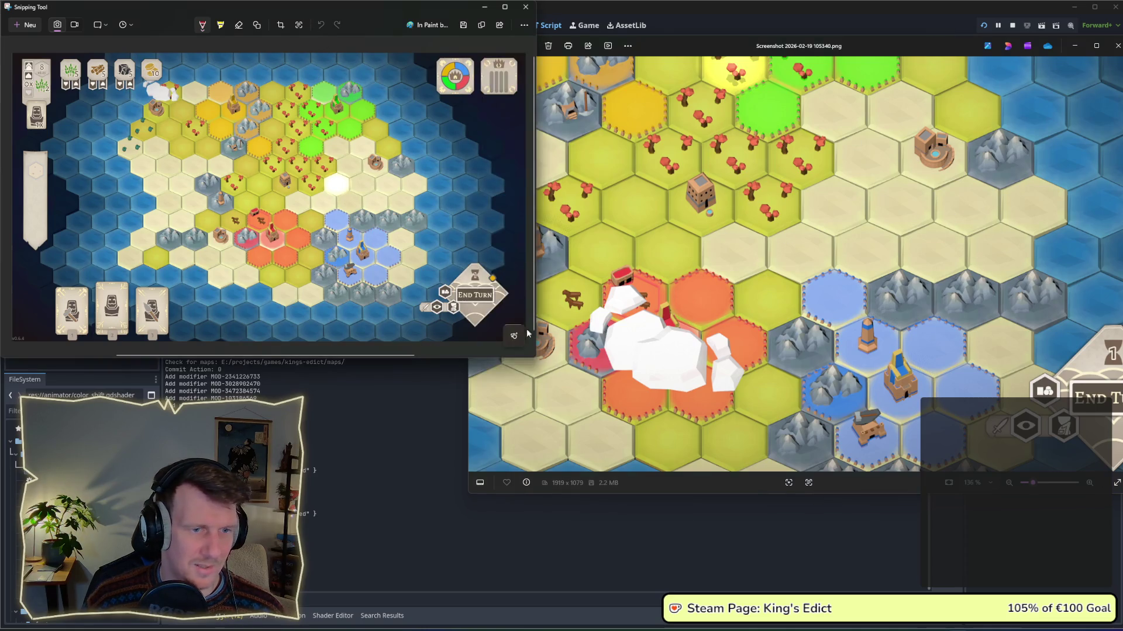
drag(535, 358, 592, 493)
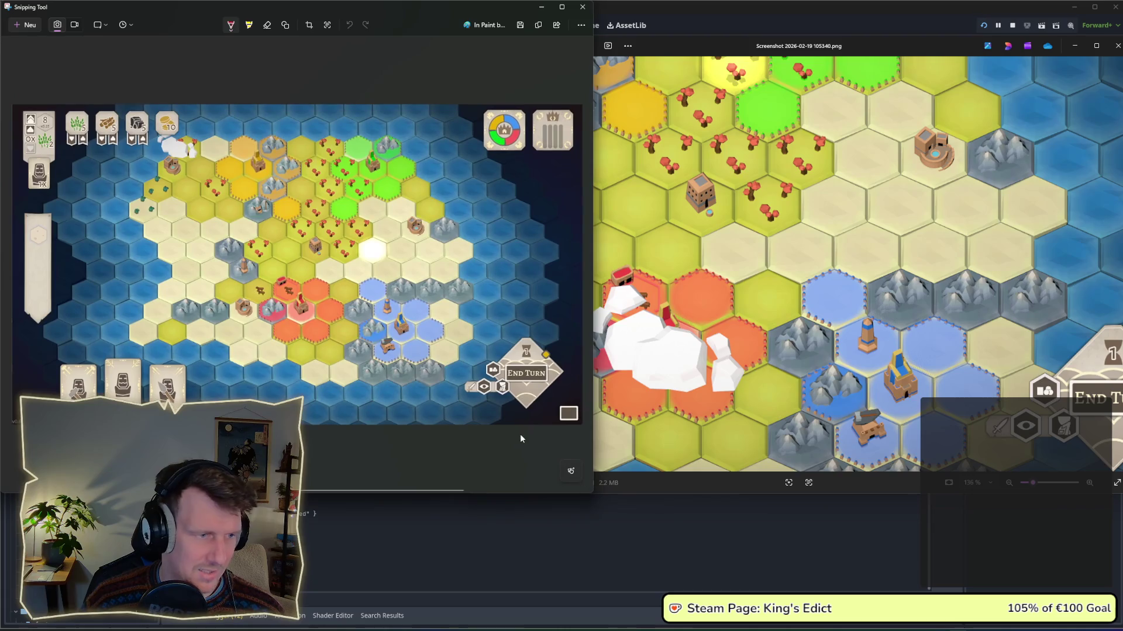
Zoom in on the screenshot and call up the Chrome preview of the Dorfromantik image search.
scroll(409, 269, up, 5)
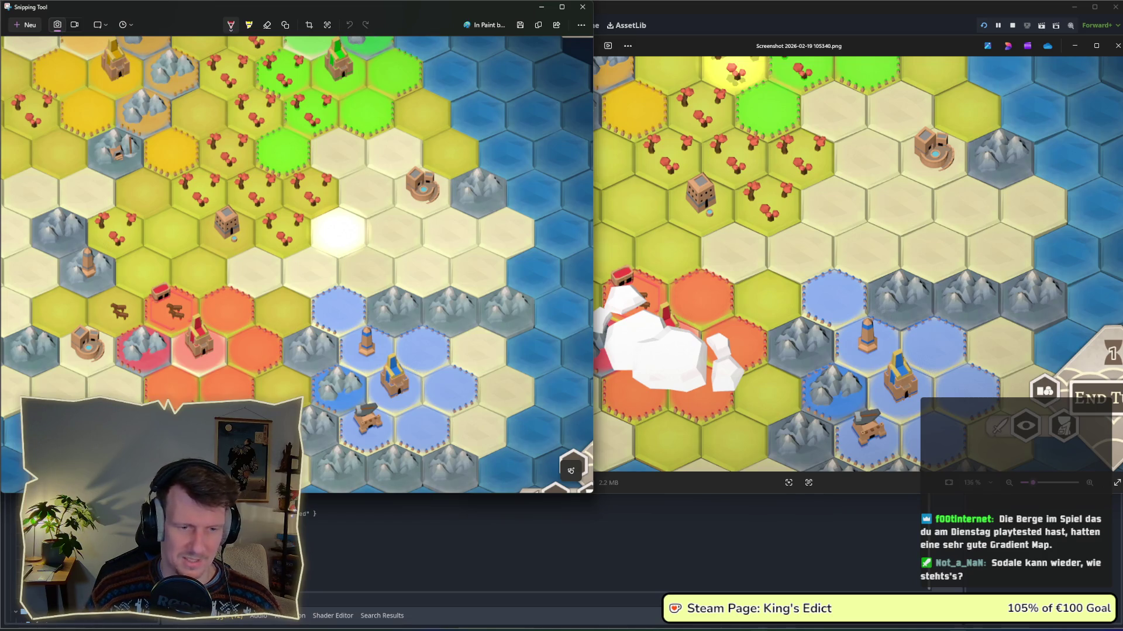
mouse_move(760, 623)
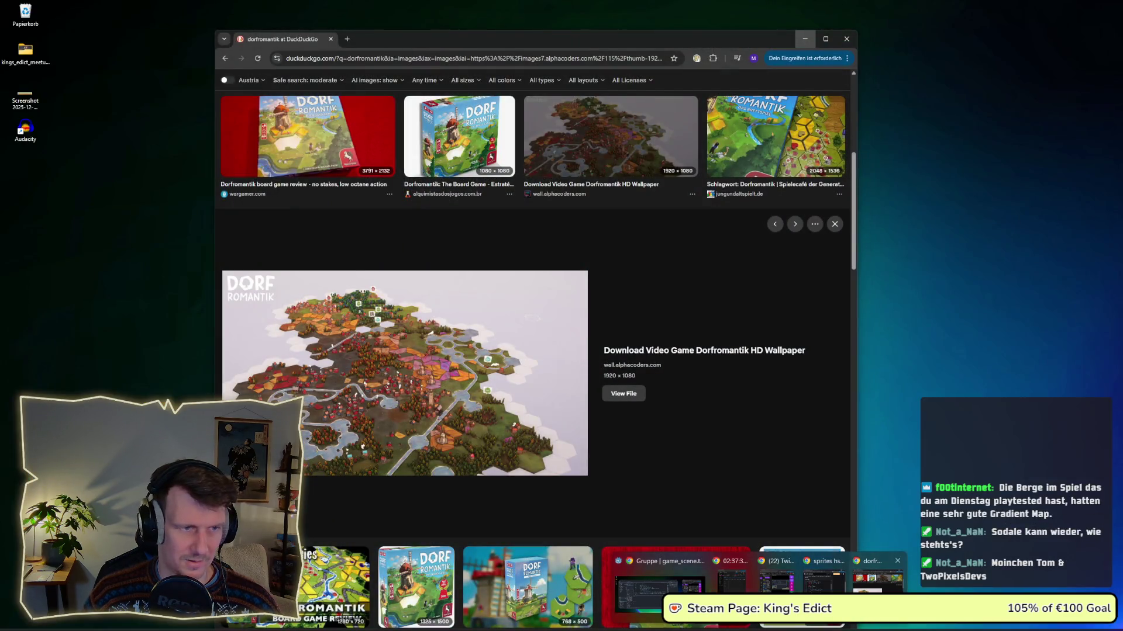
Close the Dorfromantik browser window and launch Steam from the system search.
click(877, 582)
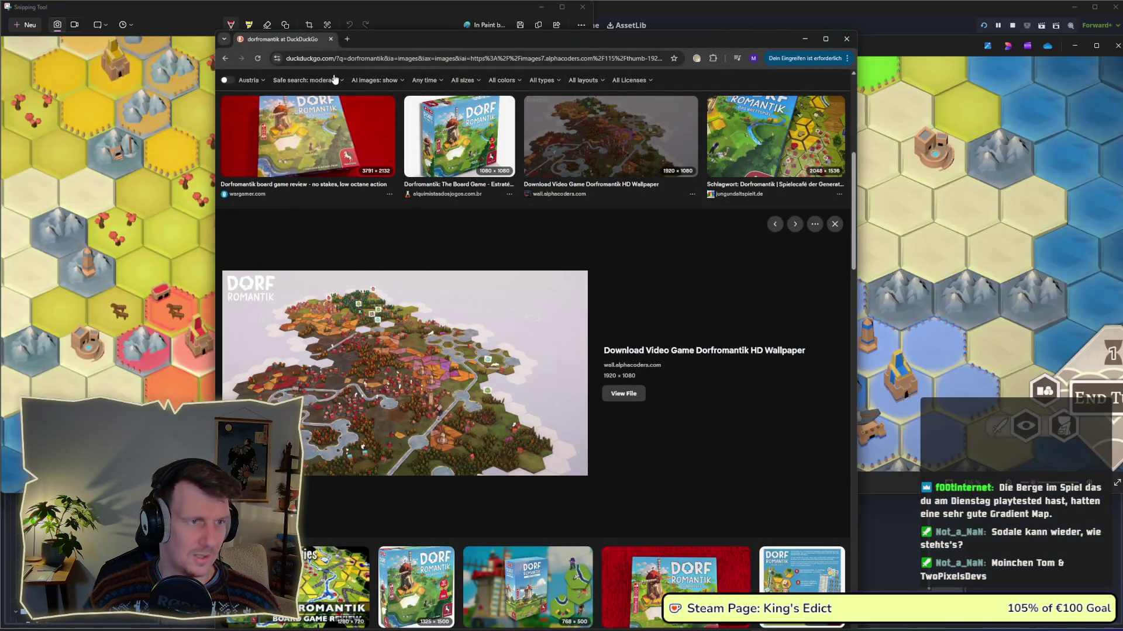
click(846, 39)
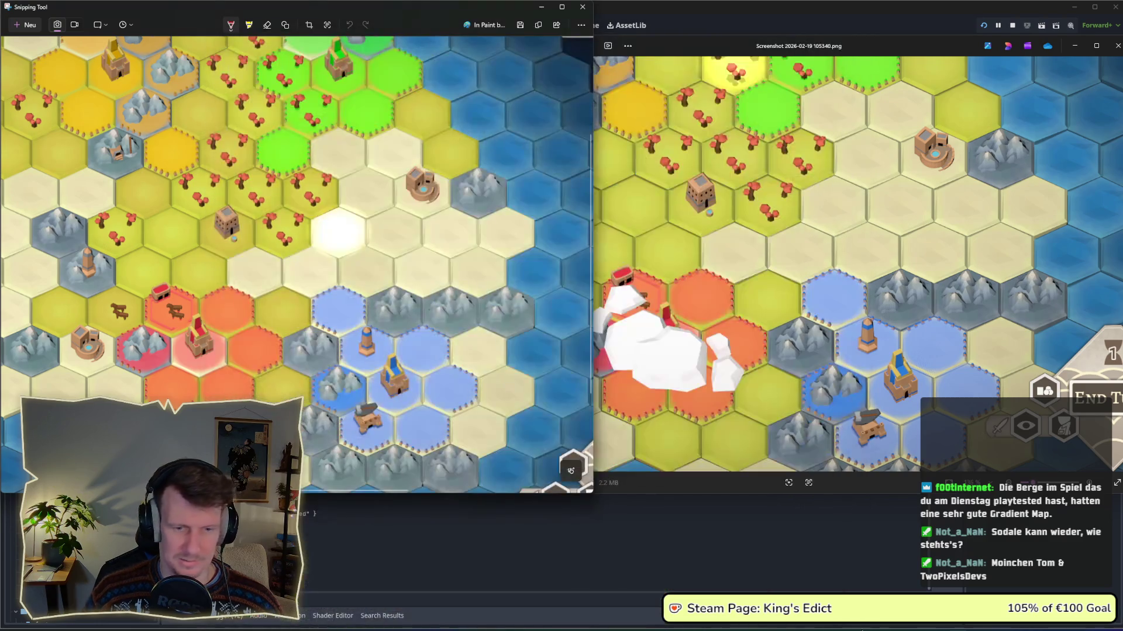
key(super)
text(steam)
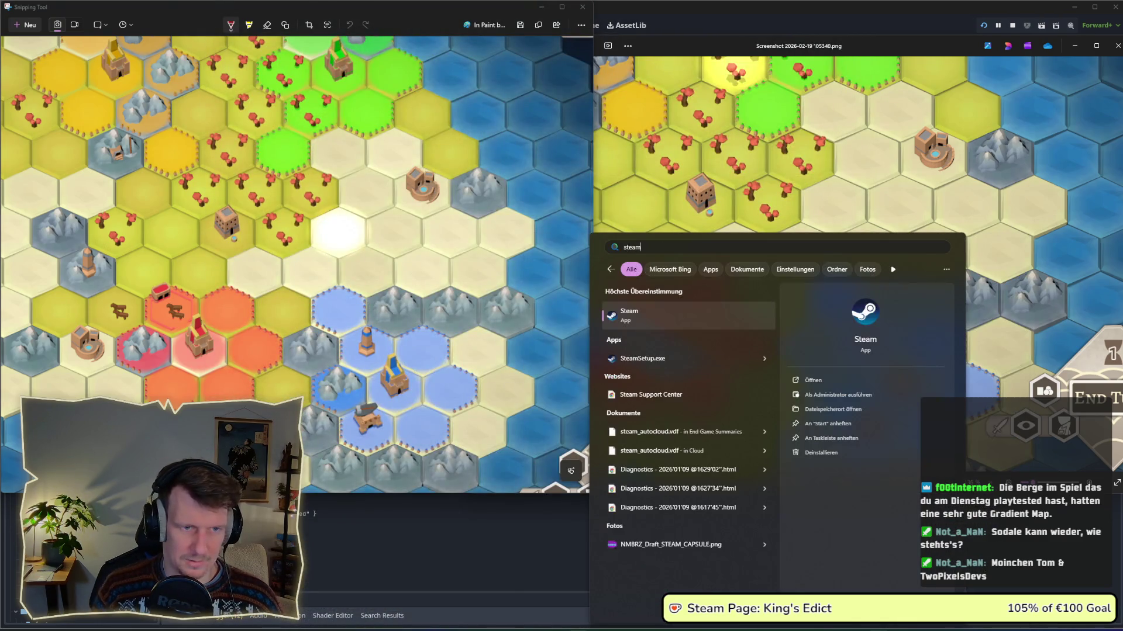
key(Return)
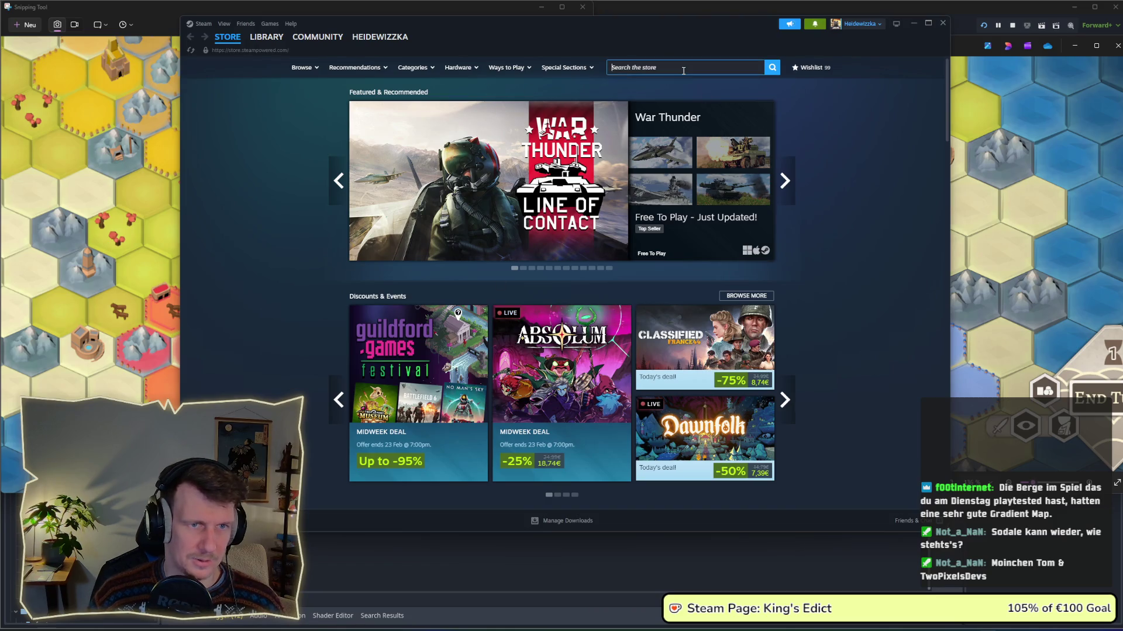
Search the Steam store for Monarchs at Play and open its store page.
click(683, 68)
text(mo)
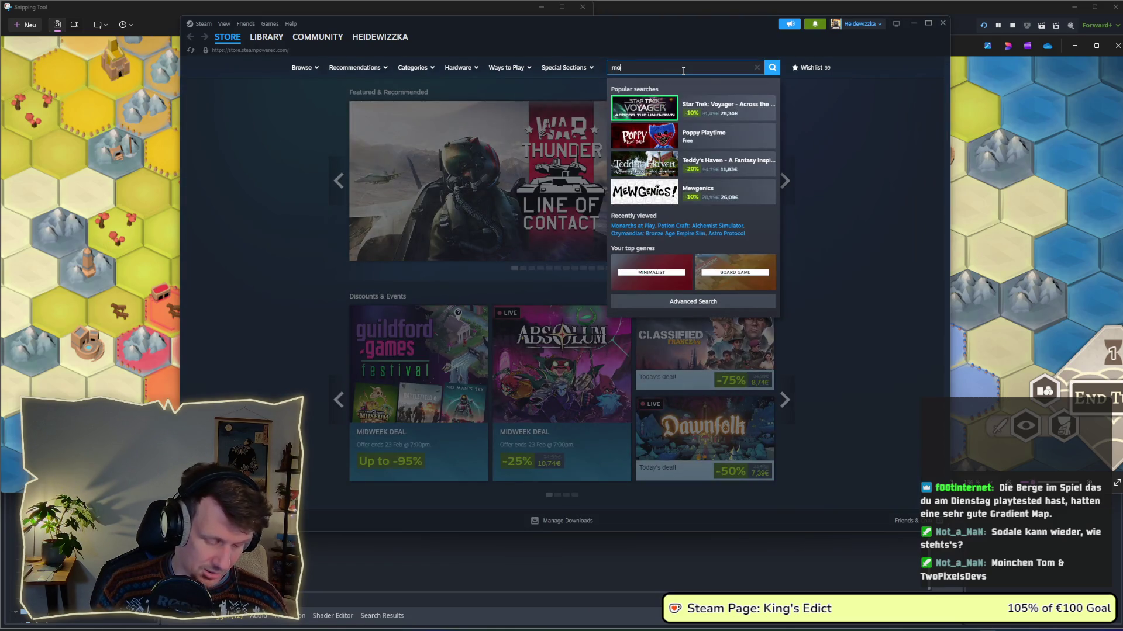
text(narchs at p)
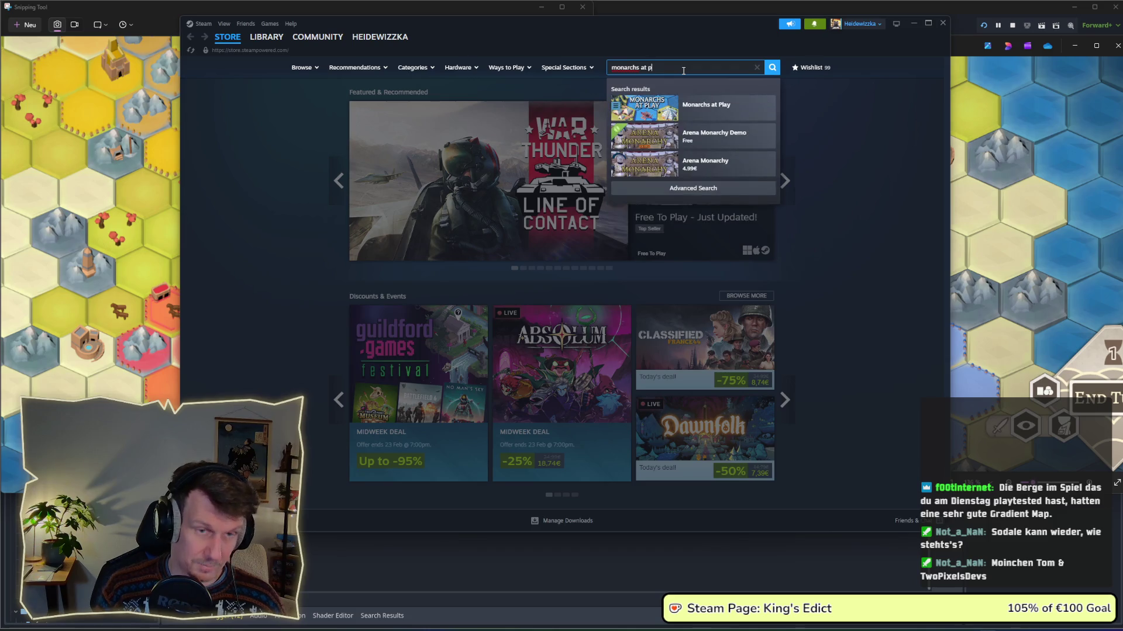
text(lay)
click(700, 113)
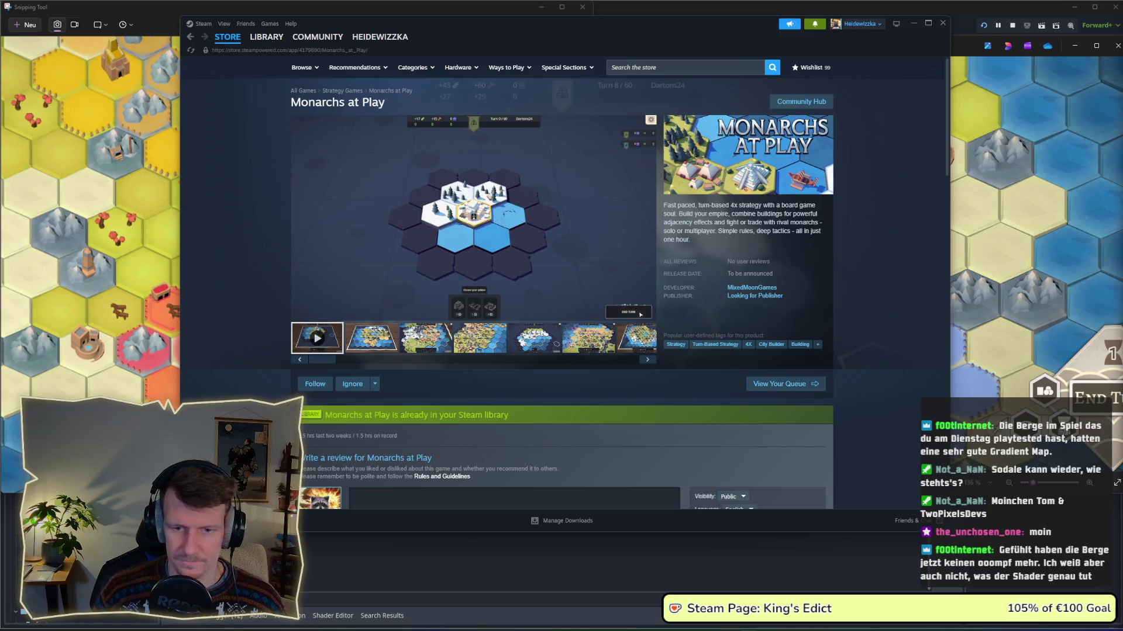
Pause the Monarchs at Play trailer on its board scene.
mouse_move(458, 241)
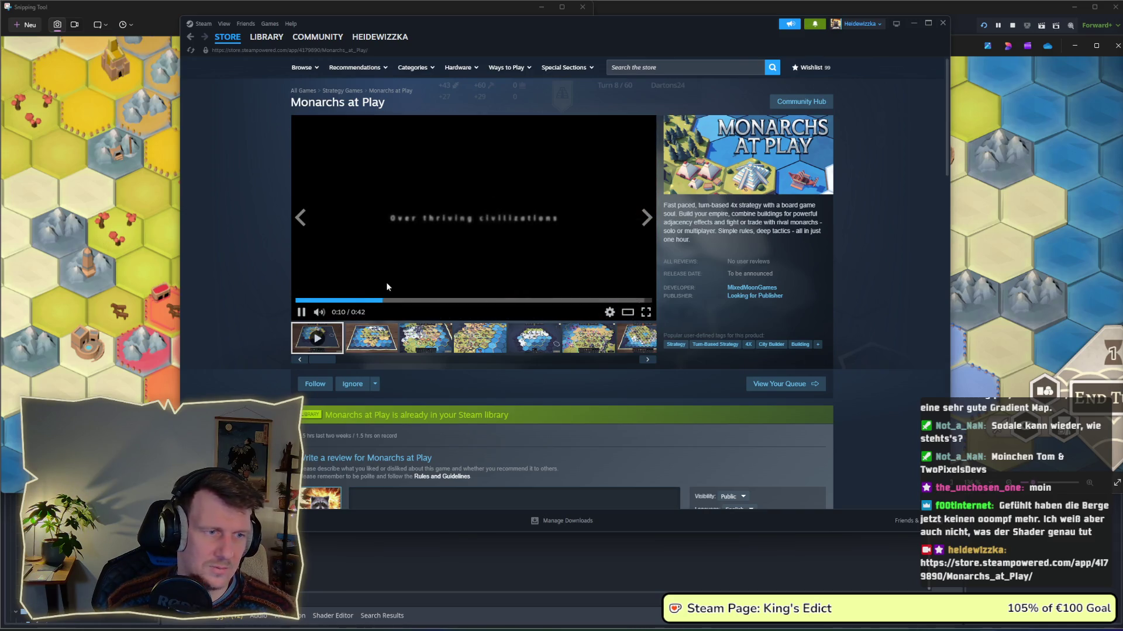
click(368, 300)
click(621, 225)
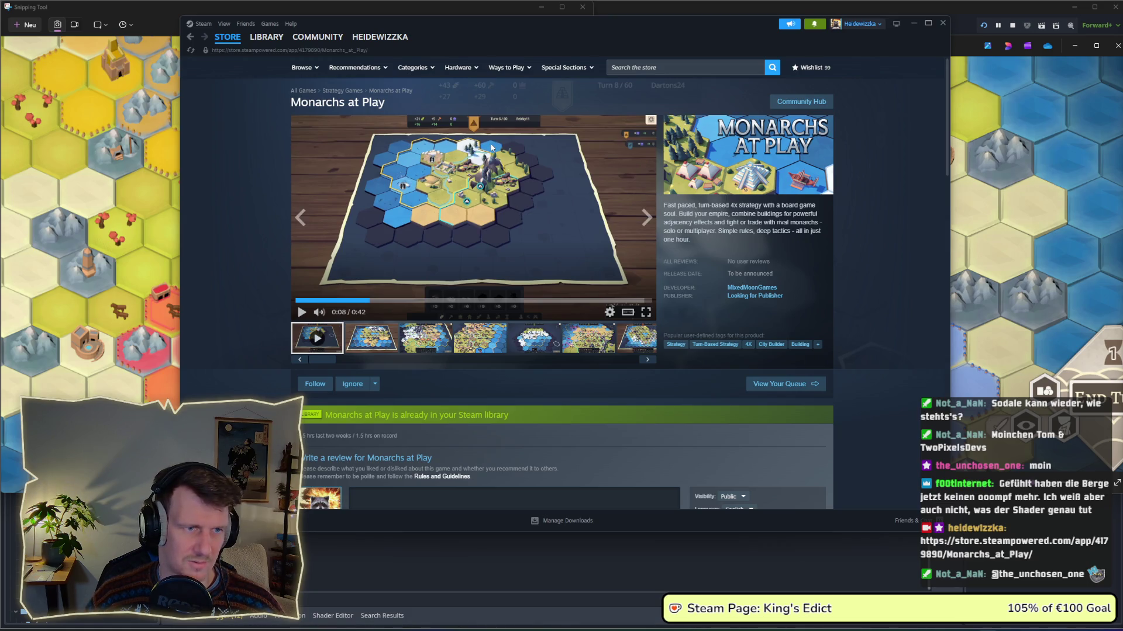
Step through the screenshots to the fifth one, then minimize the Steam window.
click(646, 217)
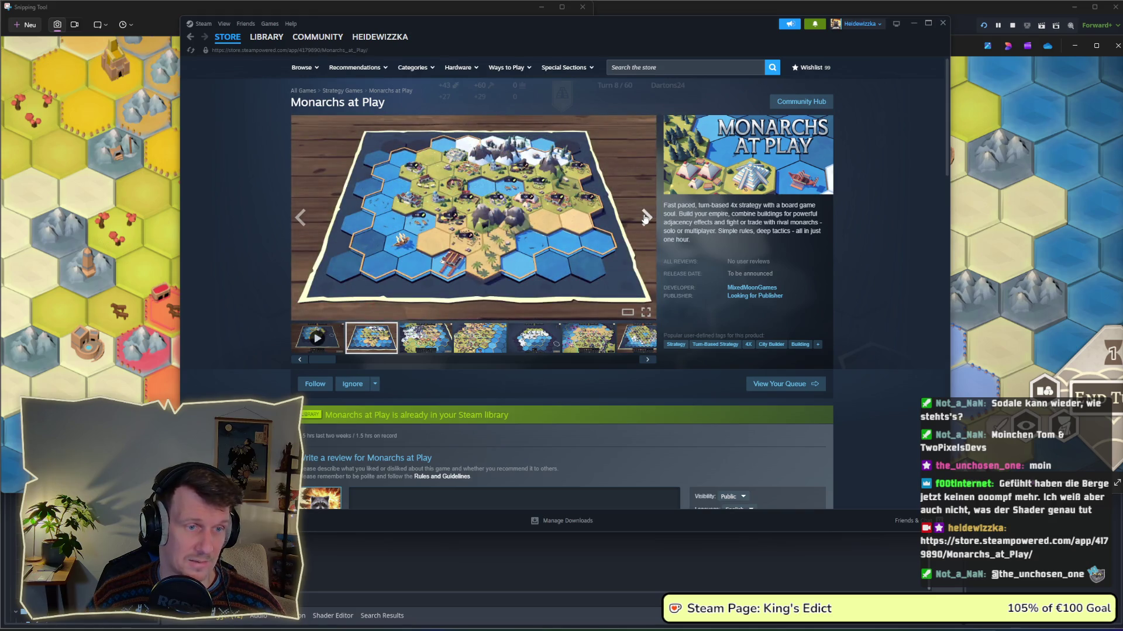
click(646, 217)
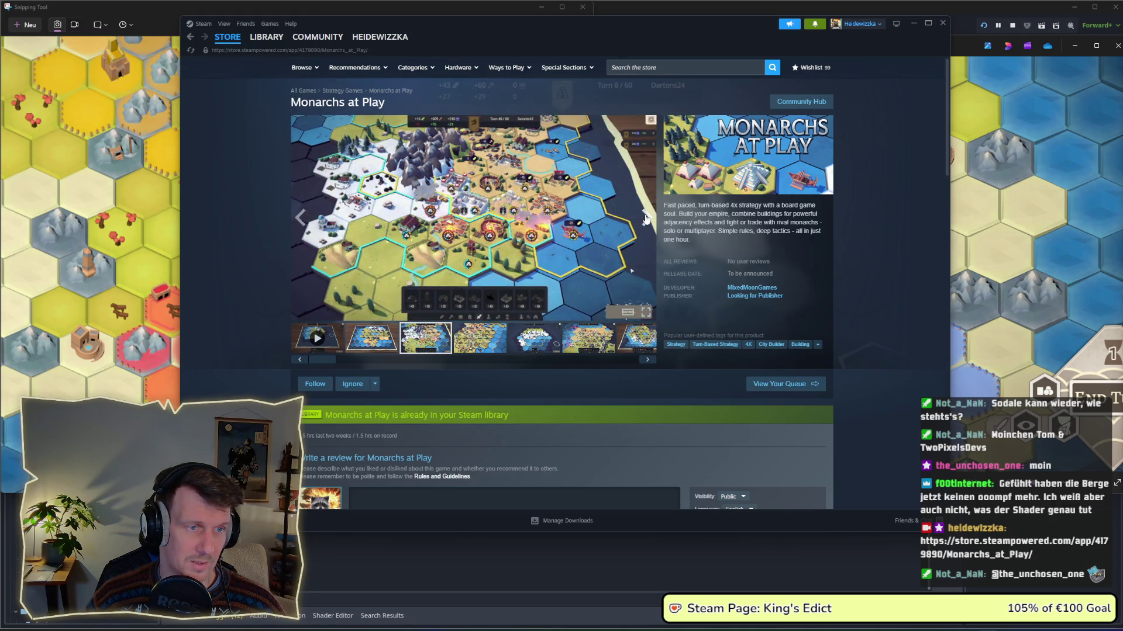
click(645, 218)
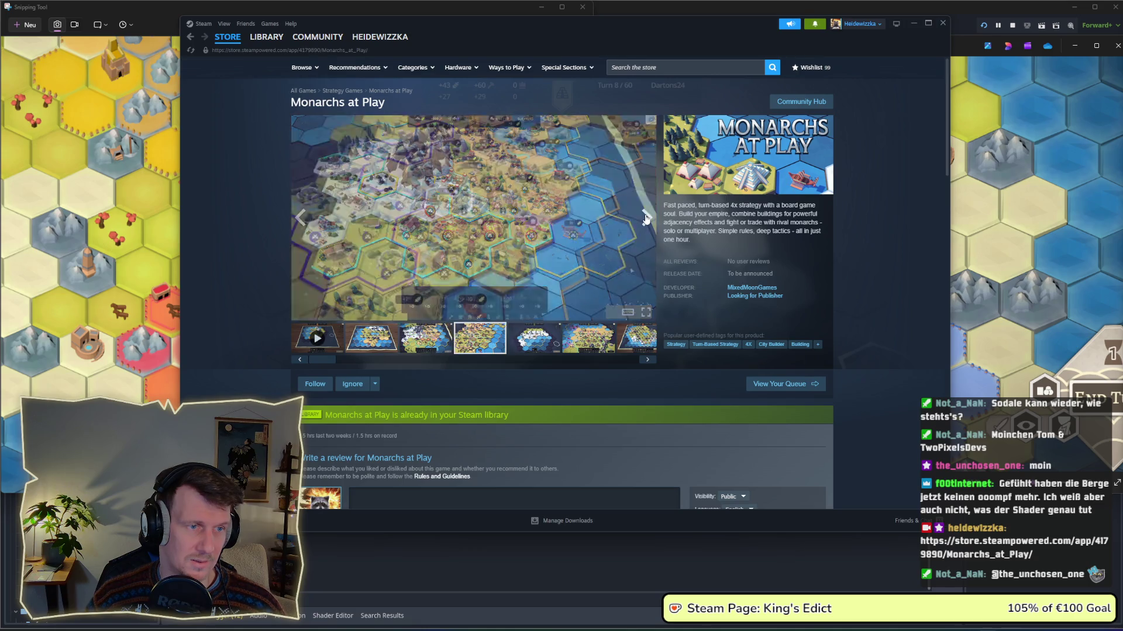
click(646, 218)
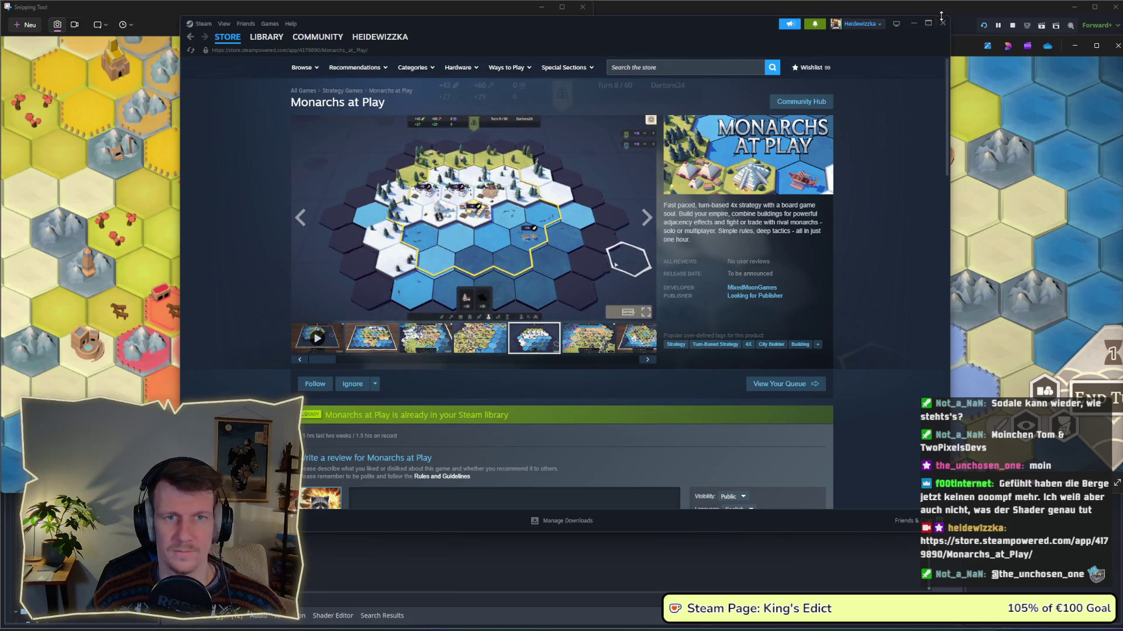
click(915, 23)
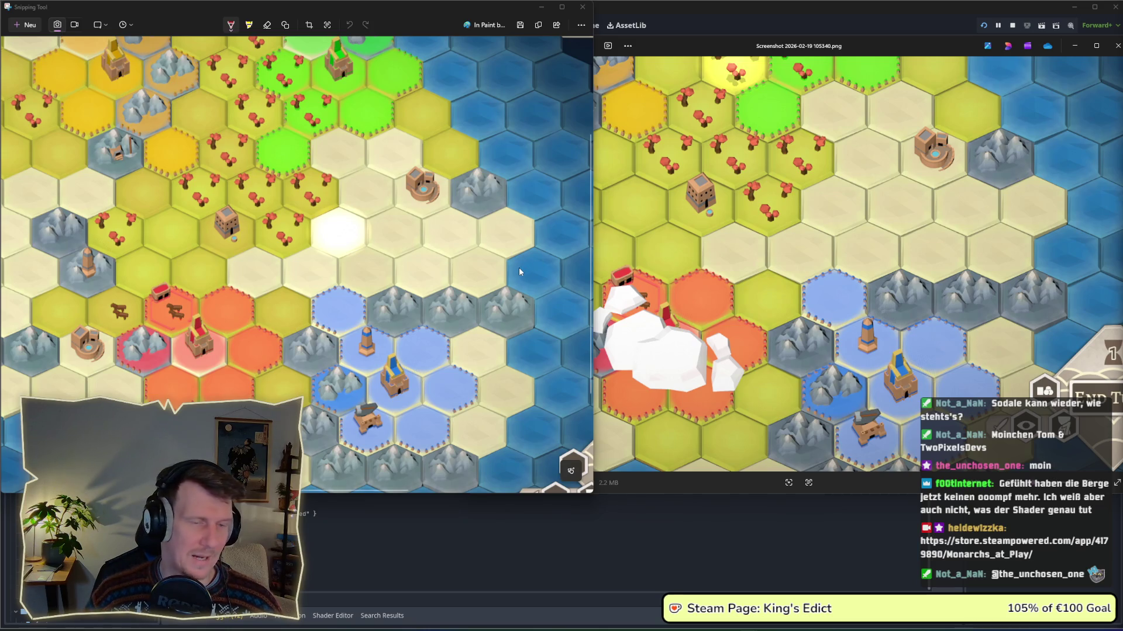
Select and review the hue_shift and brightness_add lines 209–211 in tile_node_3d.gd.
key(alt+Tab)
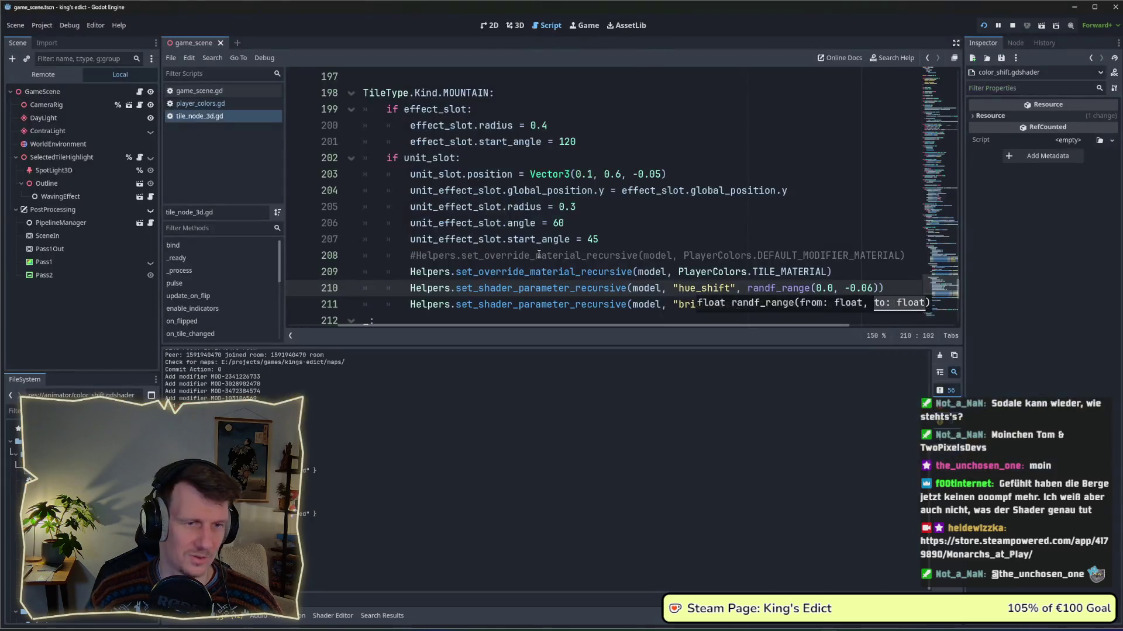
click(849, 276)
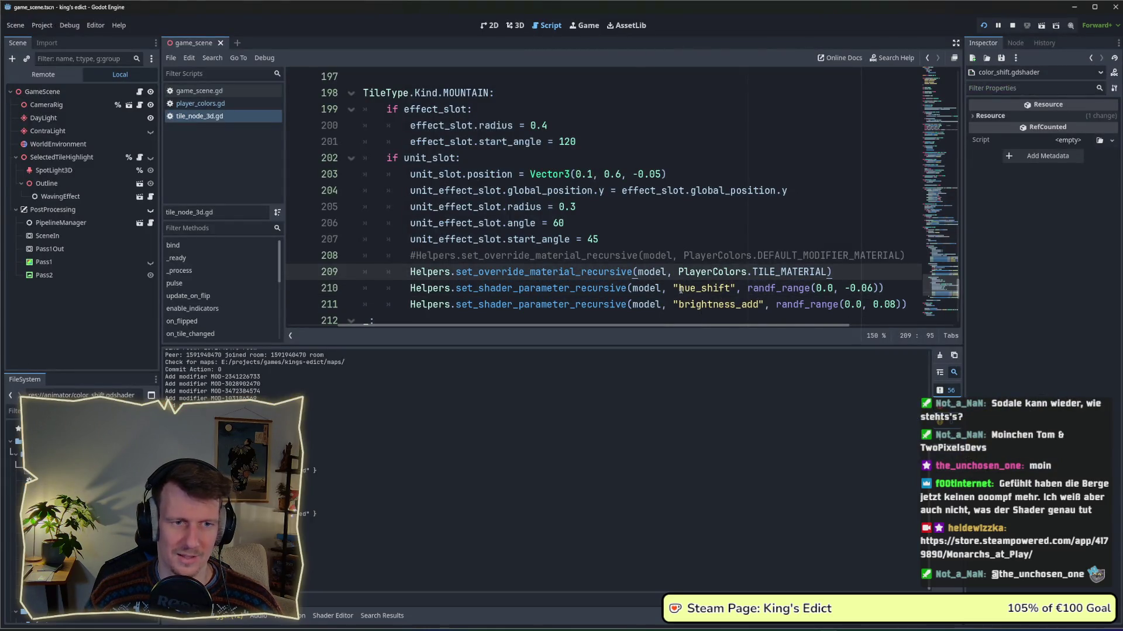
drag(680, 289, 877, 288)
click(689, 306)
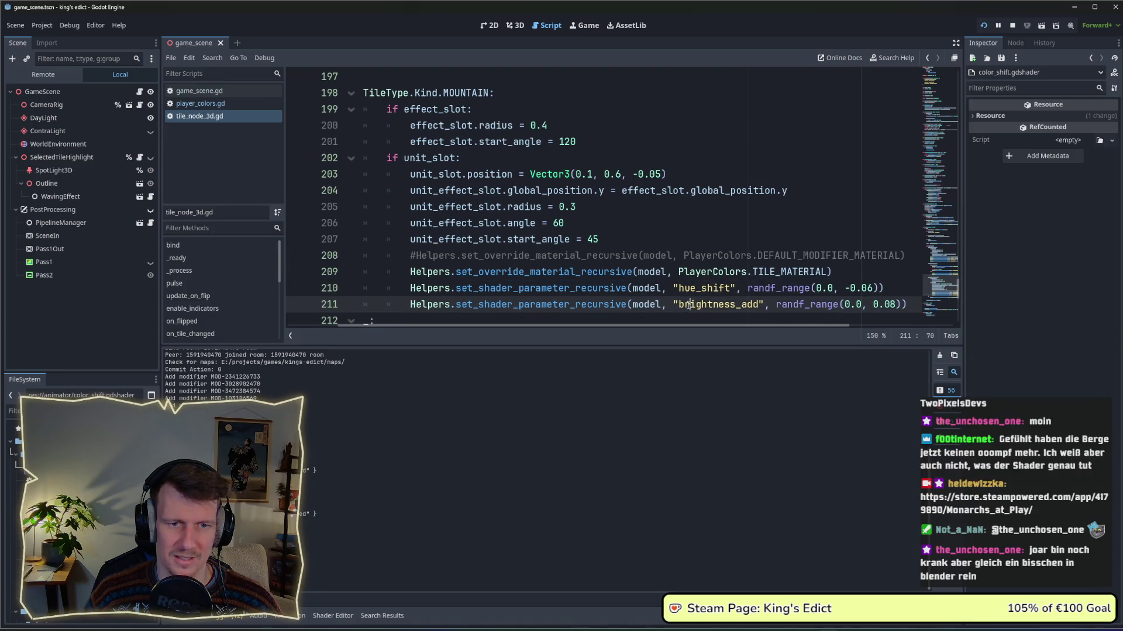
drag(679, 305, 899, 307)
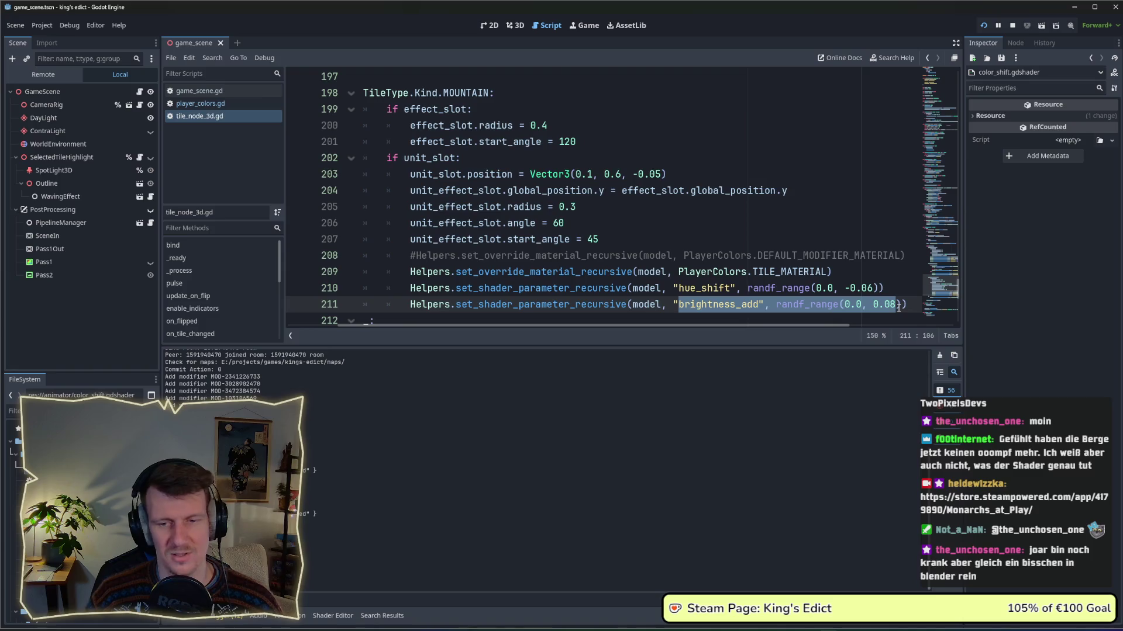
click(894, 284)
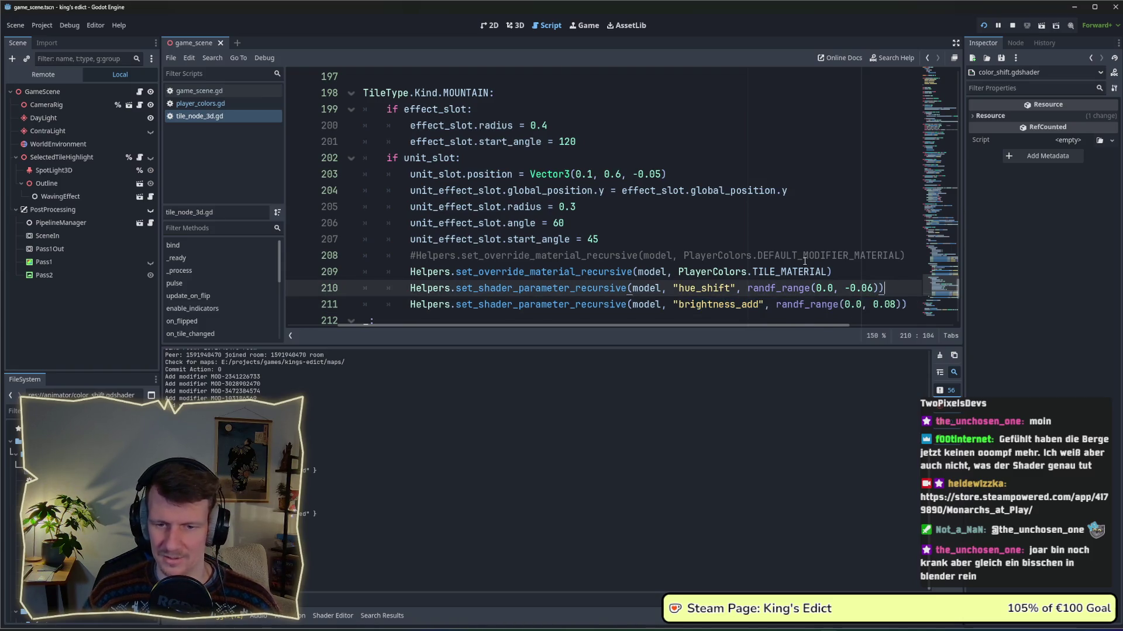
Check the commented-out line 208 and line 205, then switch to the Snipping Tool capture.
click(752, 256)
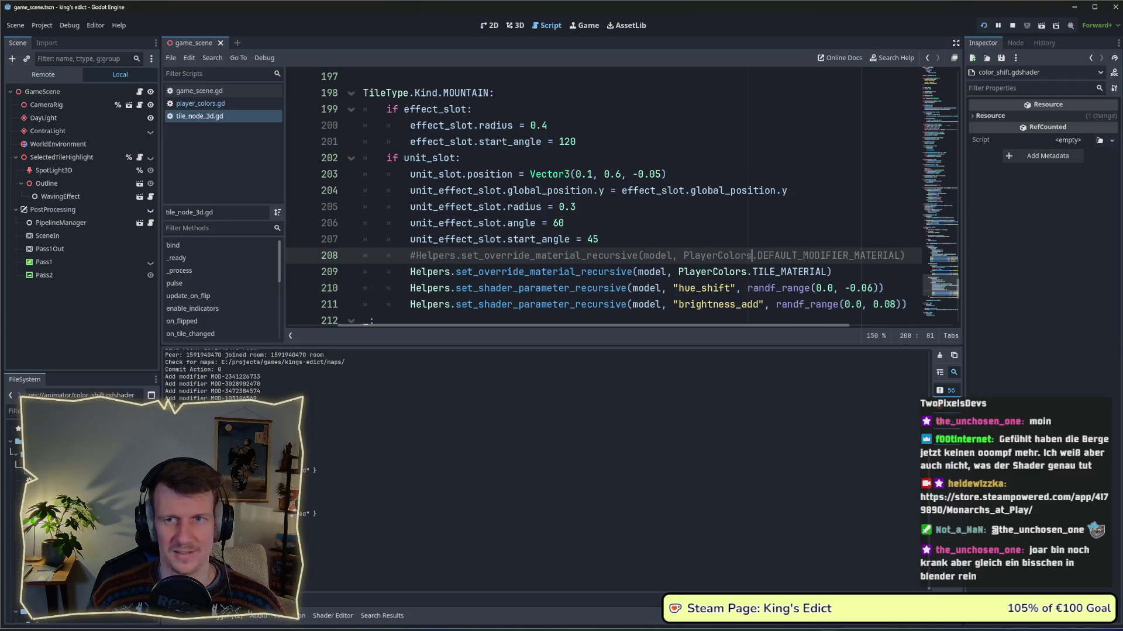
click(841, 206)
key(alt+Tab)
key(alt+Tab)
key(alt+Tab)
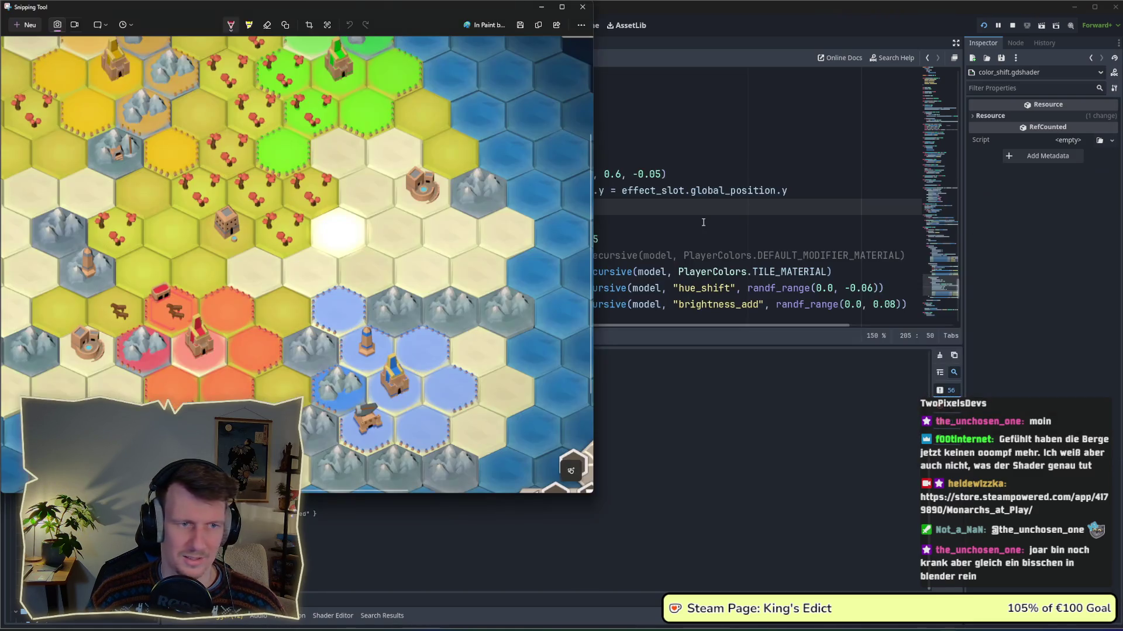
Compare the two hex board screenshots in the viewer, then return to the Godot tile script.
key(alt+Tab)
key(alt+Tab)
key(alt+Tab)
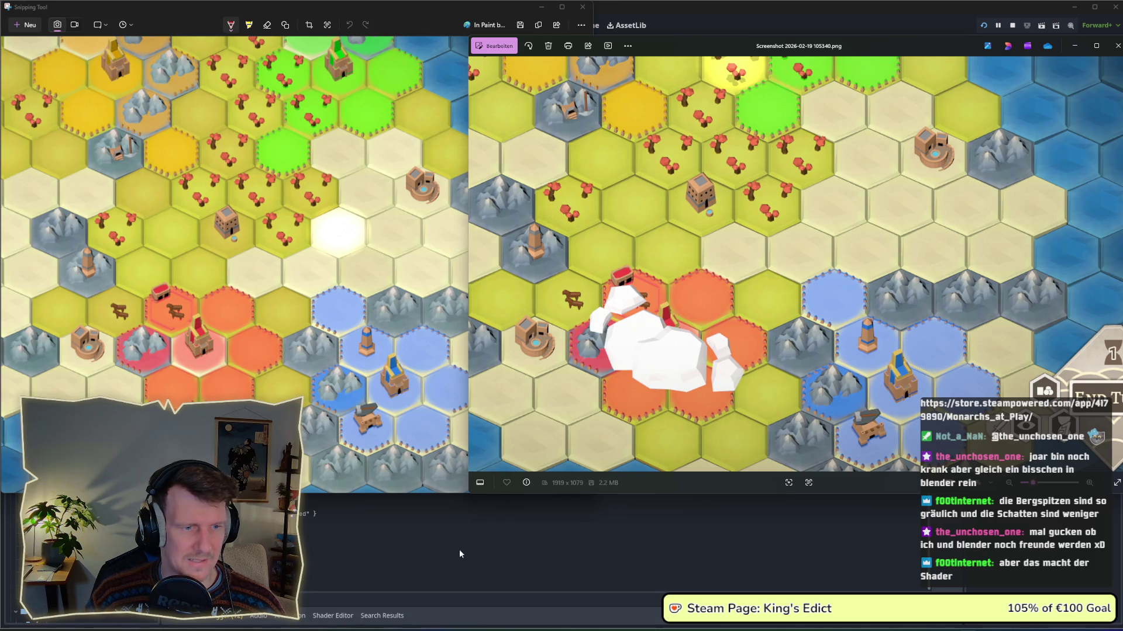
click(499, 541)
Change line 211's brightness_add upper bound from 0.08 to -0.08, then save and rerun the game.
click(881, 305)
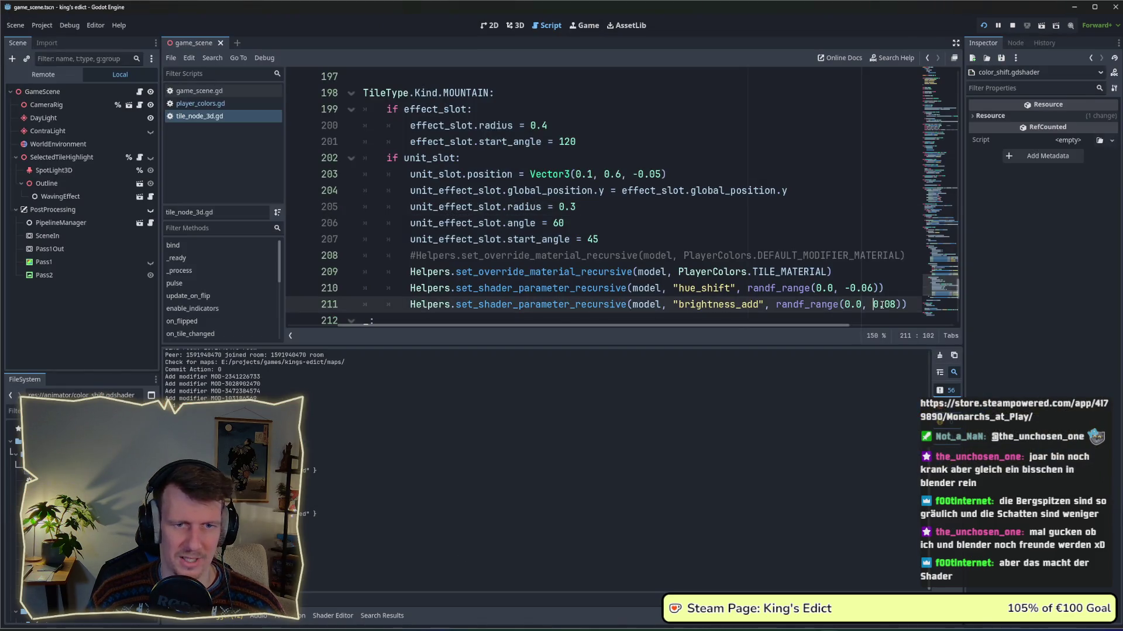
text(-)
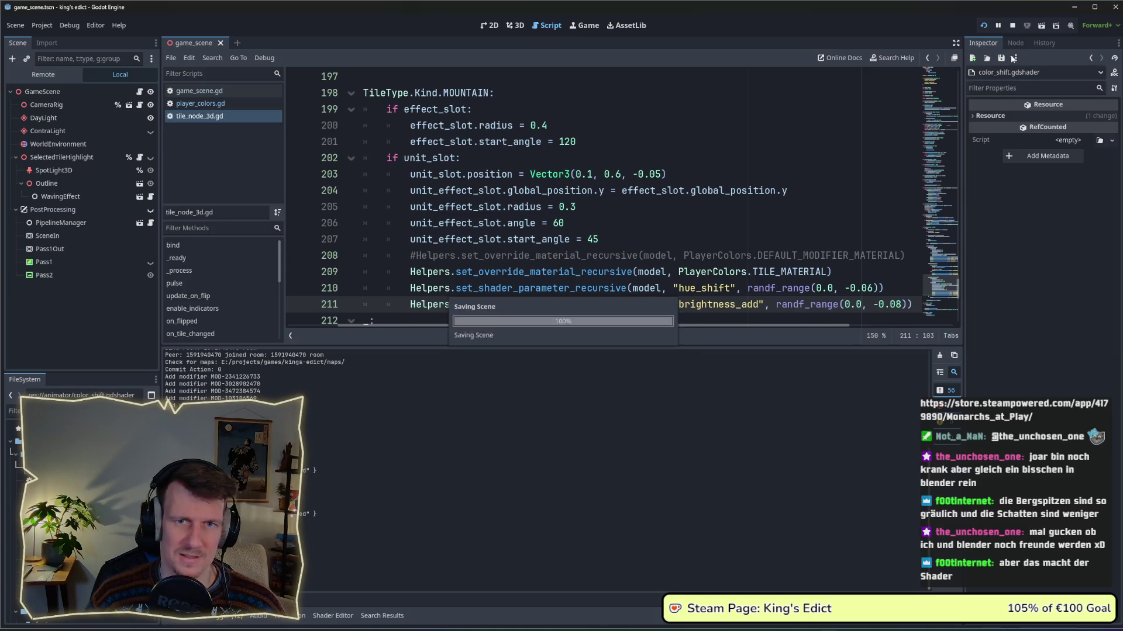
key(F5)
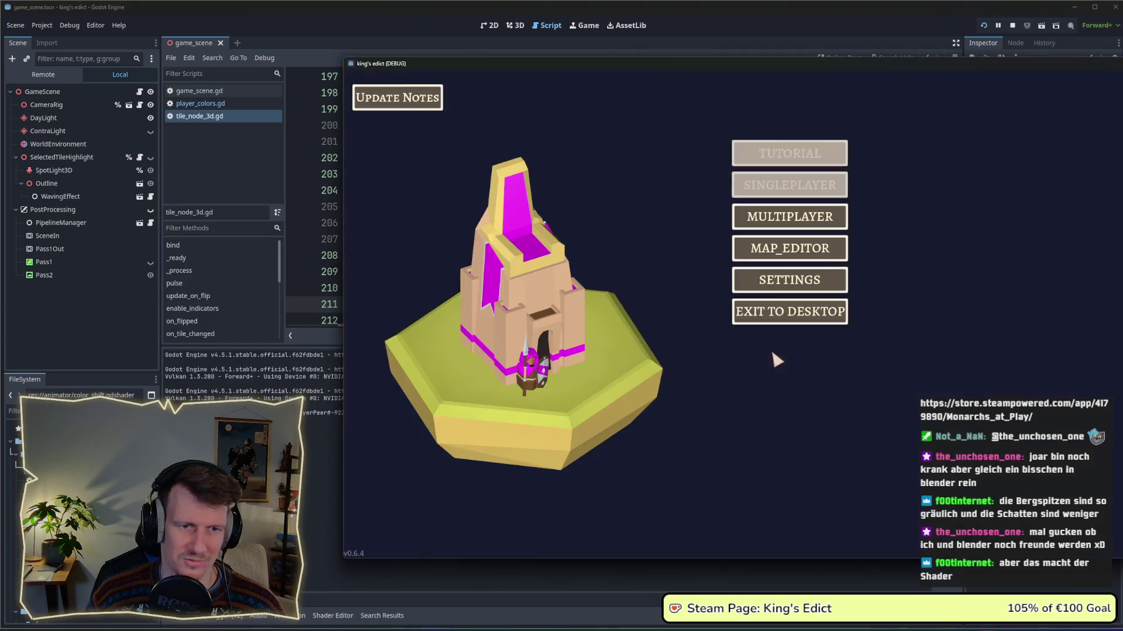
Begin a multiplayer match on i_know_this_place.map from a chosen start position and zoom out over the board.
click(789, 217)
click(872, 215)
click(874, 130)
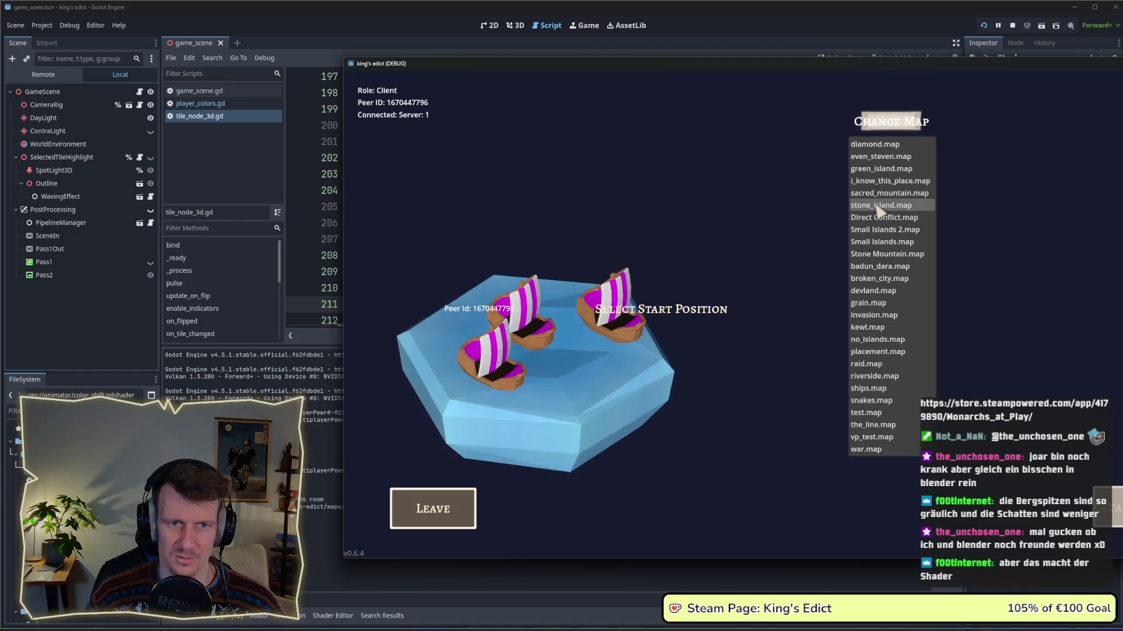
click(877, 181)
click(594, 380)
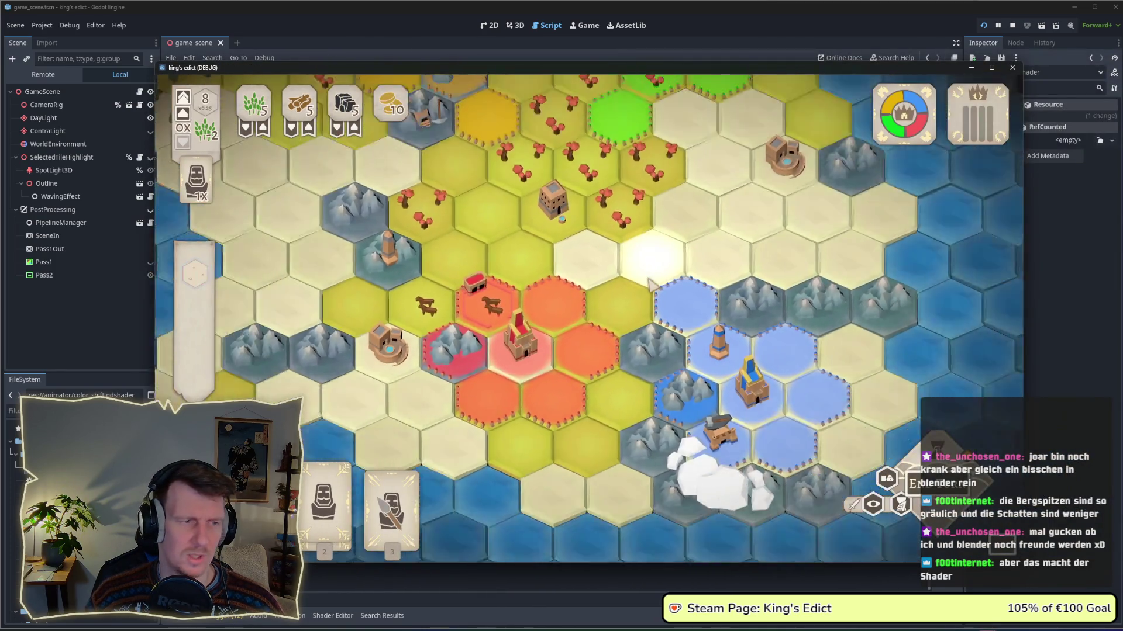
scroll(650, 284, down, 4)
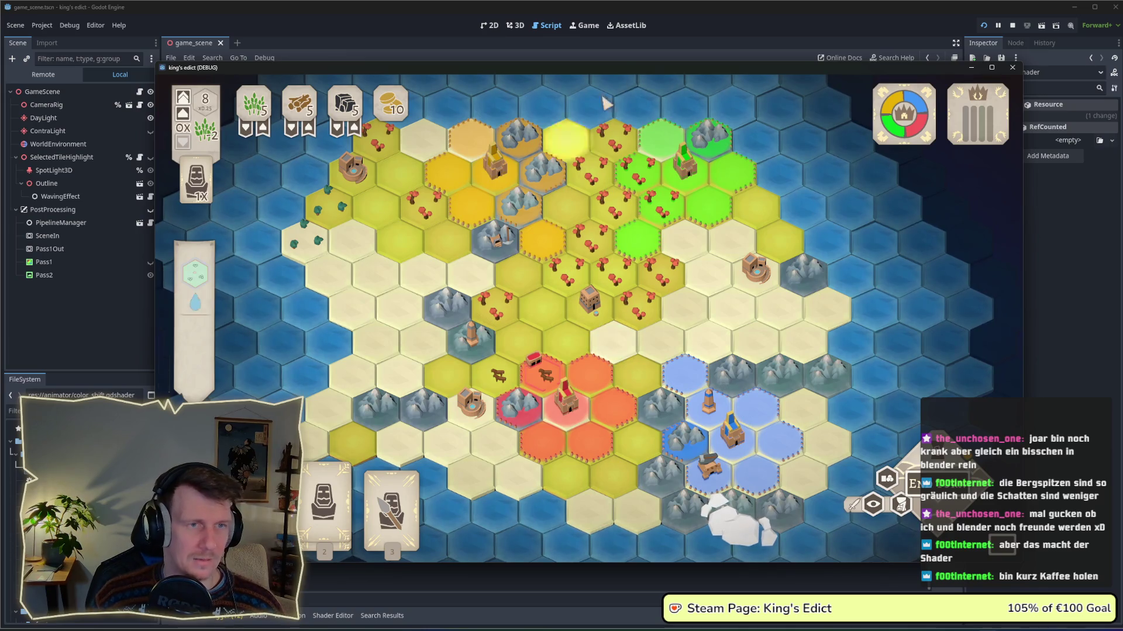
Delete lines 210–211 (hue_shift and brightness_add) in the script, then stop and restart the game.
click(695, 24)
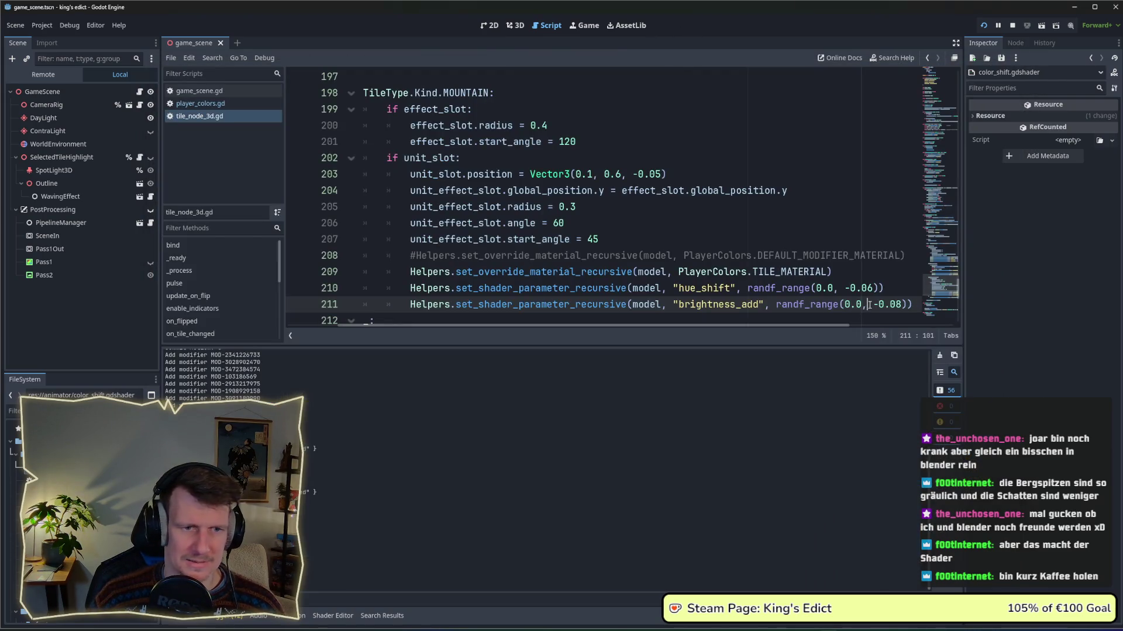
drag(409, 289, 919, 304)
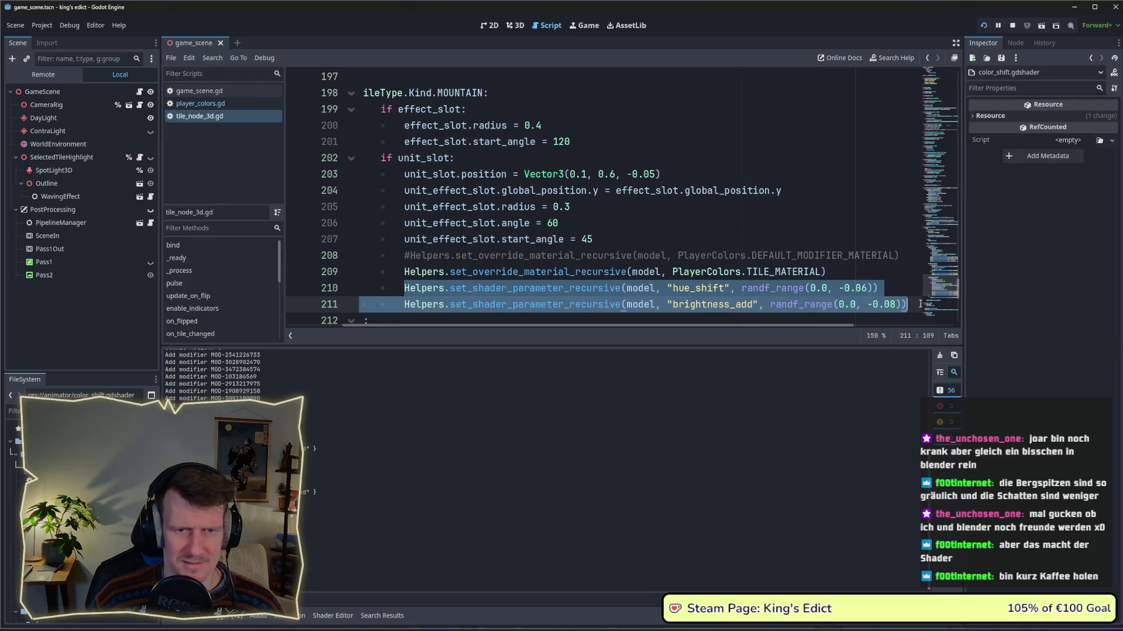
key(BackSpace)
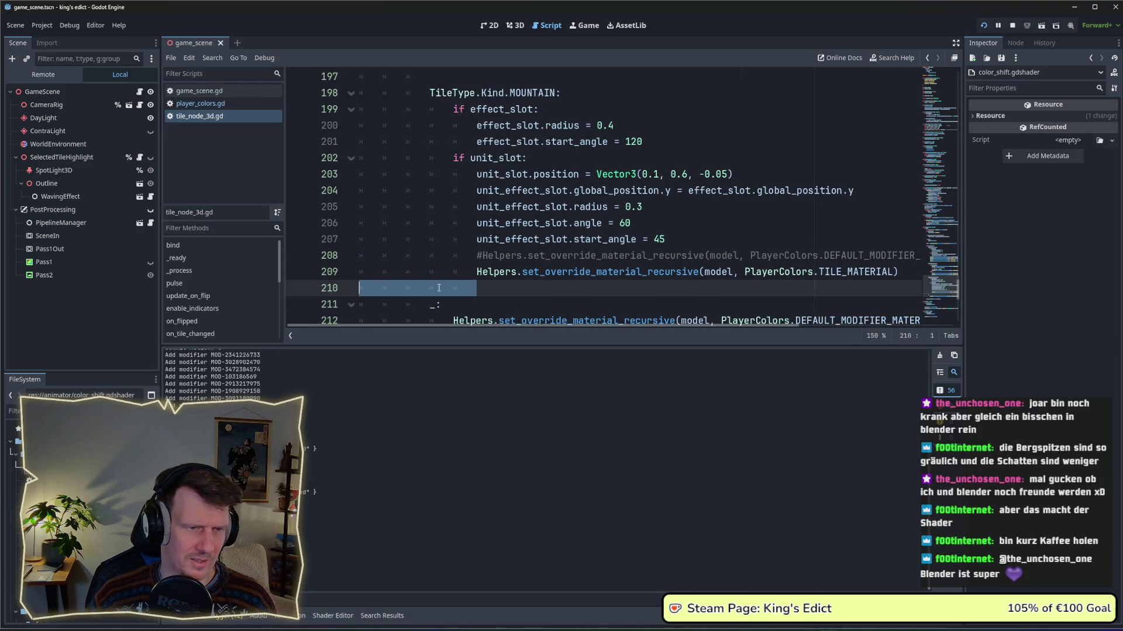
key(BackSpace)
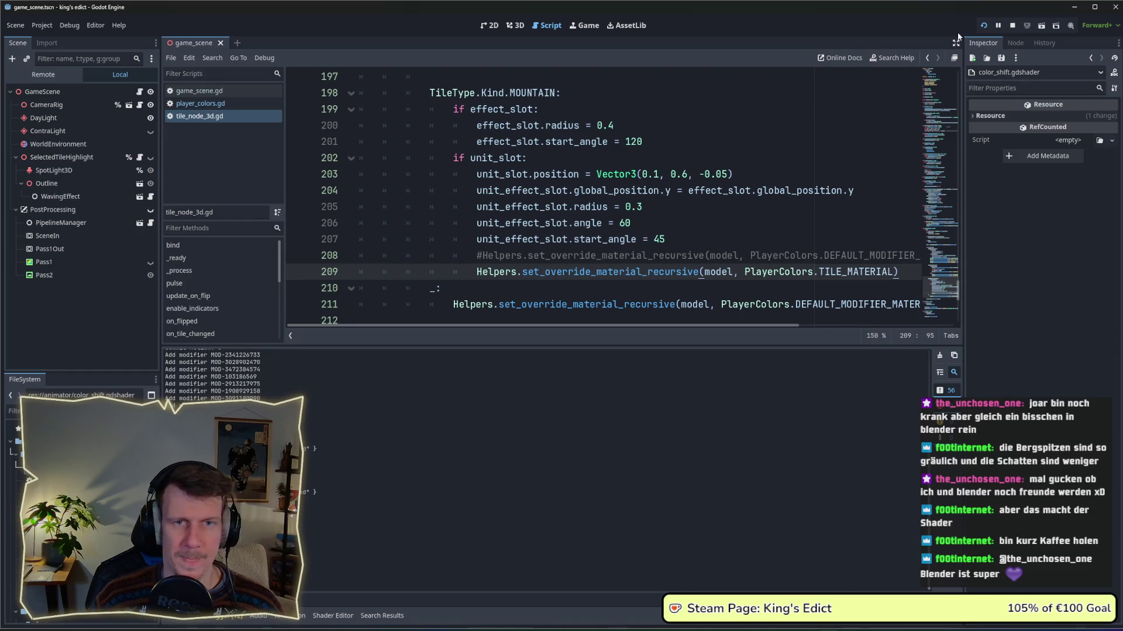
click(1012, 25)
click(984, 25)
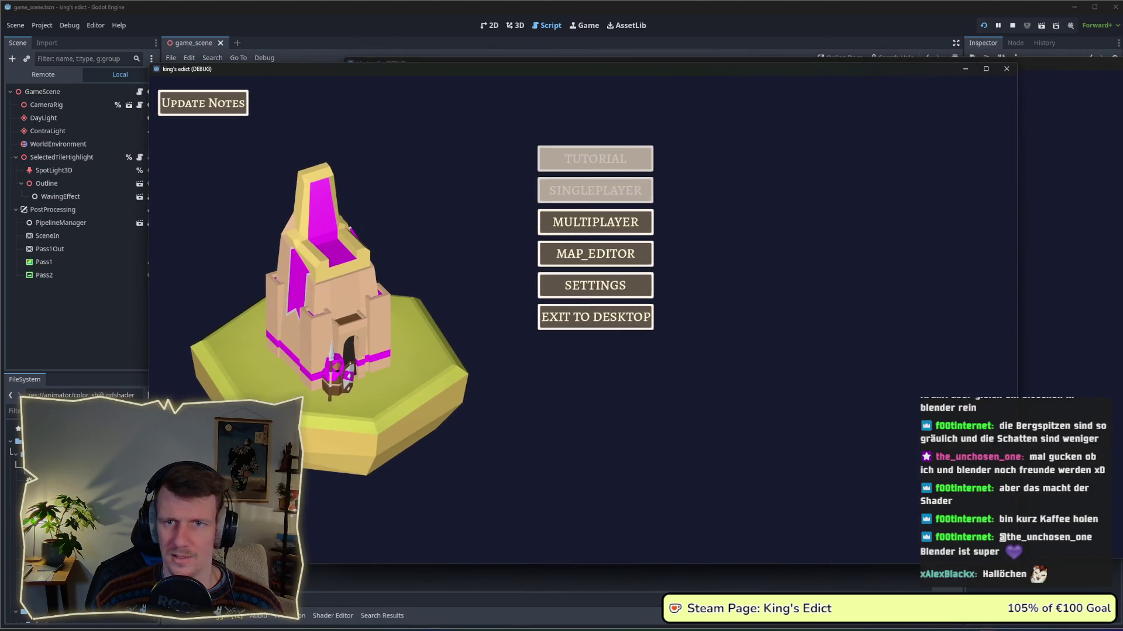
Create a new multiplayer game with i_know_this_place.map as the board and start it.
click(643, 222)
click(672, 220)
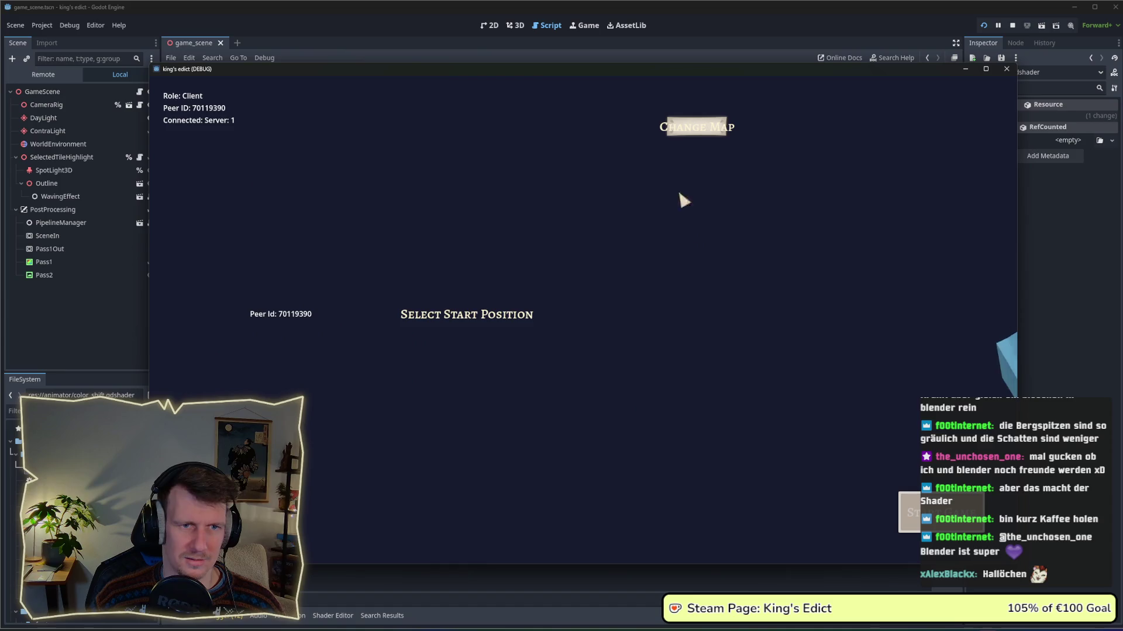
click(696, 127)
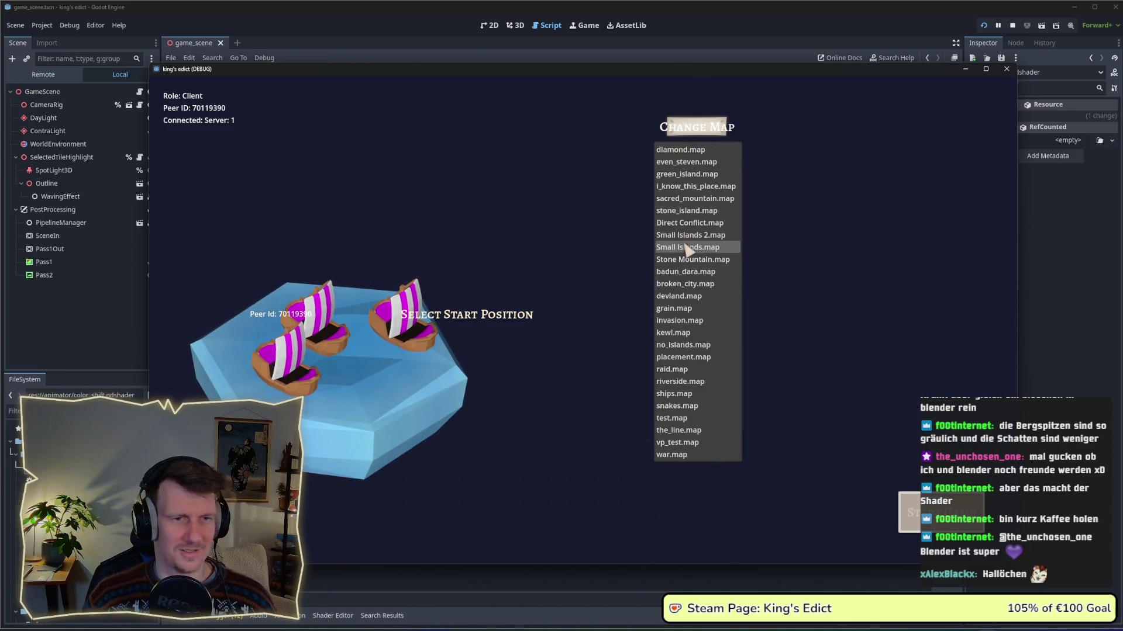
click(685, 186)
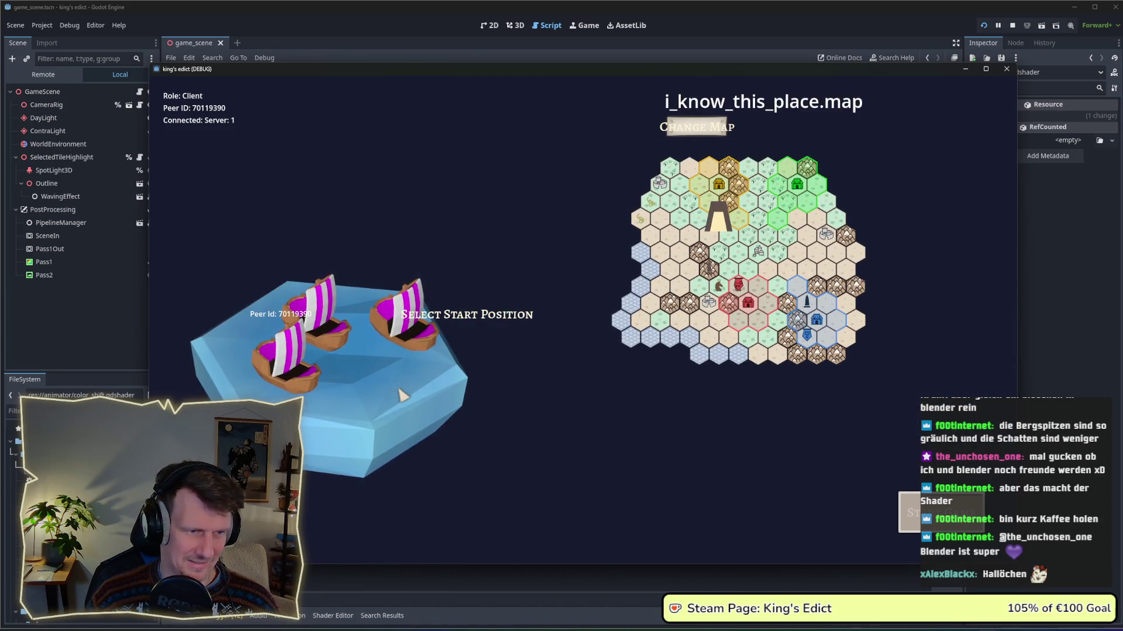
click(648, 337)
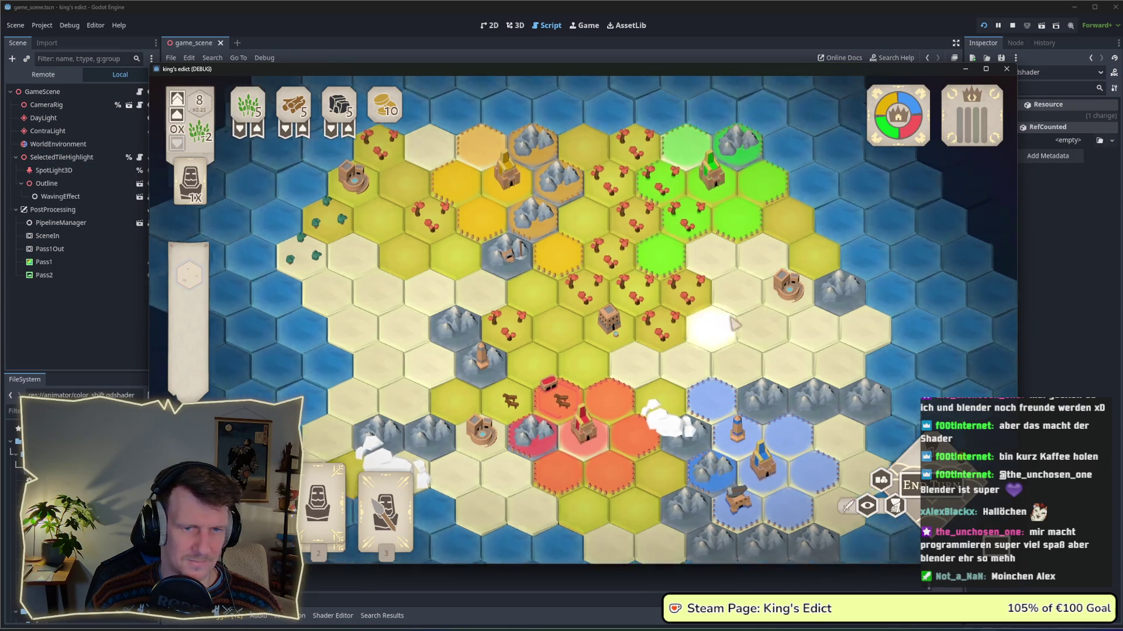
scroll(611, 286, up, 2)
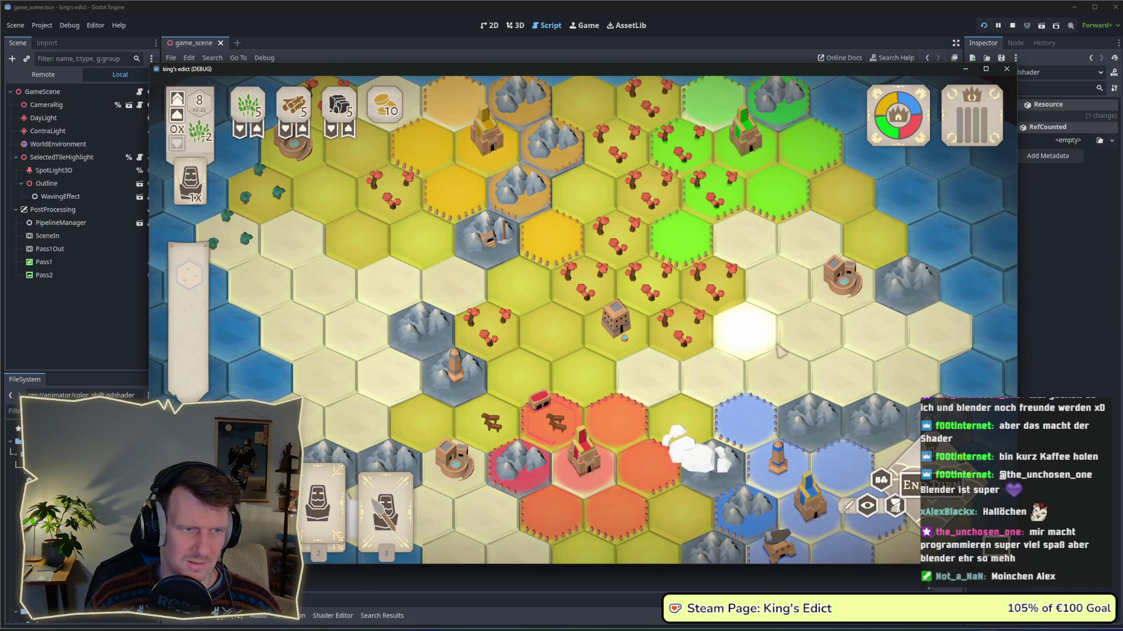
scroll(760, 348, down, 2)
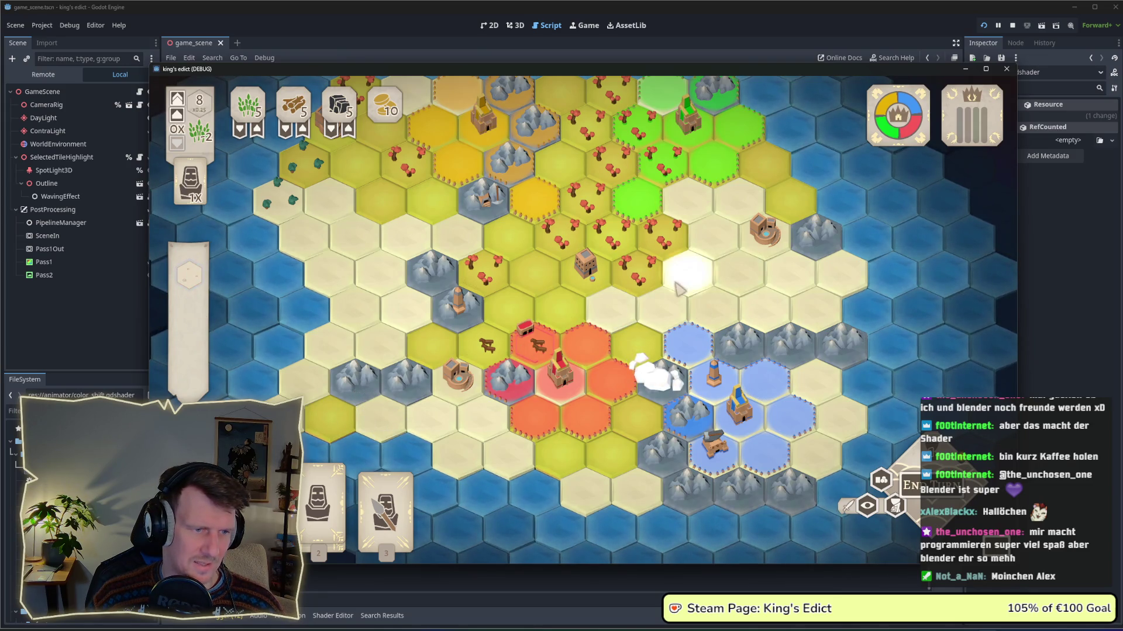
drag(679, 266, 704, 332)
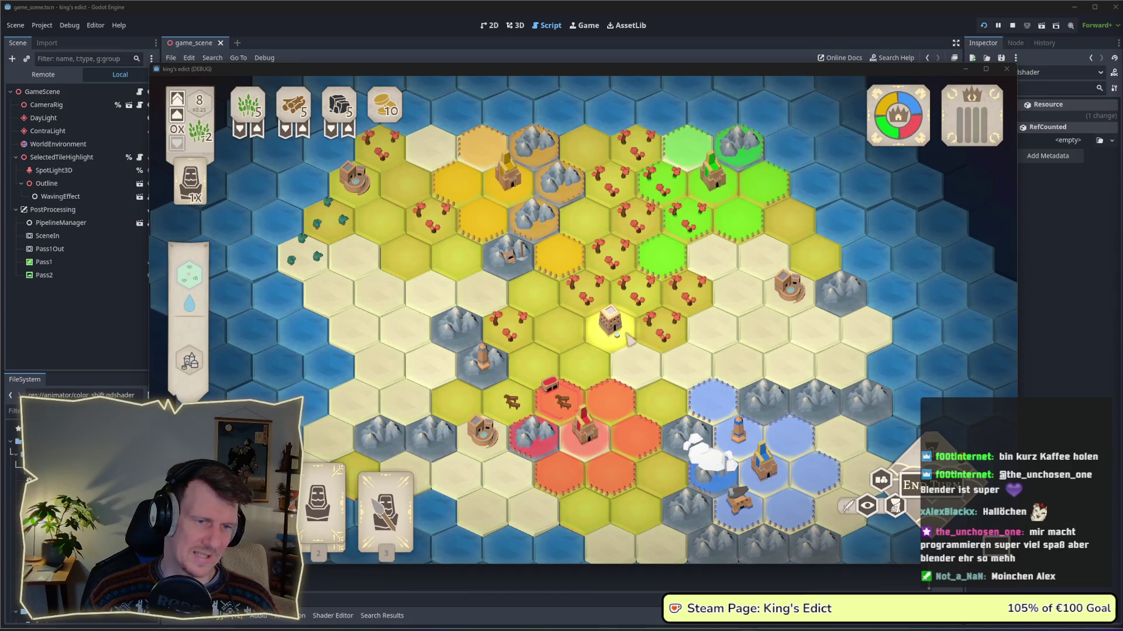
scroll(585, 364, down, 1)
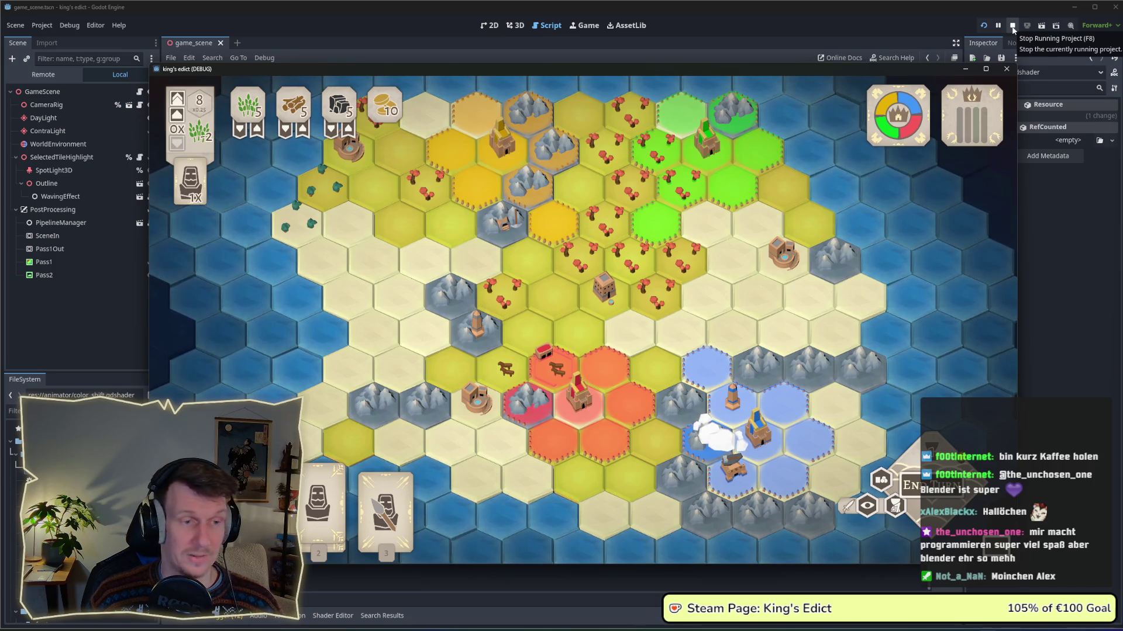
key(w)
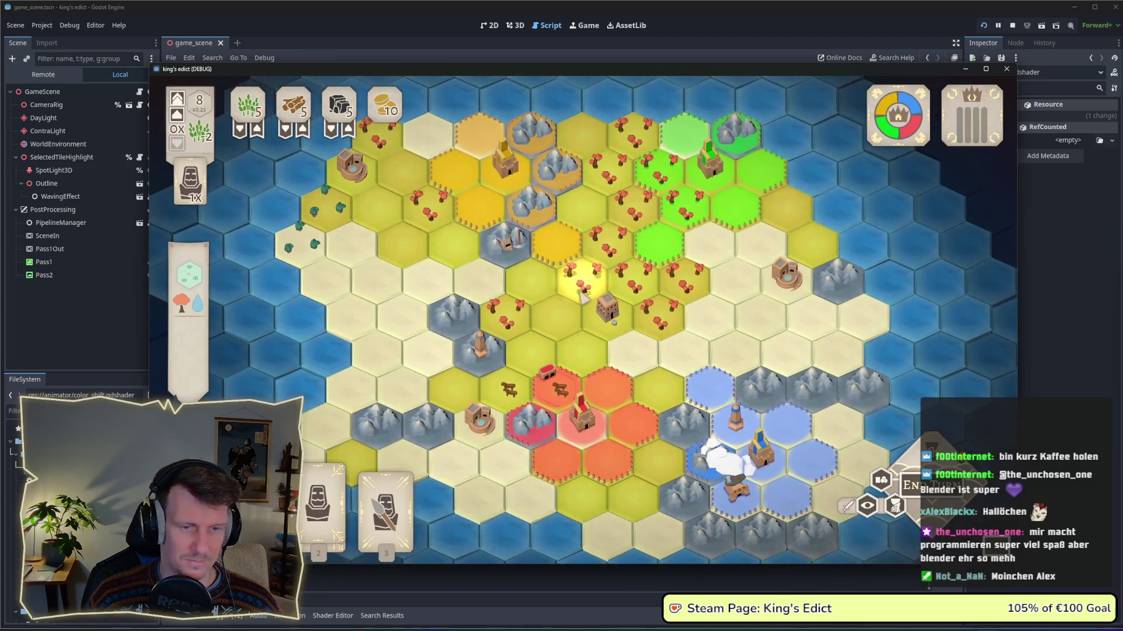
drag(582, 295, 585, 298)
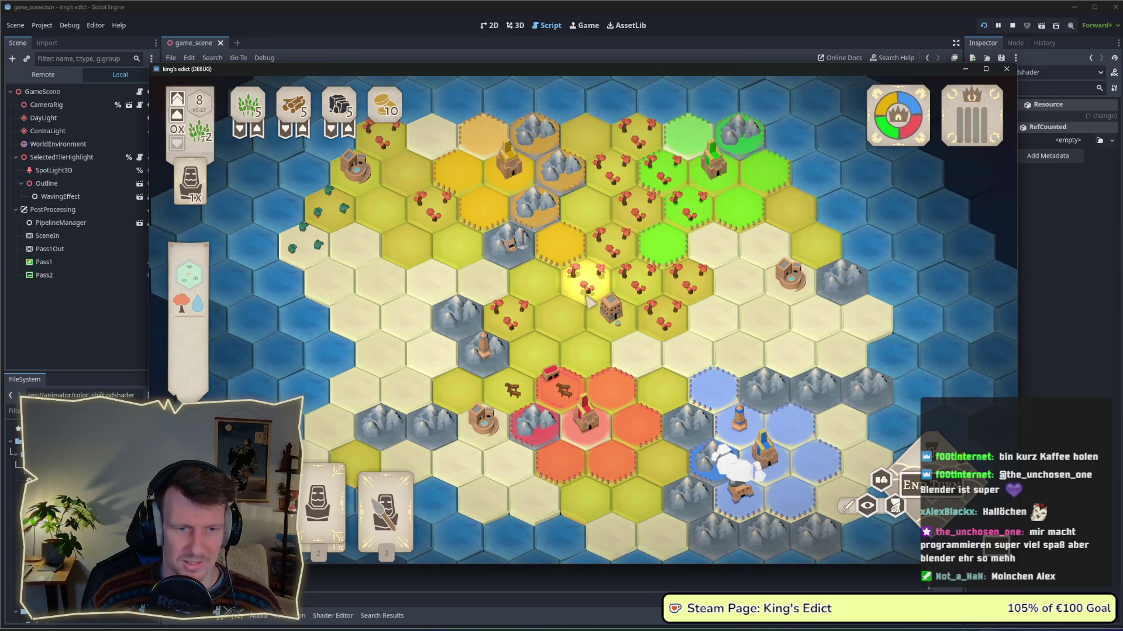
key(s)
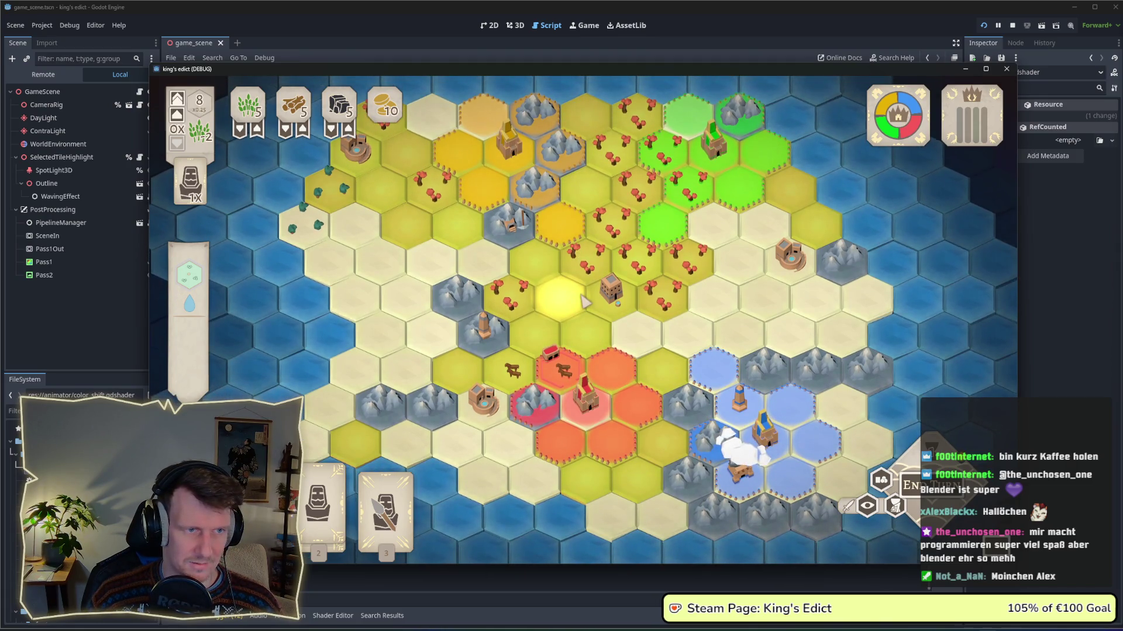
scroll(583, 301, up, 2)
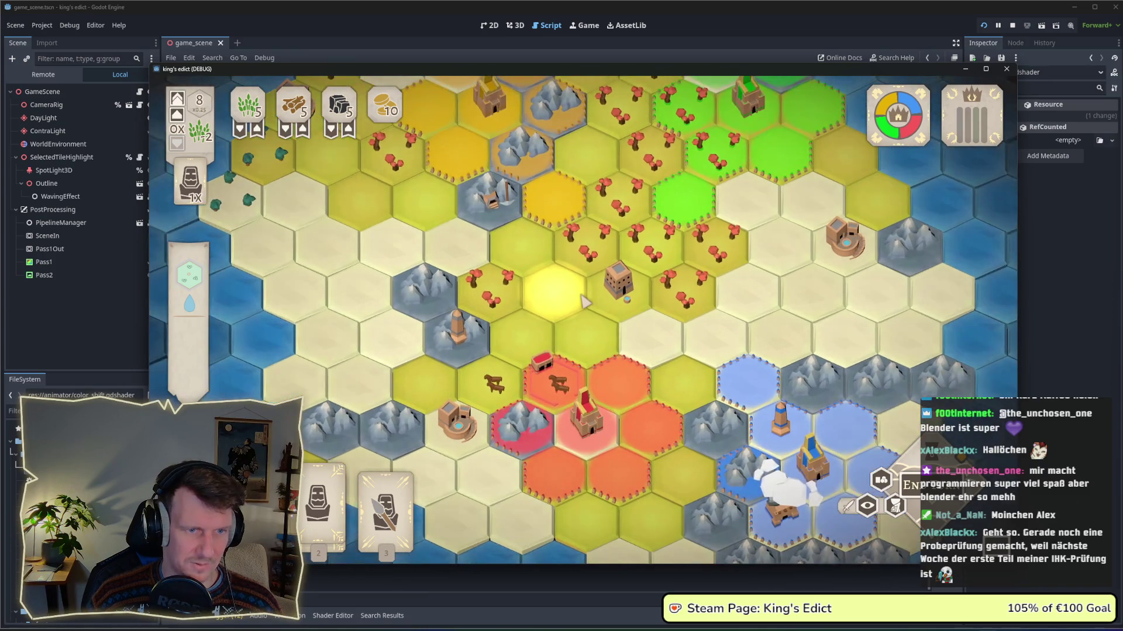
scroll(583, 301, down, 2)
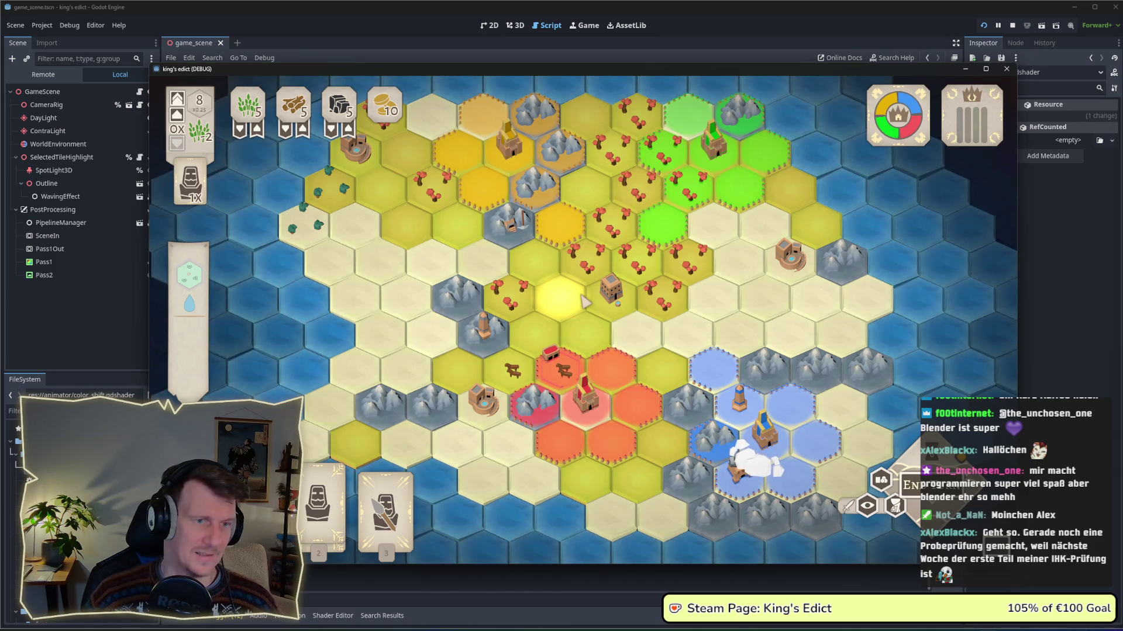
scroll(576, 301, up, 1)
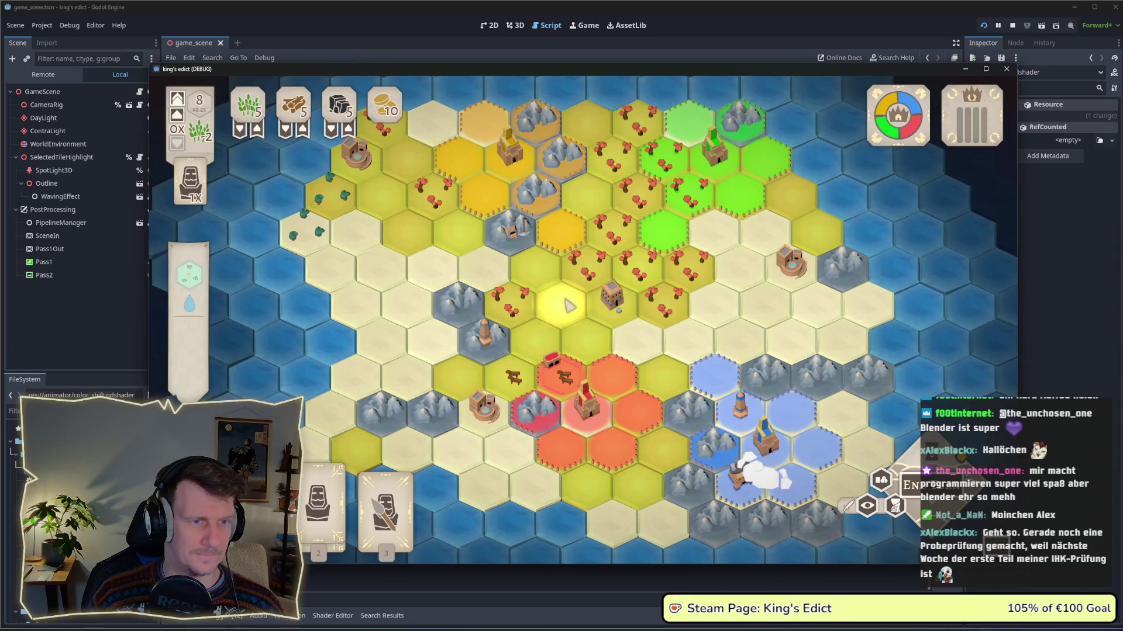
scroll(539, 285, up, 1)
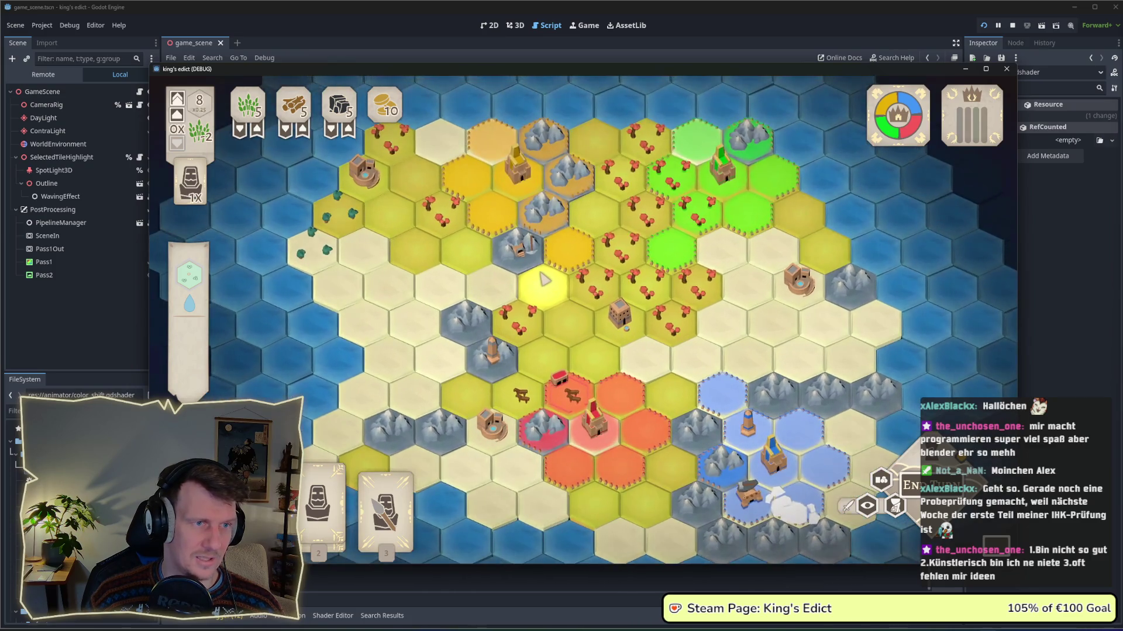
scroll(549, 287, up, 1)
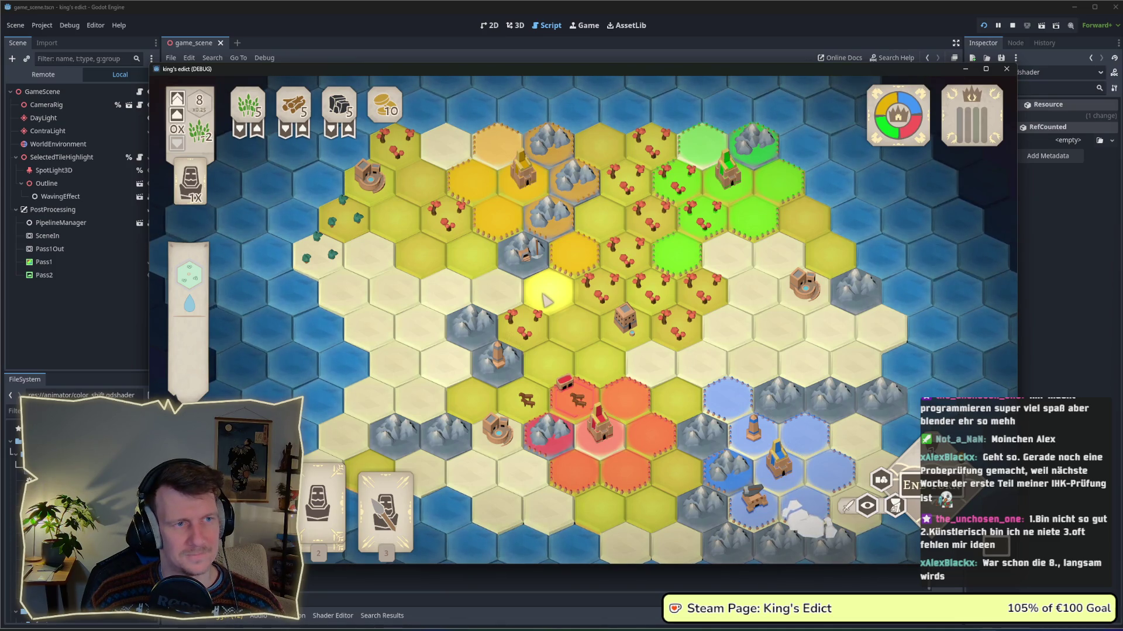
scroll(546, 300, up, 2)
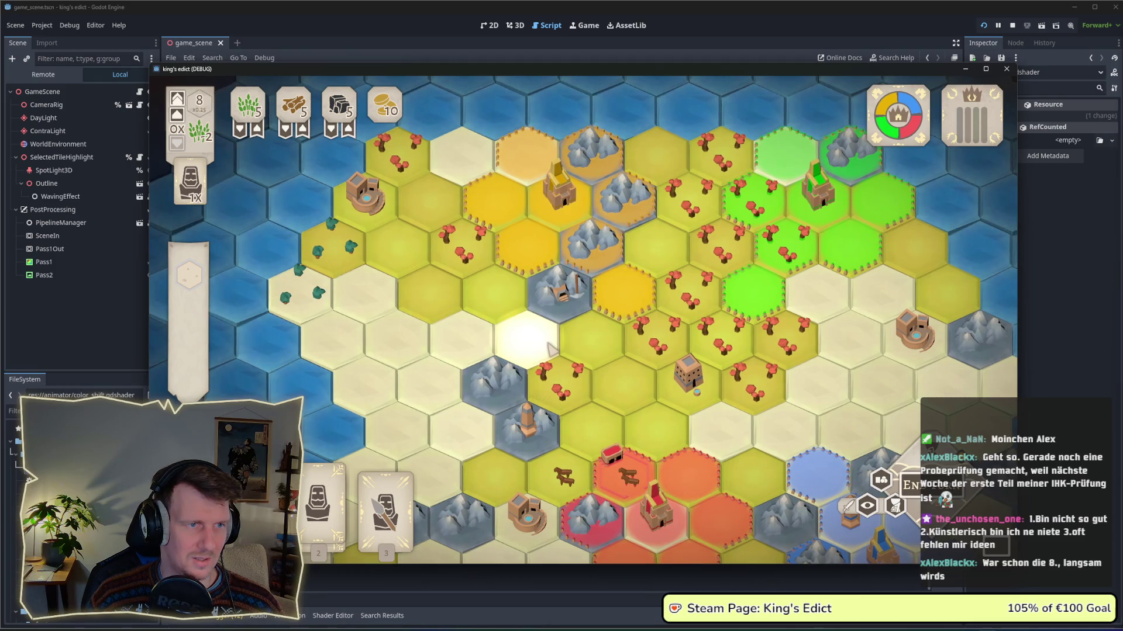
scroll(549, 349, down, 2)
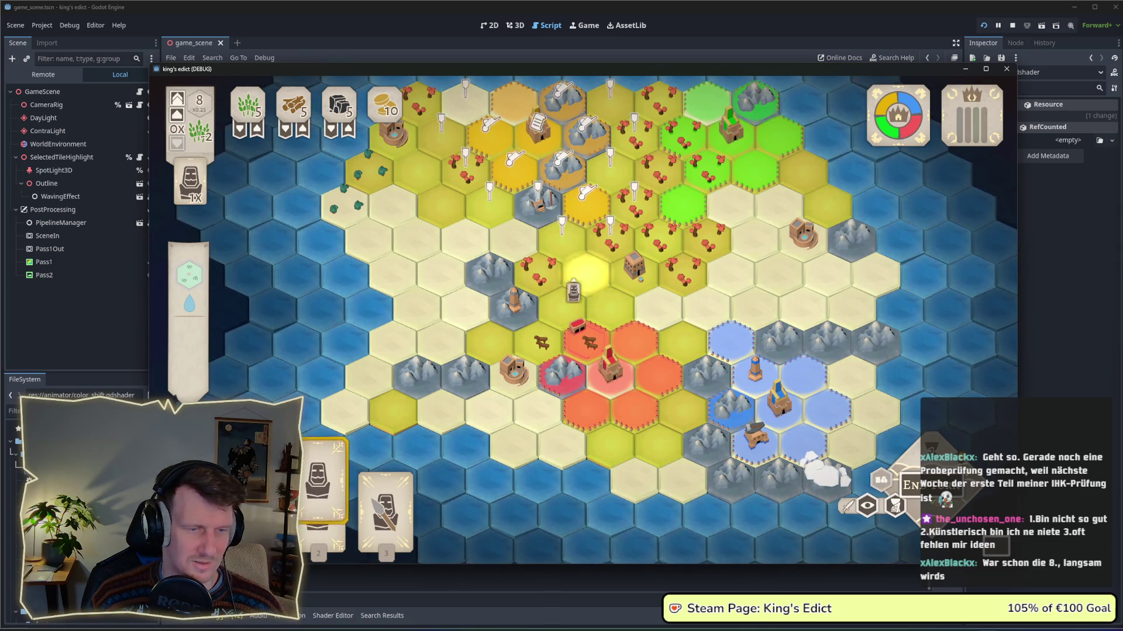
click(587, 205)
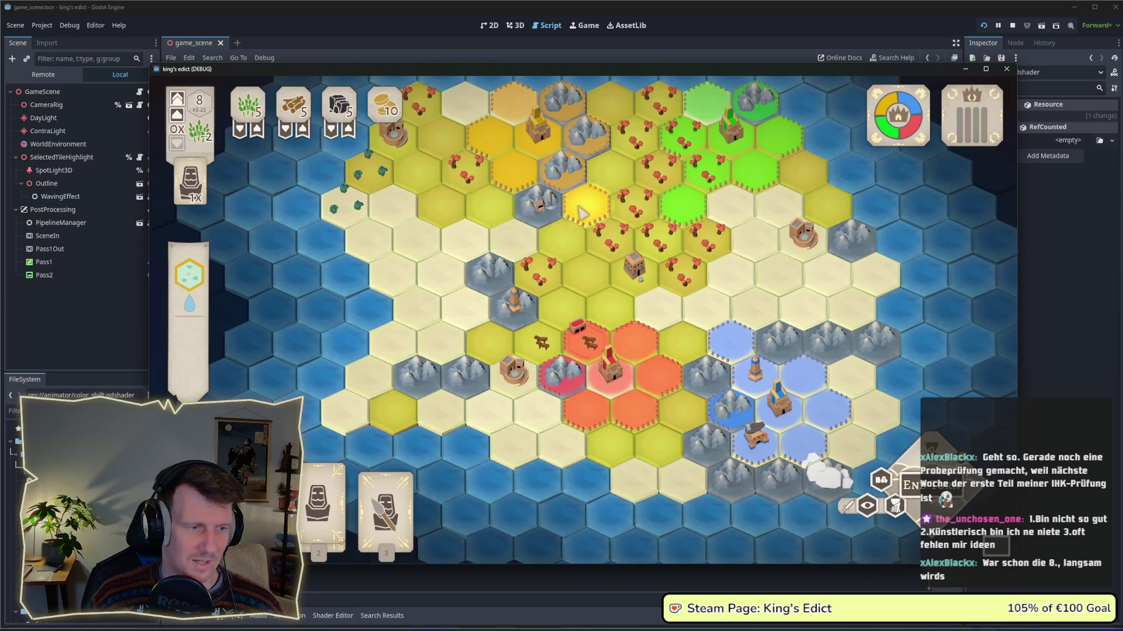
click(385, 497)
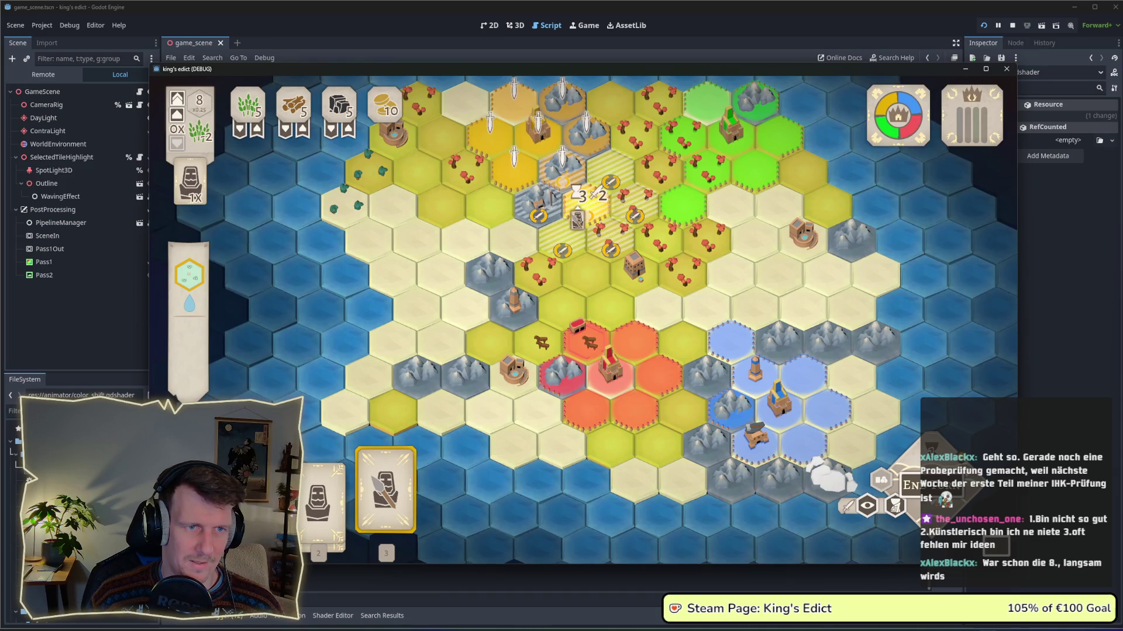
right_click(585, 221)
scroll(588, 246, up, 2)
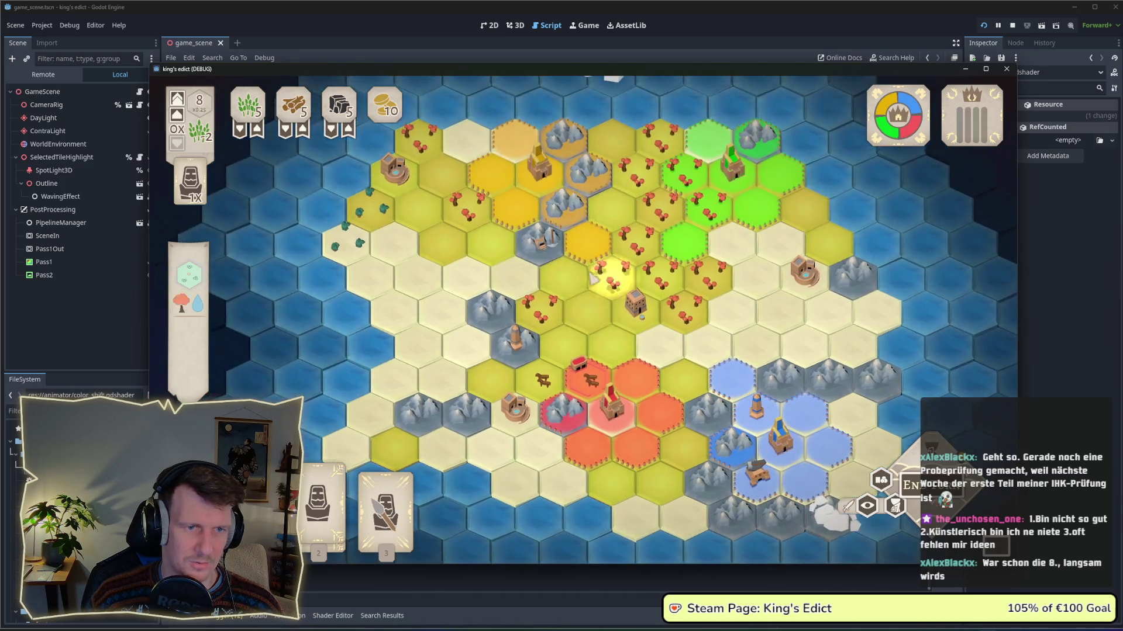
key(3)
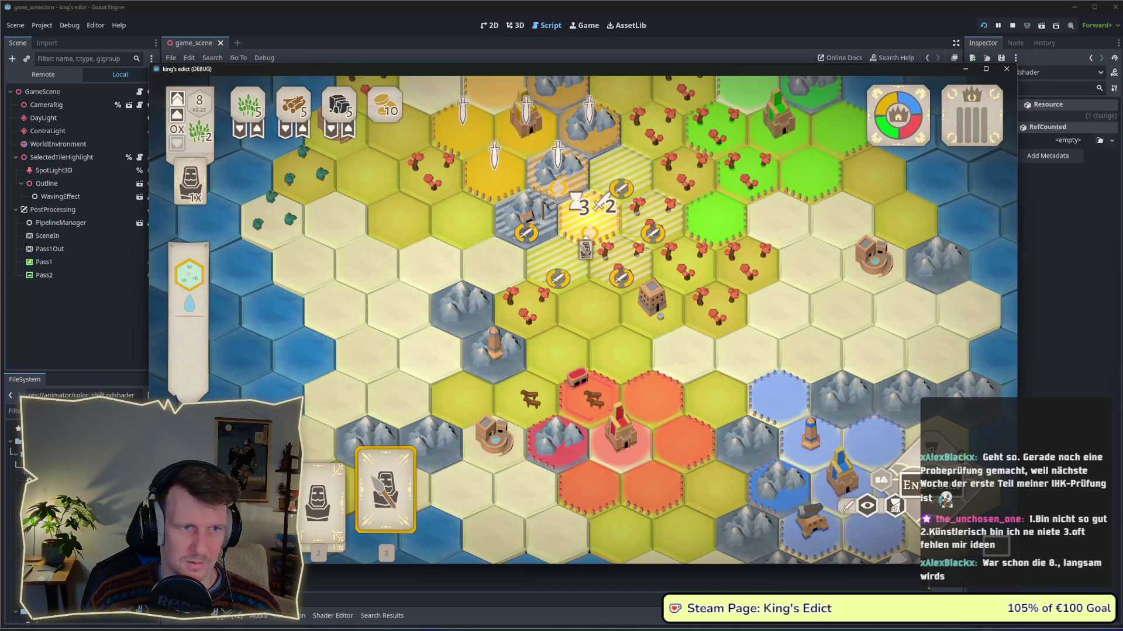
right_click(587, 231)
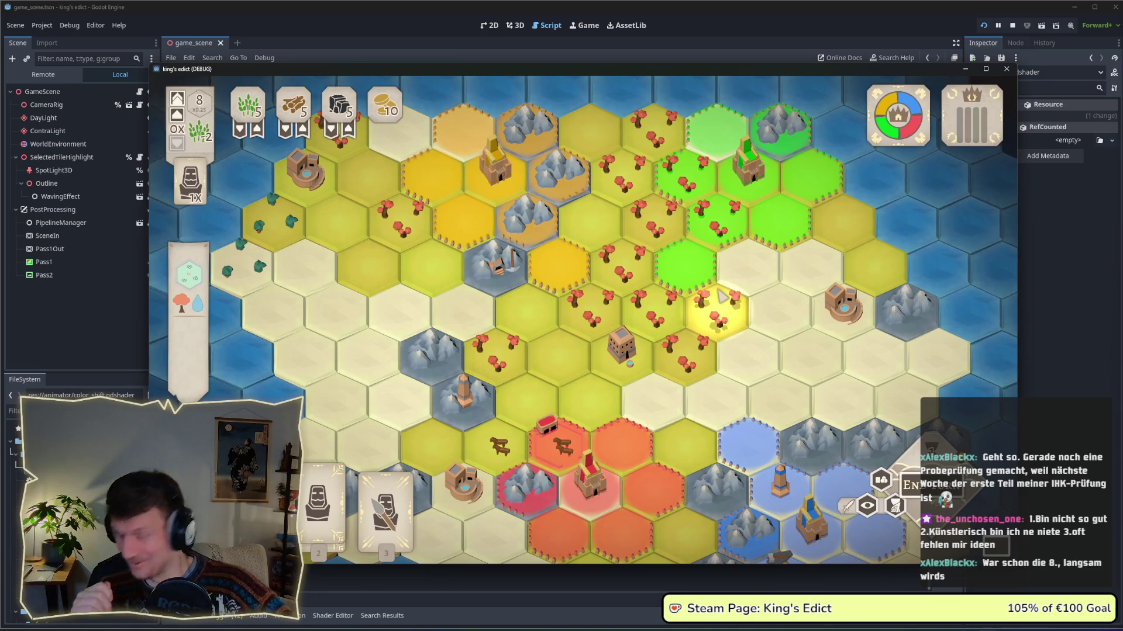
scroll(722, 297, down, 2)
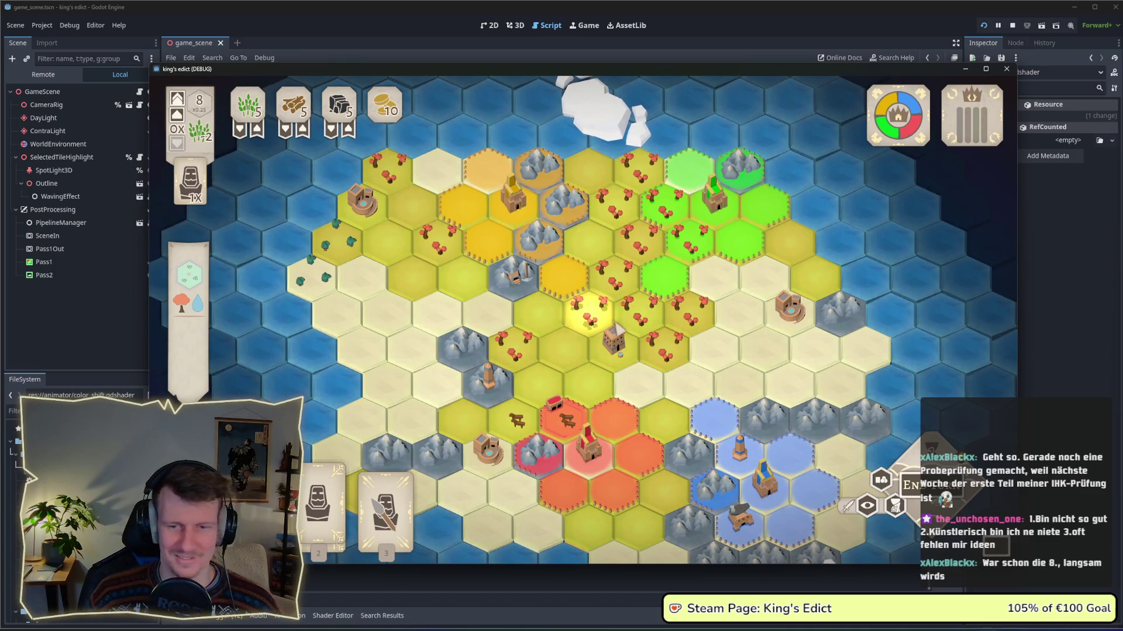
key(s)
key(3)
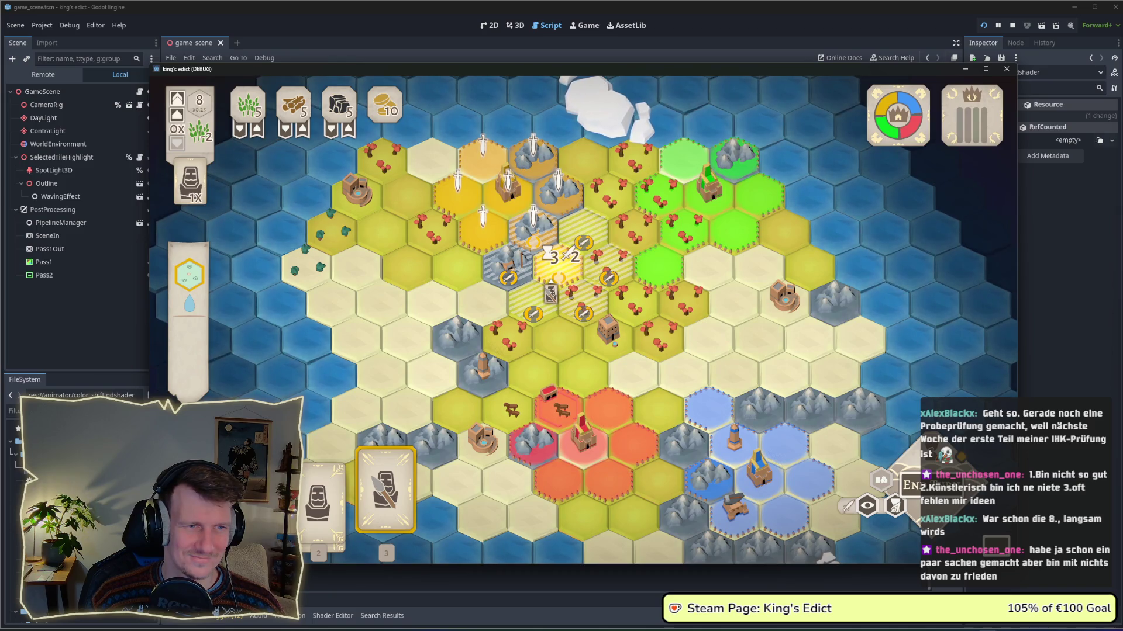
right_click(554, 285)
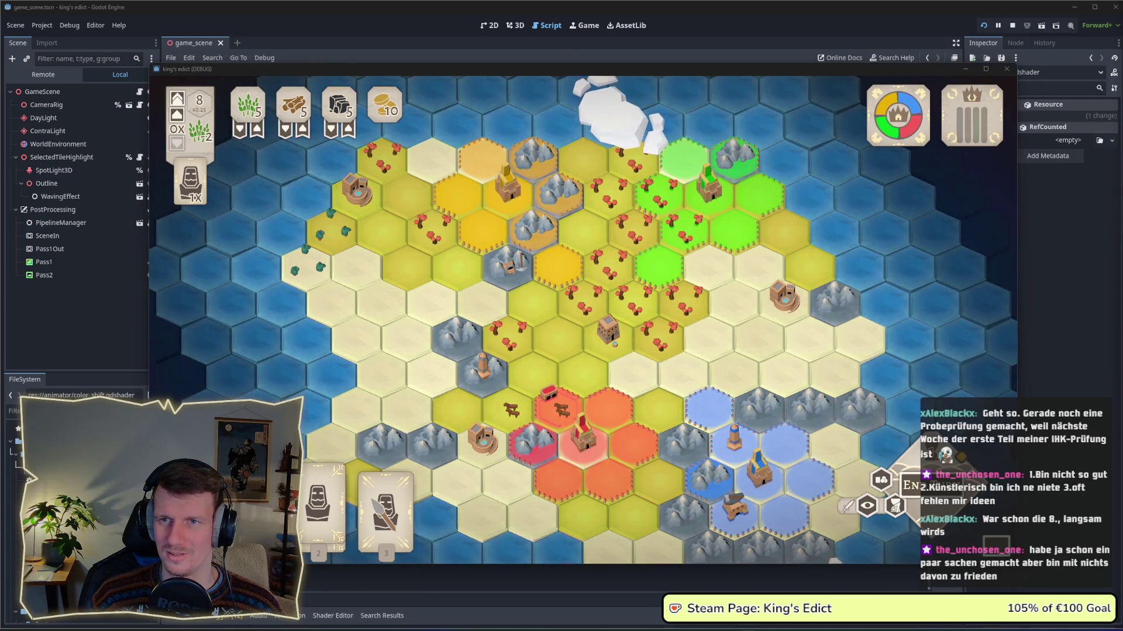
mouse_move(517, 314)
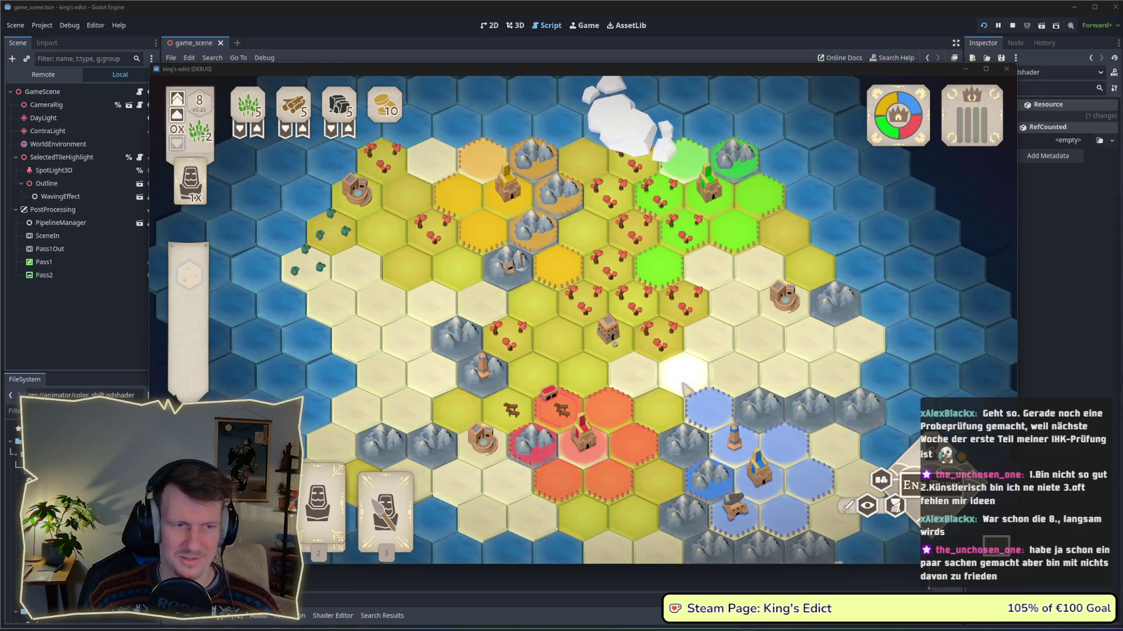
drag(664, 380, 587, 319)
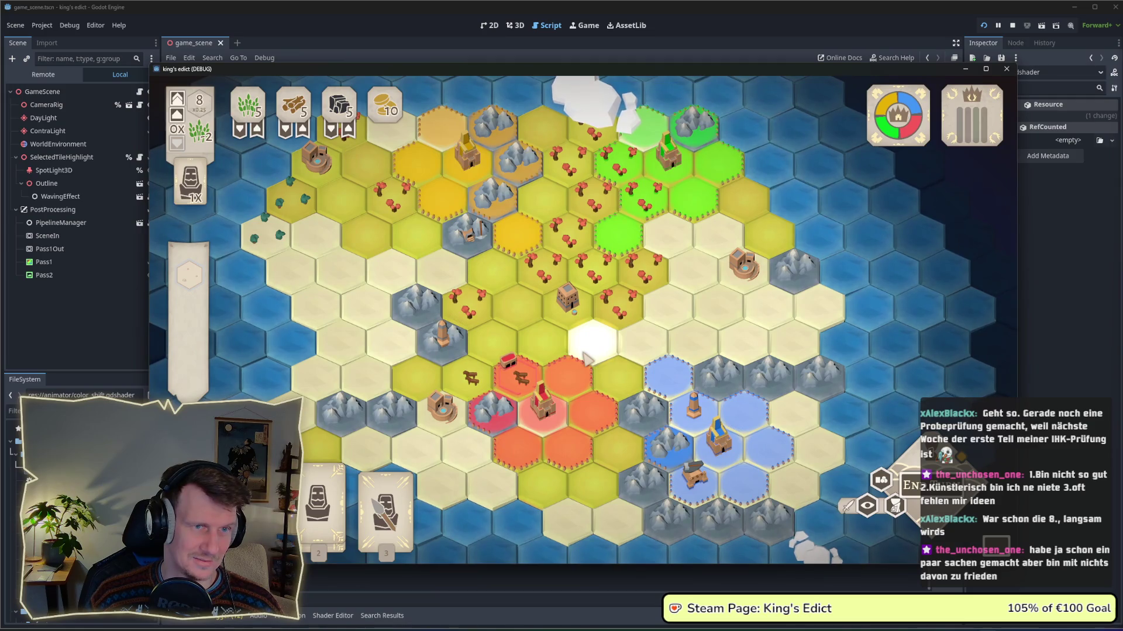
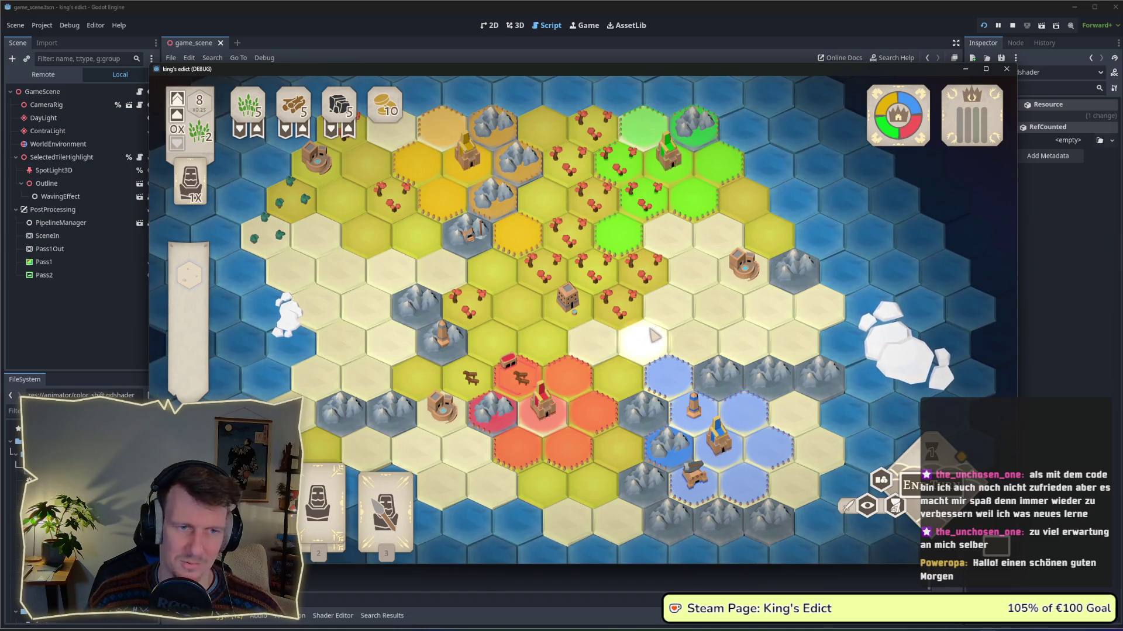
Pan around the board while previewing the spear unit card's placement tiles, cancelling each selection.
key(s)
scroll(663, 323, up, 2)
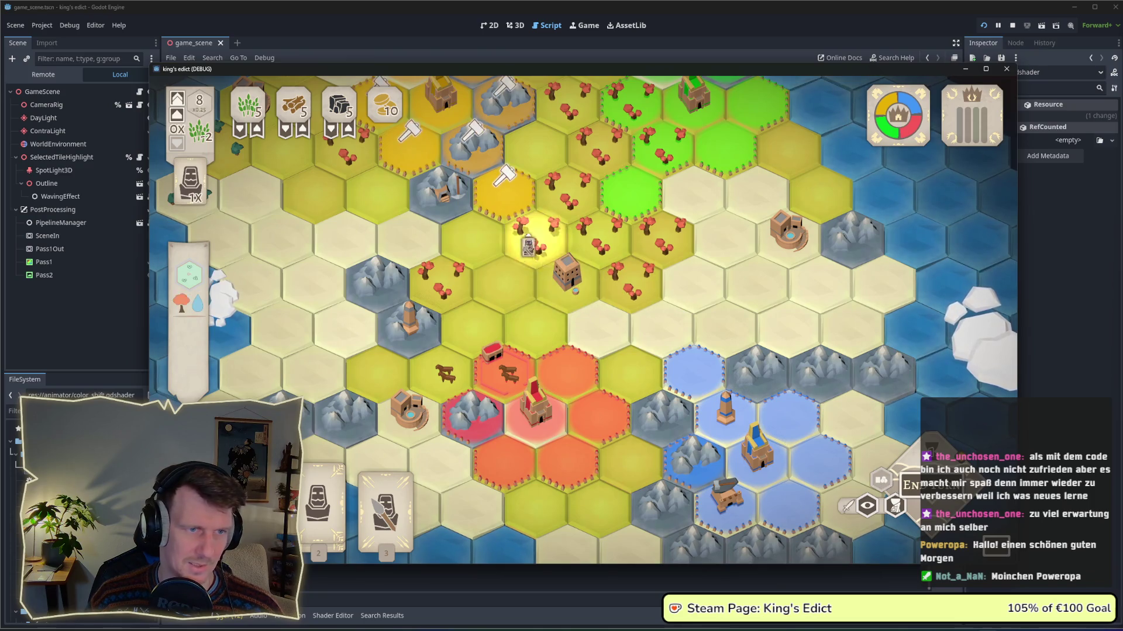
key(3)
right_click(511, 214)
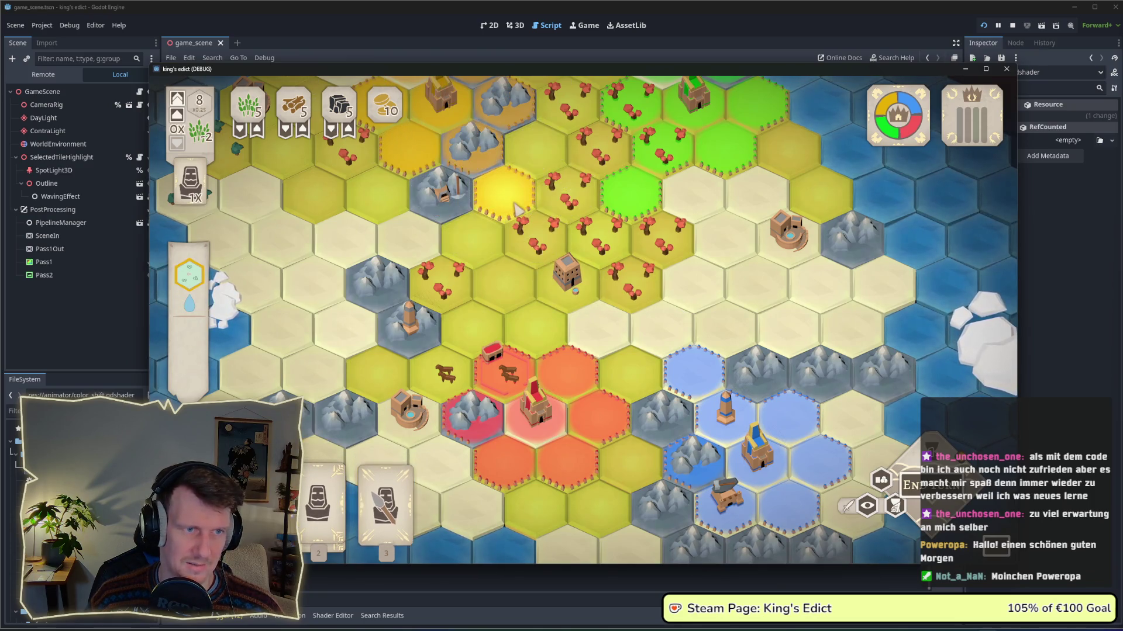
drag(517, 217, 529, 258)
key(3)
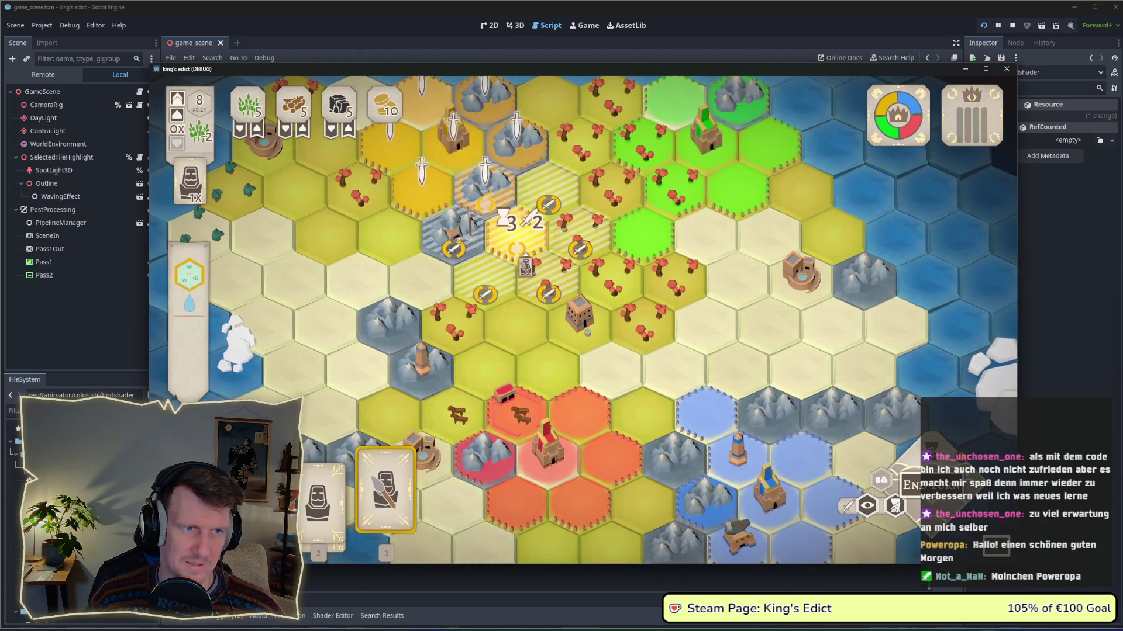
scroll(528, 259, down, 2)
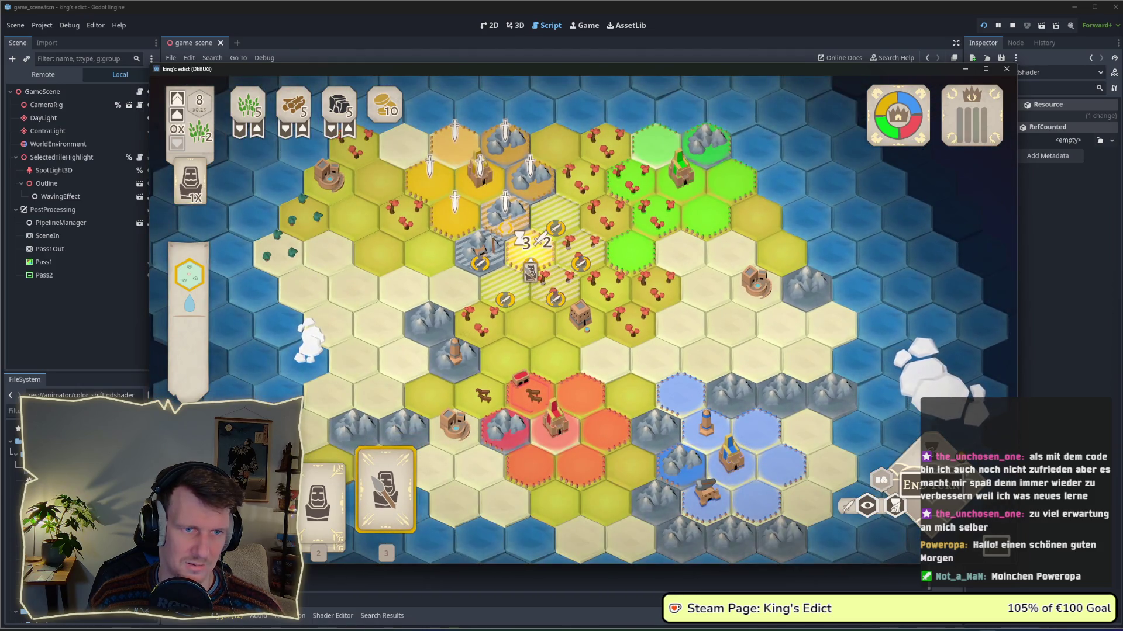
right_click(533, 266)
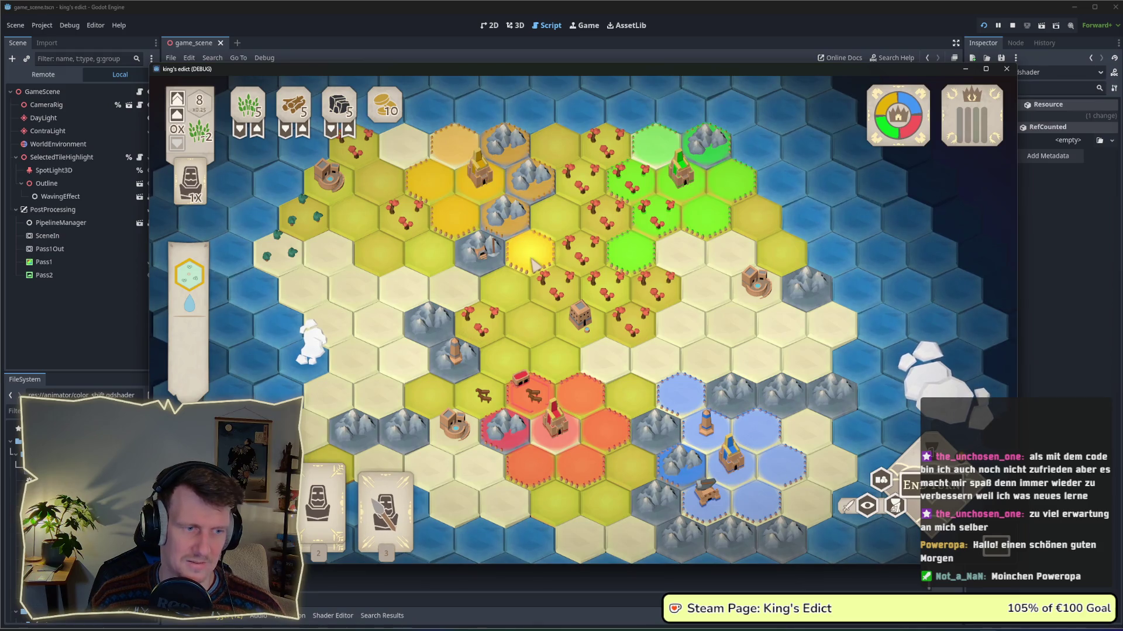
key(3)
scroll(531, 268, up, 2)
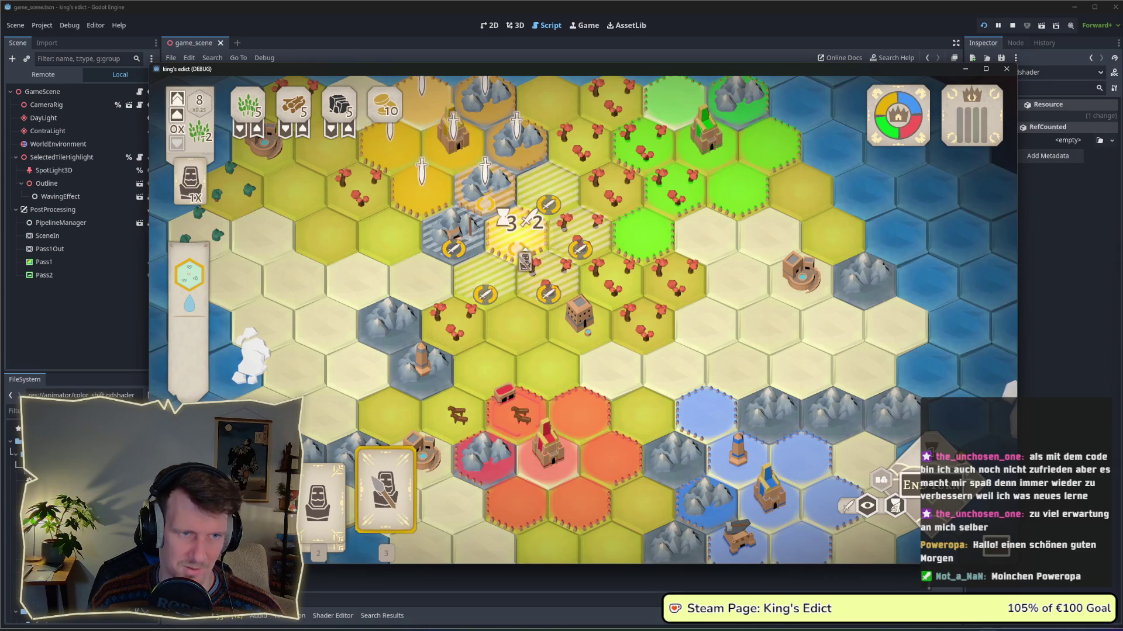
right_click(525, 261)
scroll(602, 308, down, 1)
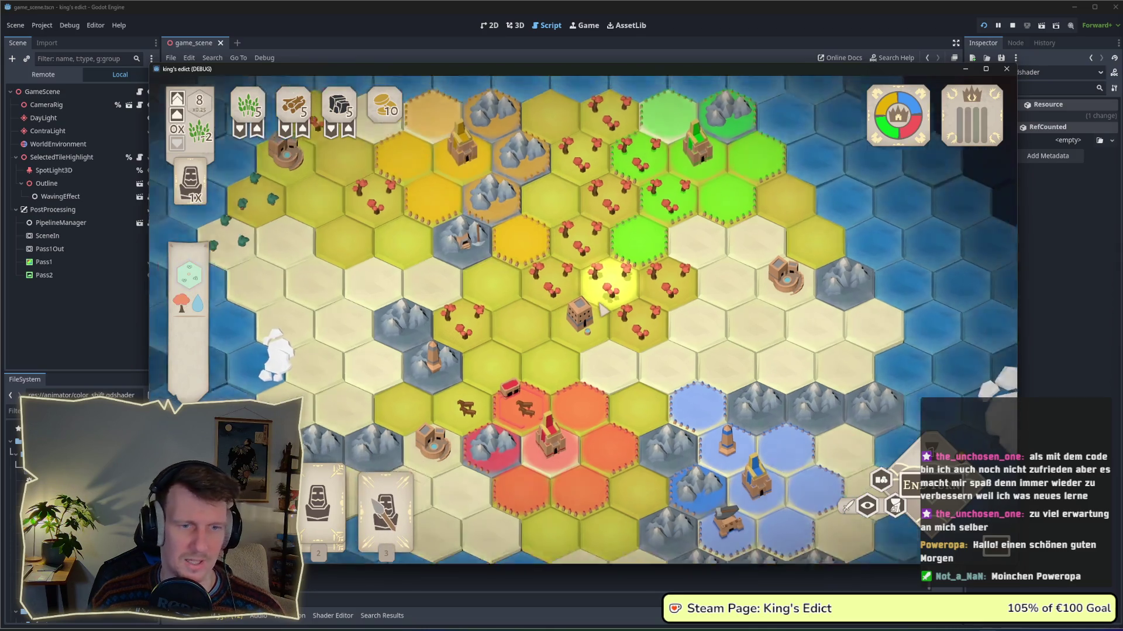
scroll(603, 309, down, 1)
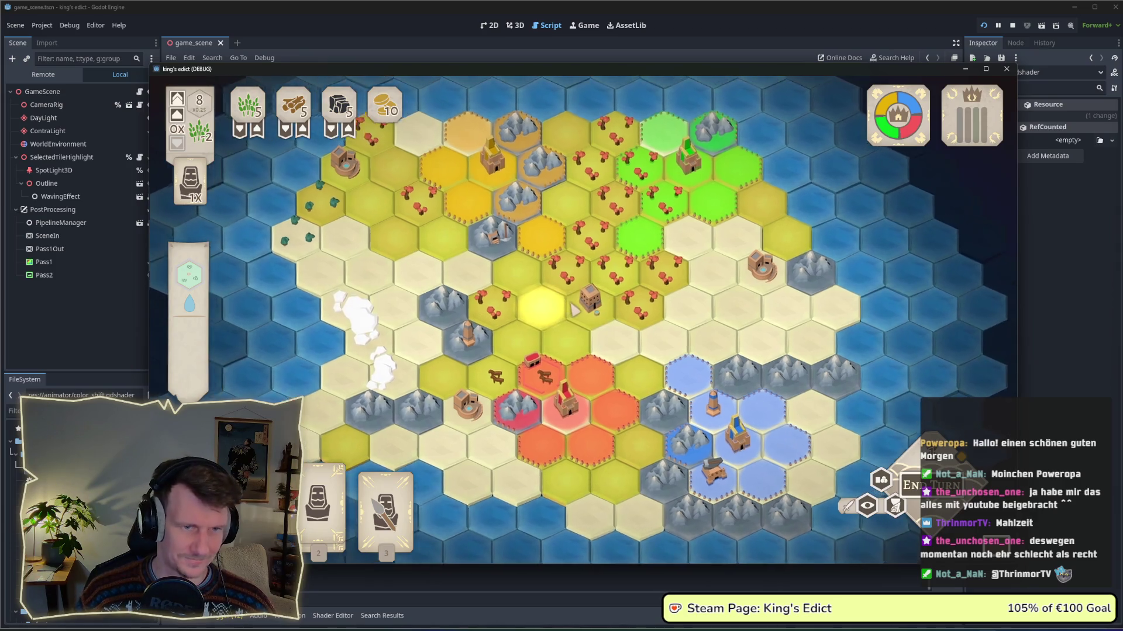
Cycle through the first, statue and spear unit cards to compare their placement highlights.
key(a)
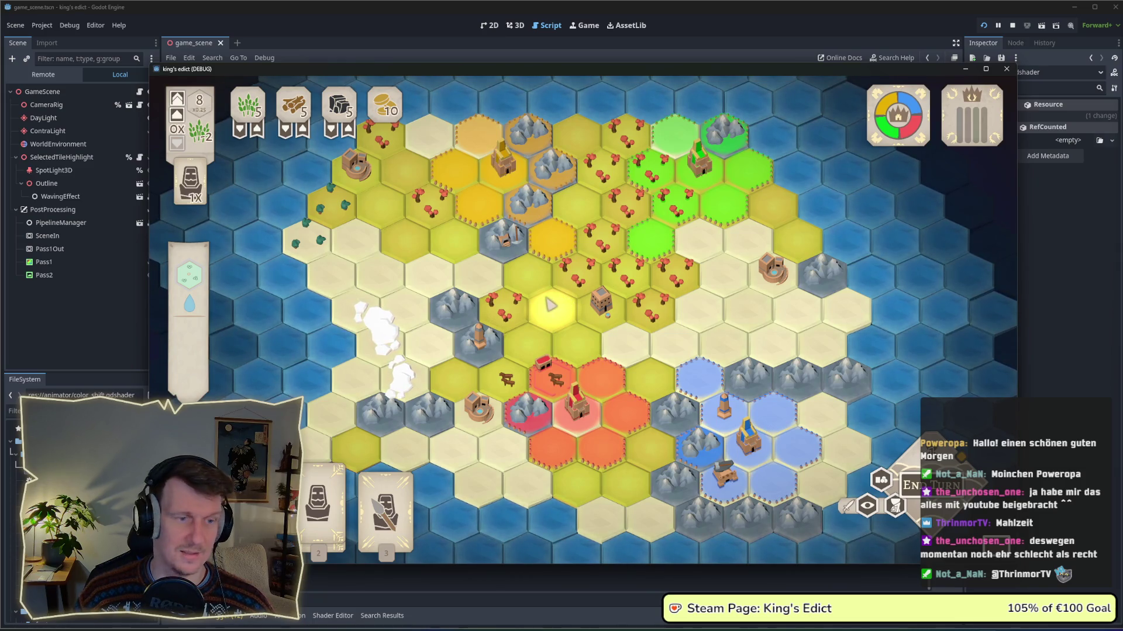
scroll(545, 307, up, 3)
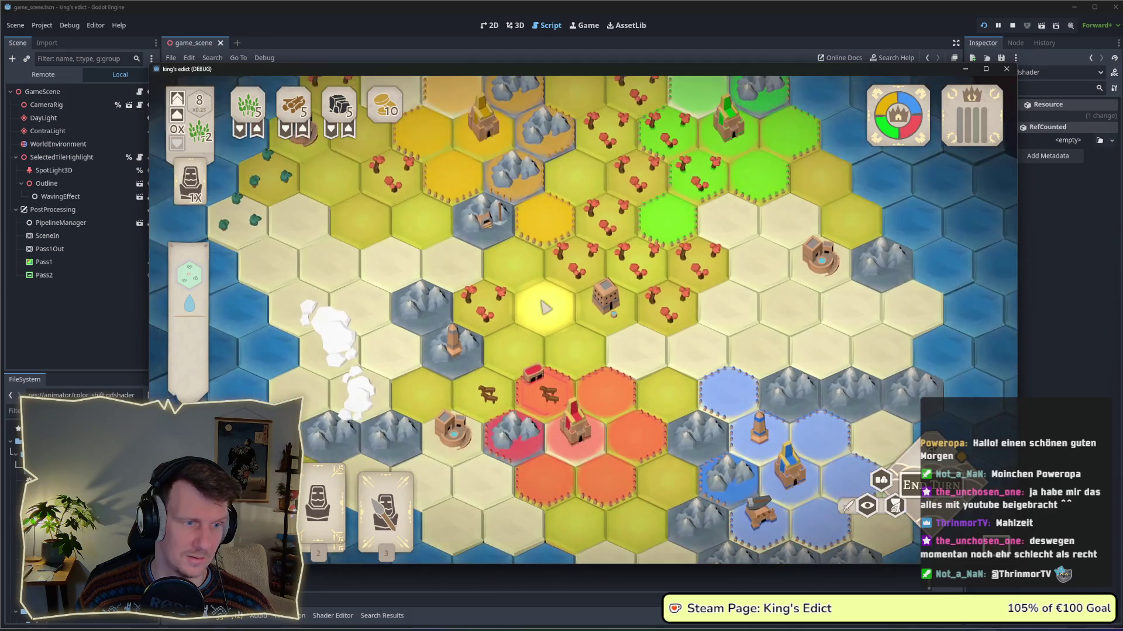
key(1)
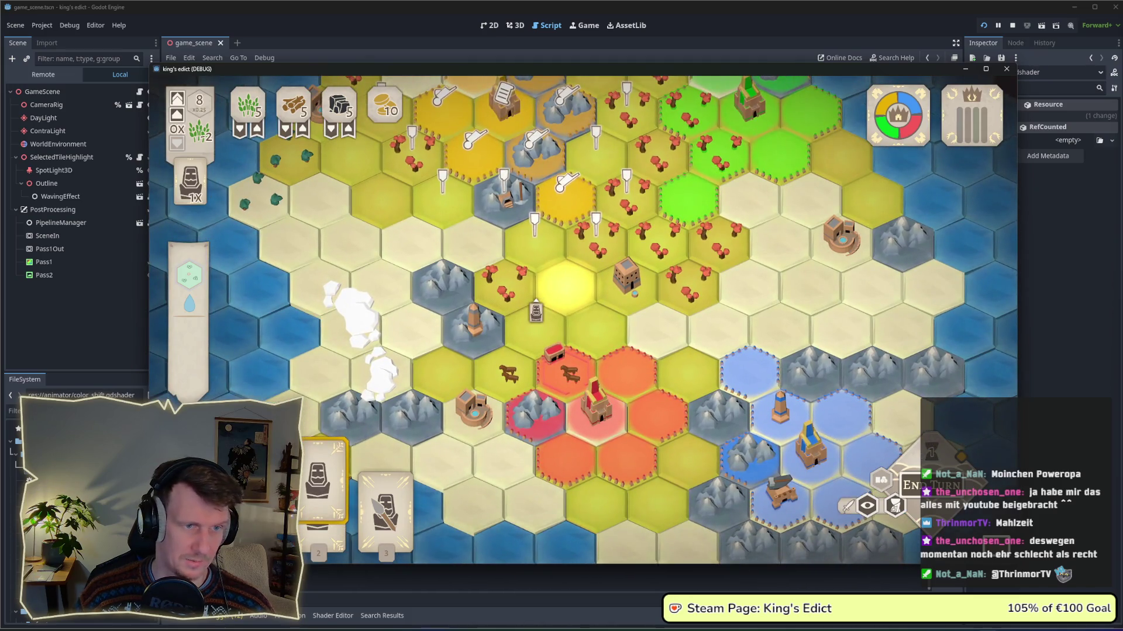
right_click(537, 306)
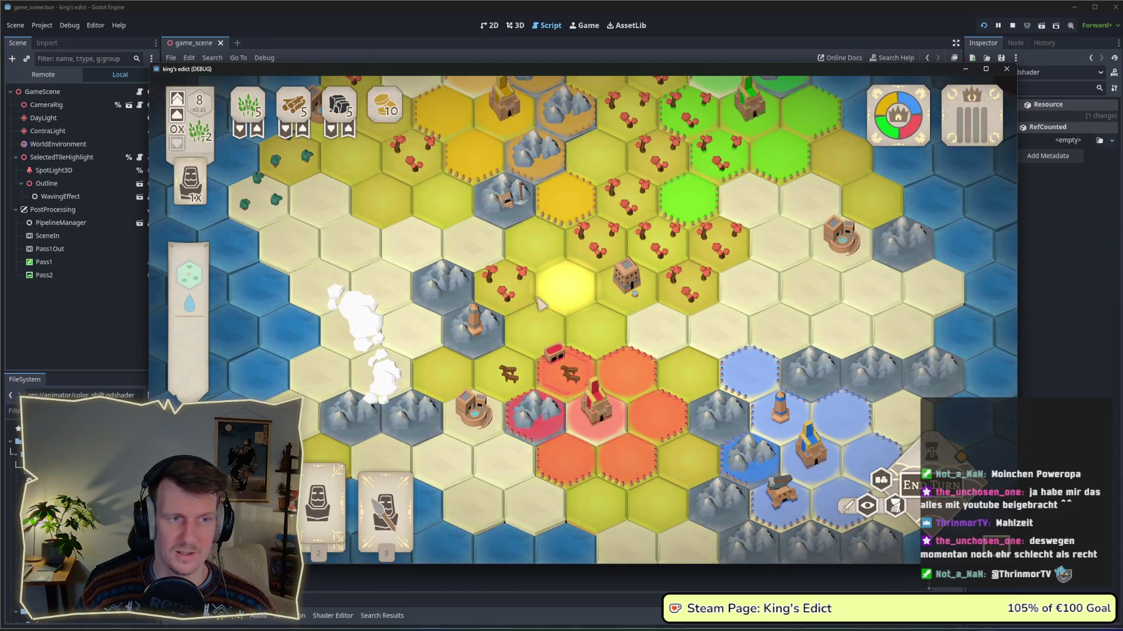
key(w)
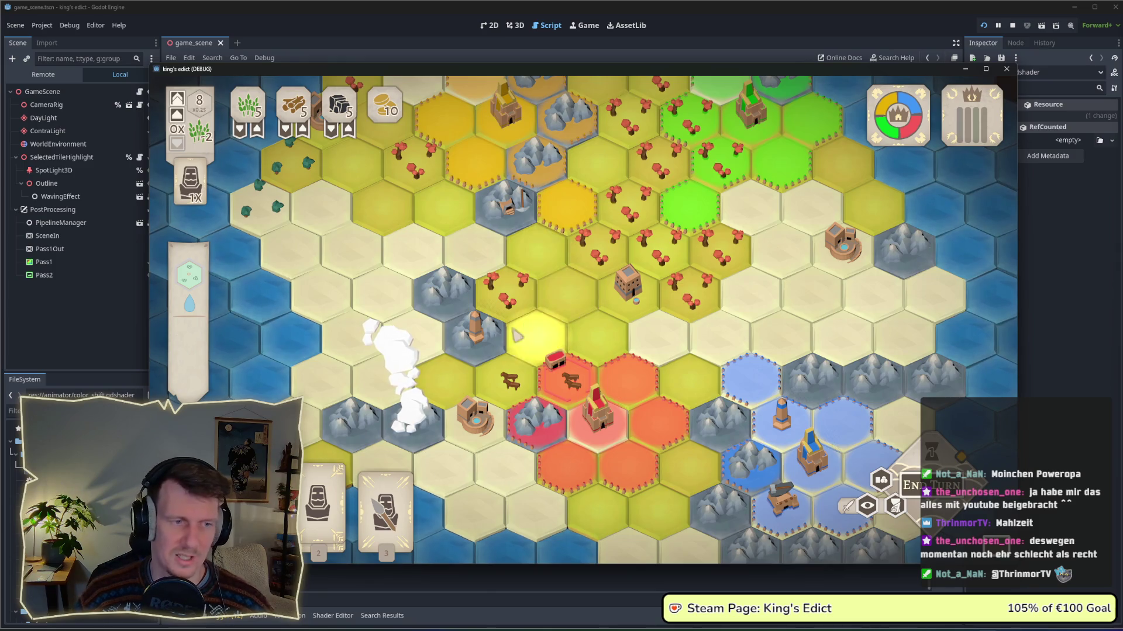
key(3)
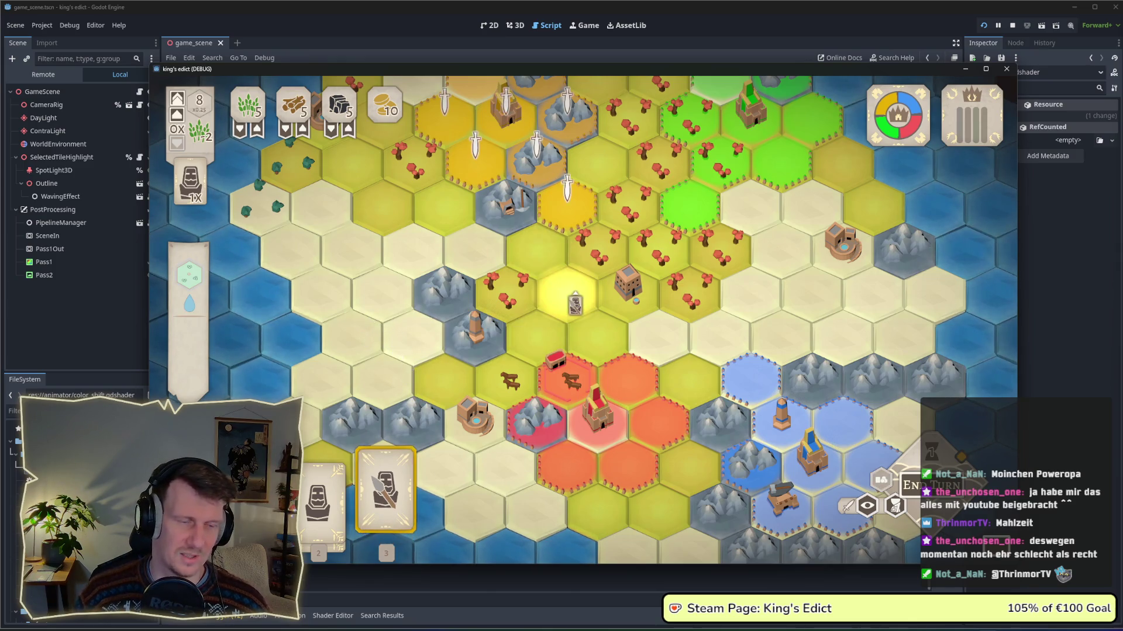
key(2)
key(3)
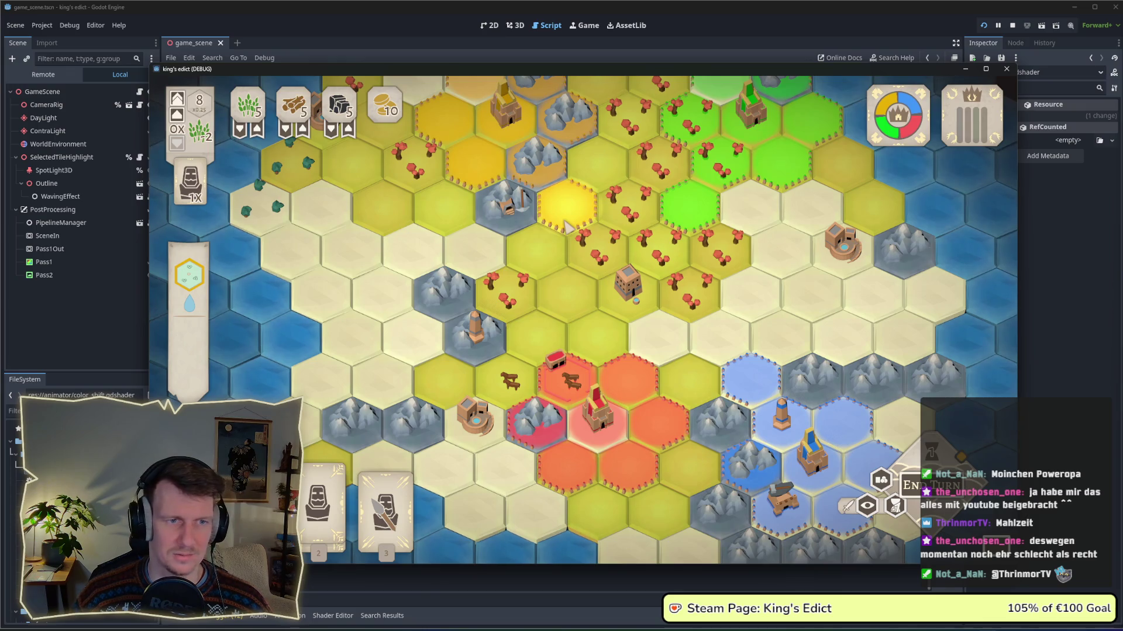
drag(566, 226, 570, 235)
key(3)
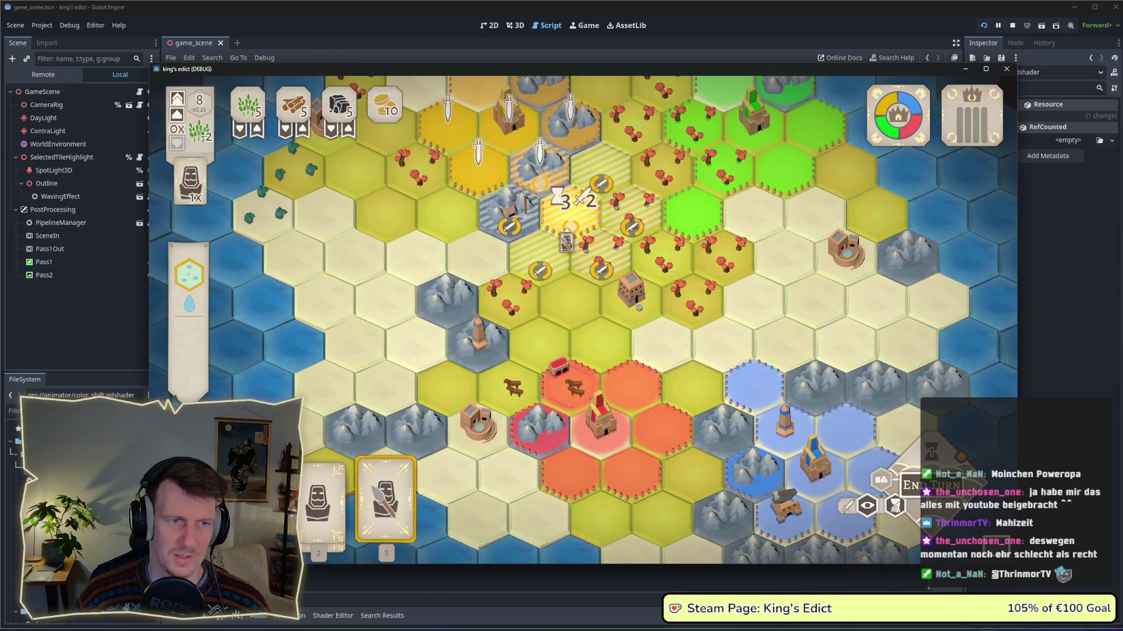
key(3)
key(3)
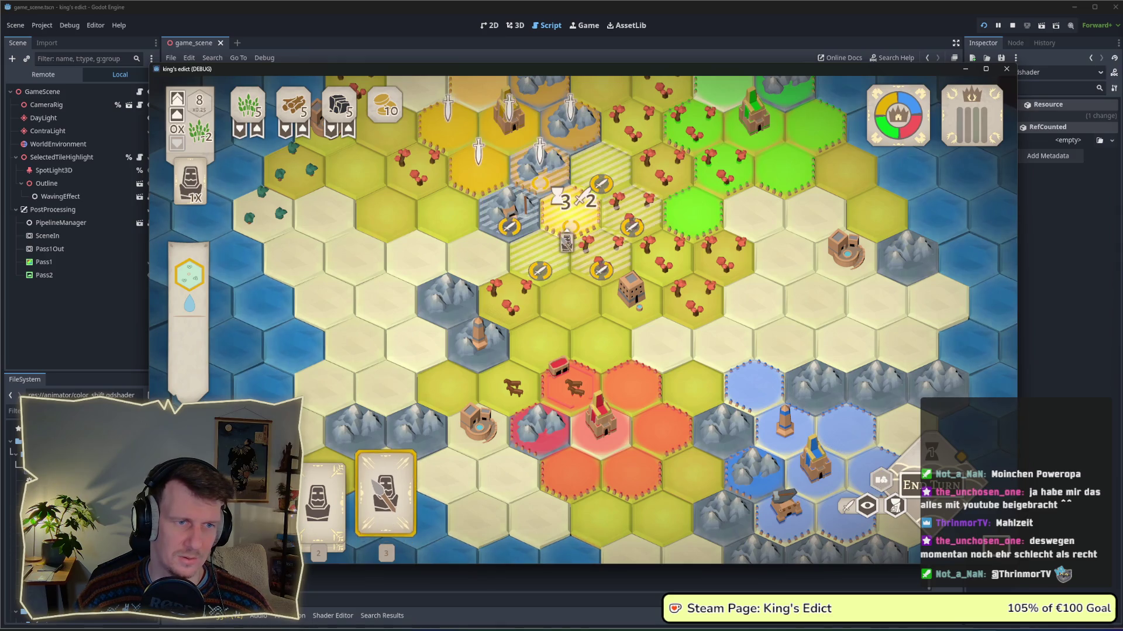
key(3)
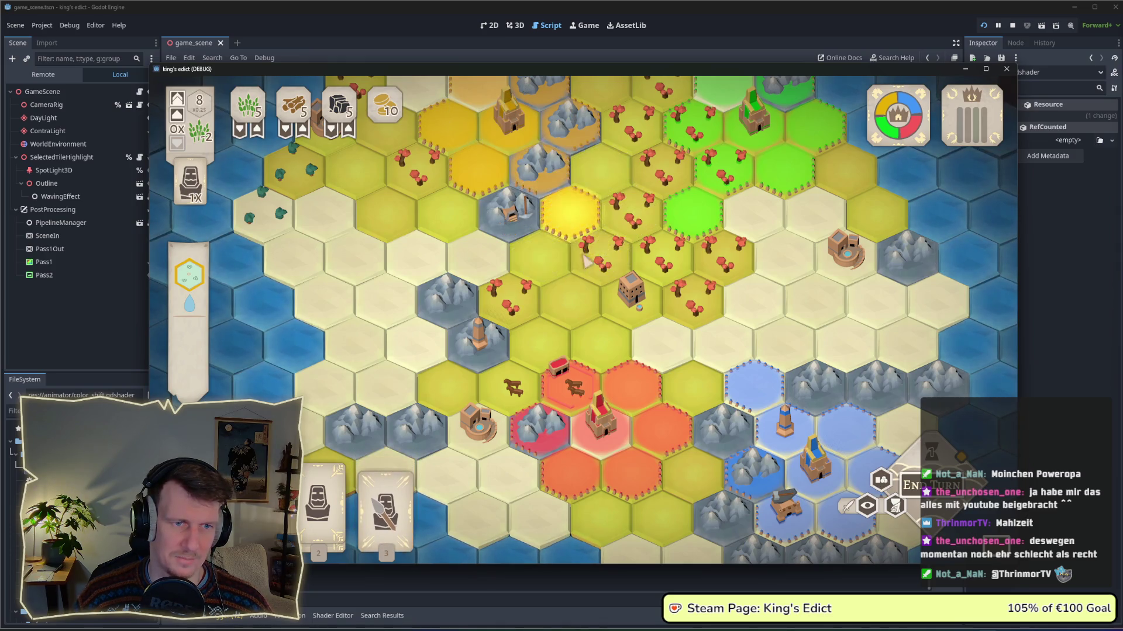
key(s)
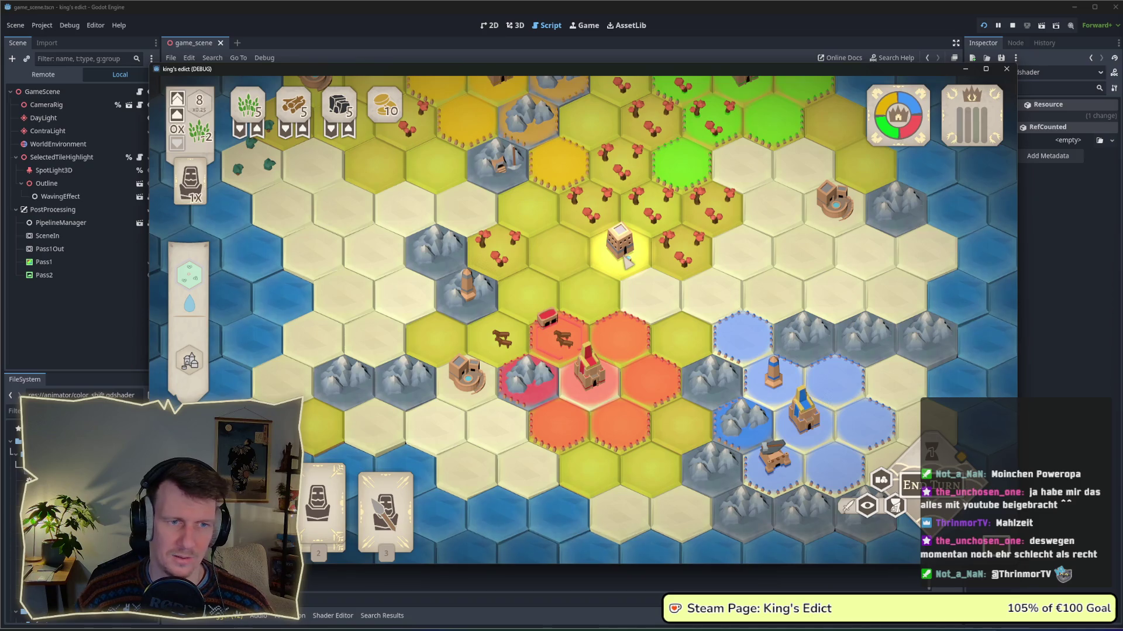
key(w)
key(a)
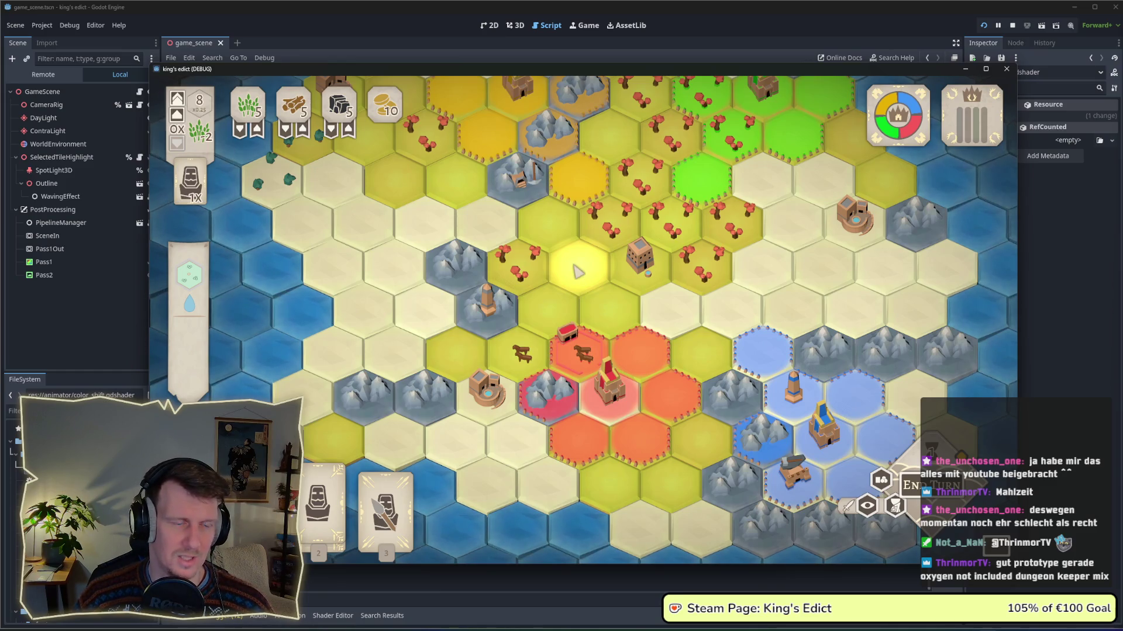
Look over the top and bottom board tiles once more, then stop the running game.
drag(578, 270, 582, 280)
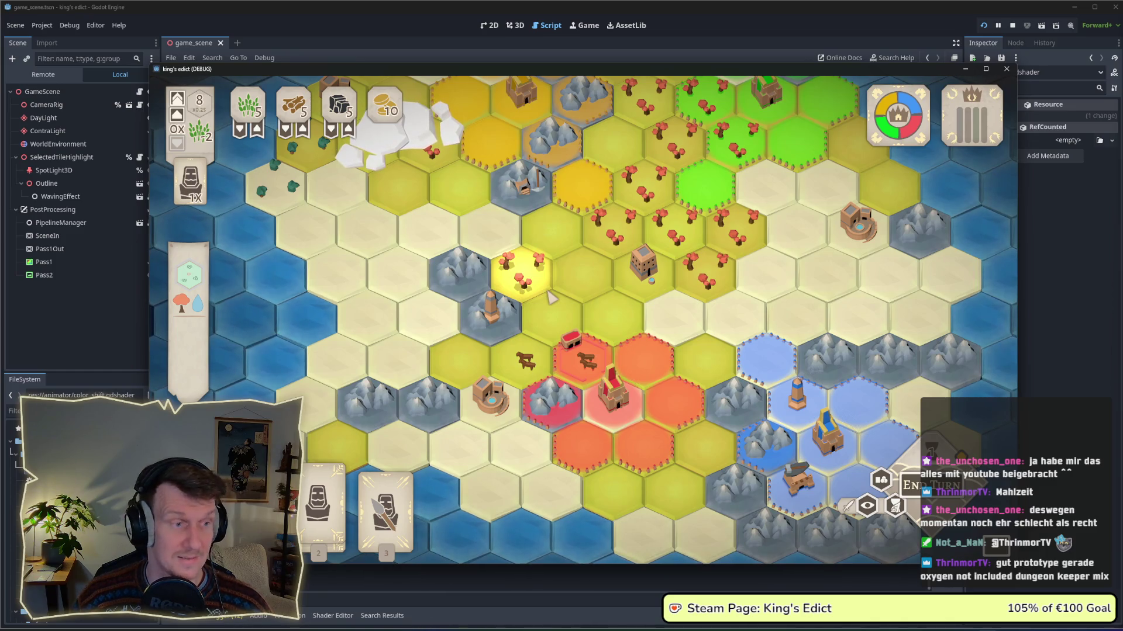
key(w)
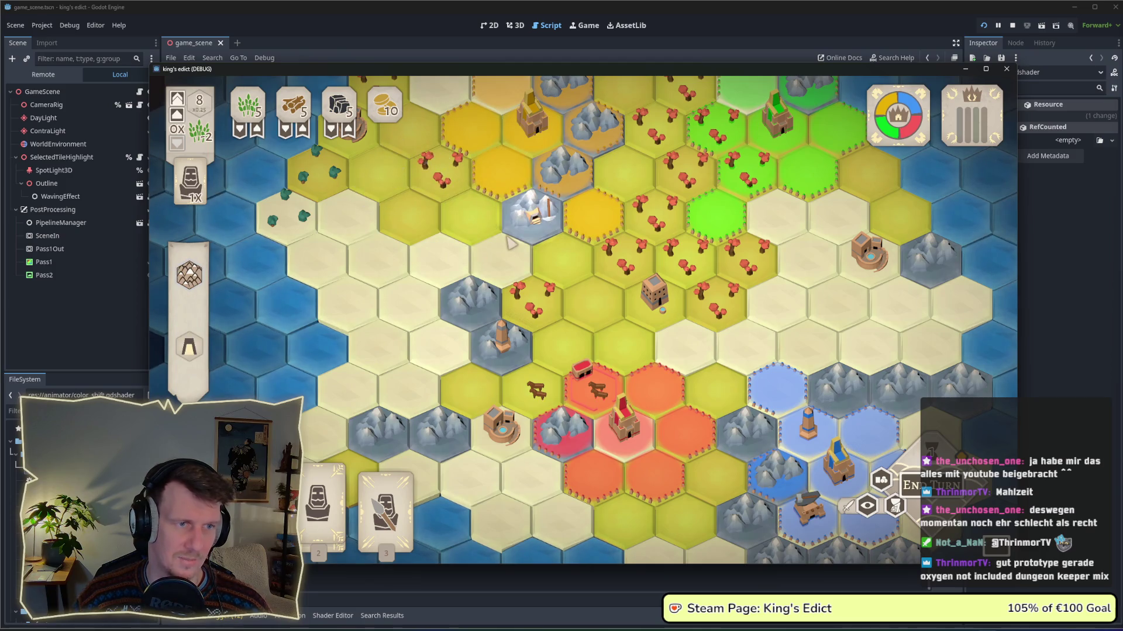
key(w)
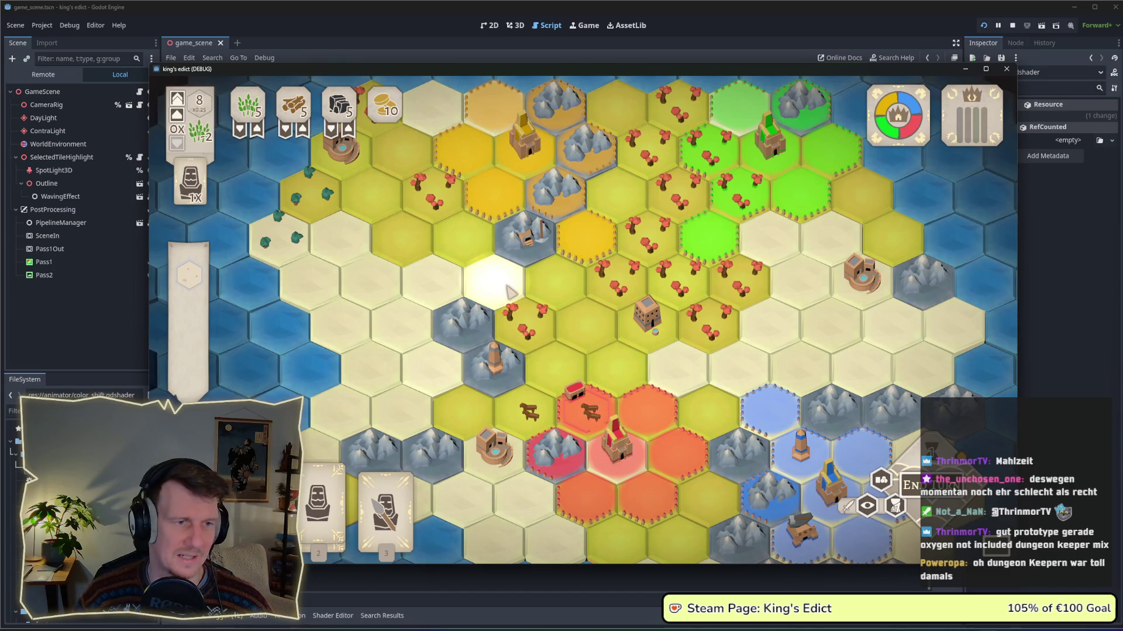
key(s)
key(d)
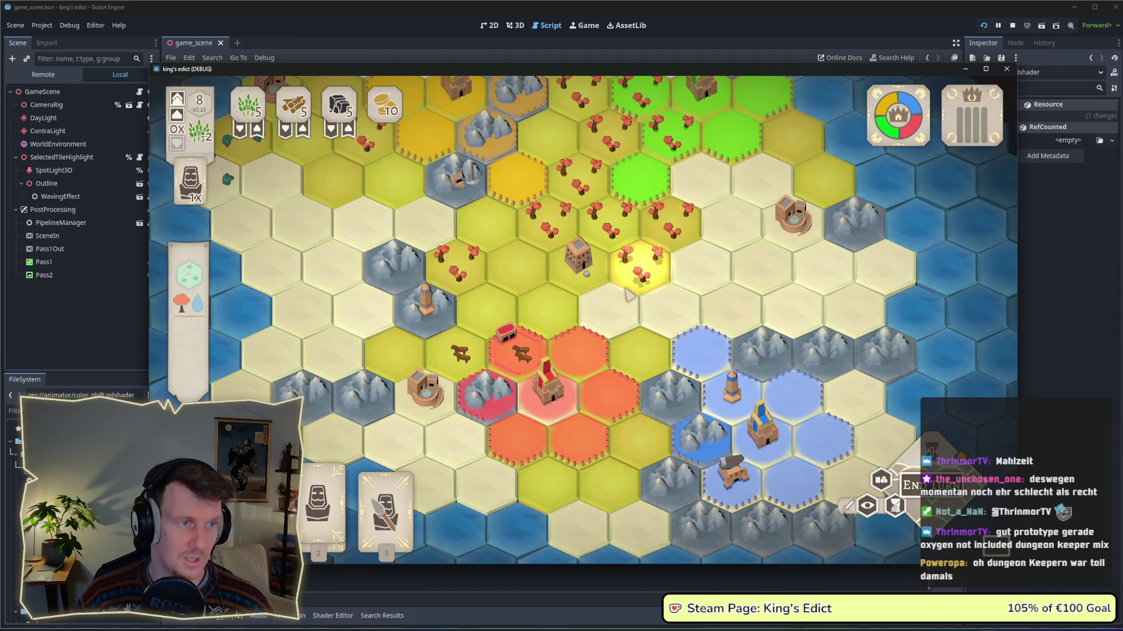
scroll(628, 295, down, 1)
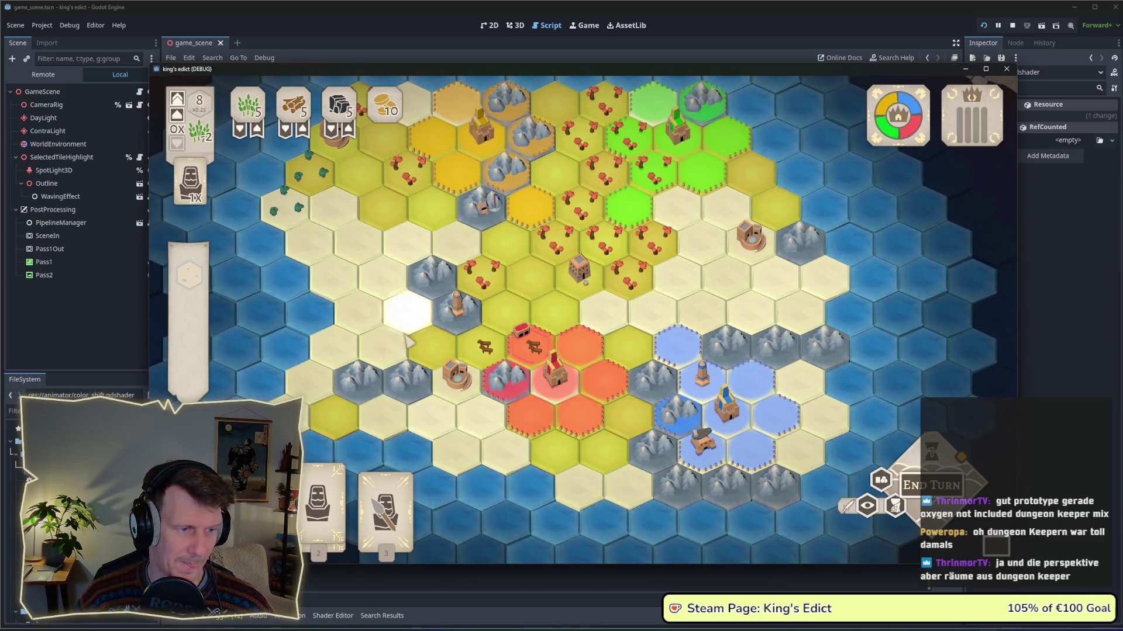
key(w)
key(s)
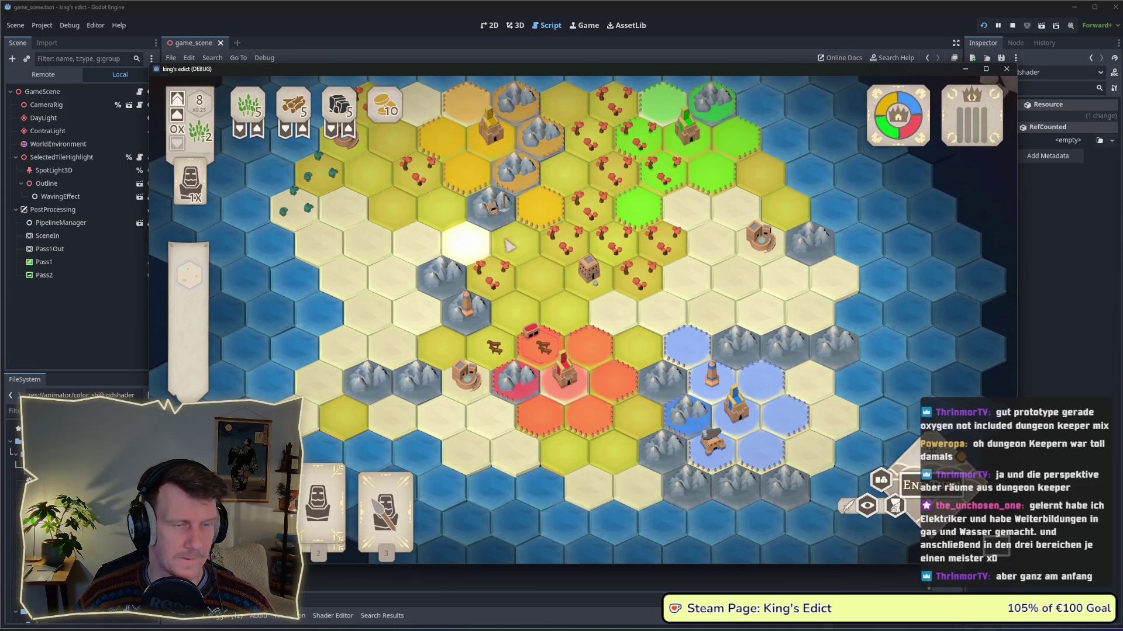
click(1012, 26)
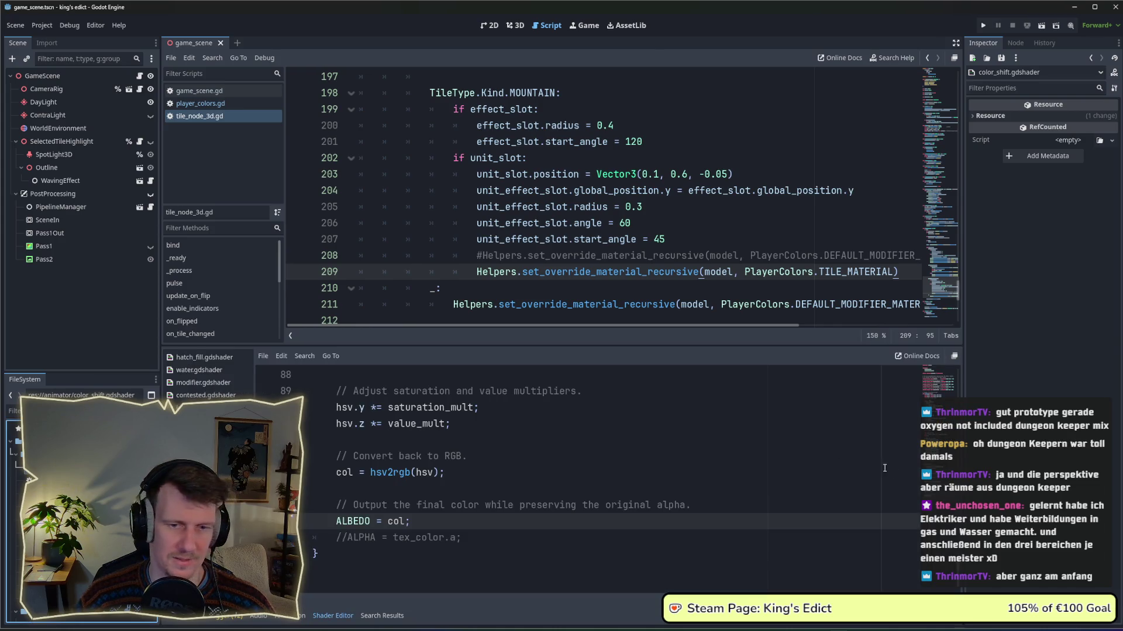
Declare a 'uniform sampler2D metalice_tex : source_color;' below the albedo_tex uniform.
scroll(585, 468, up, 15)
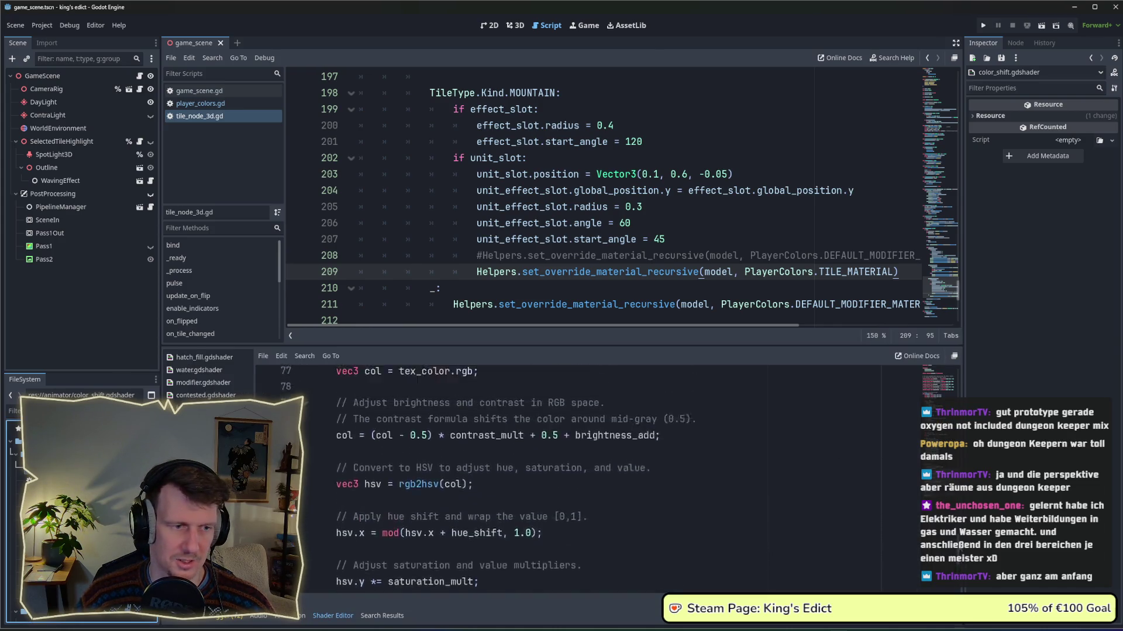
scroll(585, 467, up, 8)
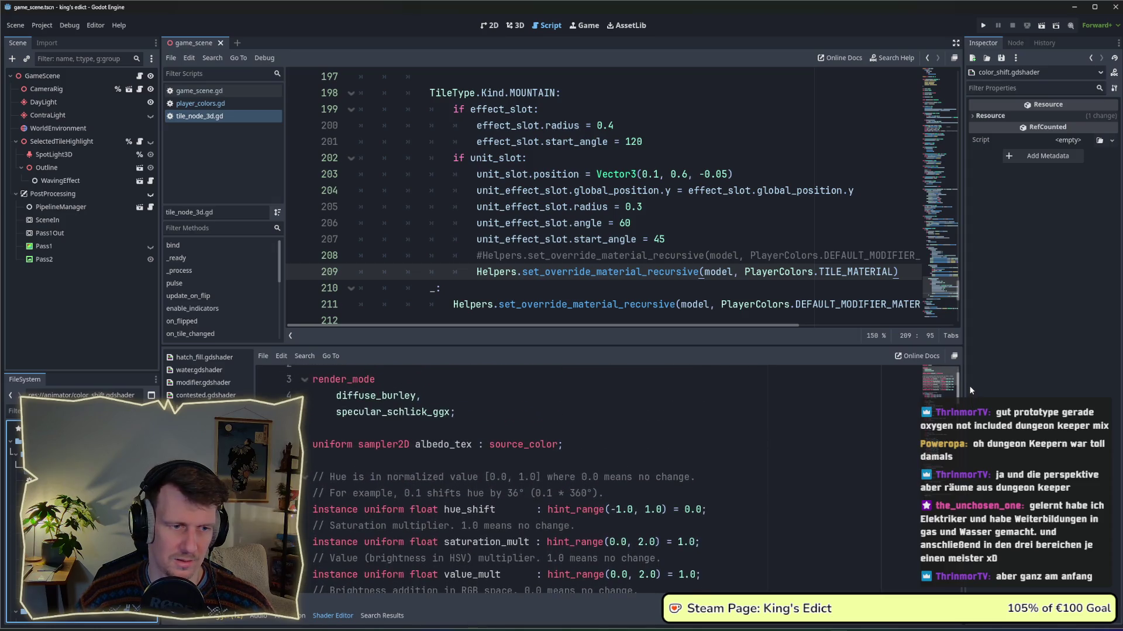
click(601, 445)
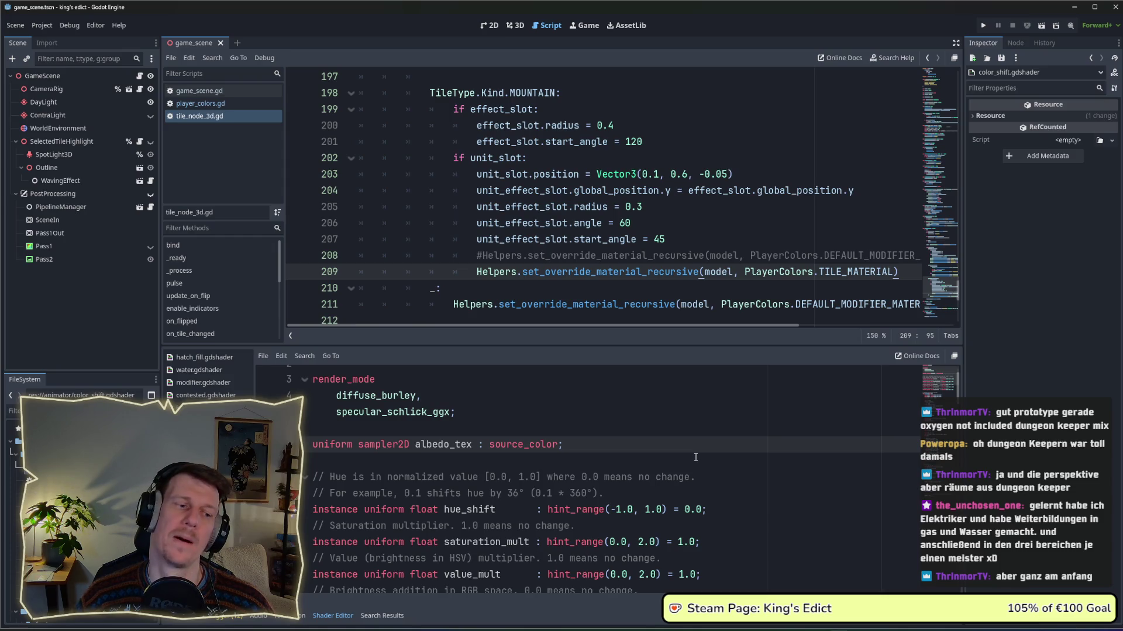
scroll(681, 449, up, 1)
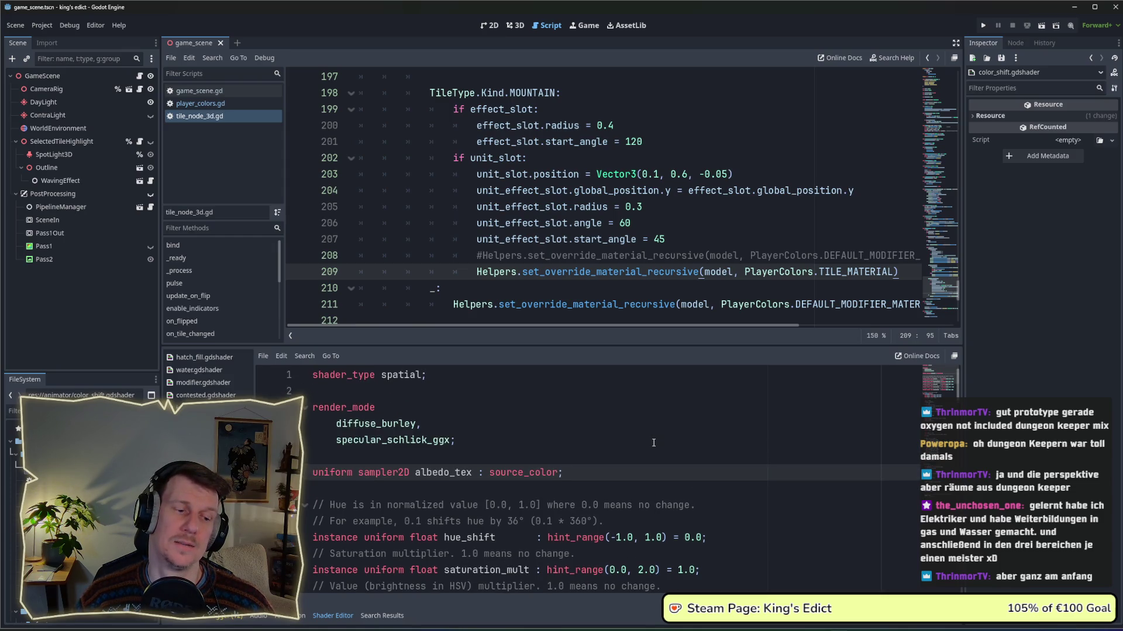
scroll(654, 443, down, 1)
key(Return)
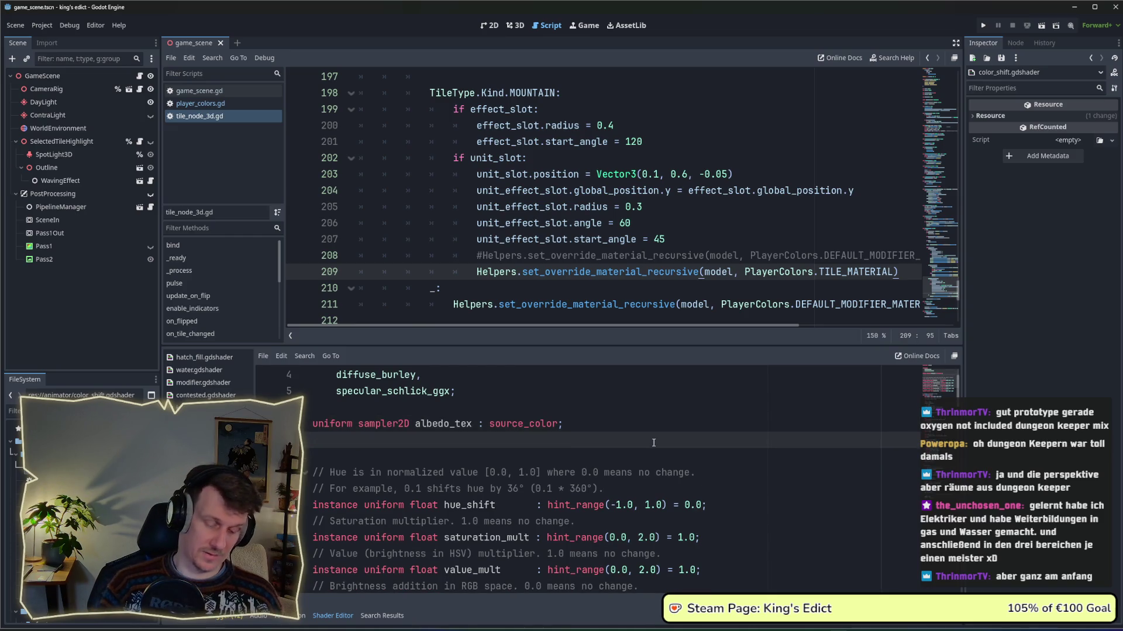
text(uniform samp)
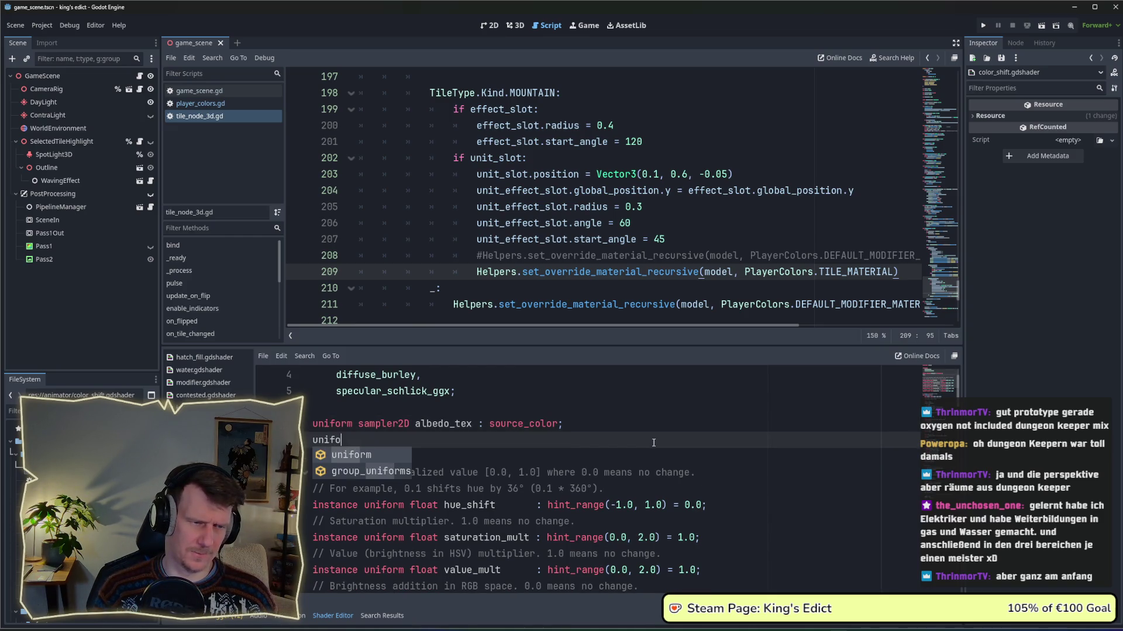
text(ler2D )
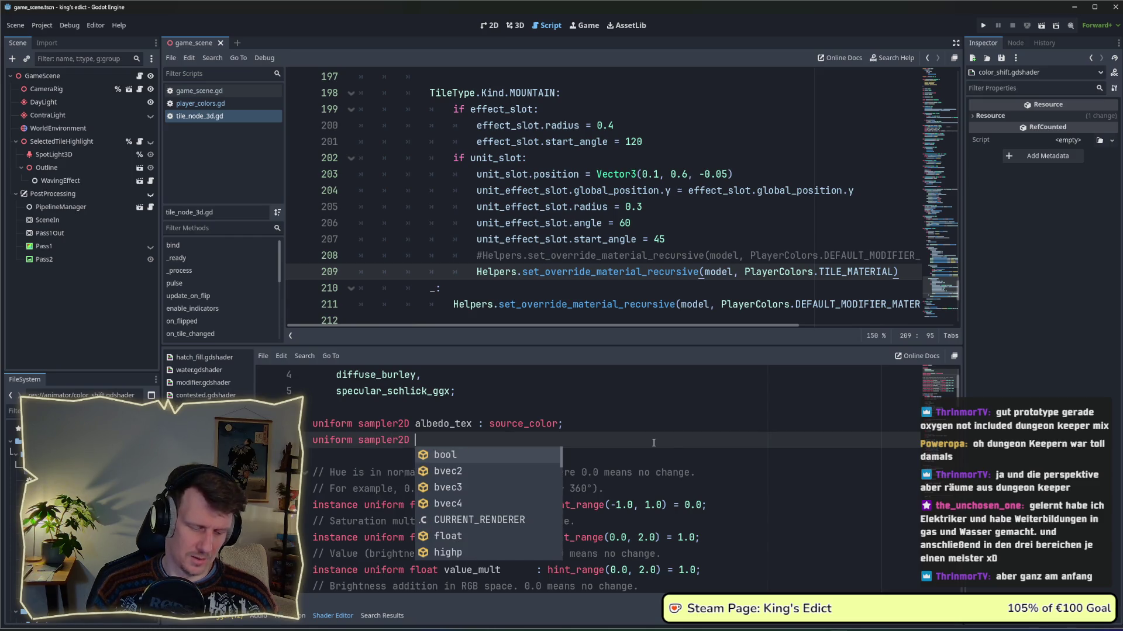
text(me)
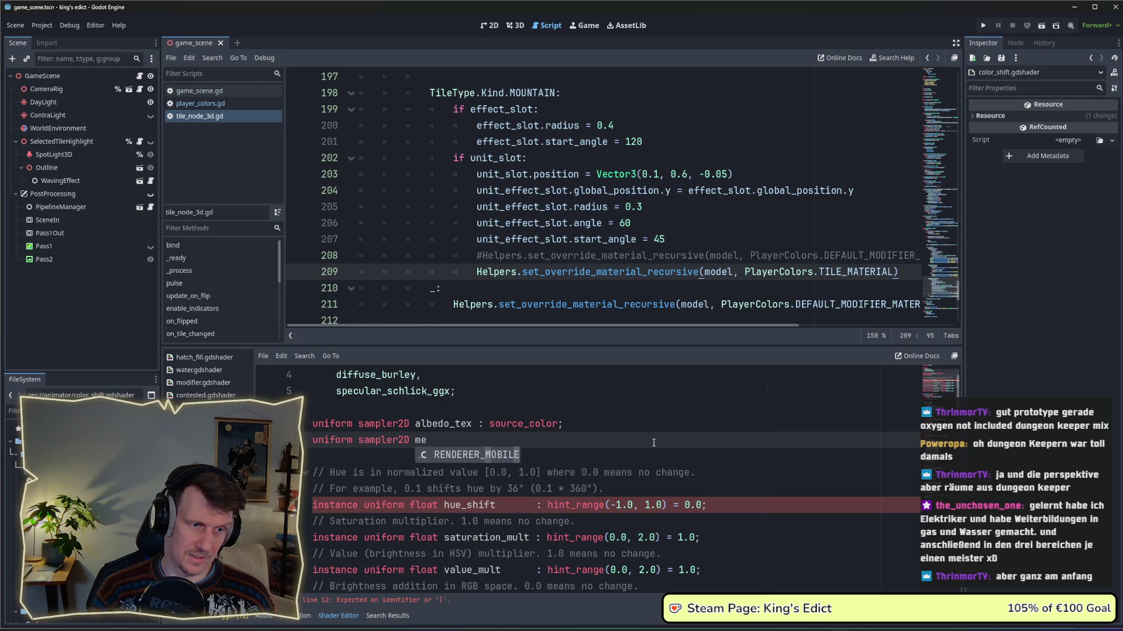
text(talice_tex :)
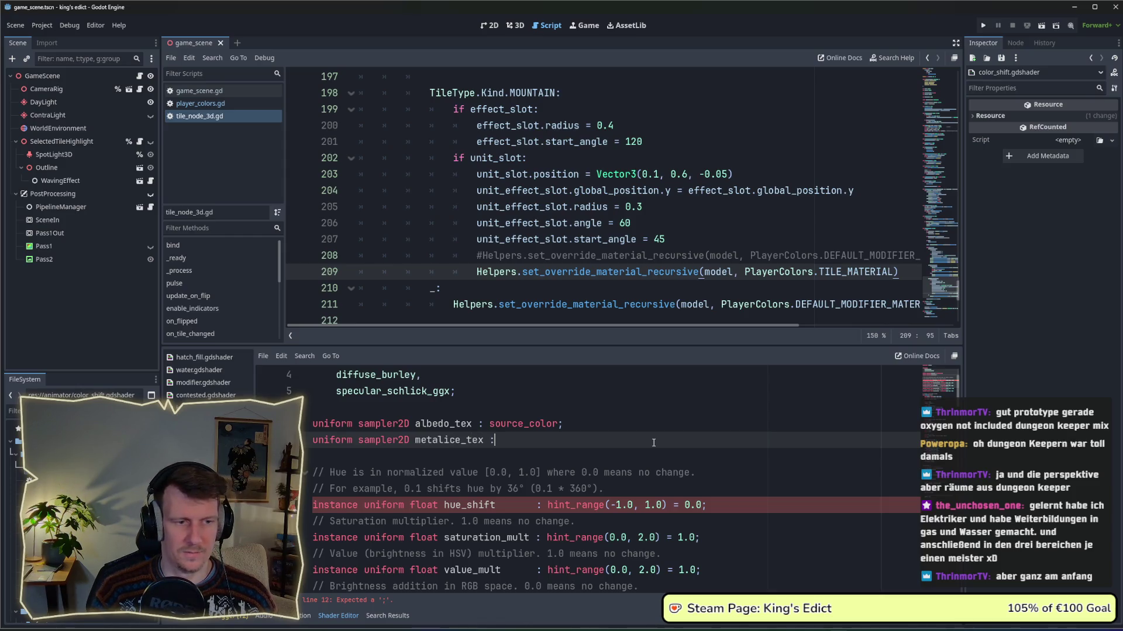
text(e )
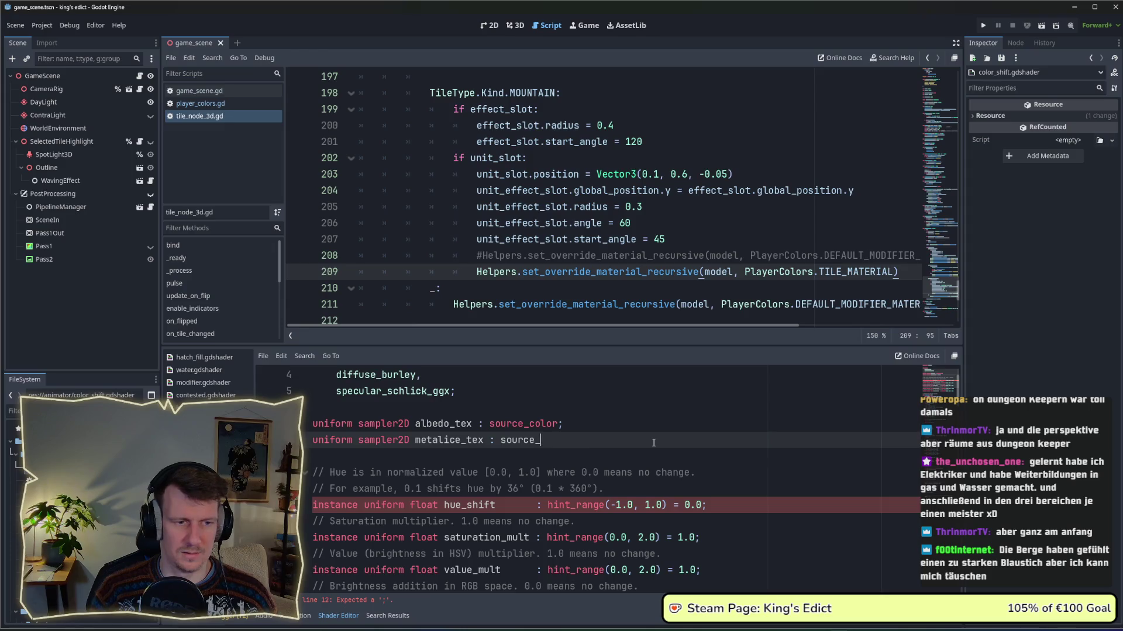
text(coolro)
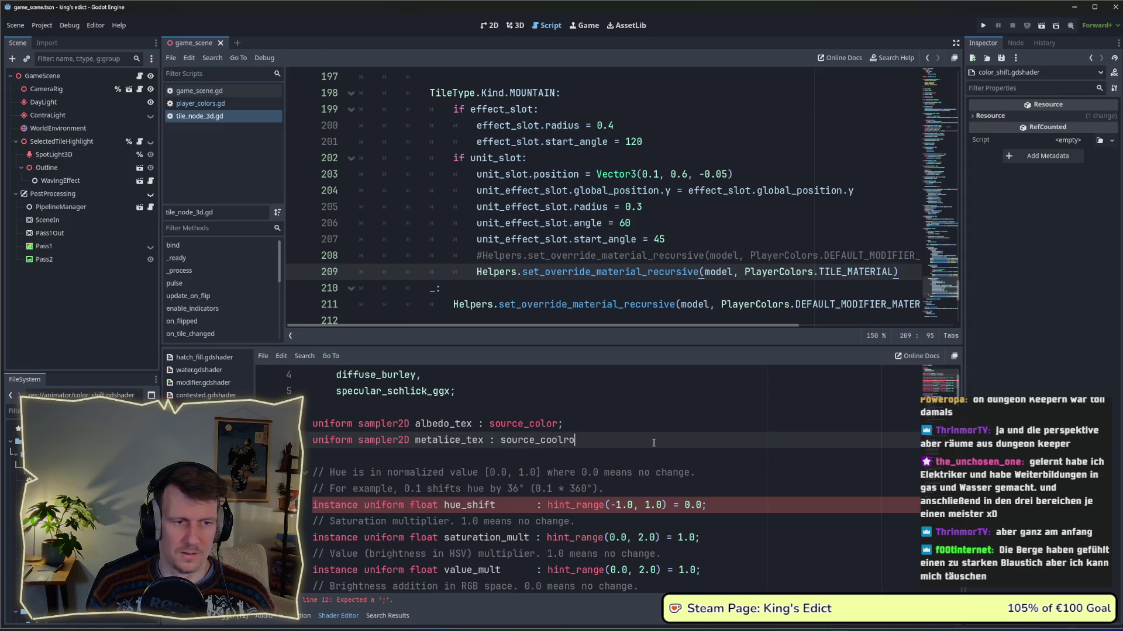
key(BackSpace)
key(BackSpace)
key(BackSpace)
key(BackSpace)
text(lor;)
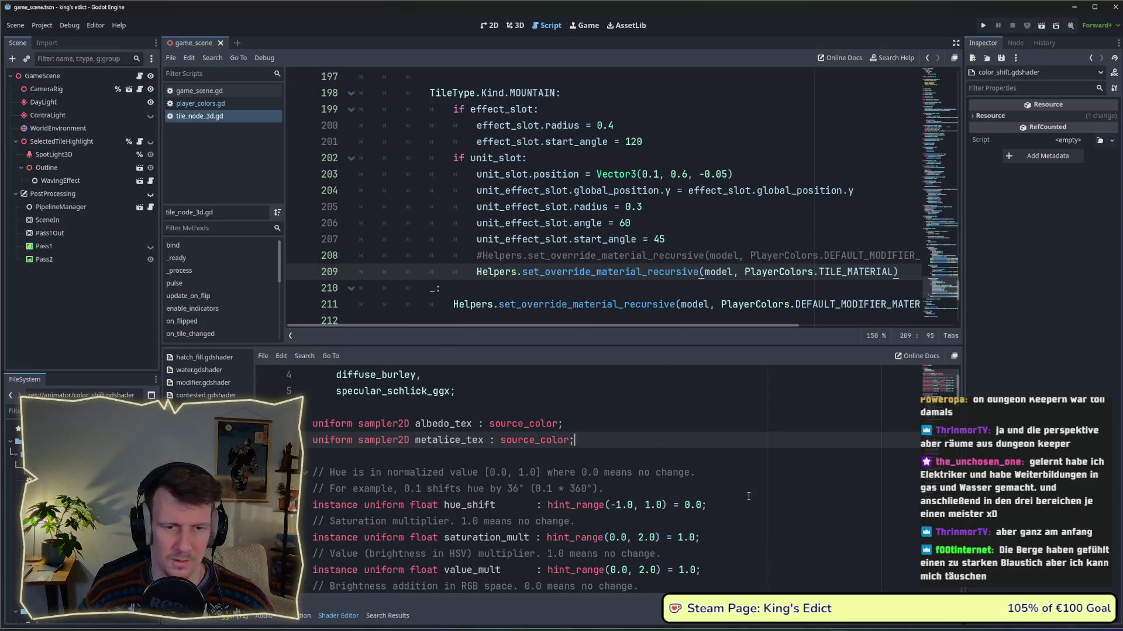
After the commented ALPHA line, start a METALLIC = texture() assignment.
key(ctrl+End)
click(482, 537)
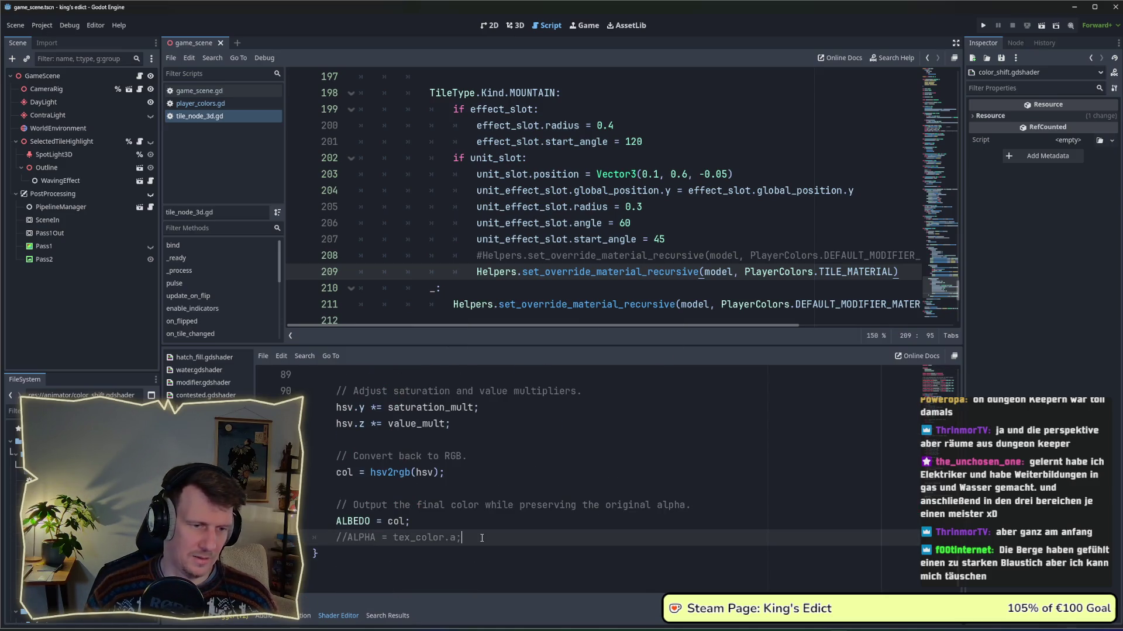
key(Return)
text(META)
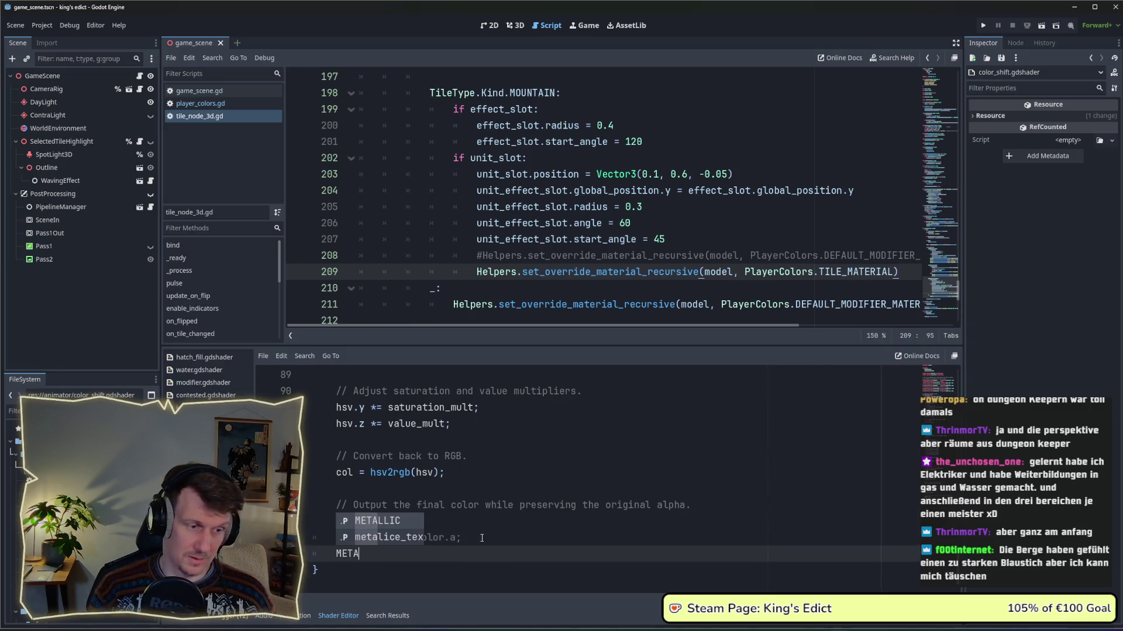
key(Return)
text(= )
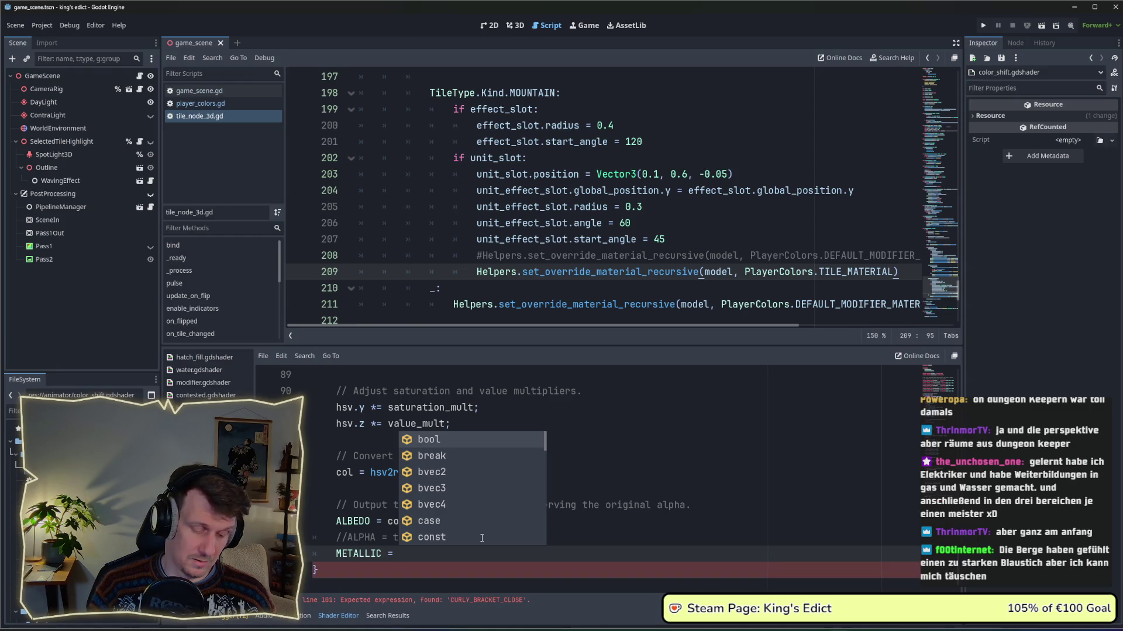
text(textue)
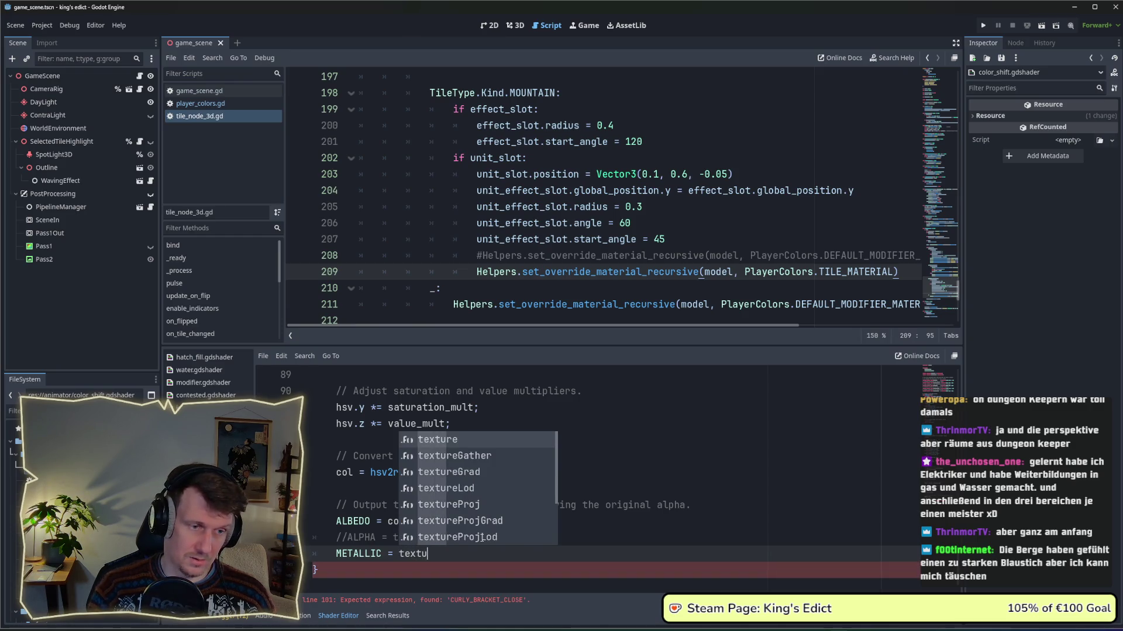
key(Return)
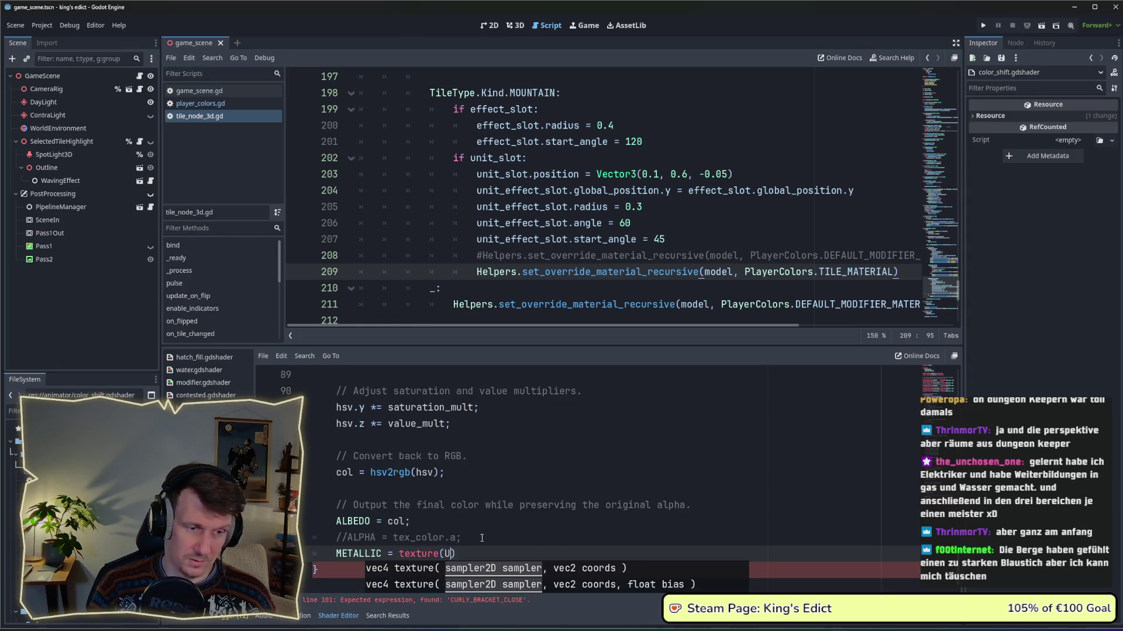
Complete the line as METALLIC = texture(metalice_tex, UV).r; with a closing semicolon.
key(BackSpace)
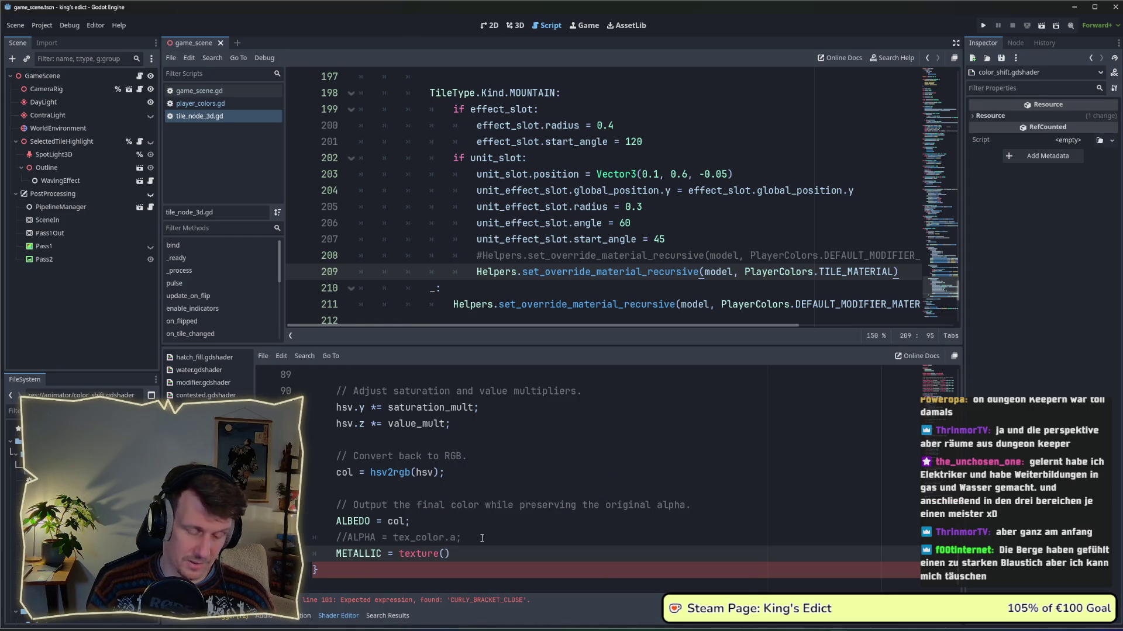
text(metal)
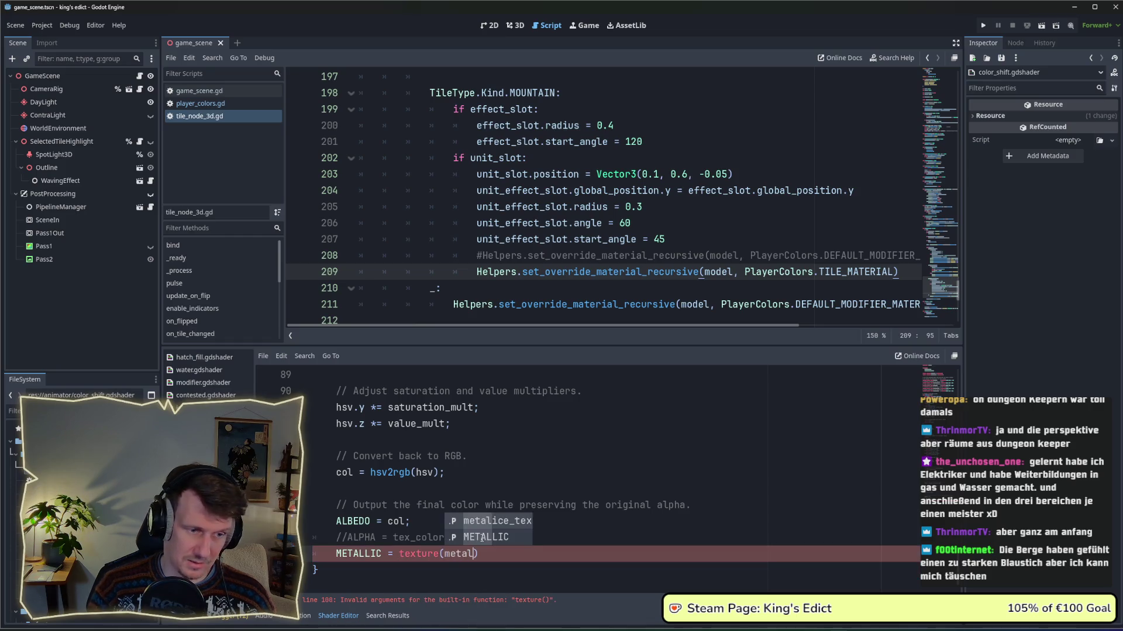
key(Return)
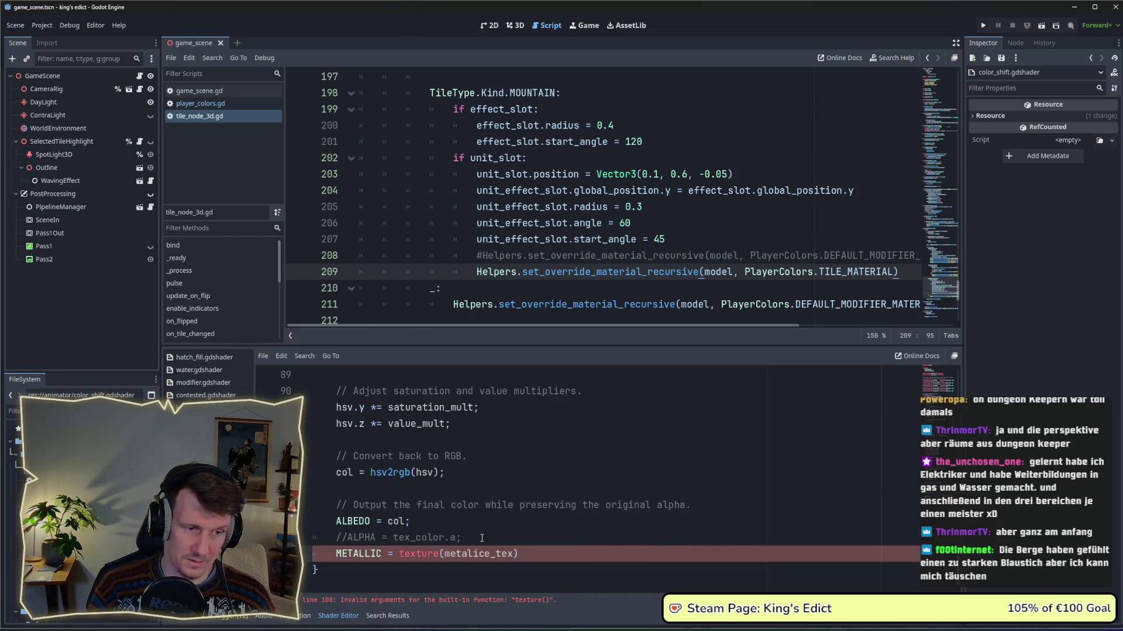
text(, U)
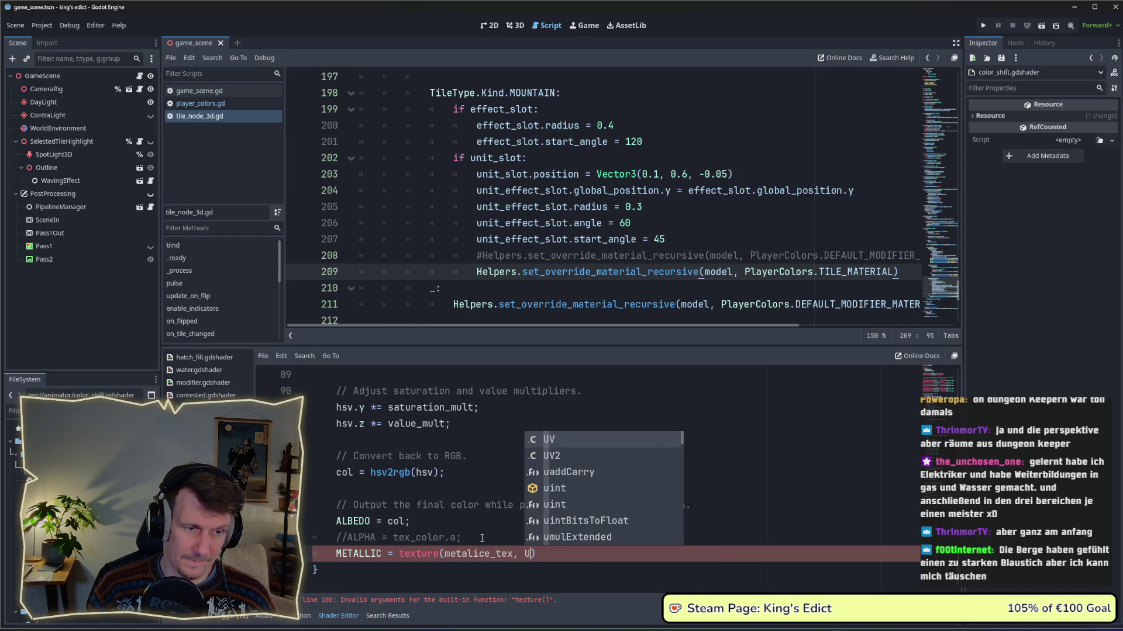
key(Return)
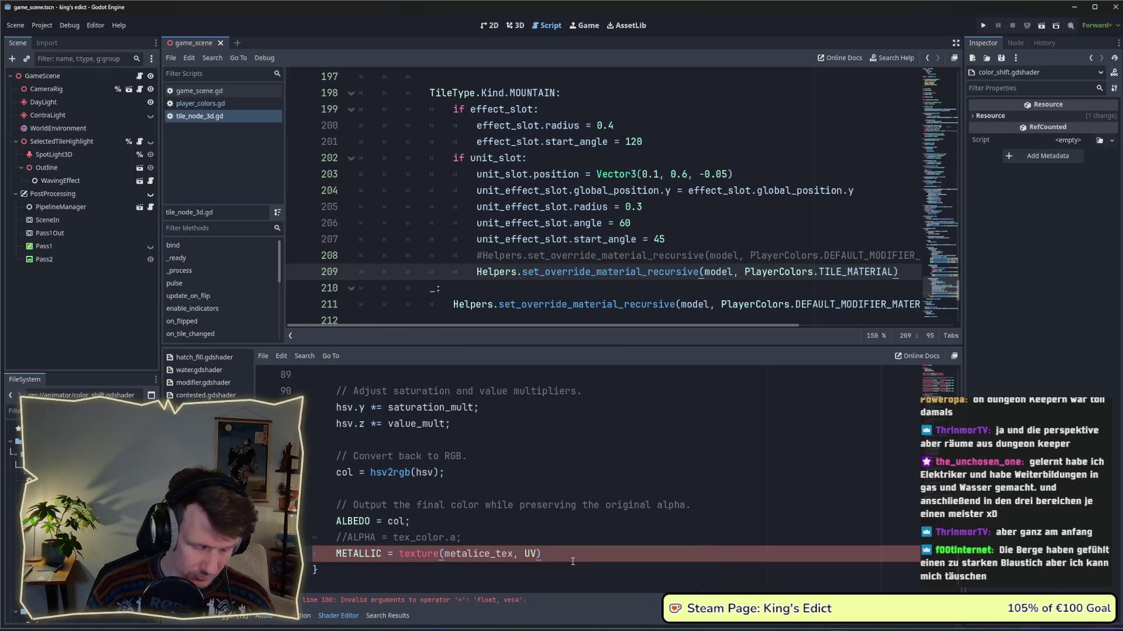
click(553, 540)
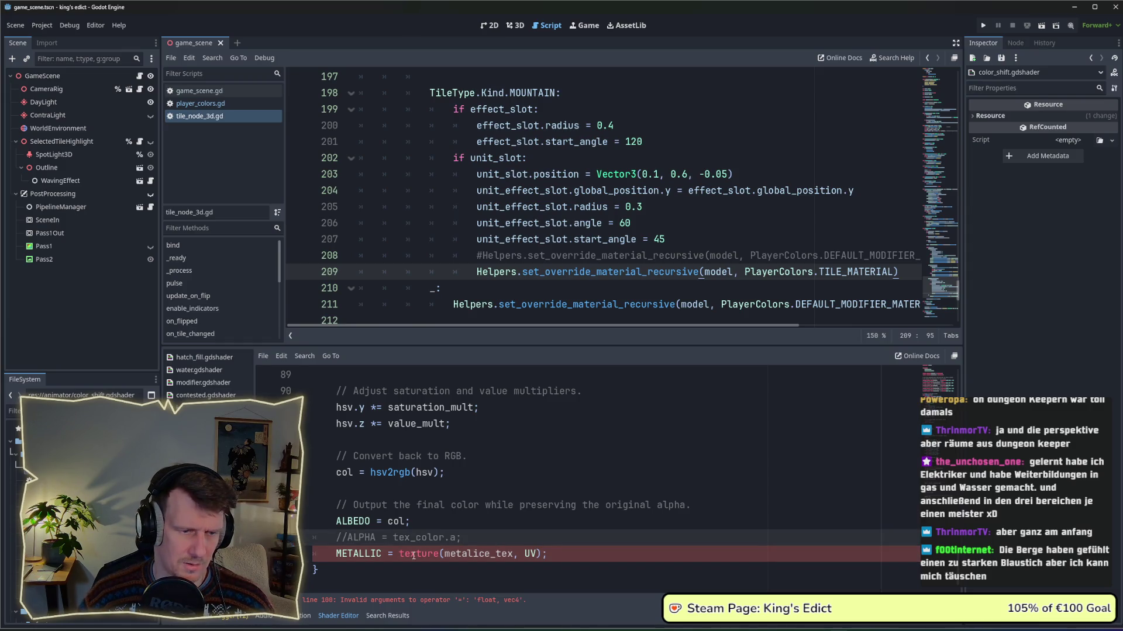
click(545, 553)
text(;)
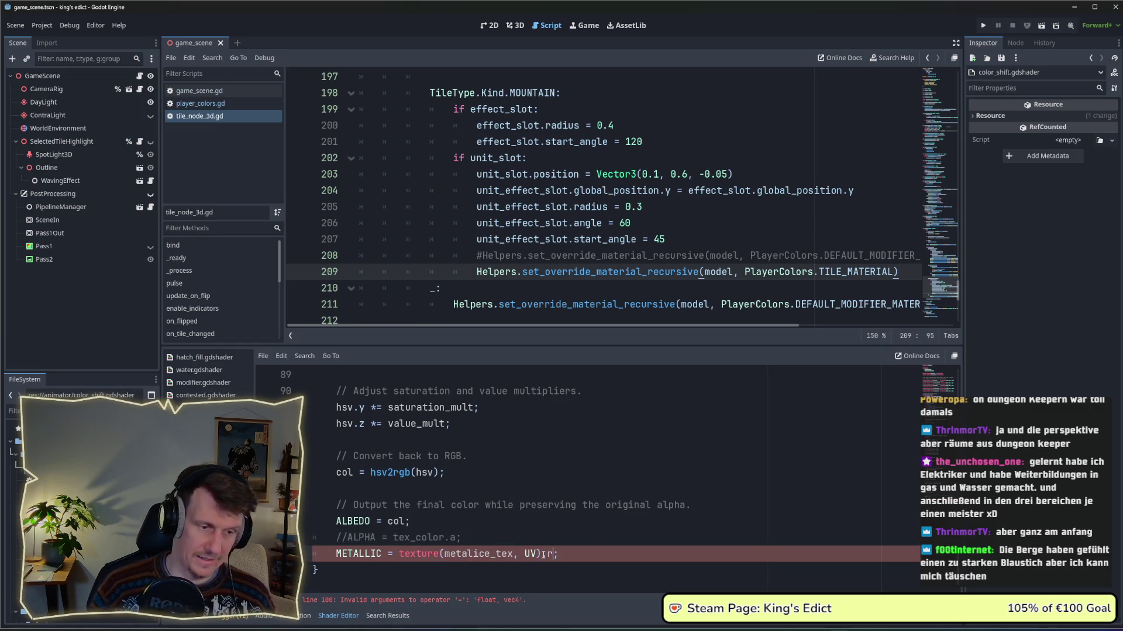
click(533, 536)
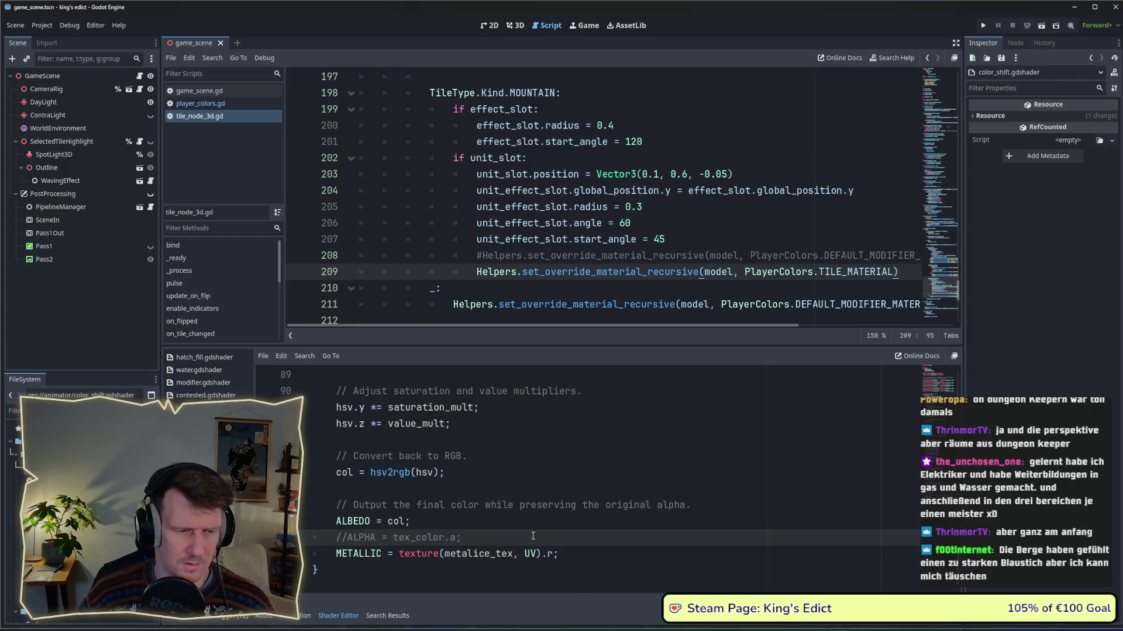
Review the shader code and switch over to Affinity Designer.
scroll(532, 536, up, 9)
scroll(532, 520, down, 5)
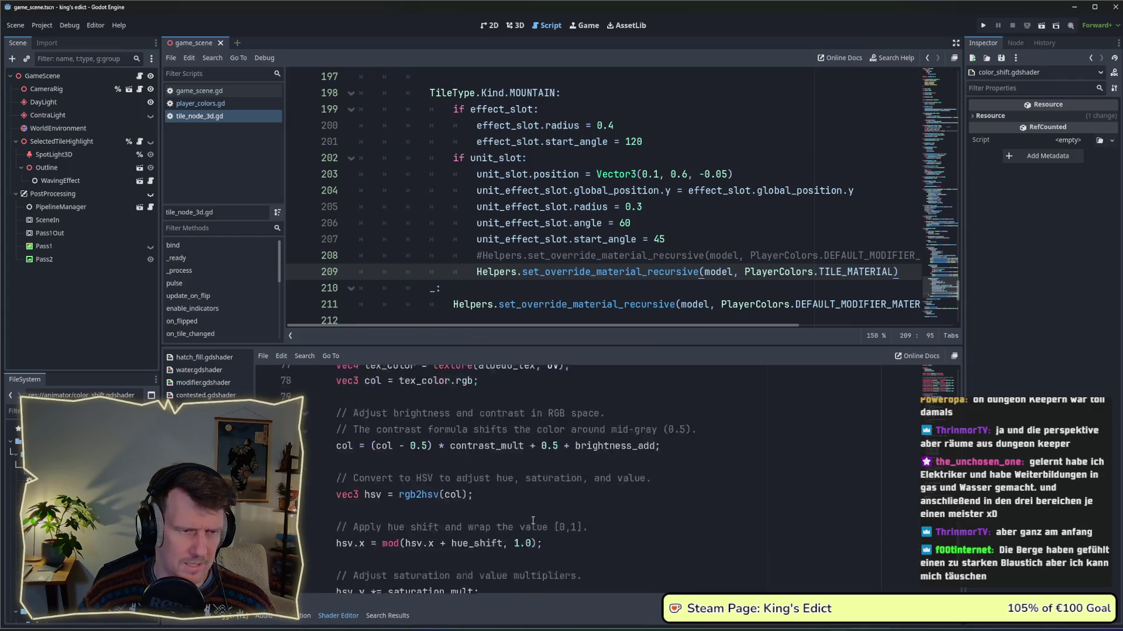
scroll(532, 520, down, 4)
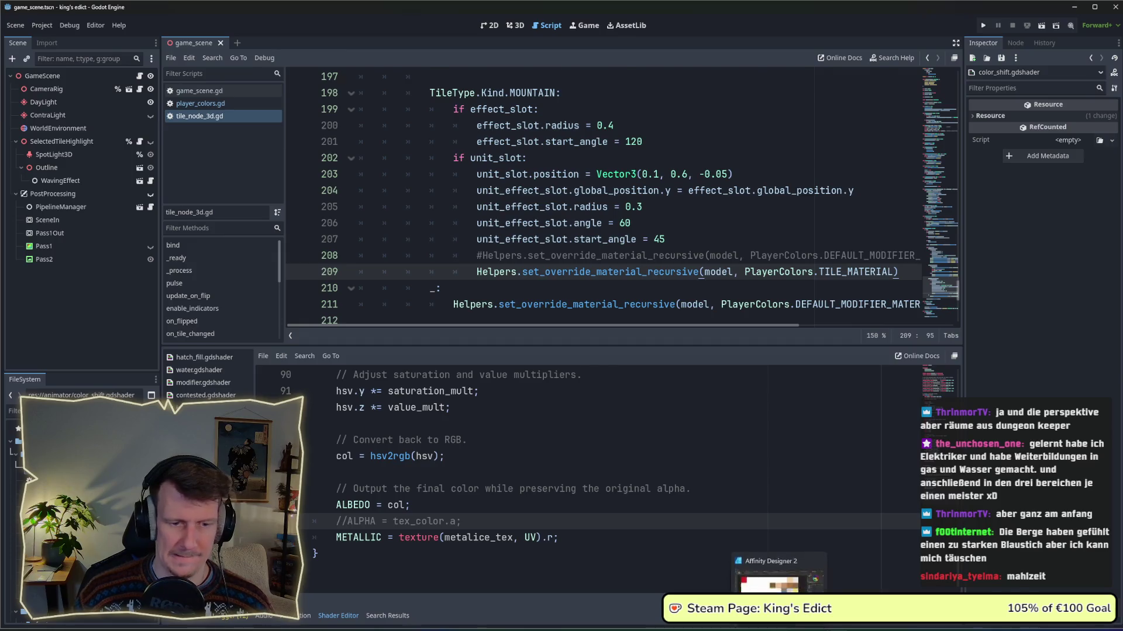
click(779, 626)
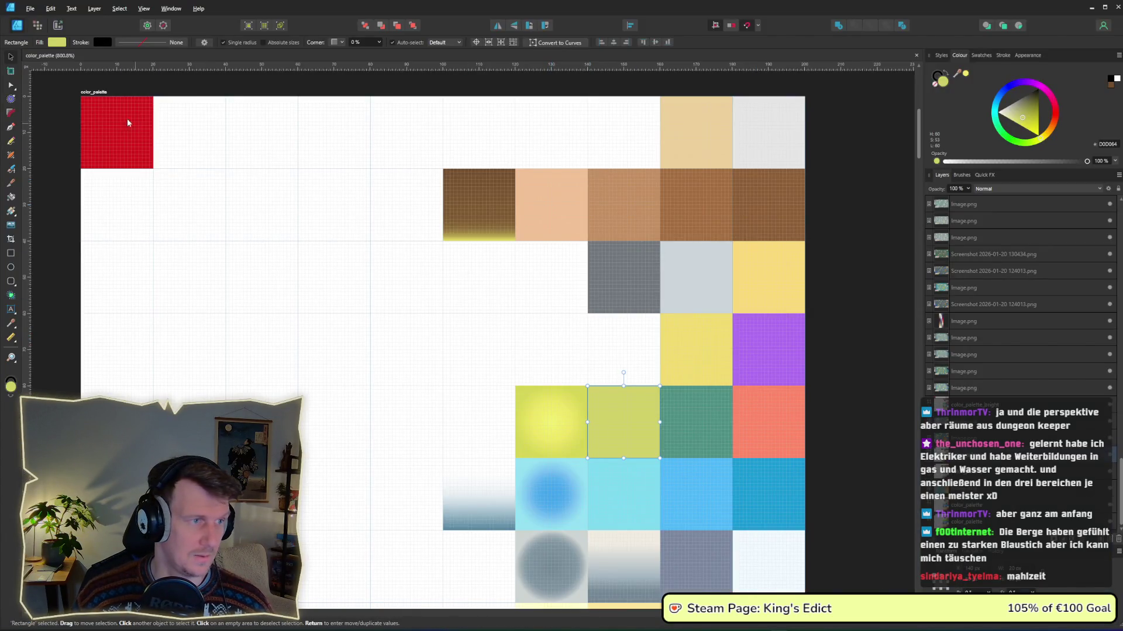
Duplicate the color_palette artboard below the original and select the lower copy.
scroll(432, 314, down, 6)
scroll(413, 302, down, 3)
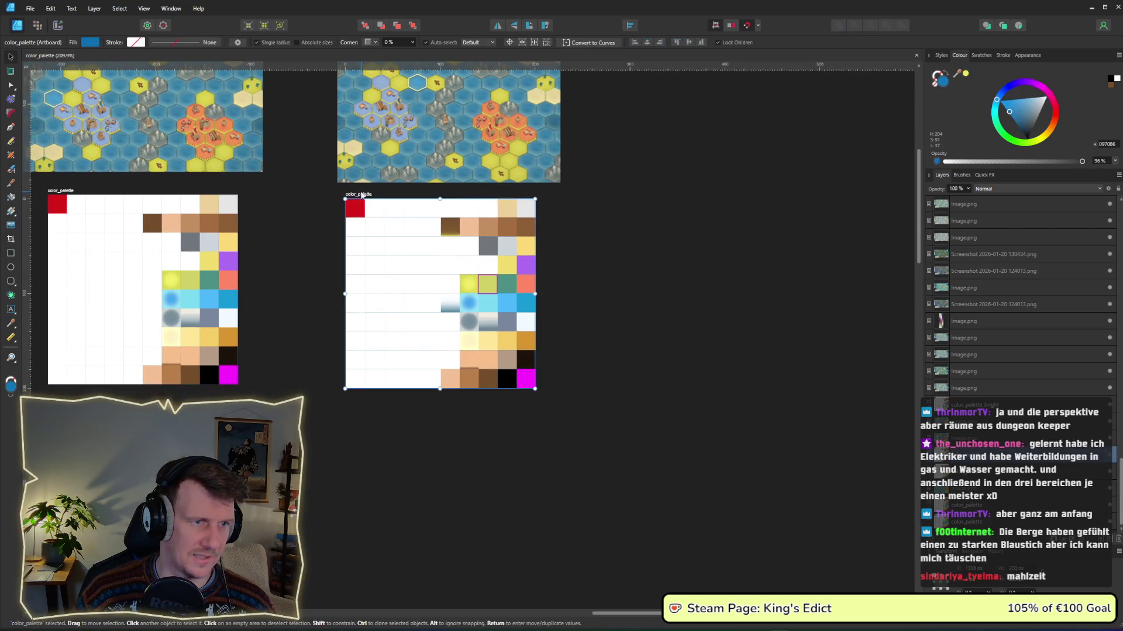
mouse_move(368, 199)
mouse_down()
mouse_move(378, 379)
mouse_move(368, 393)
mouse_up()
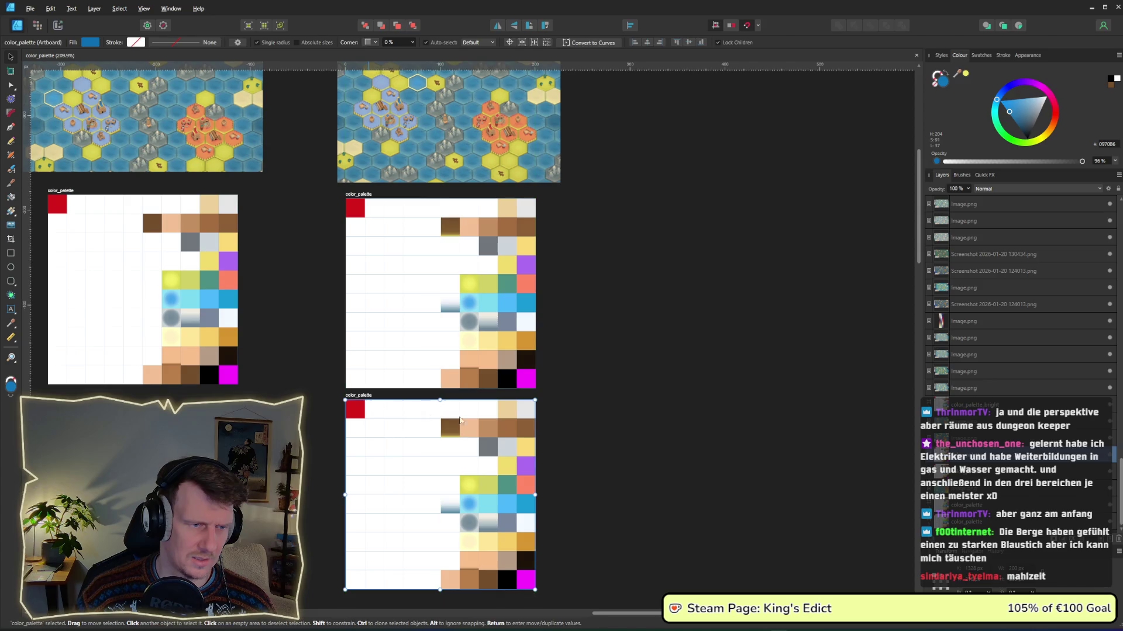
click(602, 494)
scroll(568, 317, down, 3)
drag(555, 422, 417, 207)
click(371, 255)
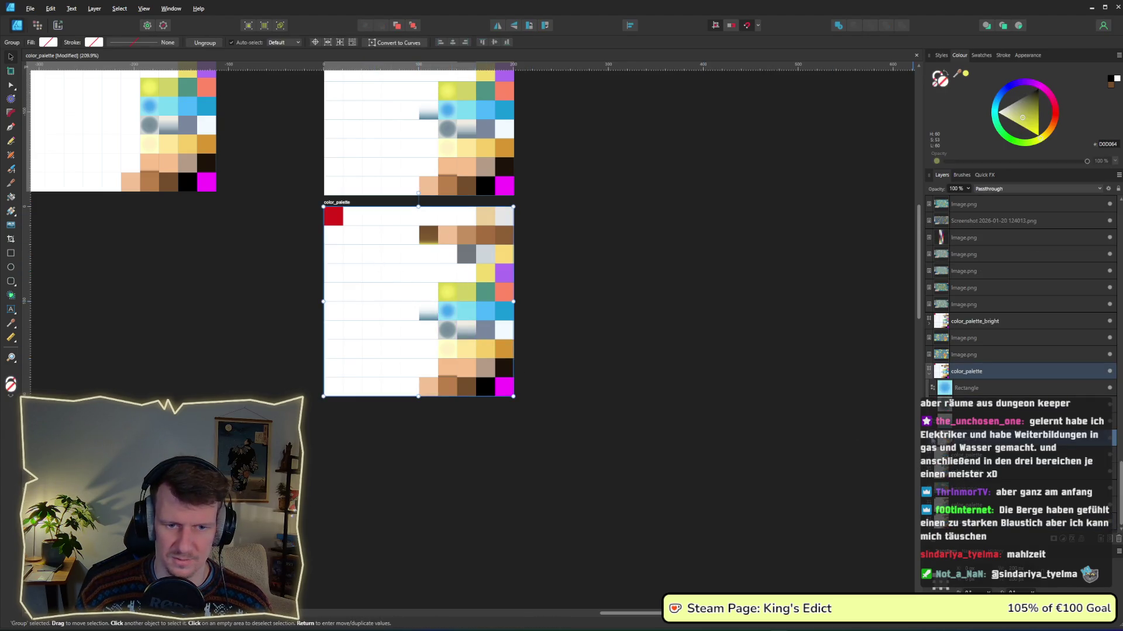
Locate the pale yellow palette square and select its matching square in the grey artboard.
double_click(503, 216)
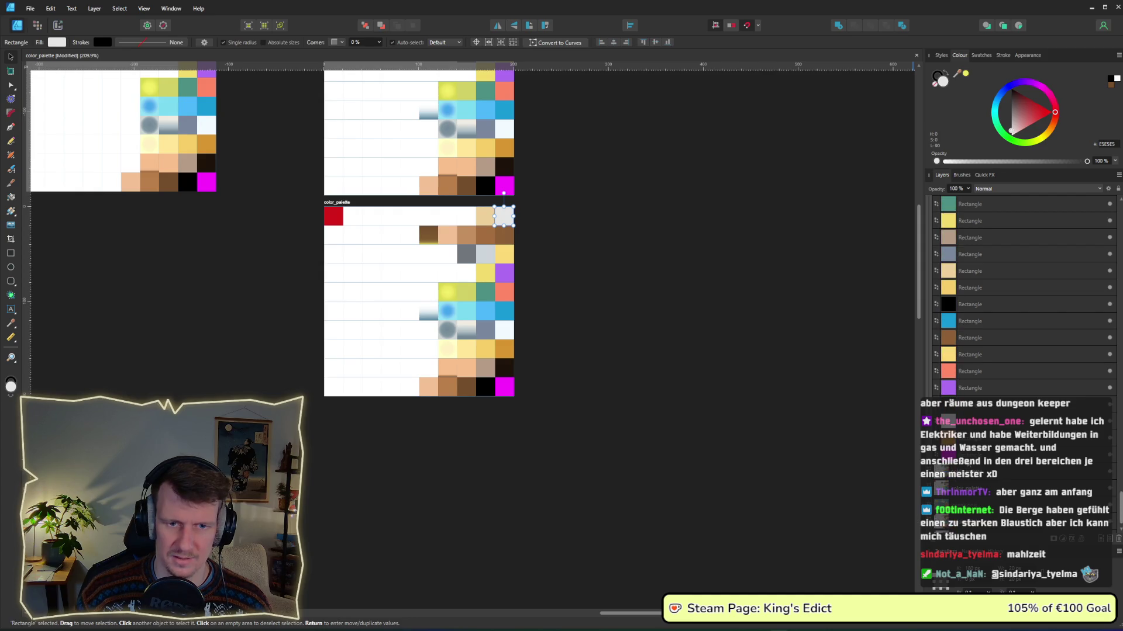
key(ctrl+a)
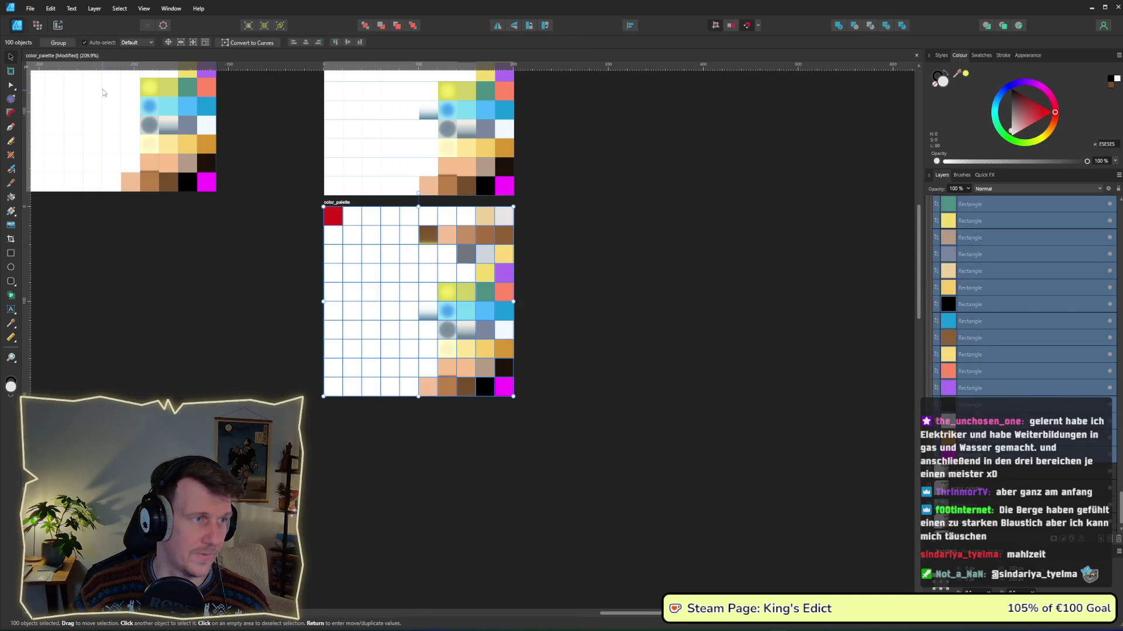
click(10, 86)
scroll(443, 194, up, 2)
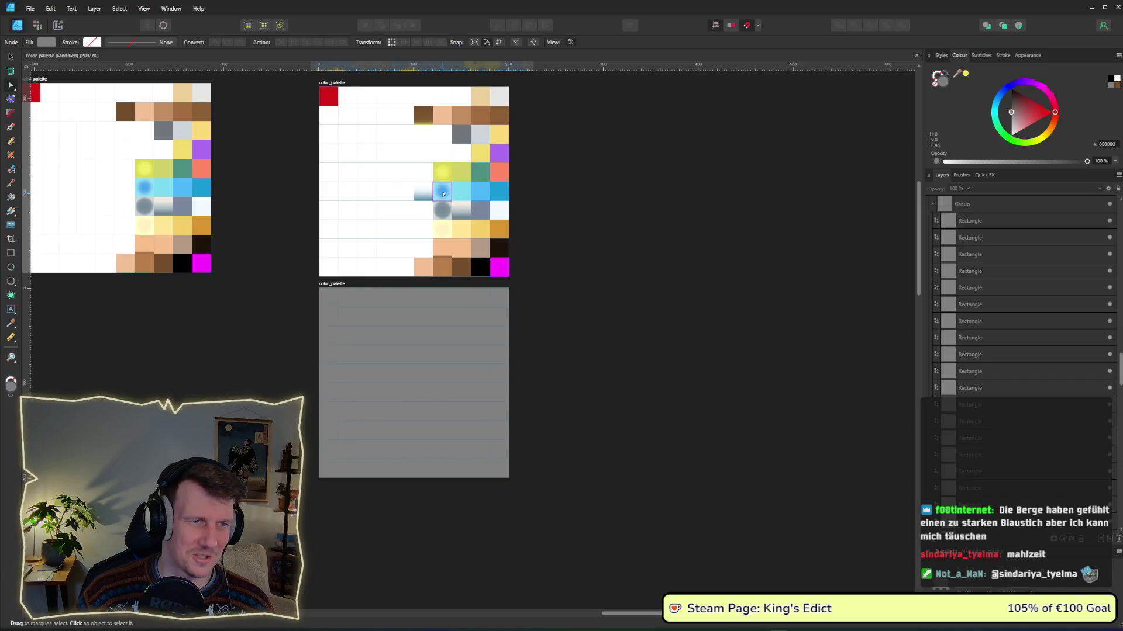
click(447, 238)
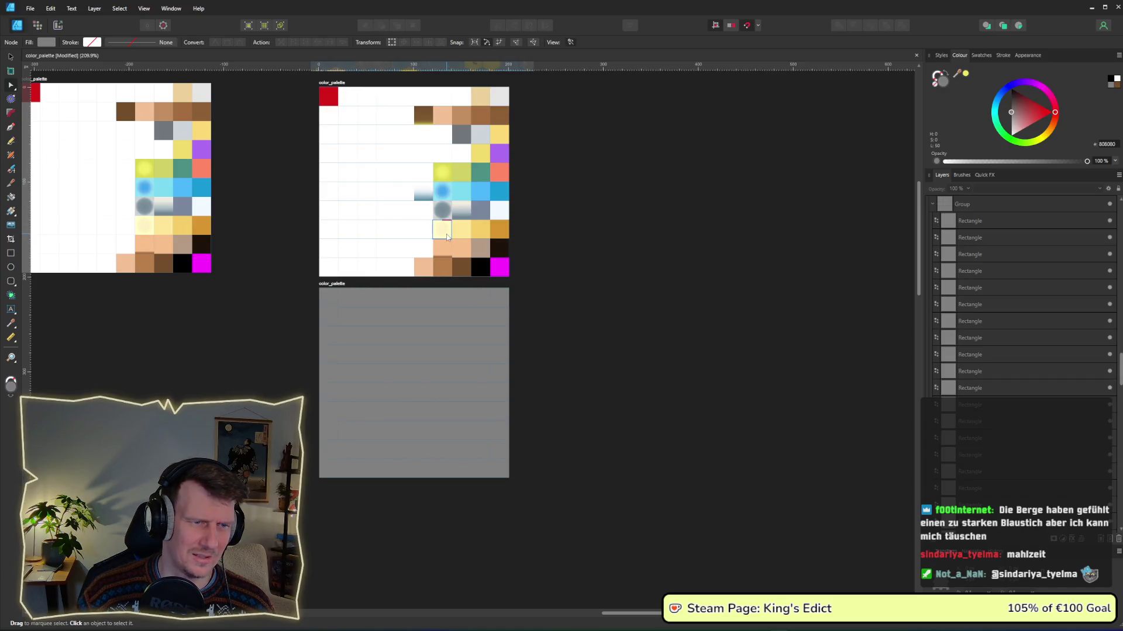
drag(447, 473, 449, 434)
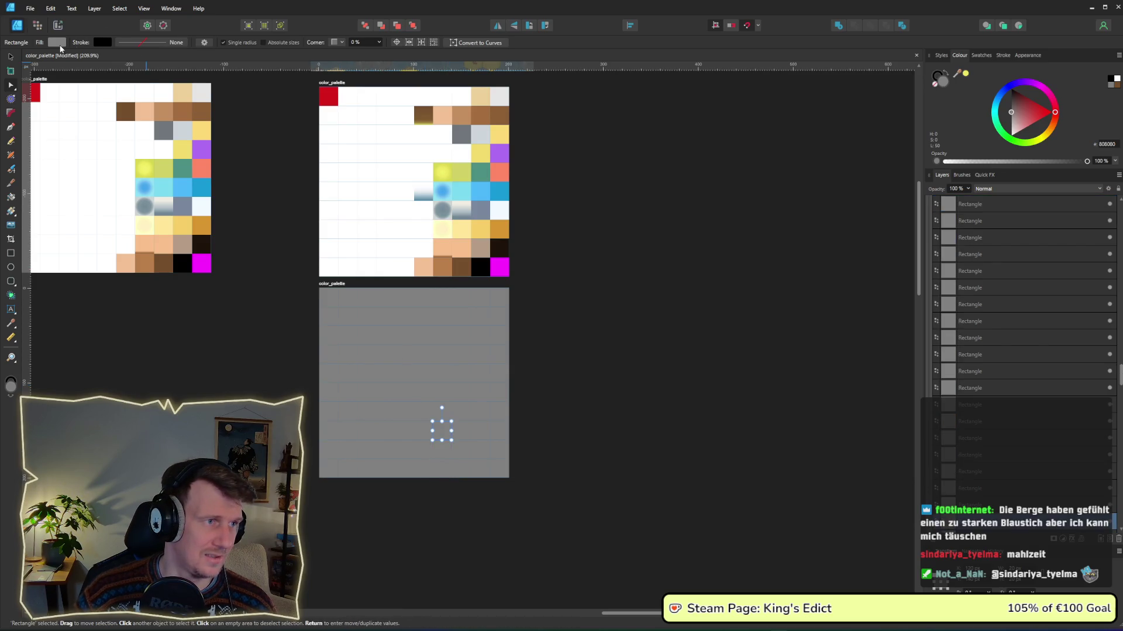
Raise that square's fill lightness to 82 (D1D1D1), then show the grey artboard's export slice.
click(59, 45)
drag(73, 112, 109, 113)
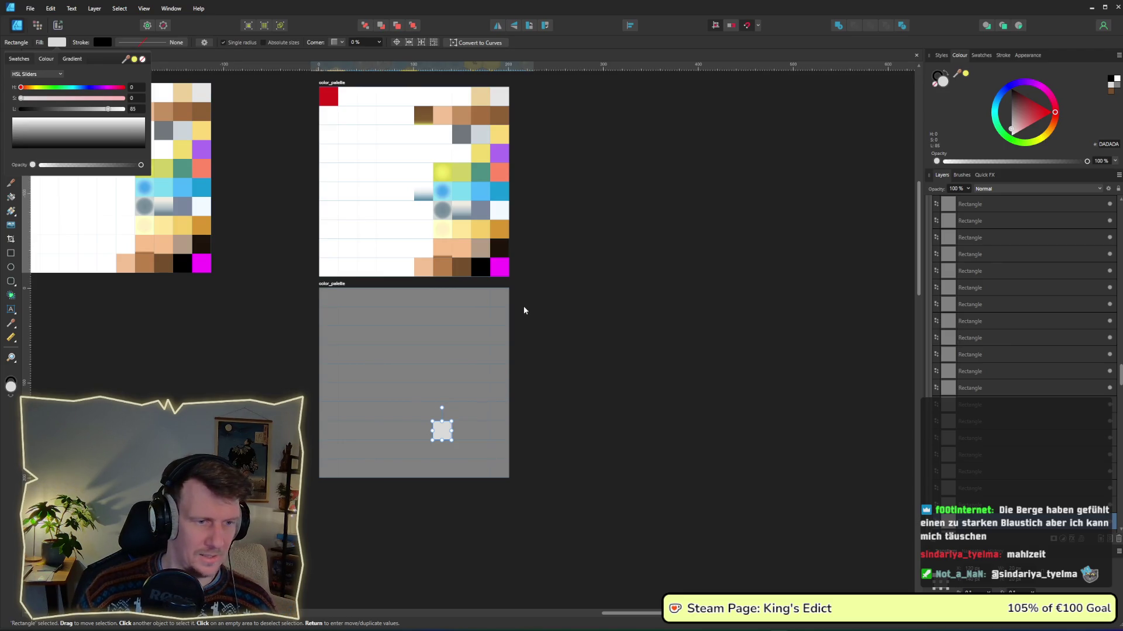
click(558, 343)
click(558, 342)
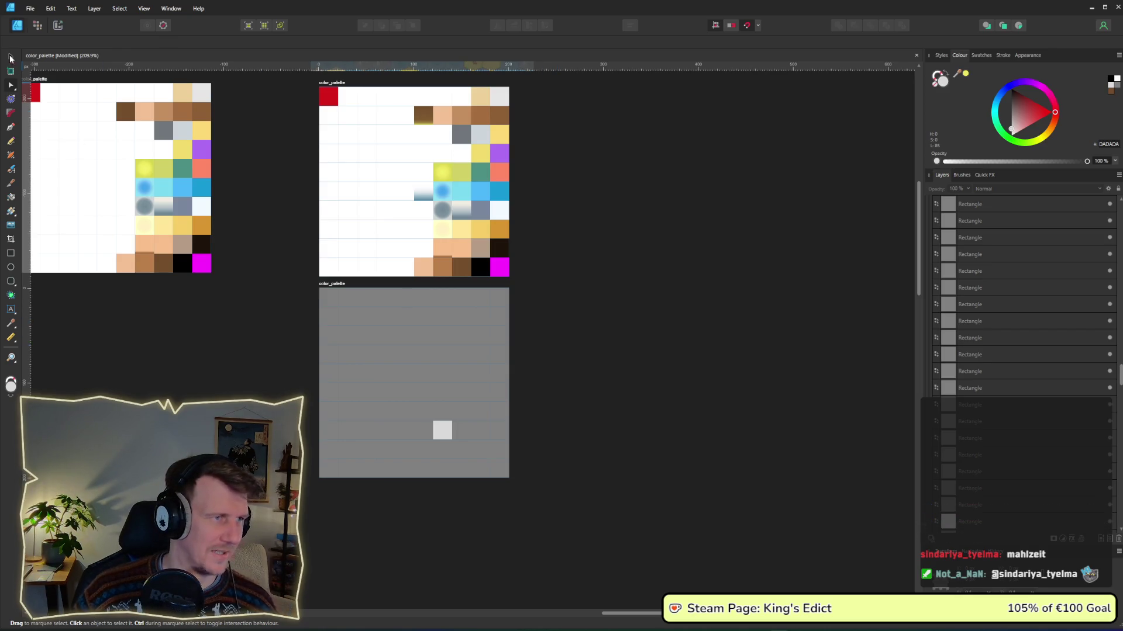
click(57, 25)
click(402, 333)
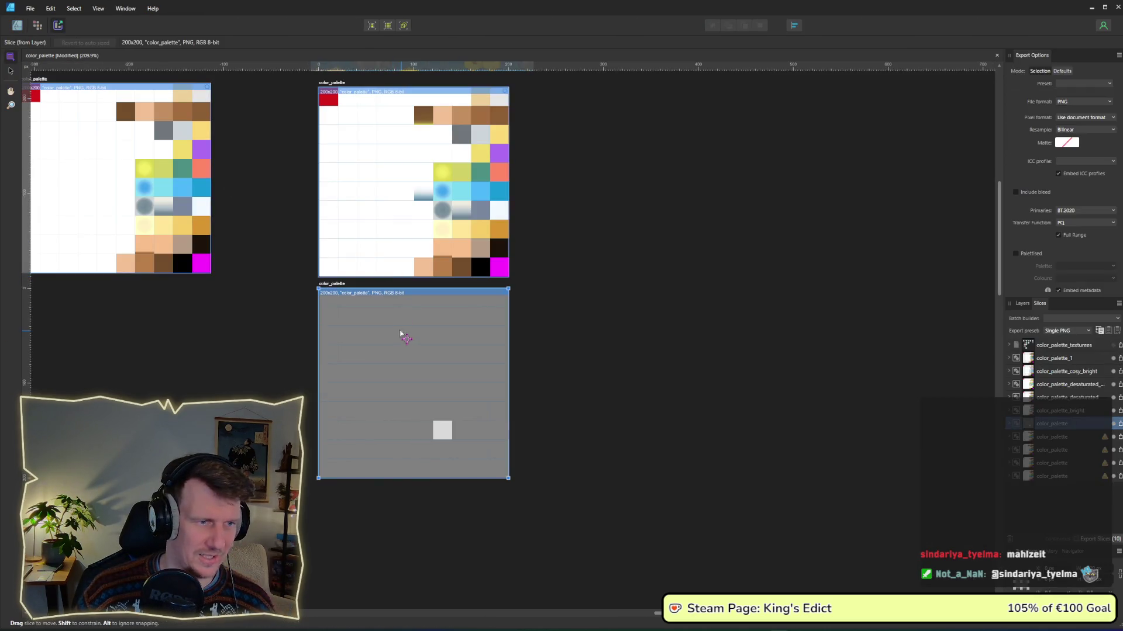
Rename the grey artboard to metallic_palette.
click(17, 26)
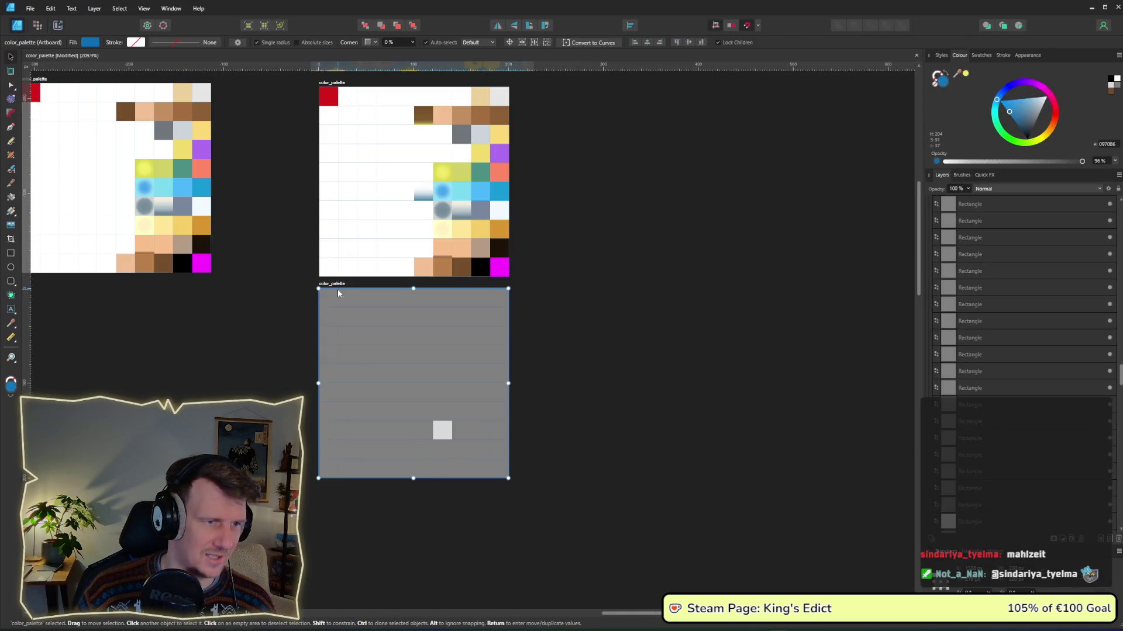
double_click(337, 284)
text(metalic_palette)
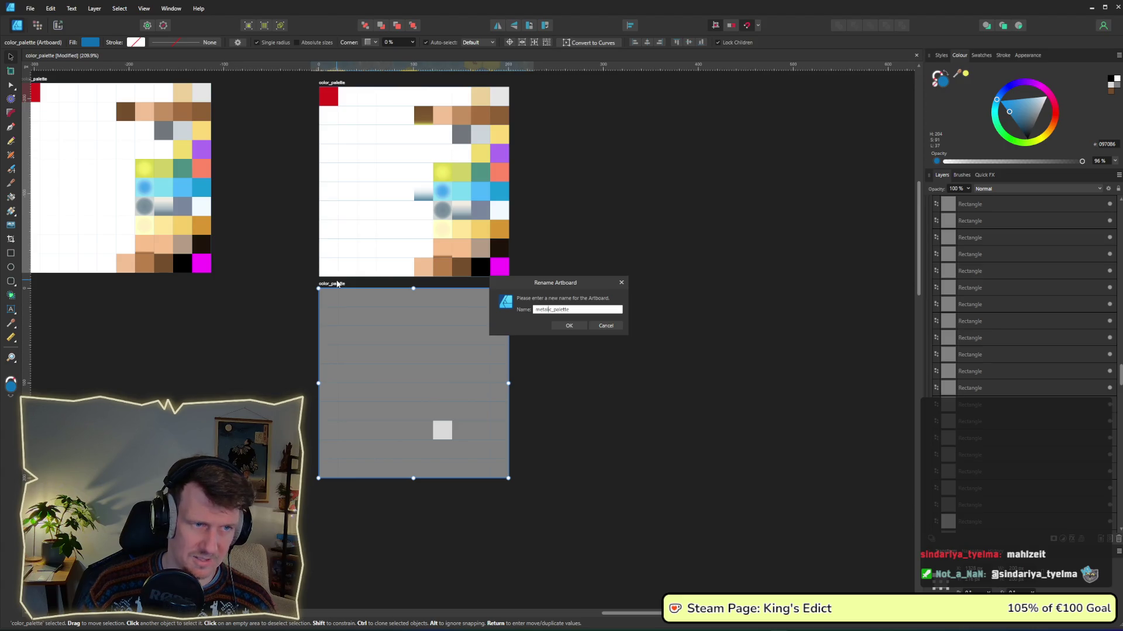
key(alt+Tab)
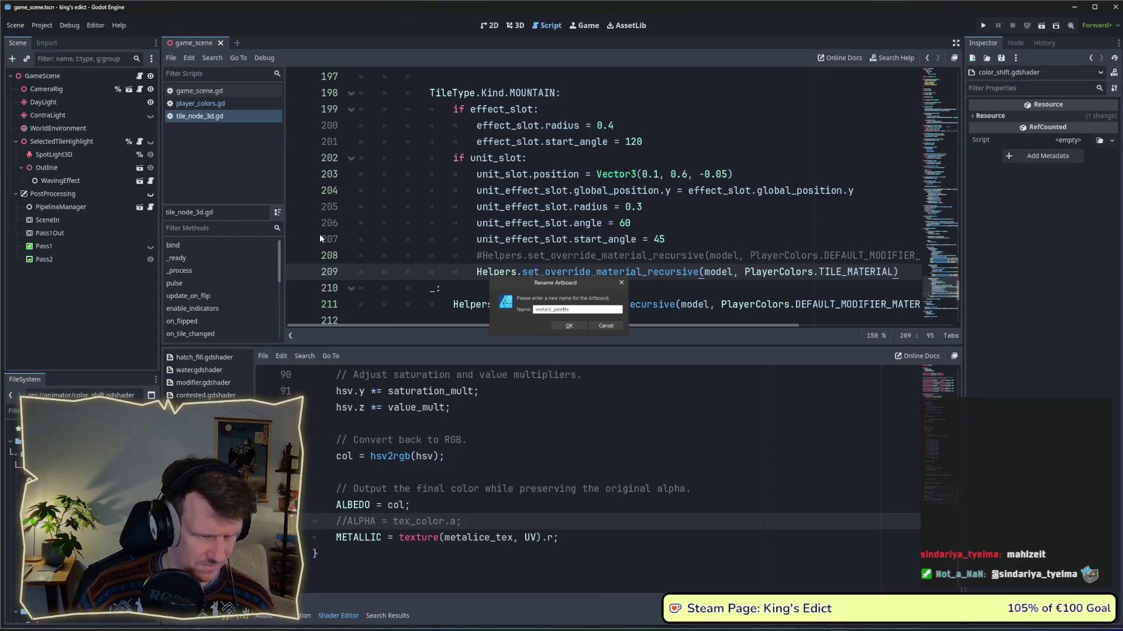
key(alt+Tab)
key(Left)
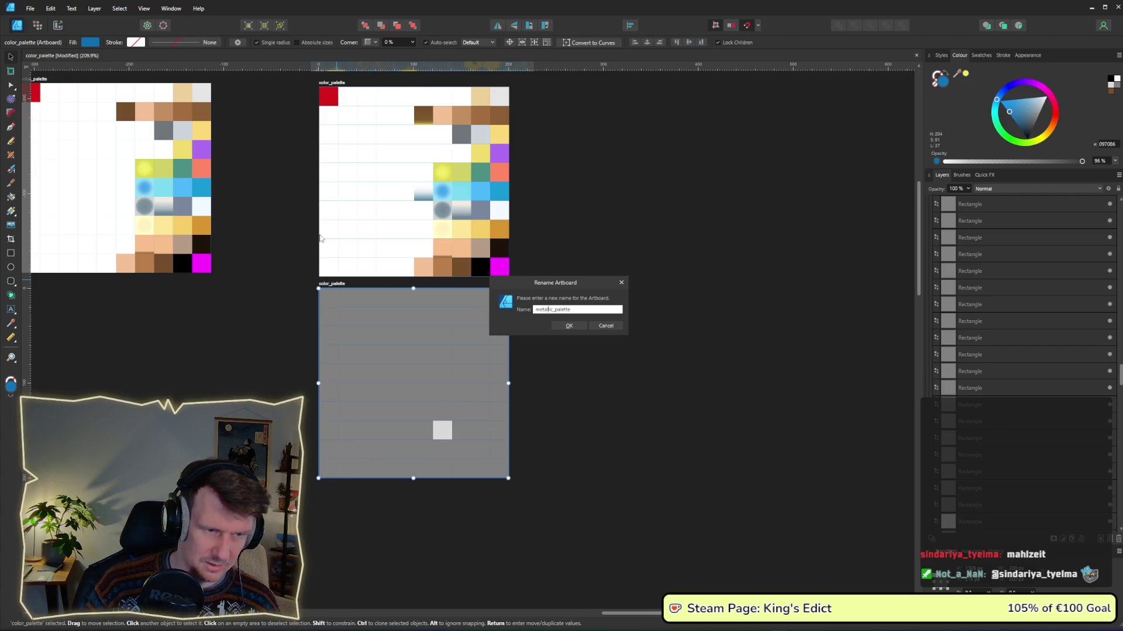
key(Return)
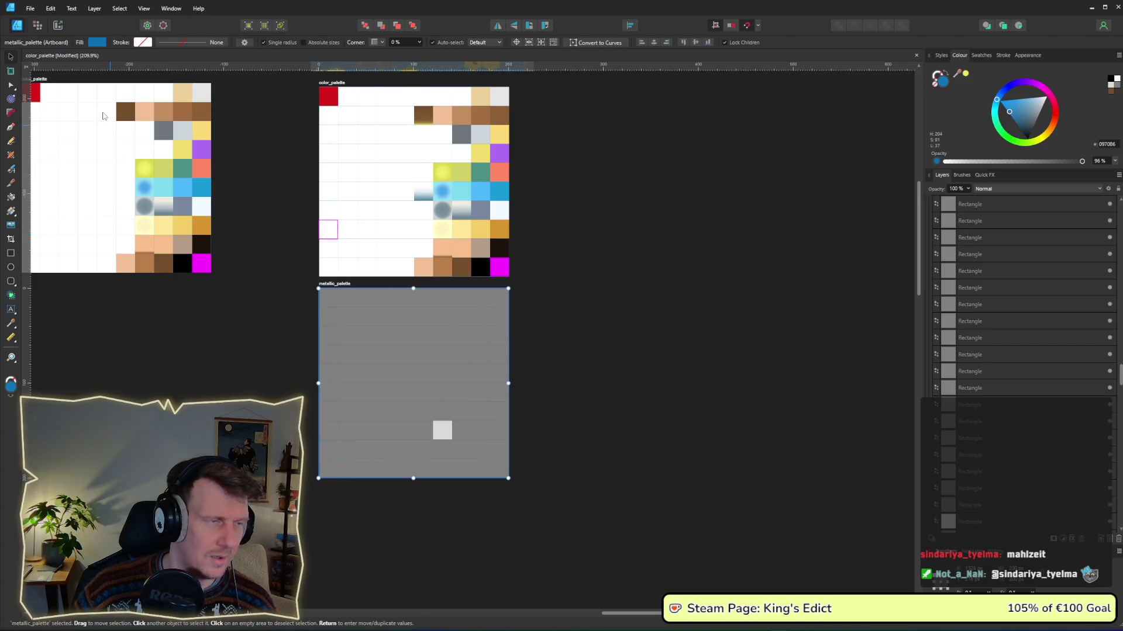
Export the metallic_palette slice as metallic_palette.png and bring Godot back to the front.
key(ctrl+shift+3)
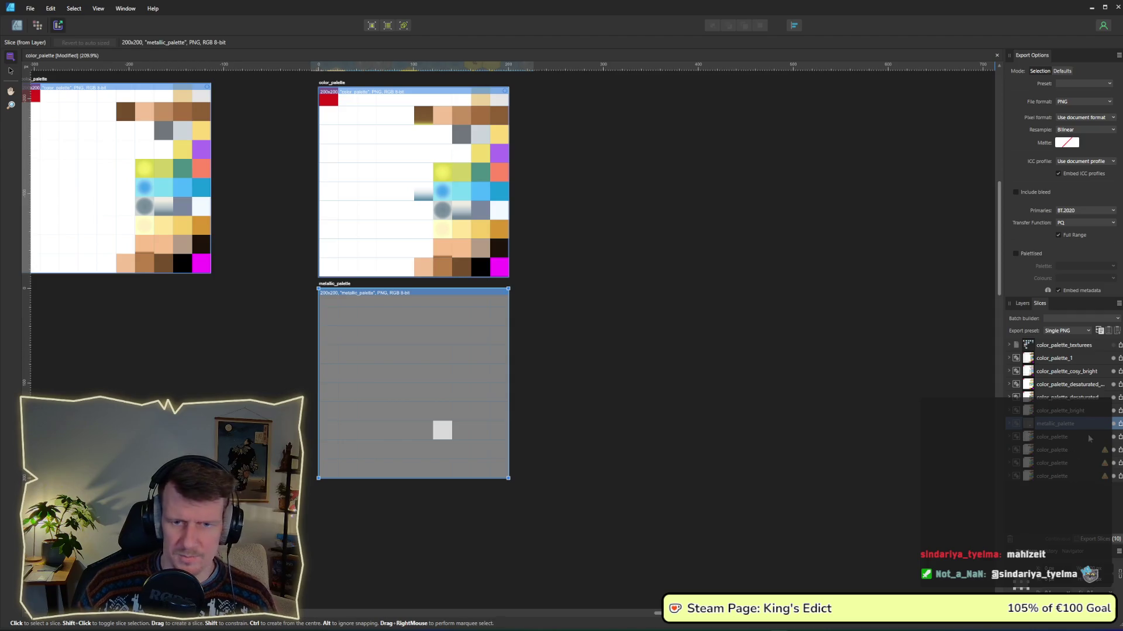
click(1119, 429)
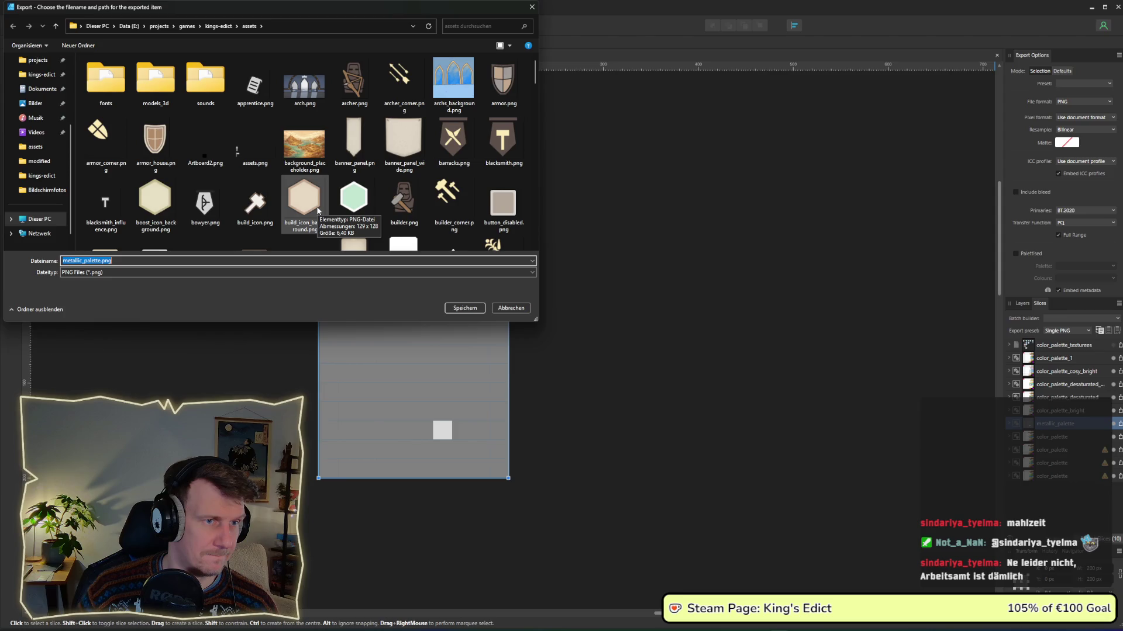
key(Return)
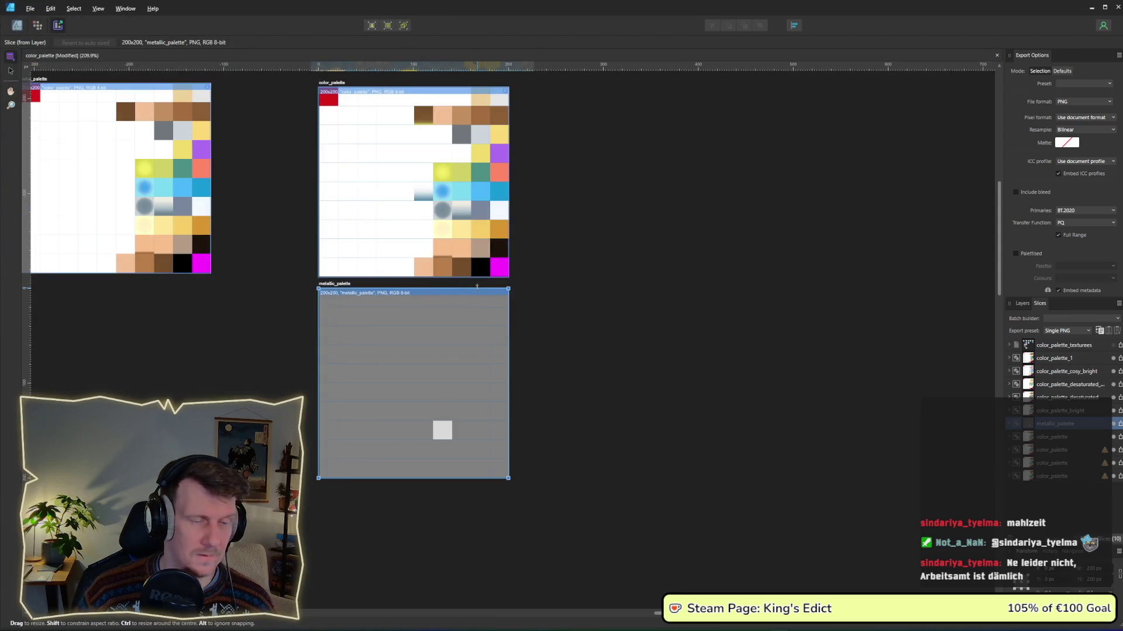
key(alt+Tab)
click(477, 286)
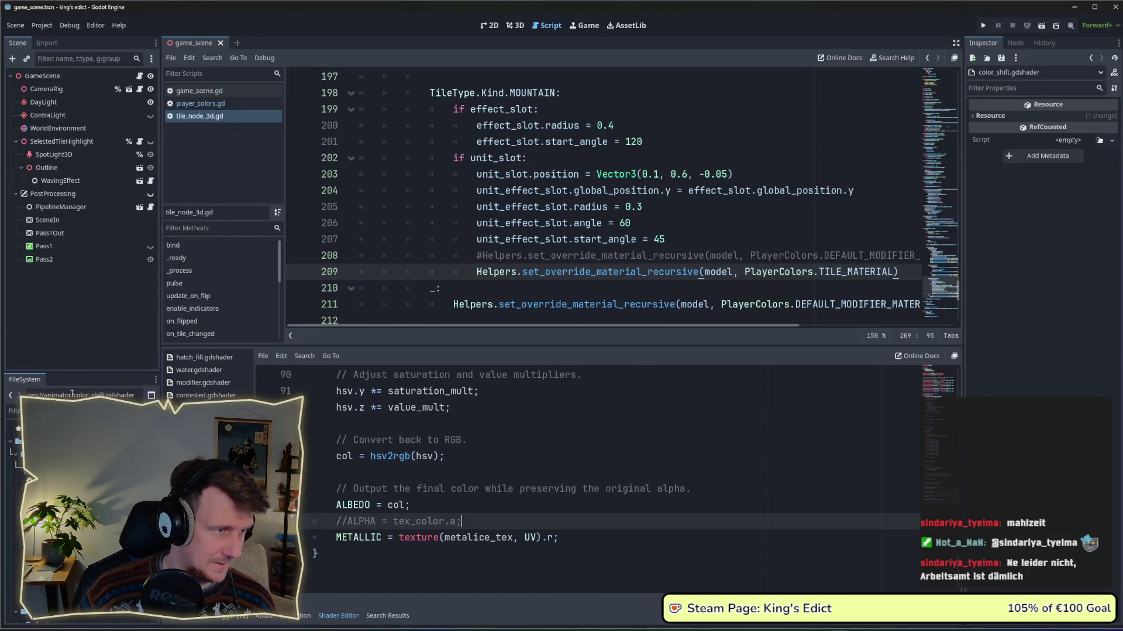
Open tile_material.tres and assign metallic_palette.png as its Metallice Tex texture.
click(12, 411)
text(tile_)
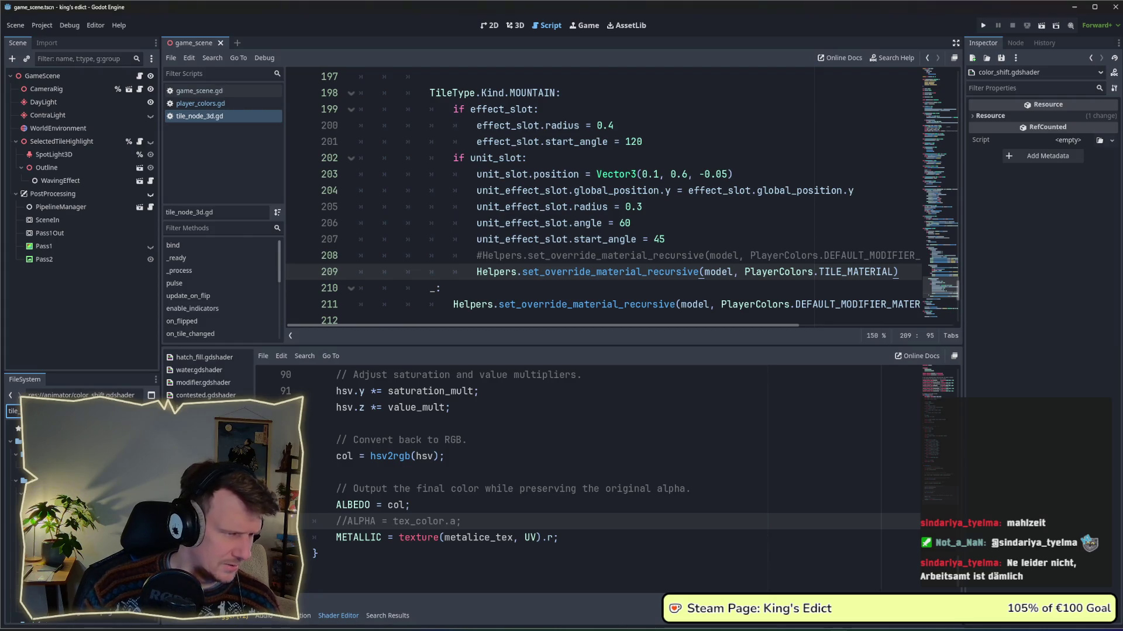
key(Down)
text(met)
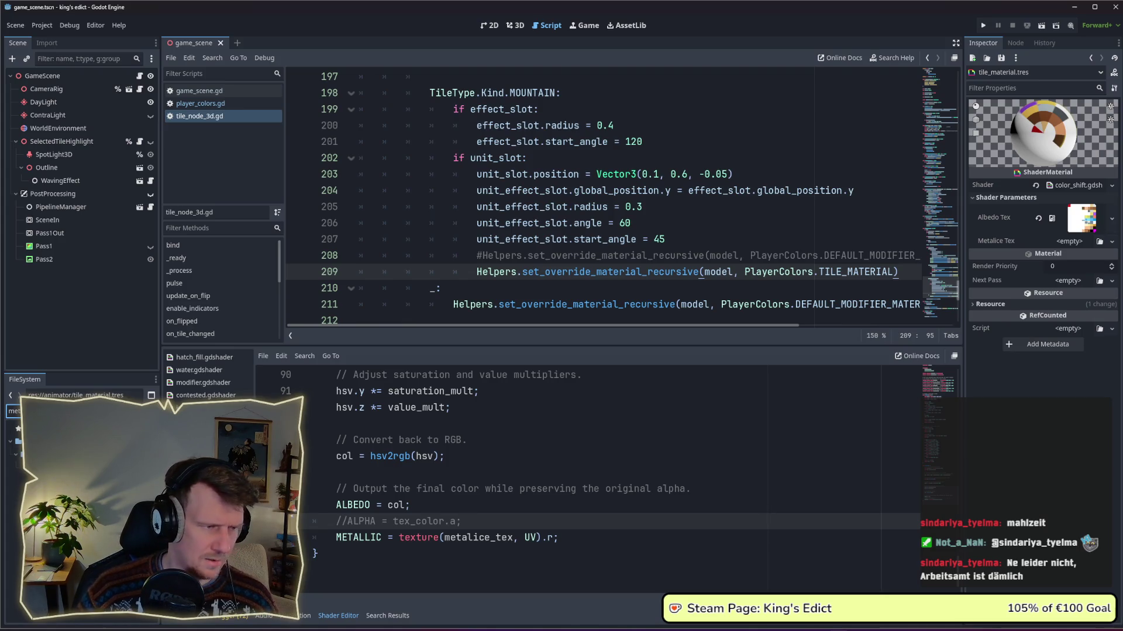
mouse_move(29, 467)
mouse_down()
mouse_move(585, 281)
mouse_move(1047, 231)
mouse_move(1072, 246)
mouse_up()
Correct the spelling to metallice_tex on both the METALLIC line and the uniform declaration.
scroll(438, 538, up, 2)
scroll(445, 538, down, 2)
click(467, 537)
text(l)
scroll(558, 523, up, 9)
scroll(558, 524, down, 2)
scroll(470, 498, up, 15)
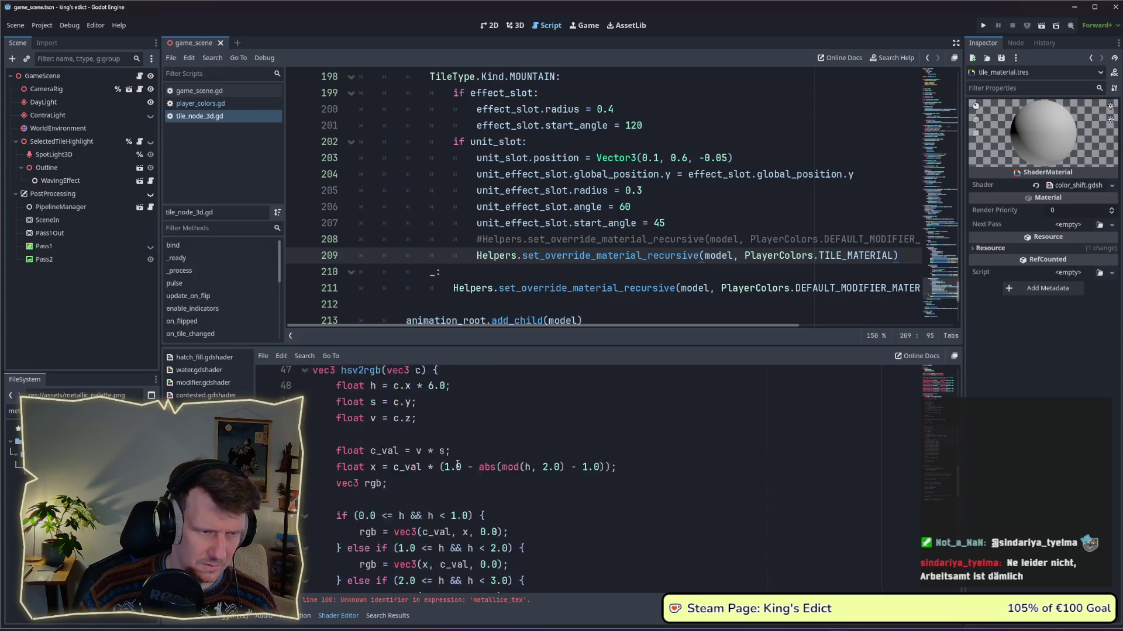
scroll(407, 471, up, 4)
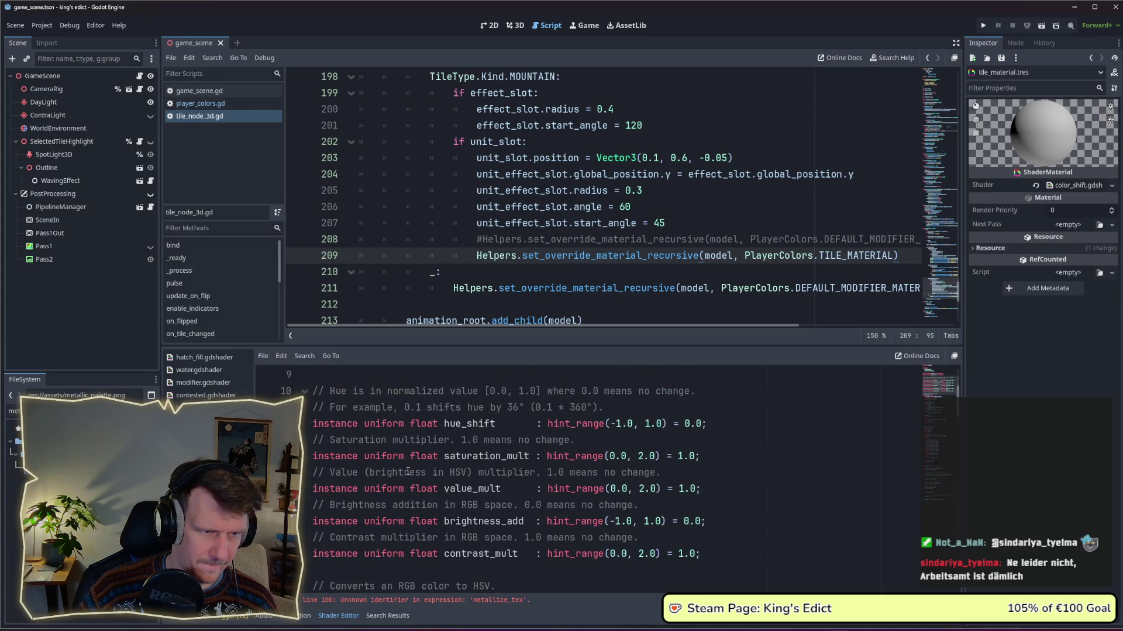
scroll(481, 459, up, 2)
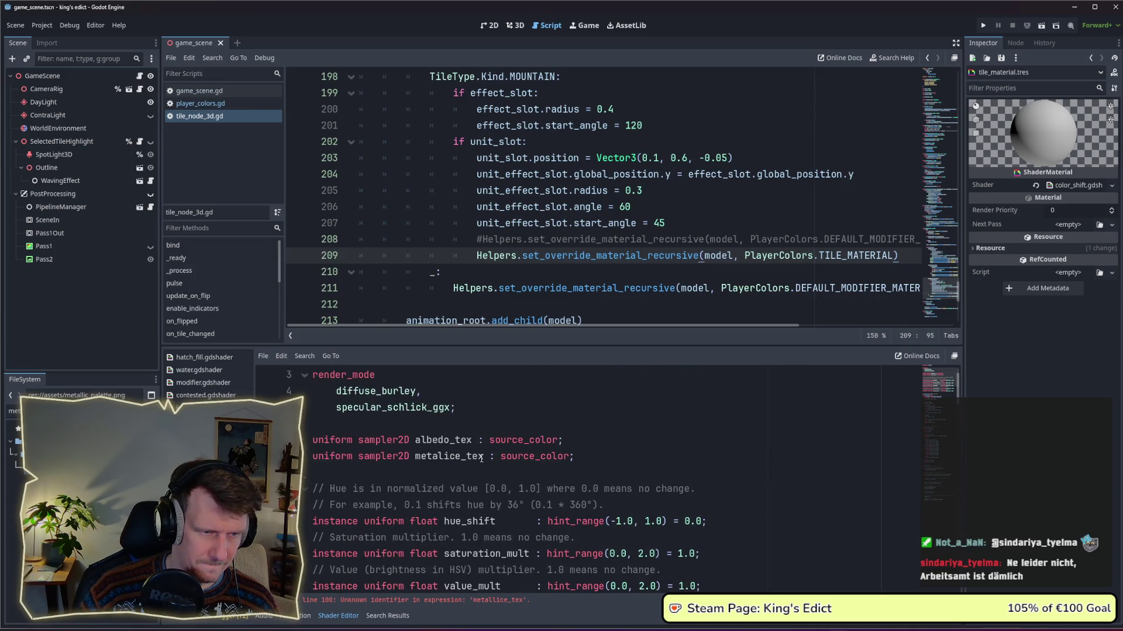
click(445, 456)
text(l)
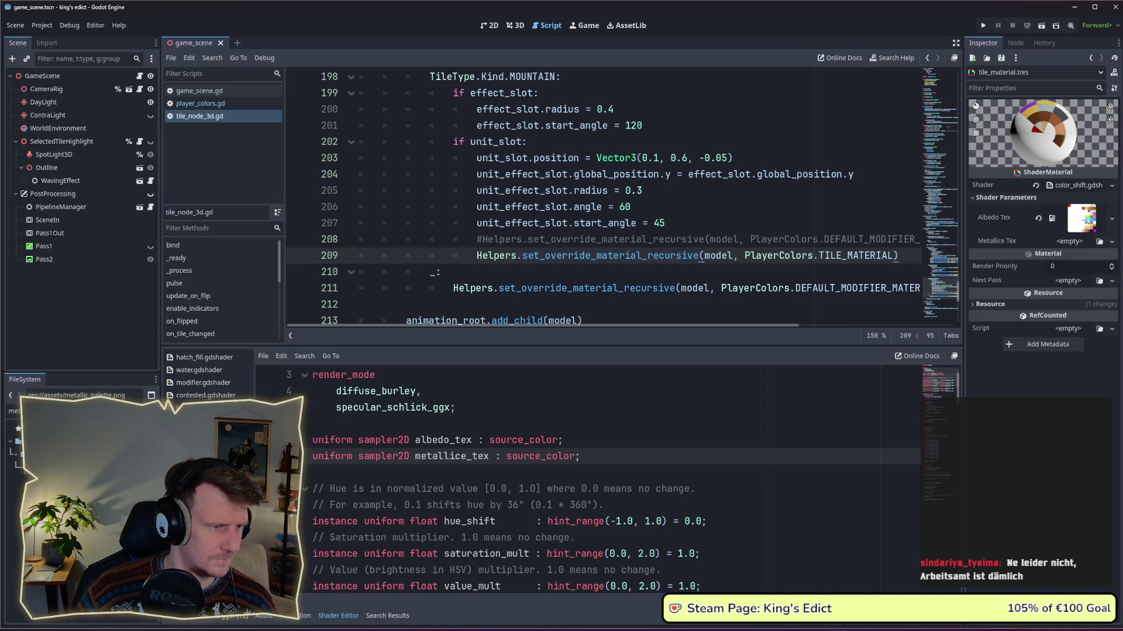
scroll(814, 283, down, 1)
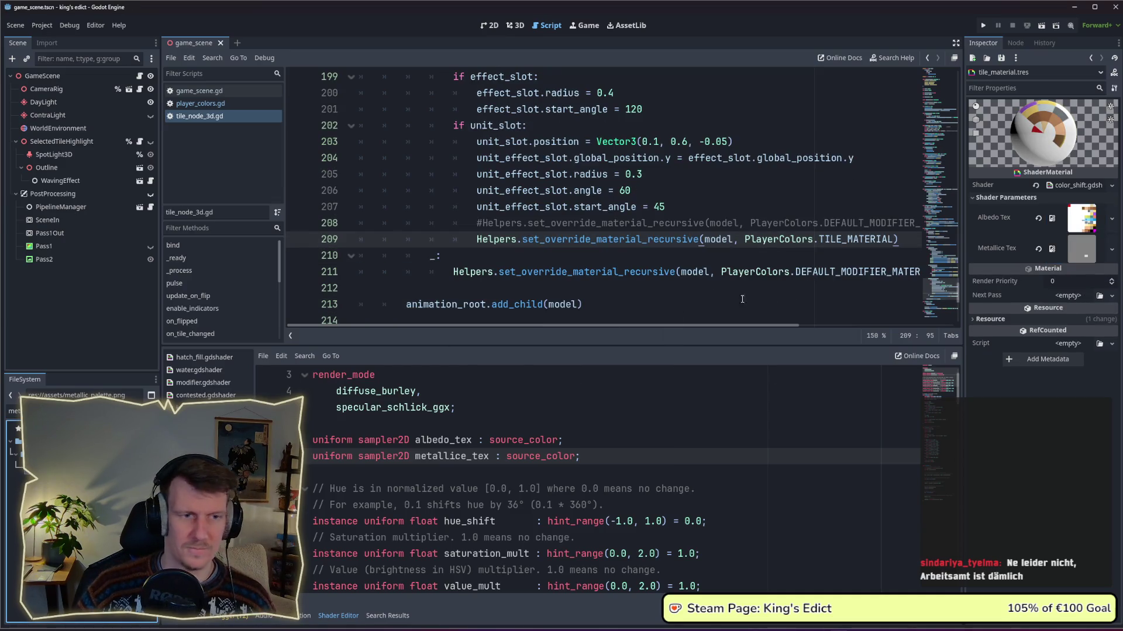
Launch King's Edict in debug from the editor.
click(697, 285)
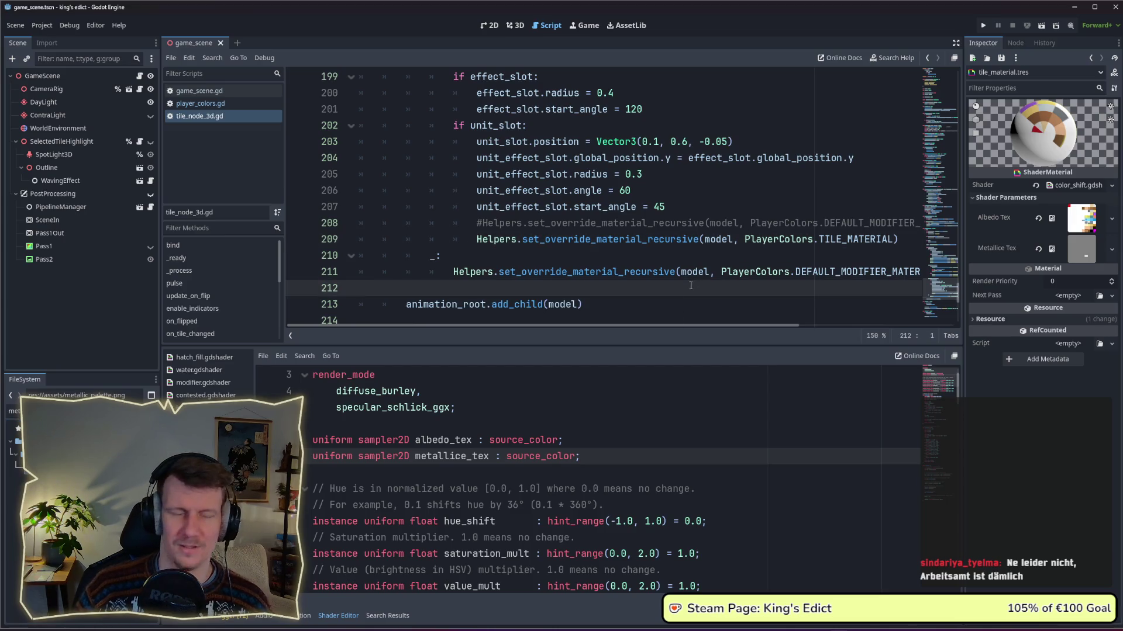
click(589, 263)
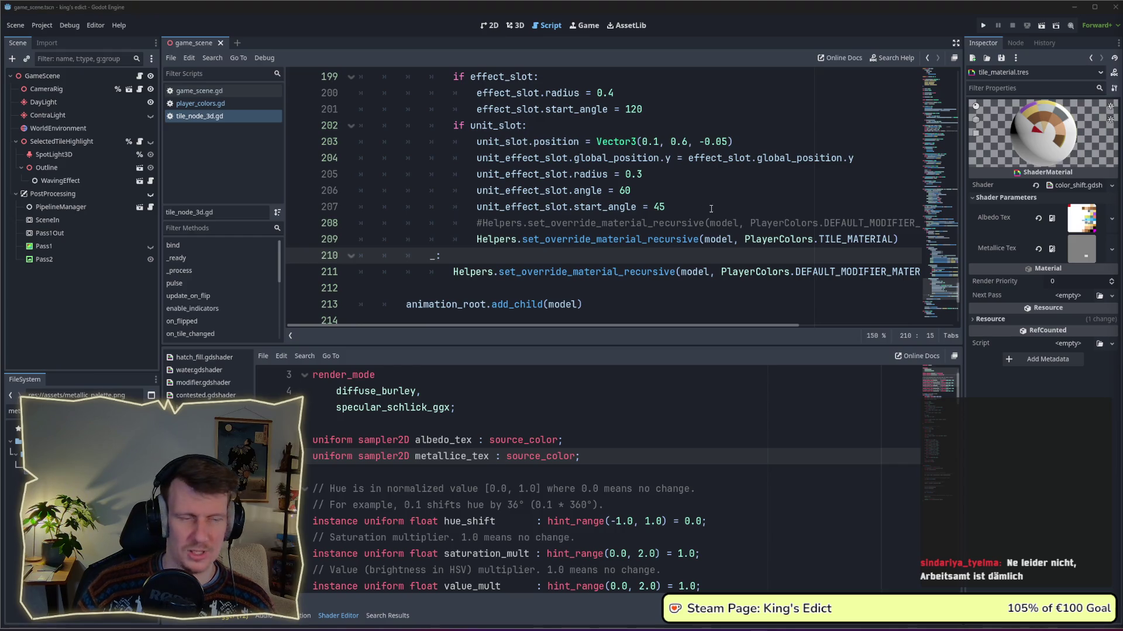
click(731, 190)
click(983, 26)
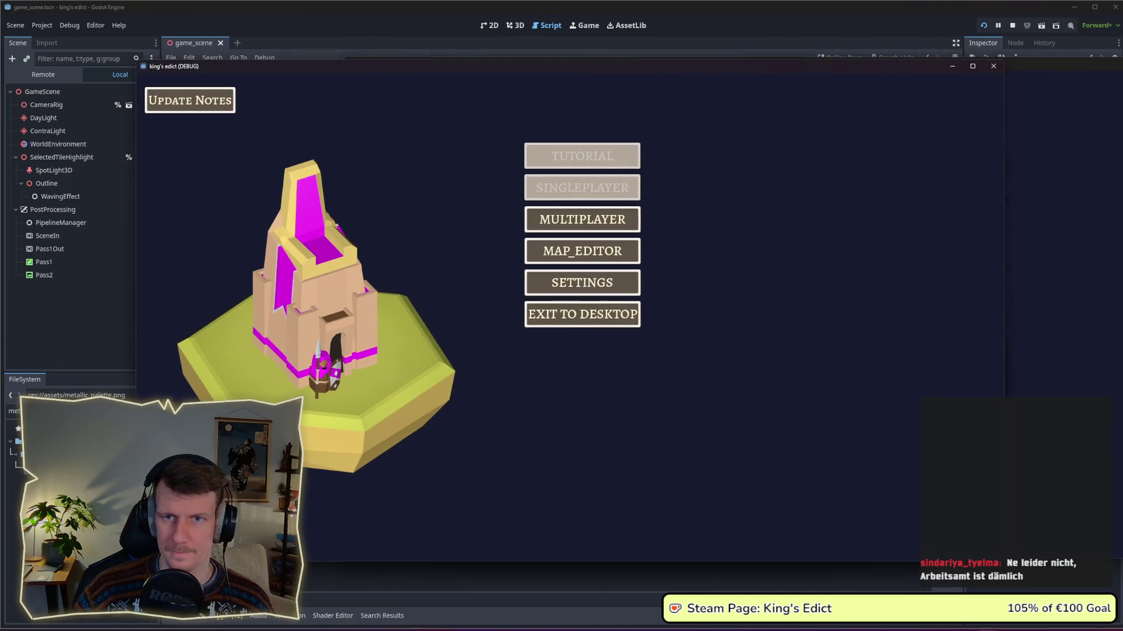
Start a multiplayer match on i_know_this_place.map from a chosen start position, then return to the editor.
click(634, 221)
click(634, 226)
click(679, 125)
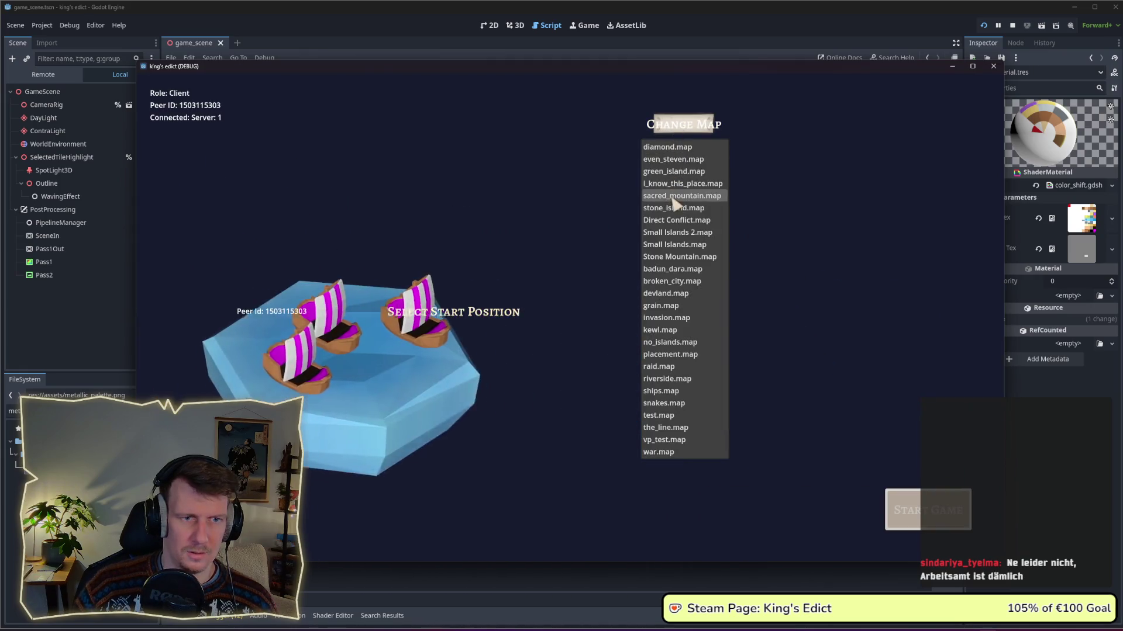
click(676, 183)
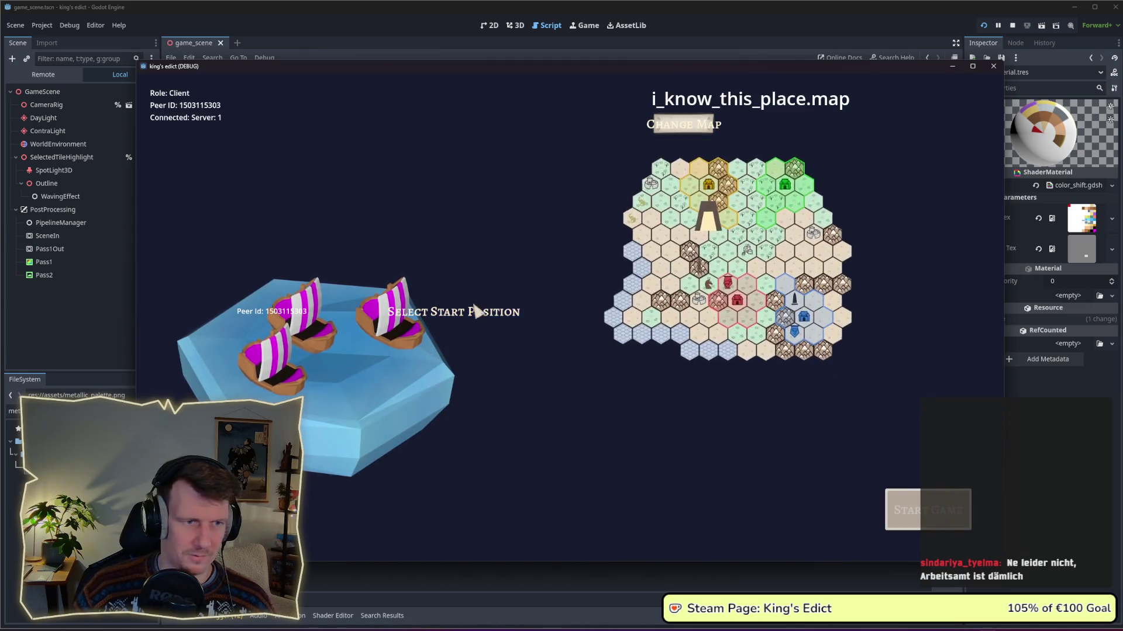
click(411, 378)
click(907, 521)
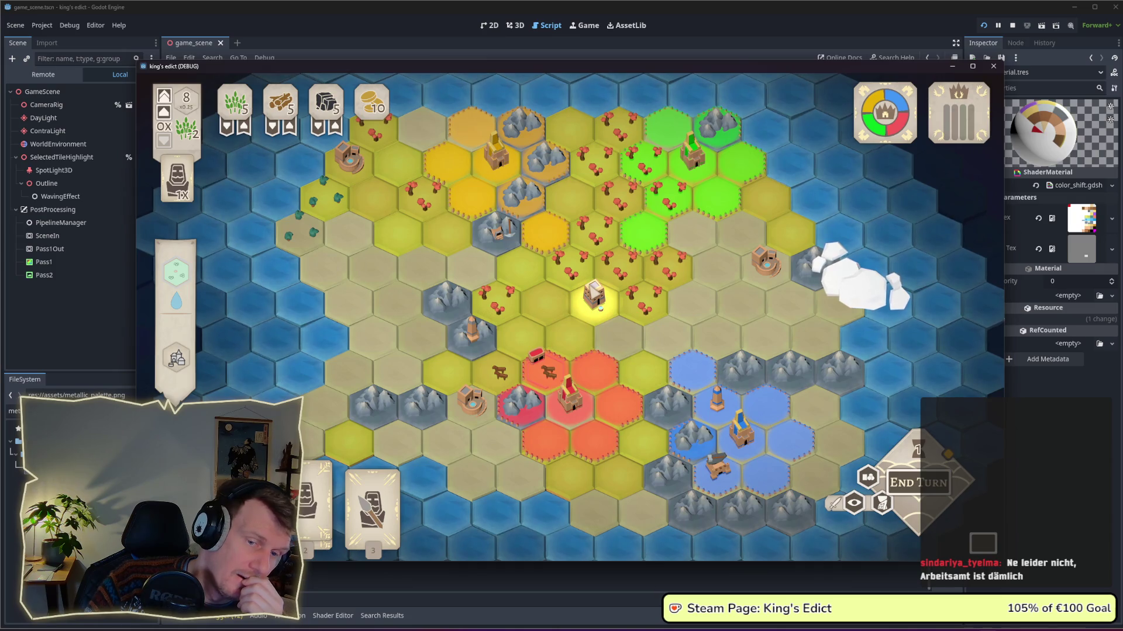
click(601, 305)
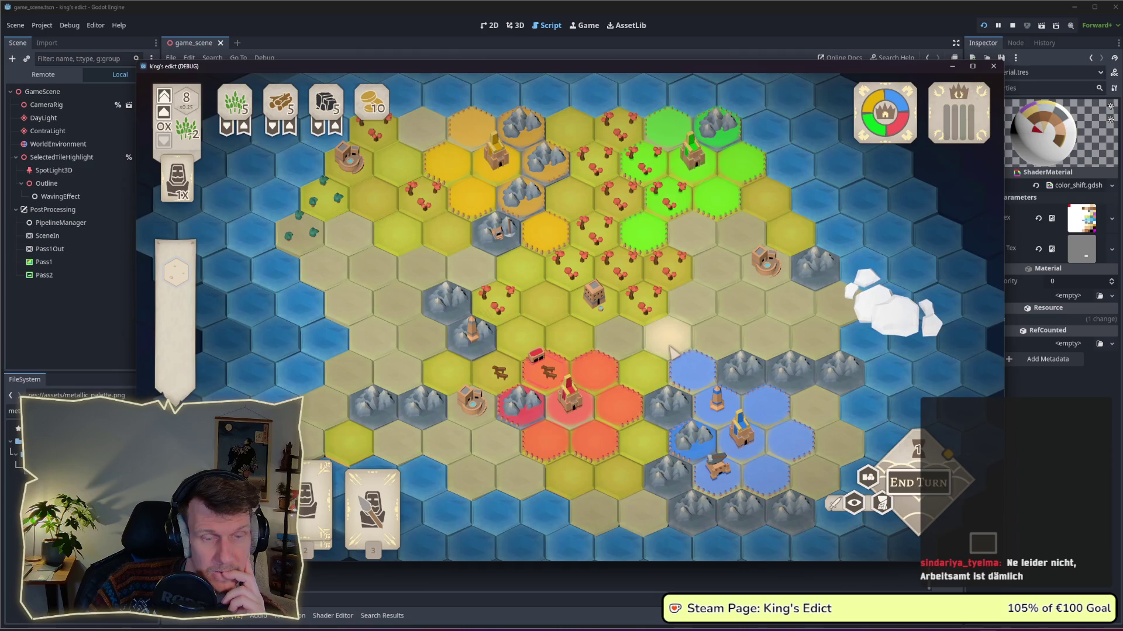
key(alt+Tab)
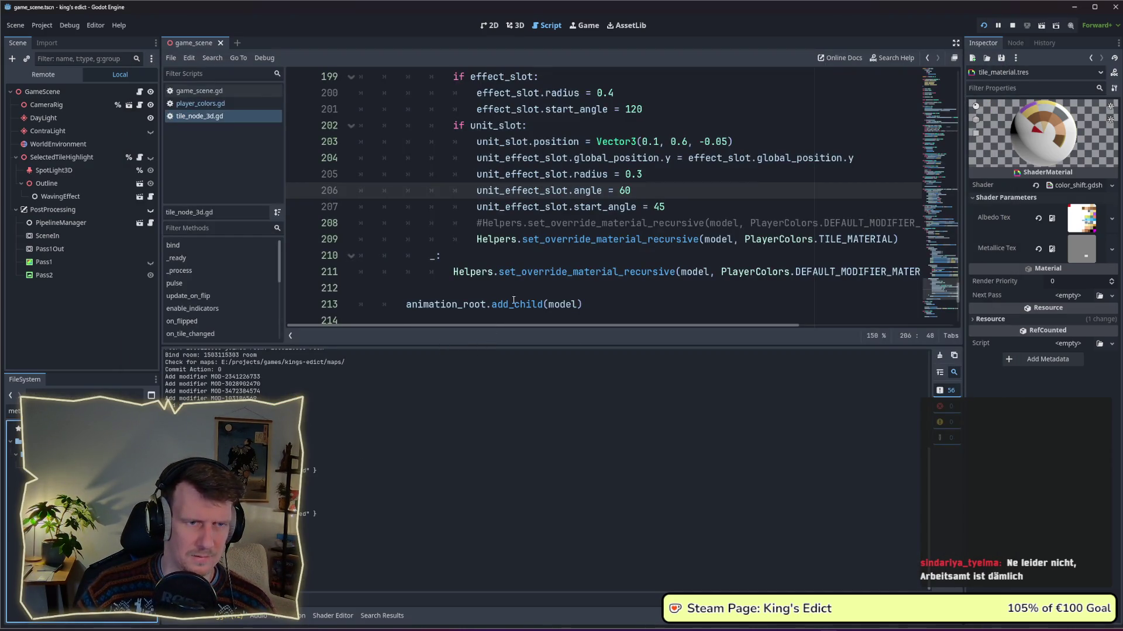
Replace the METALLIC texture lookup in color_shift.gdshader with the constant 0.41, save, and relaunch.
click(644, 207)
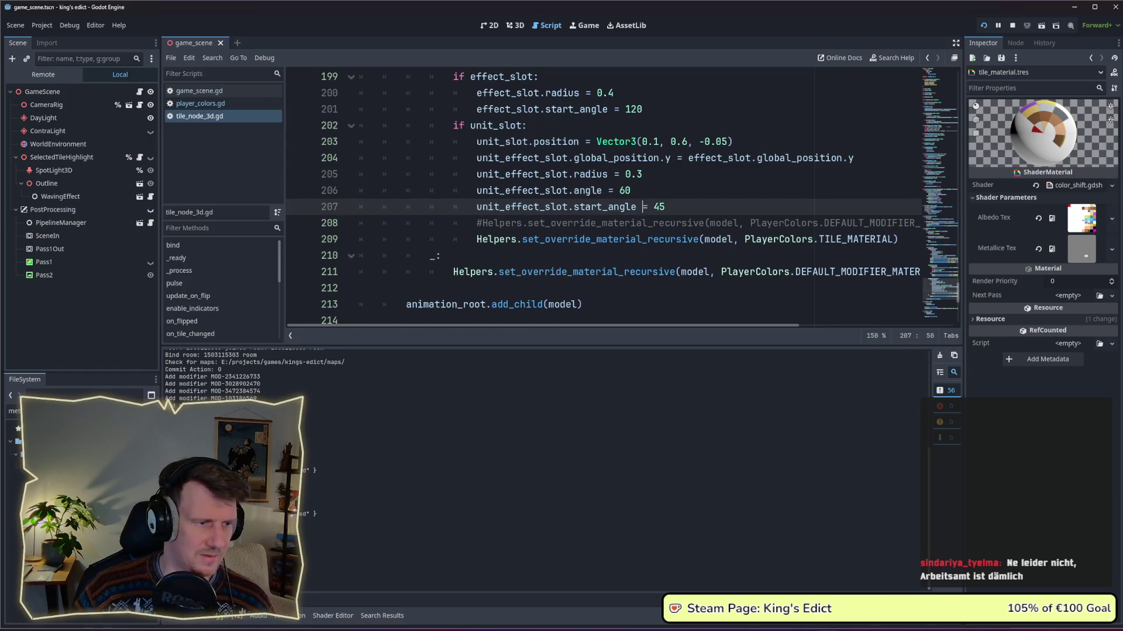
click(332, 615)
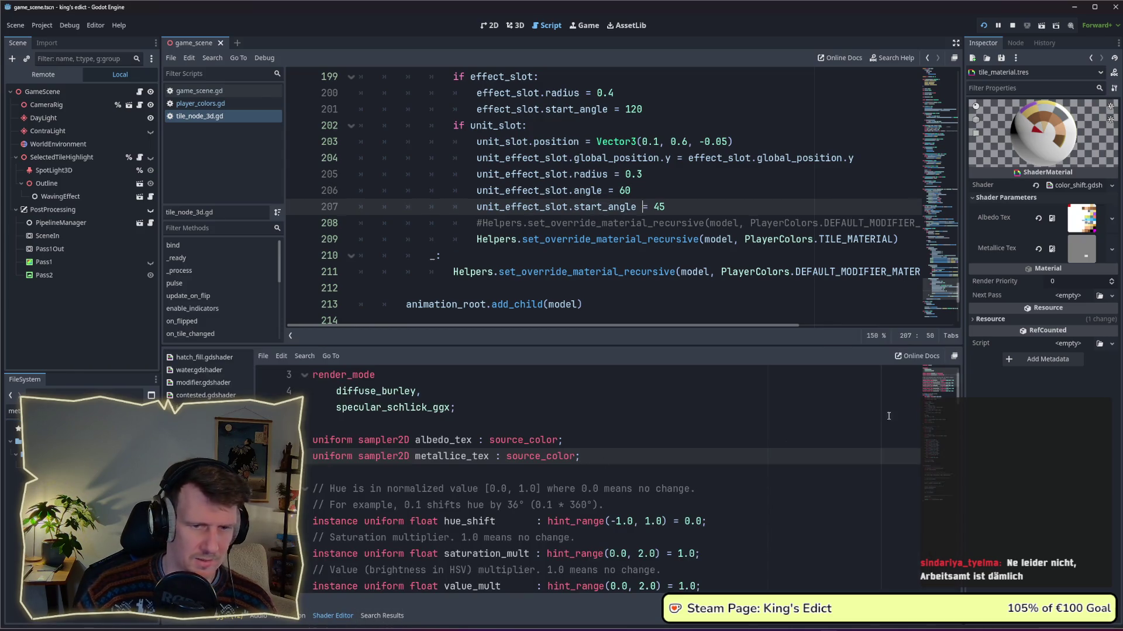
click(938, 499)
click(443, 537)
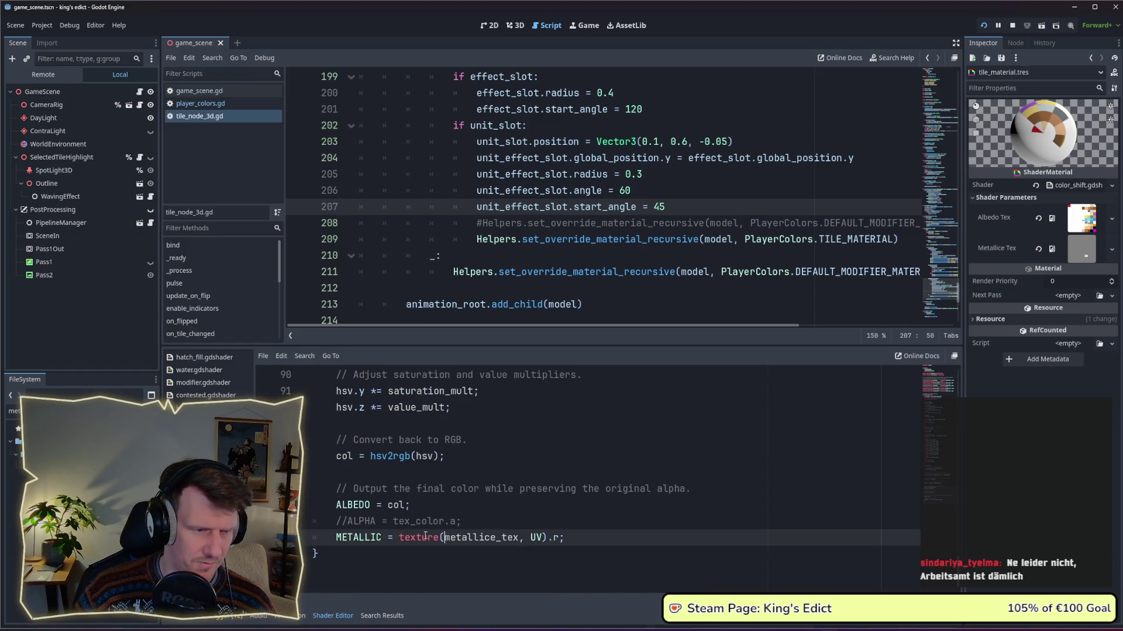
drag(399, 537, 558, 532)
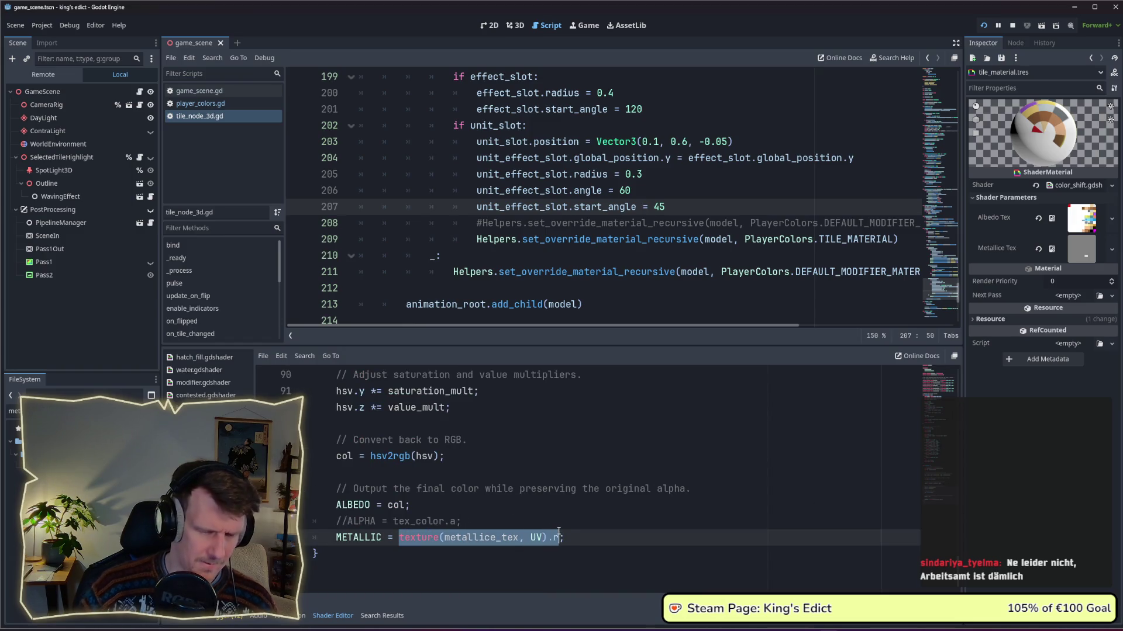
text(0.4)
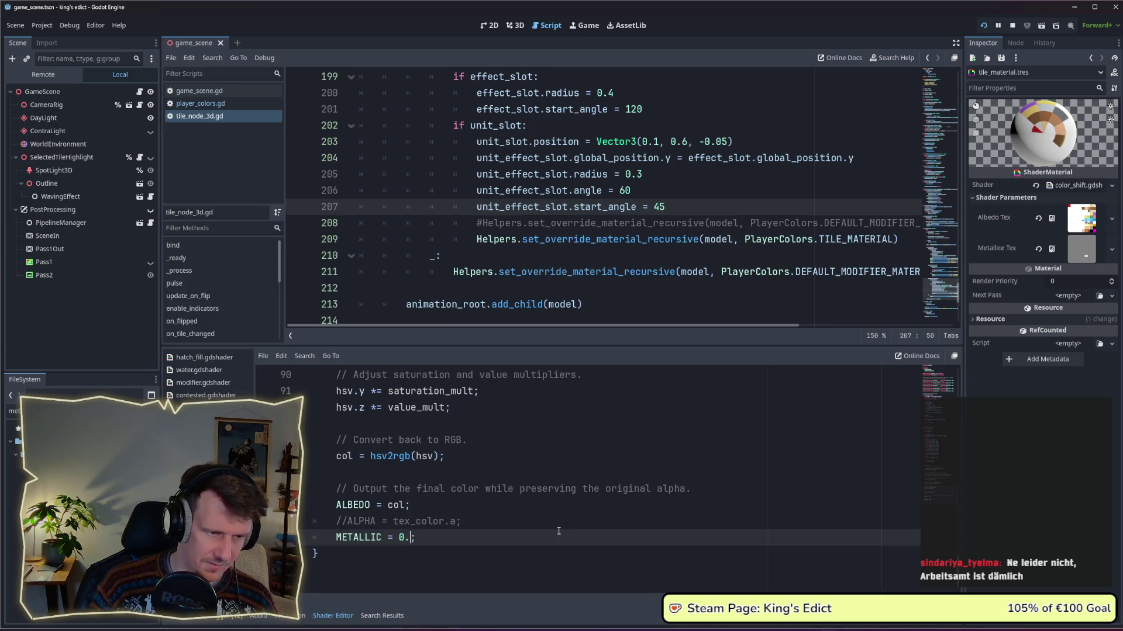
text(1)
key(ctrl+s)
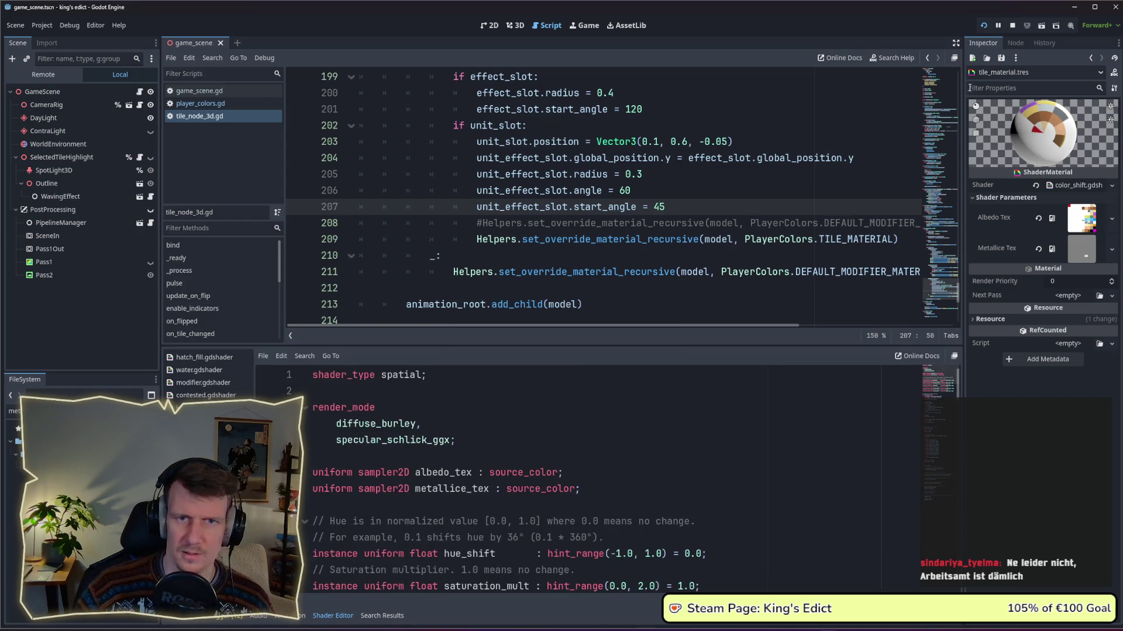
click(1016, 26)
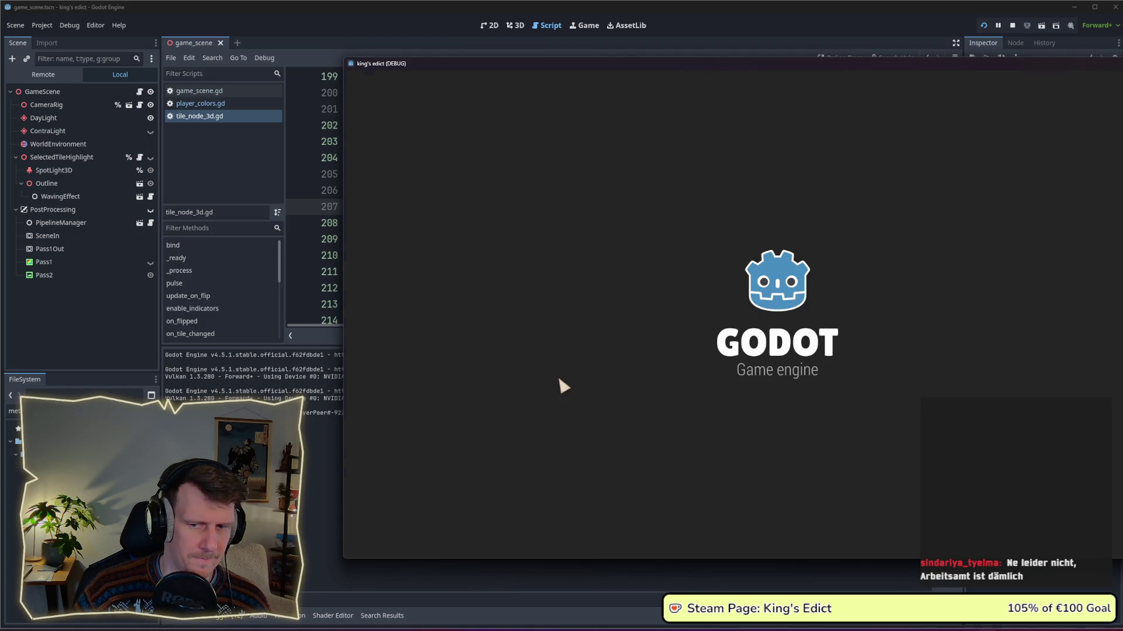
Create a multiplayer game on i_know_this_place.map and start the match.
click(789, 218)
click(872, 218)
click(889, 121)
click(878, 180)
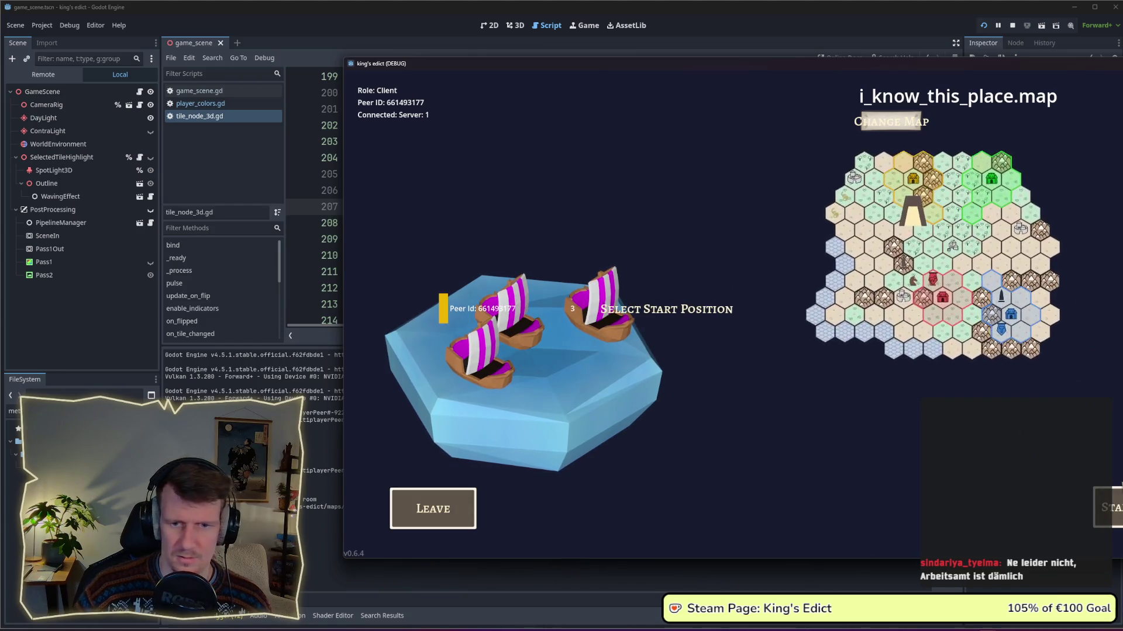
click(1111, 508)
Move the game window left and zoom around the hex board to inspect the tile shading.
drag(892, 64, 735, 69)
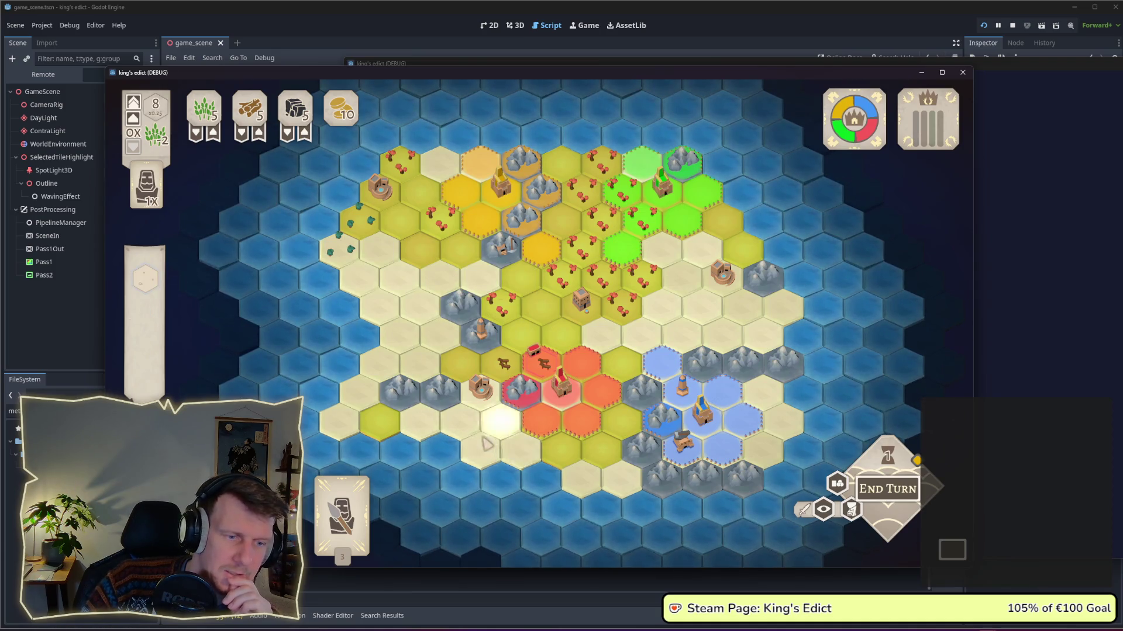
scroll(482, 444, up, 2)
scroll(476, 427, up, 2)
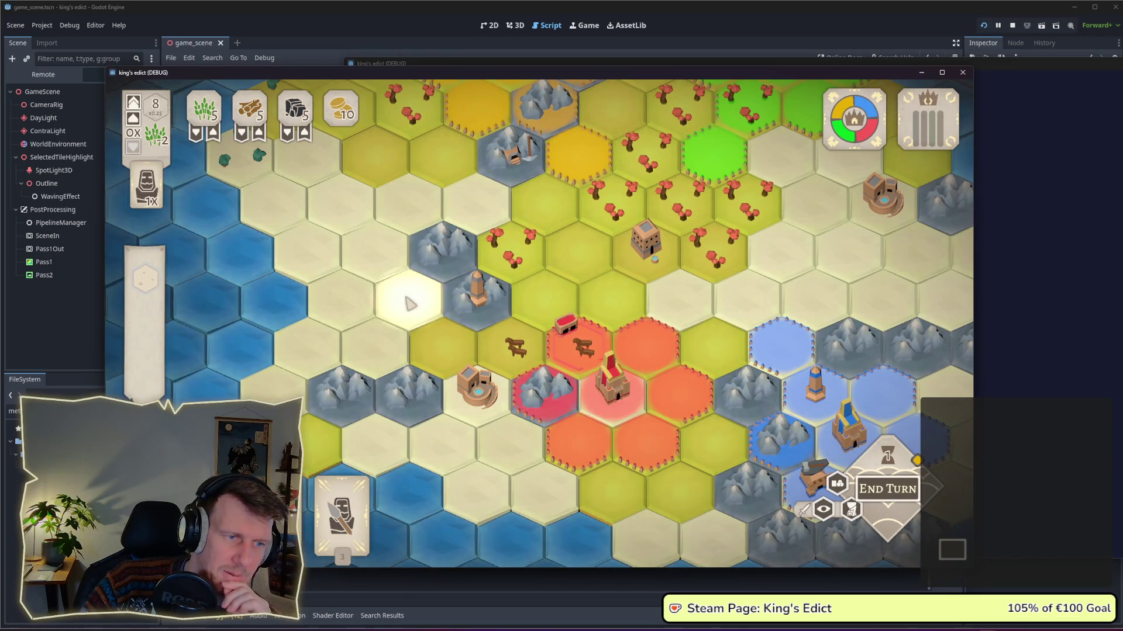
scroll(456, 292, down, 3)
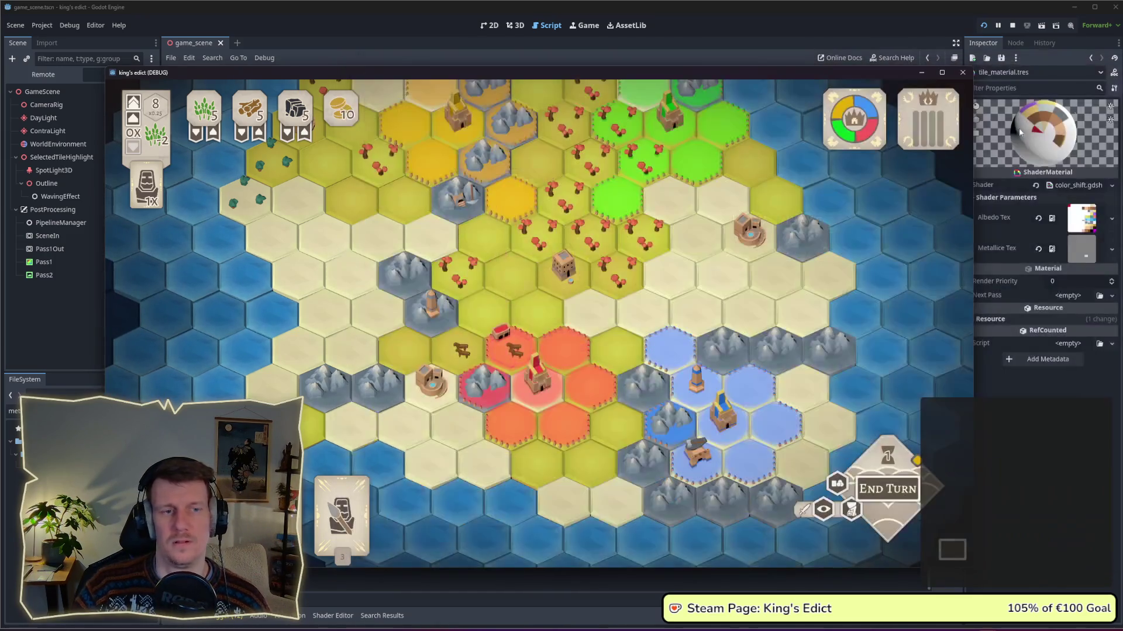
Stop the game, change the color_shift shader's METALLIC to 0.0, and restart the game.
key(F8)
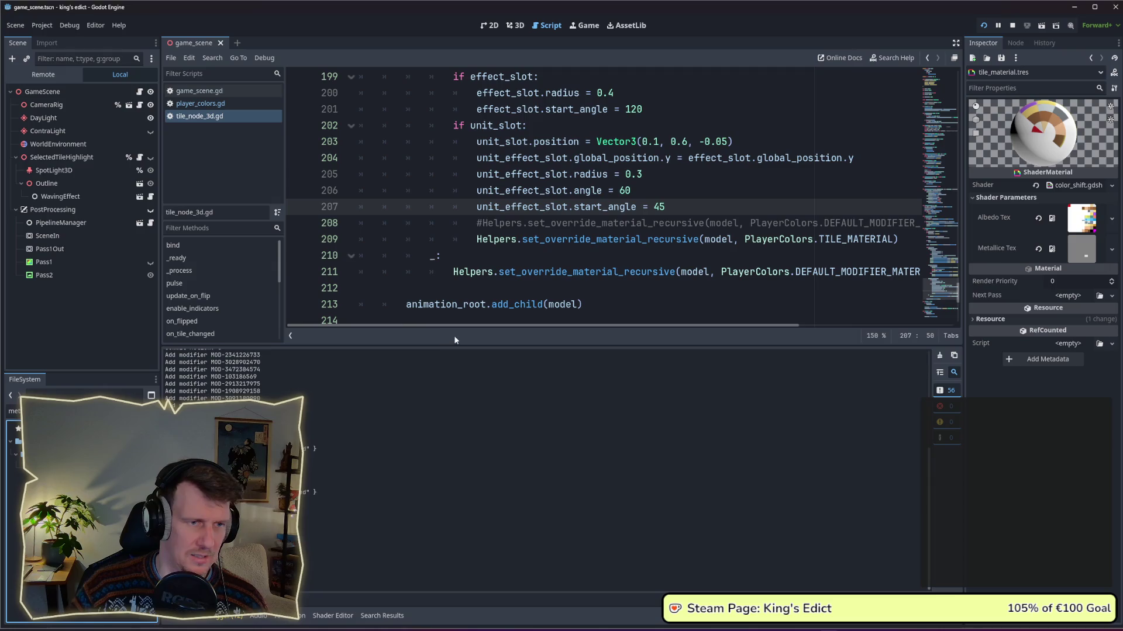
click(381, 615)
click(333, 616)
scroll(678, 501, down, 4)
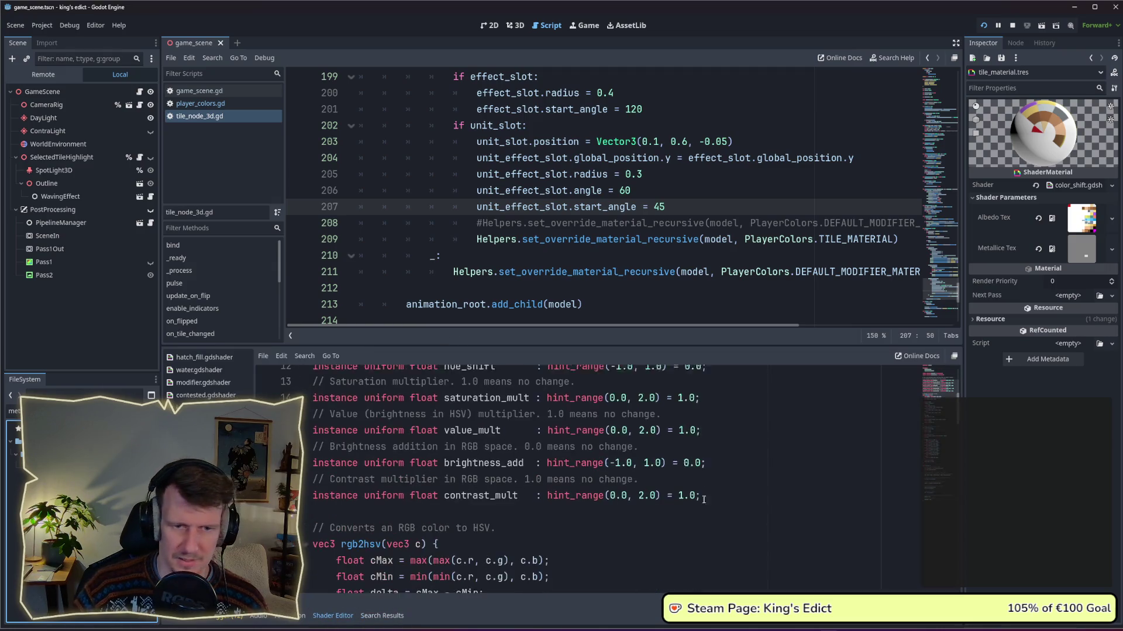
drag(958, 409, 958, 585)
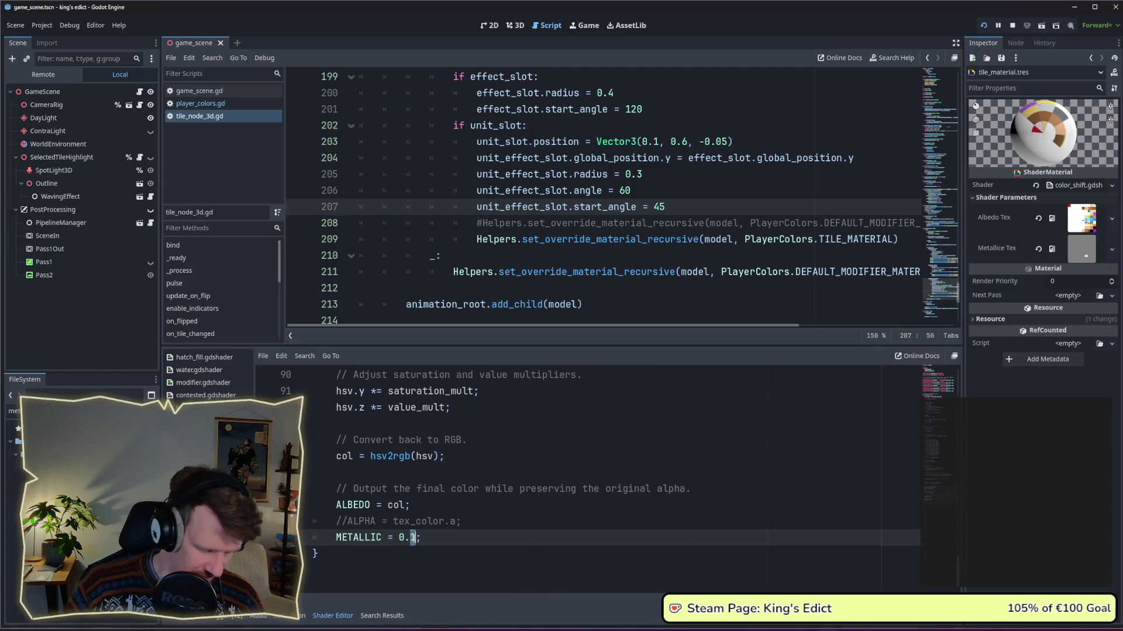
key(BackSpace)
text(0)
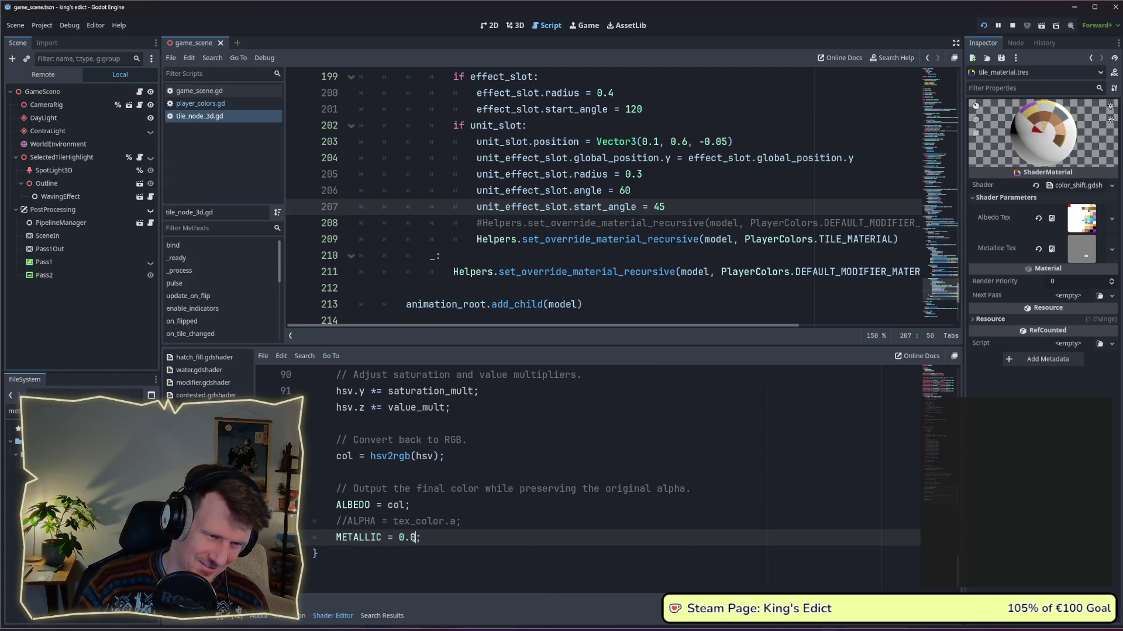
click(1013, 27)
click(987, 25)
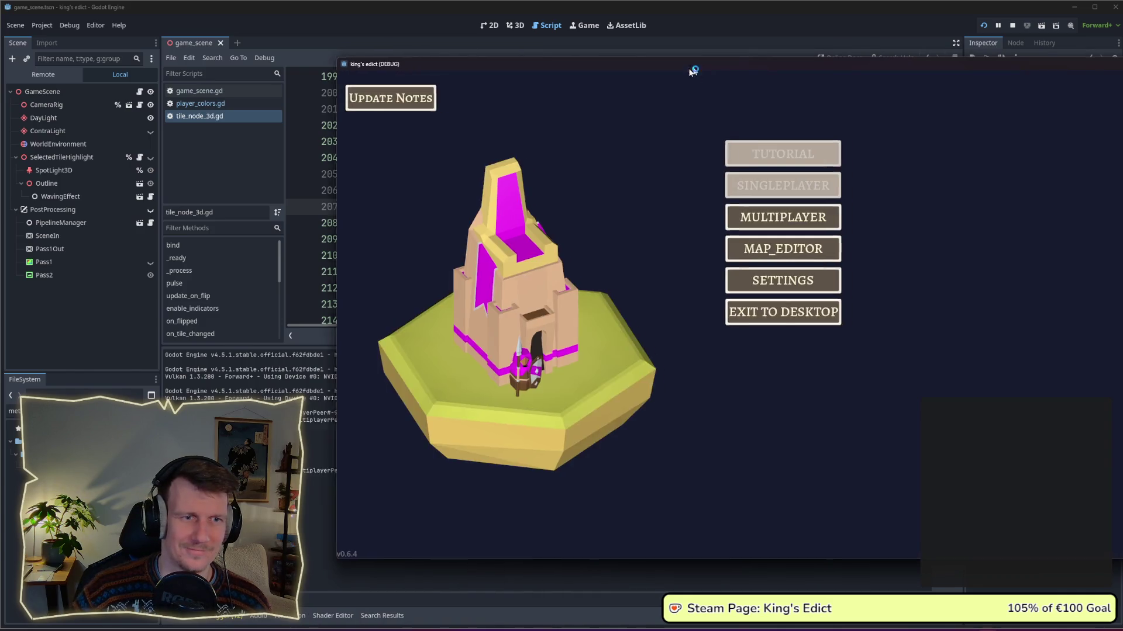
Start a multiplayer match on i_know_this_place.map, check the non-metallic tiles, then stop the game.
click(616, 234)
click(688, 230)
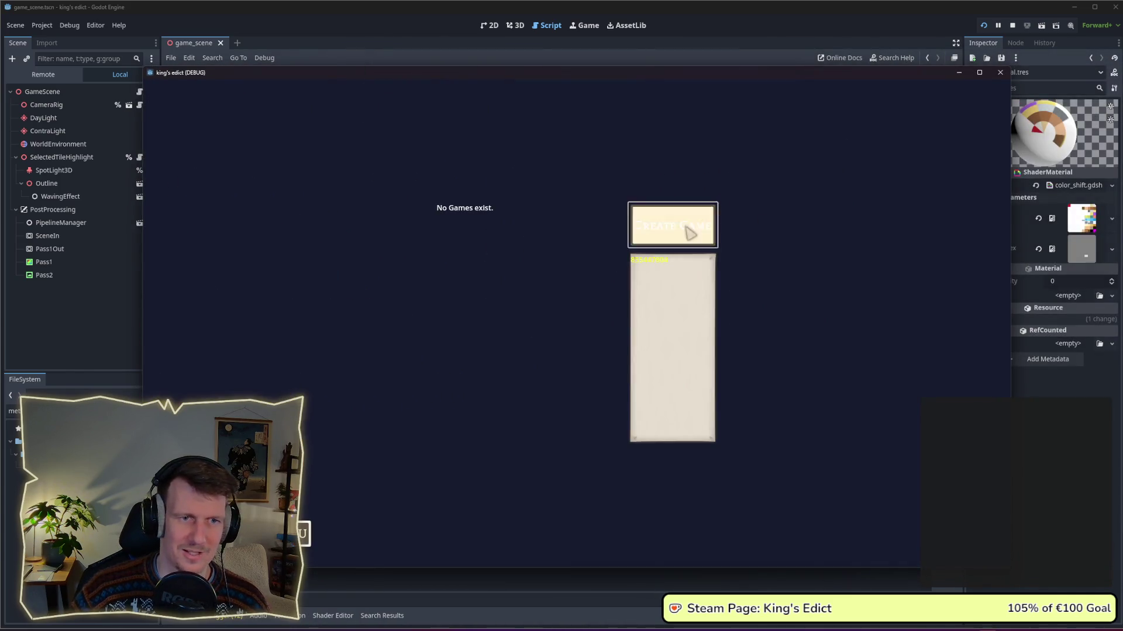
click(678, 178)
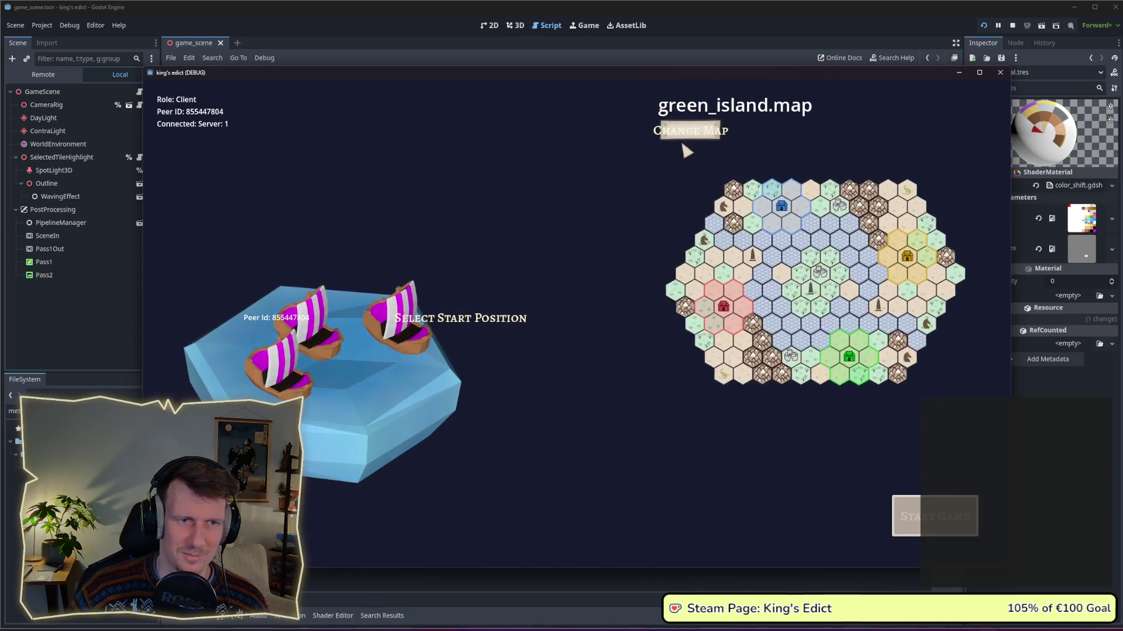
click(679, 190)
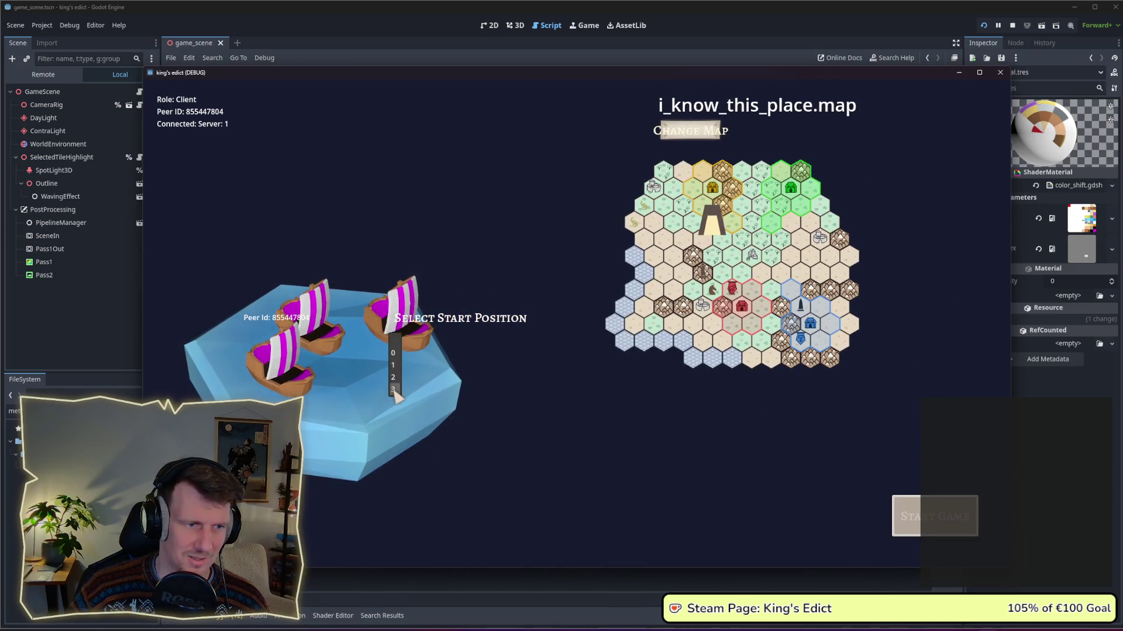
click(963, 515)
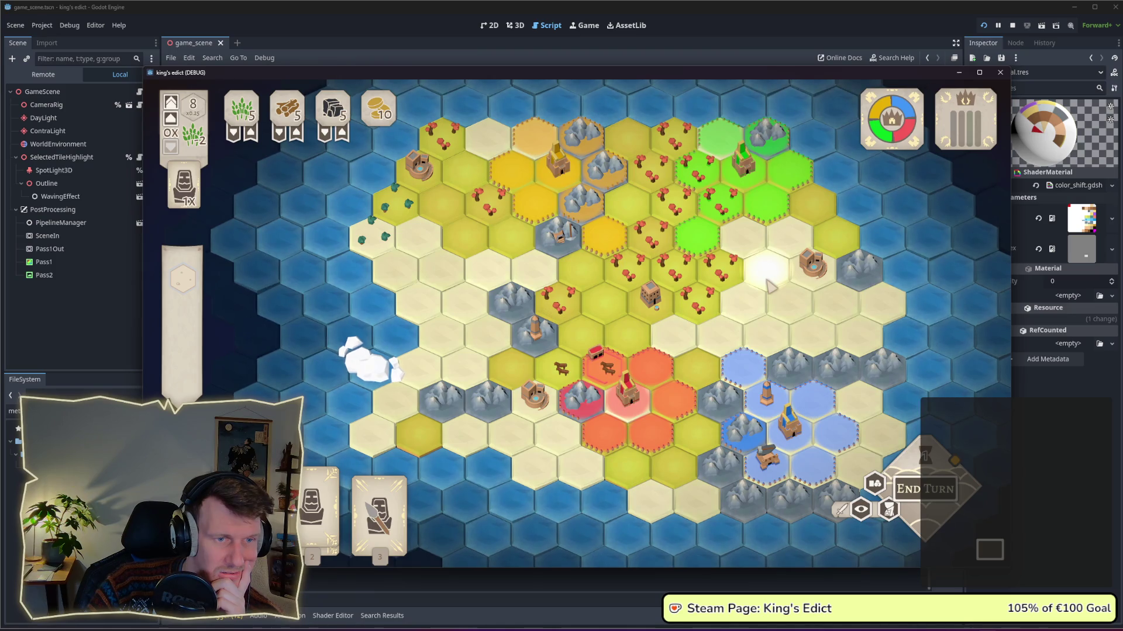
key(F8)
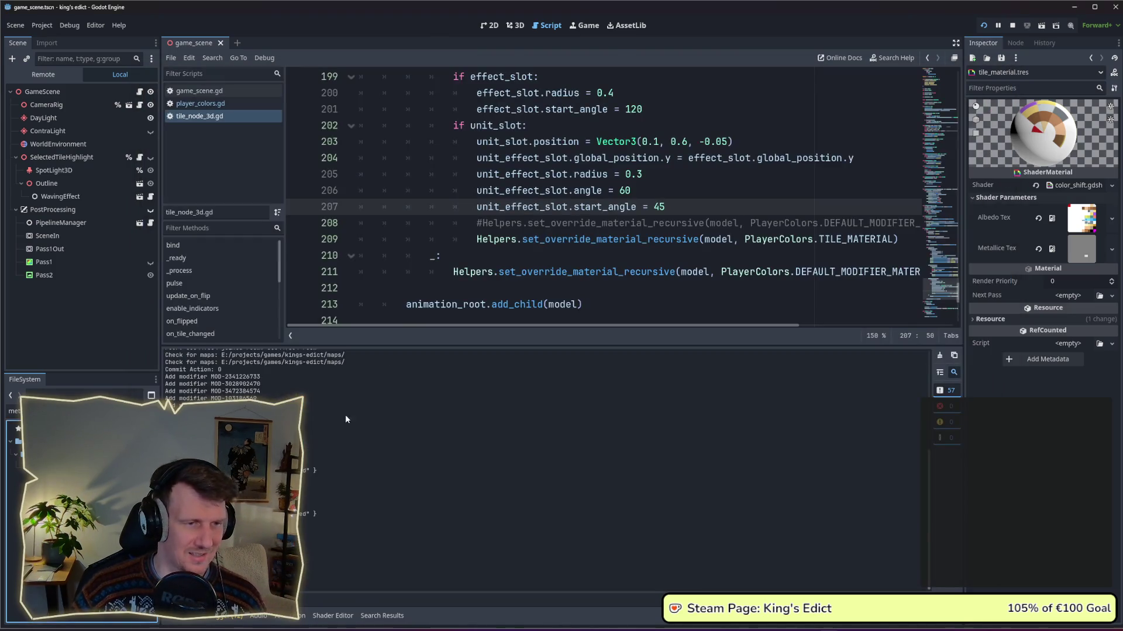
Change the color_shift shader's METALLIC to 1.0, save with Ctrl+S, and run the project with F5.
drag(957, 291, 956, 316)
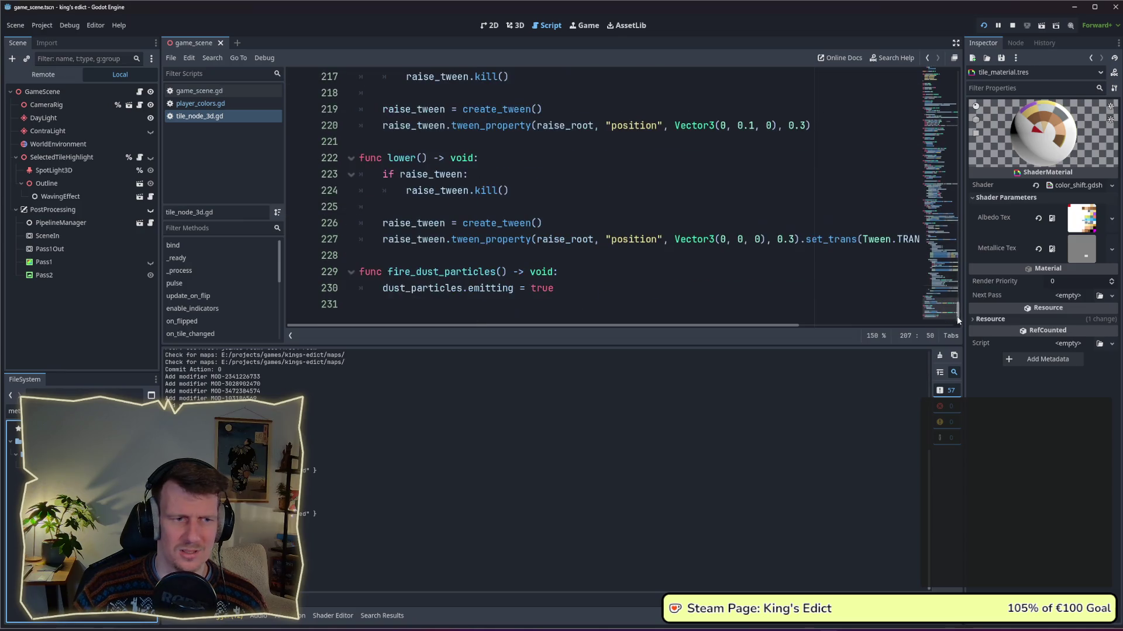
scroll(957, 310, up, 2)
click(346, 617)
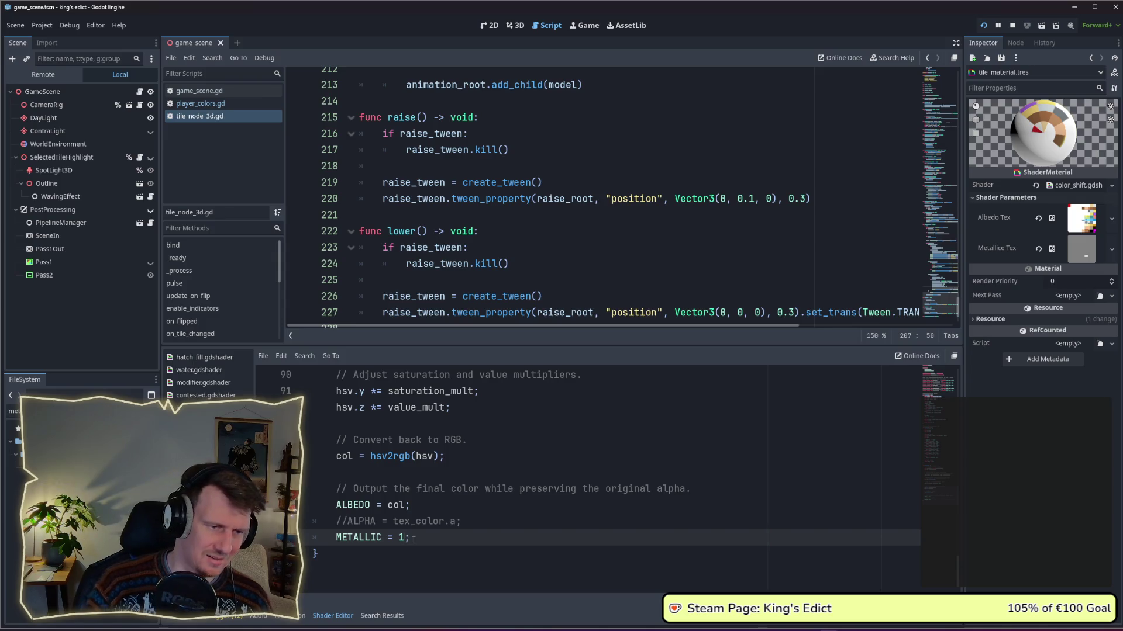
key(ctrl+s)
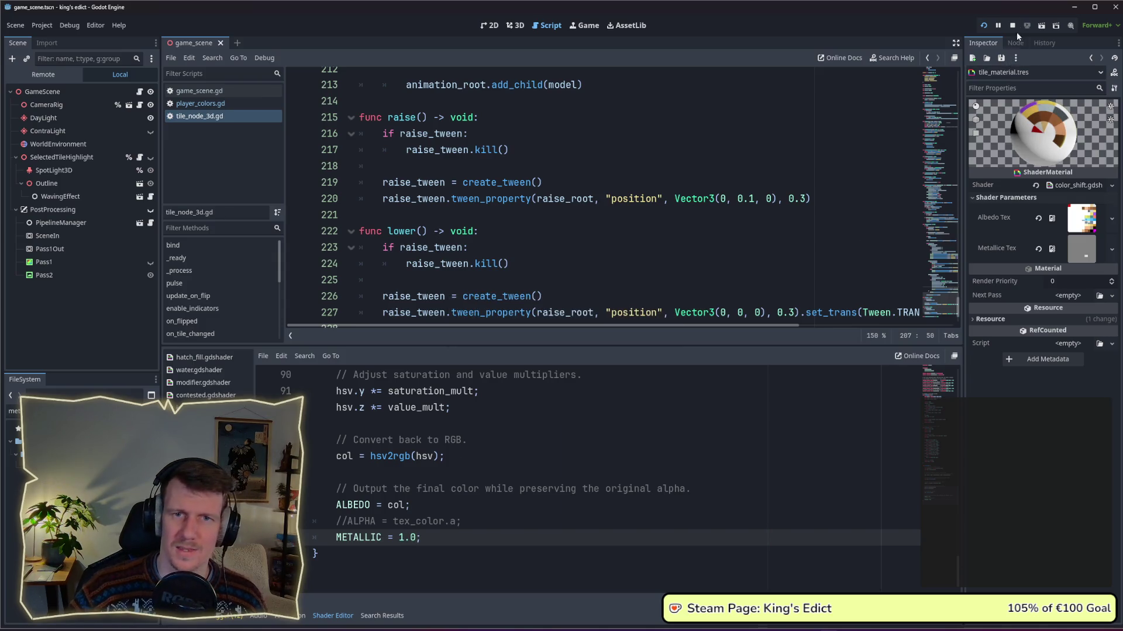
key(F5)
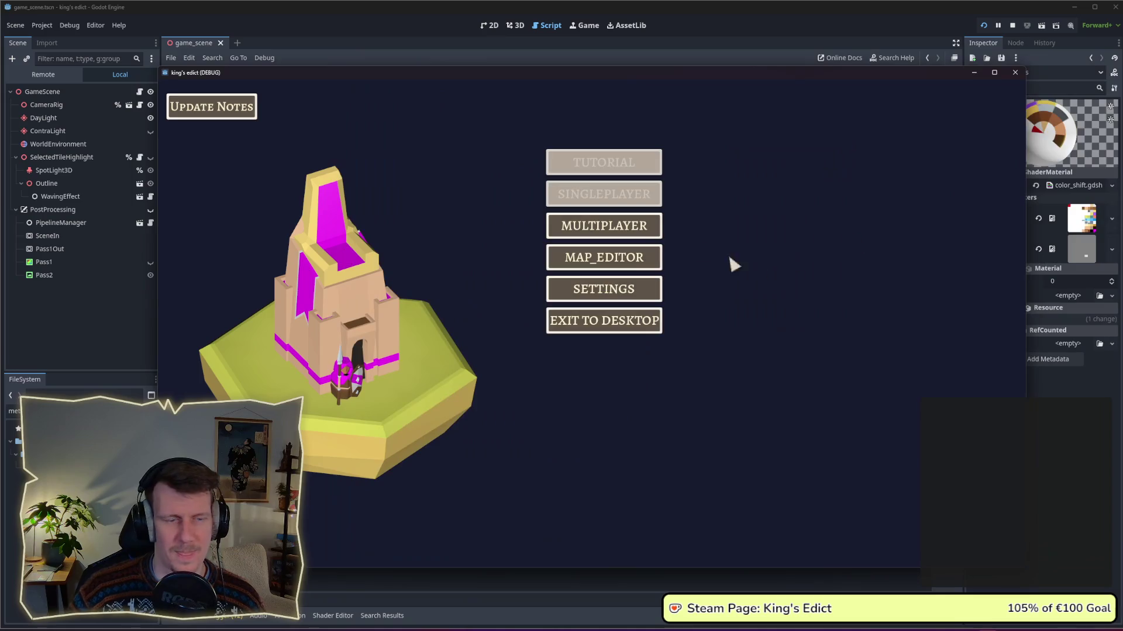
Create a multiplayer game on i_know_this_place.map and start the match.
click(604, 225)
click(701, 225)
click(728, 136)
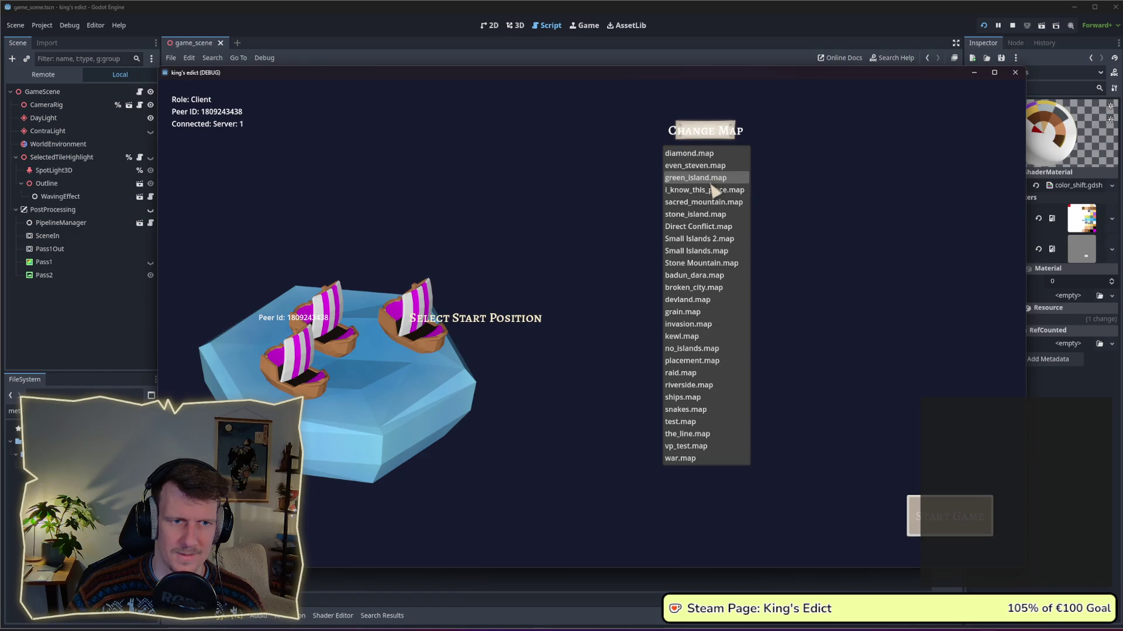
click(713, 190)
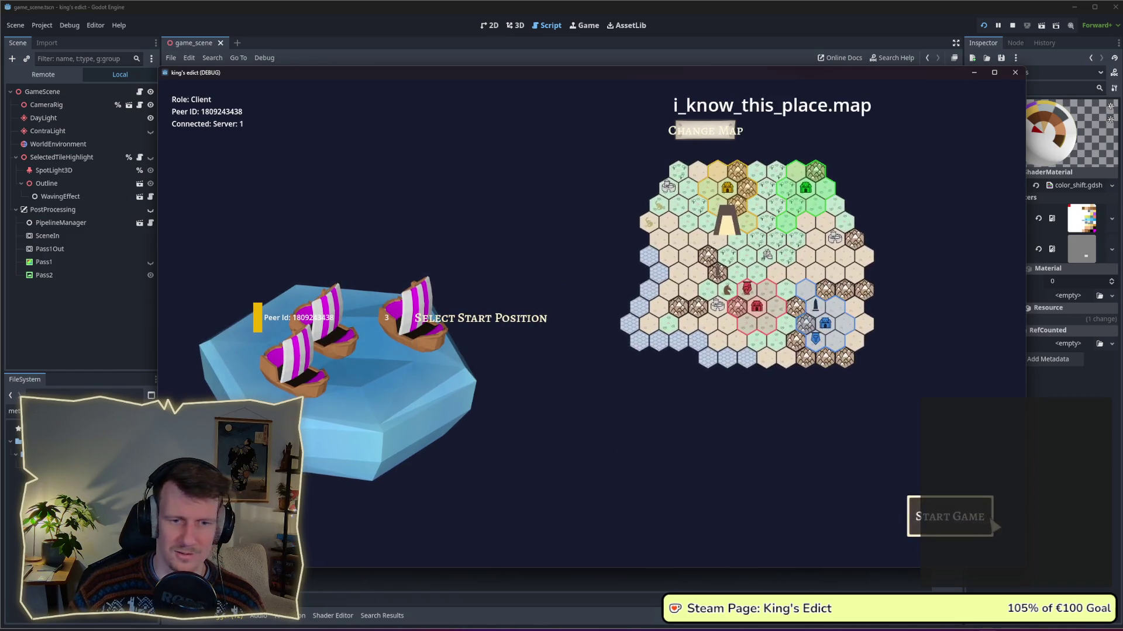
click(961, 516)
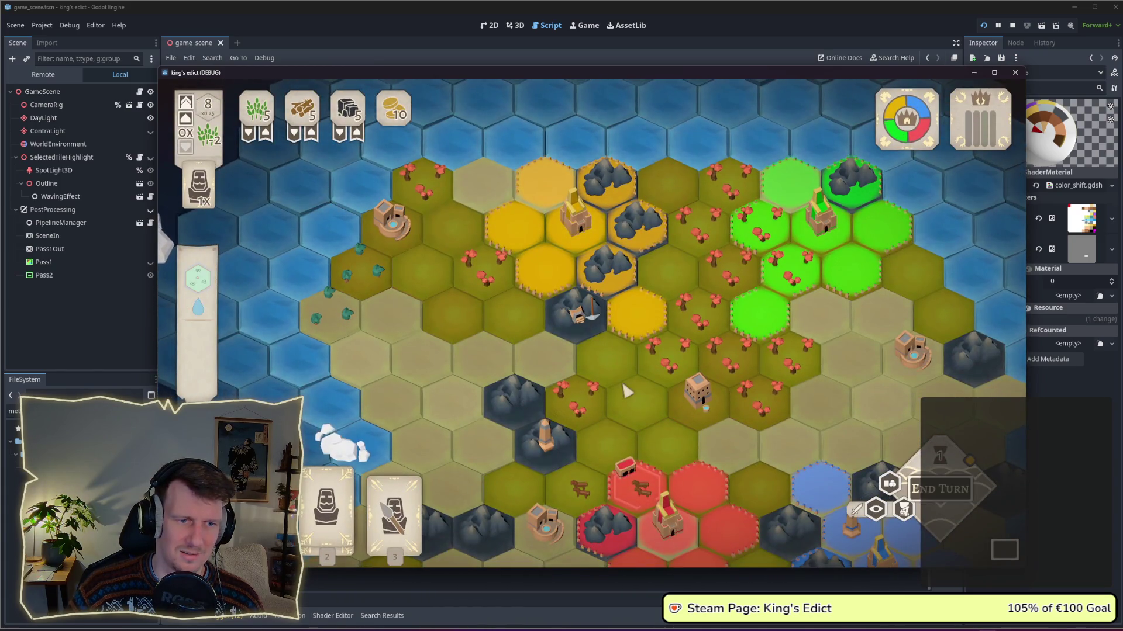
Pan and zoom around the glowing hex board, then return to the Godot editor.
drag(476, 431, 475, 315)
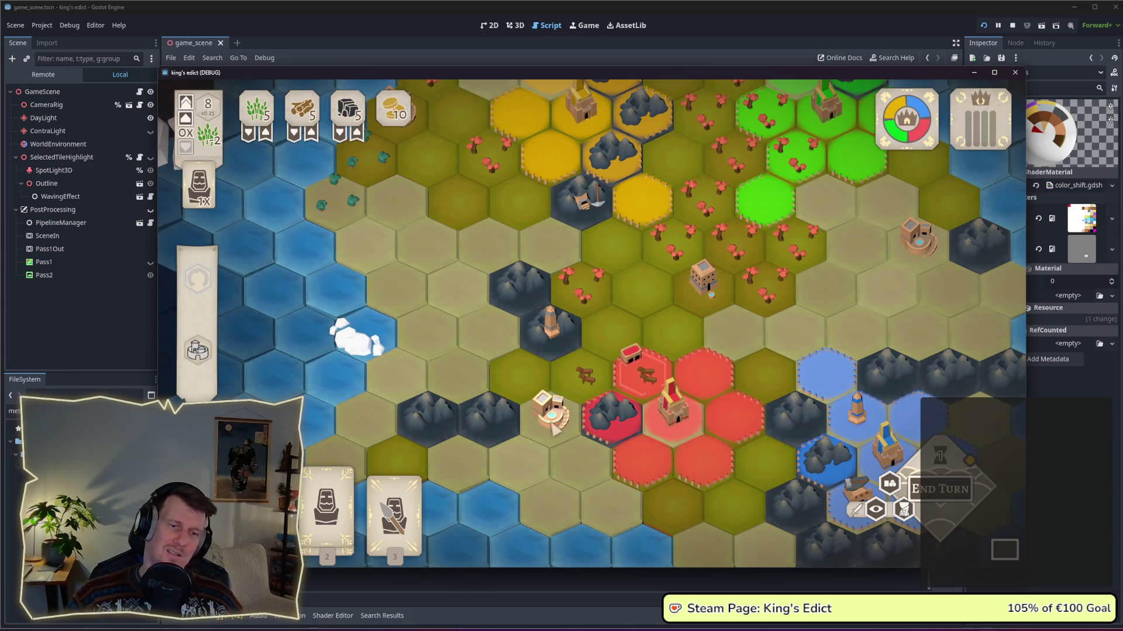
drag(734, 516, 647, 376)
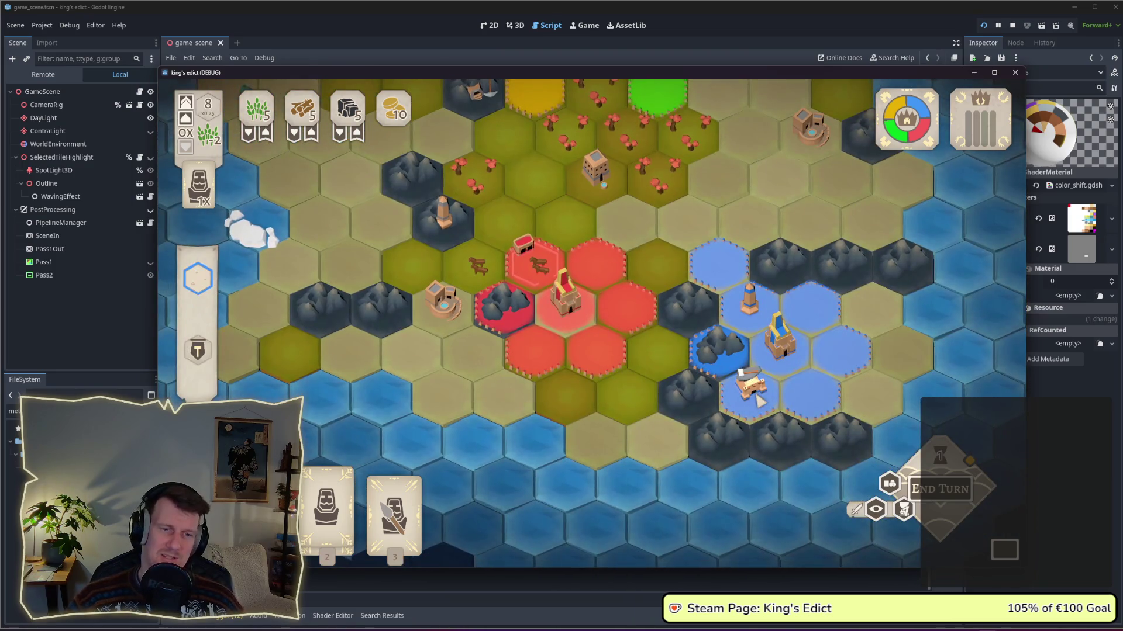
drag(671, 333, 660, 459)
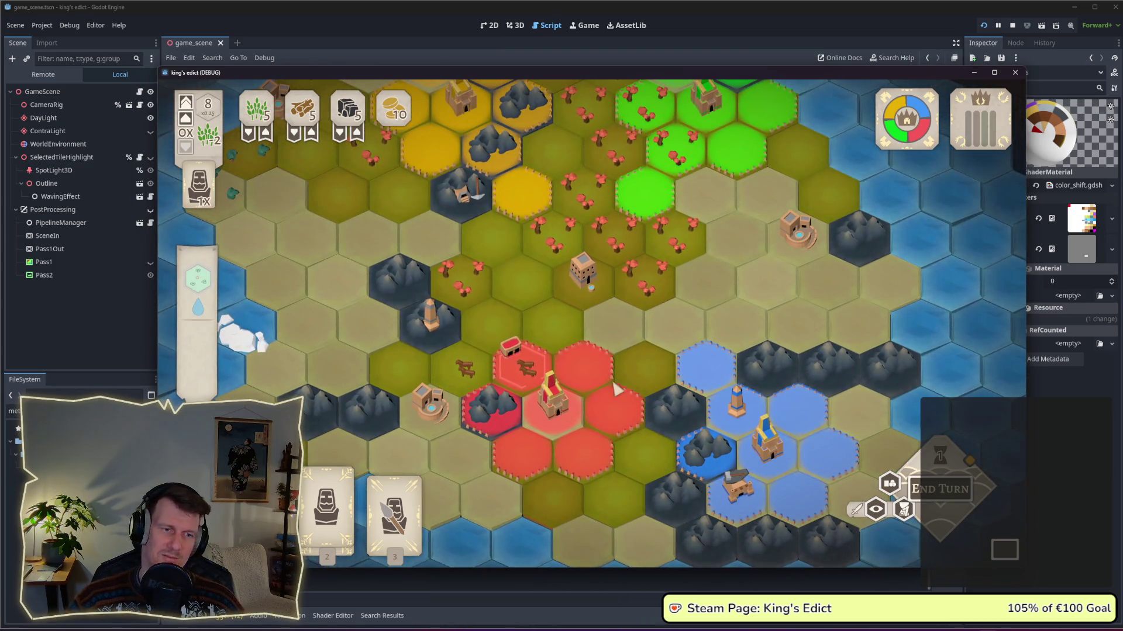
drag(560, 337, 701, 401)
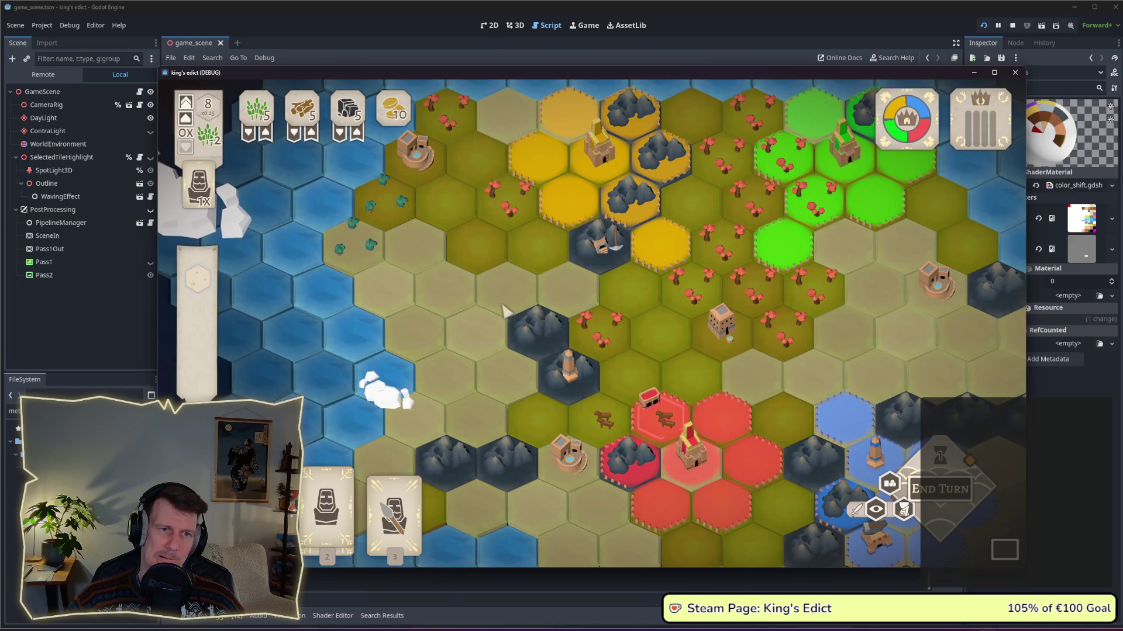
scroll(538, 356, down, 3)
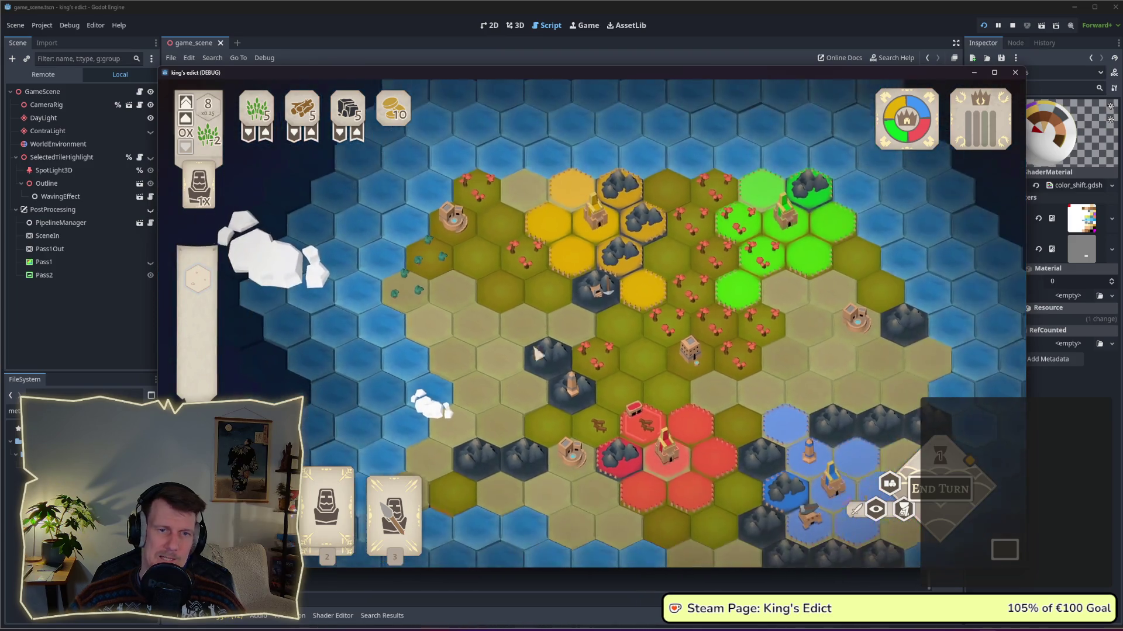
drag(538, 353, 529, 304)
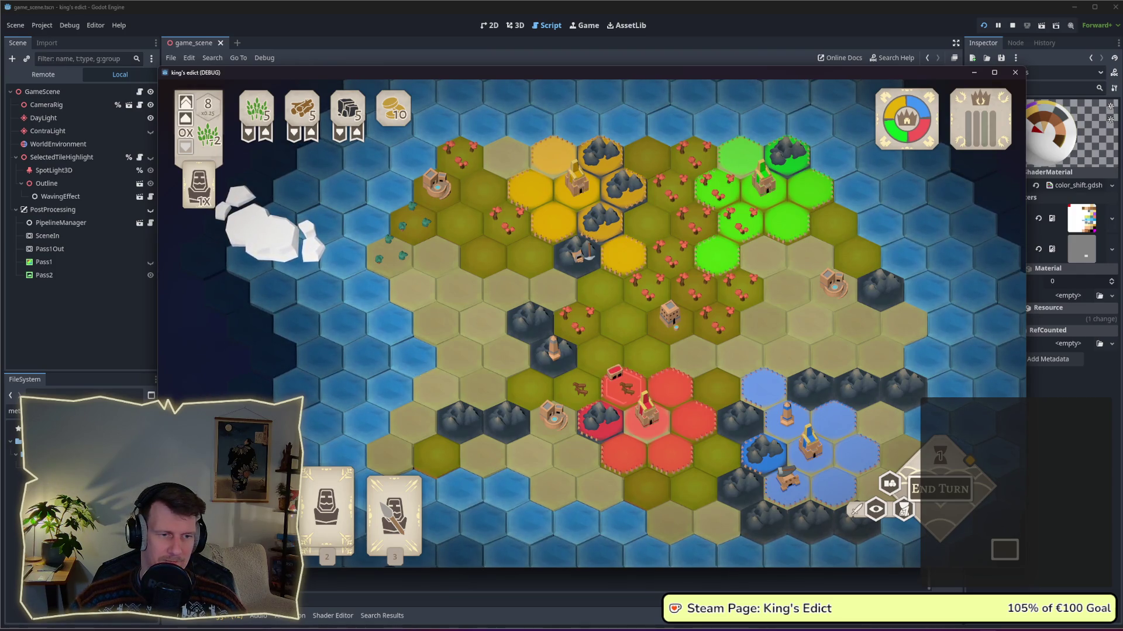
key(alt+Tab)
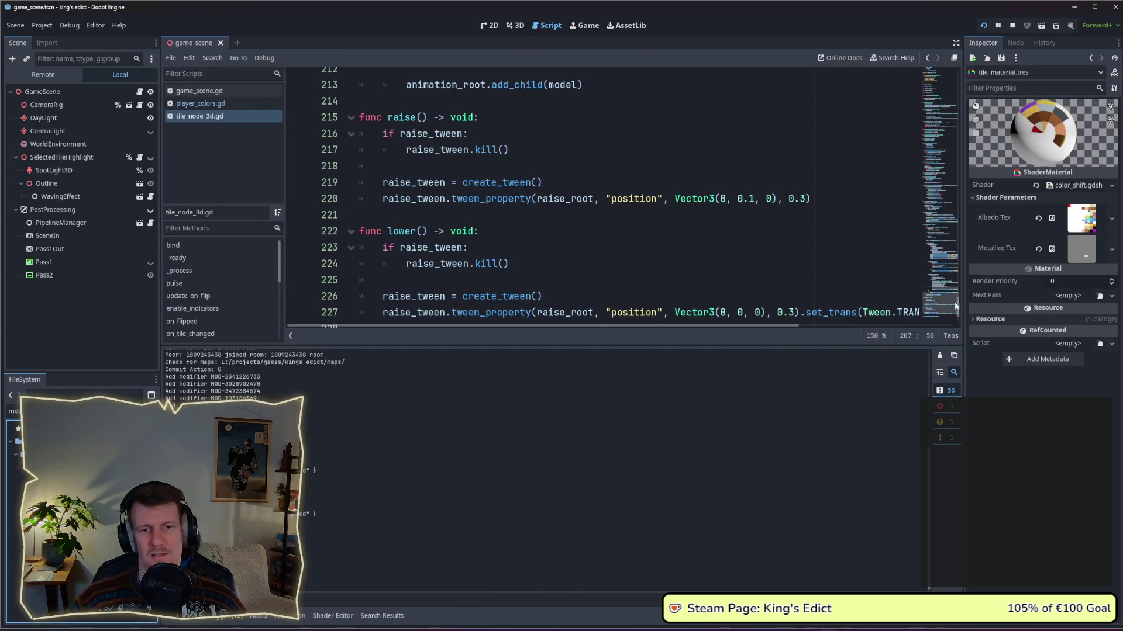
Replace METALLIC = 1.0 with 0.0 in the color_shift shader and relaunch the game.
click(333, 616)
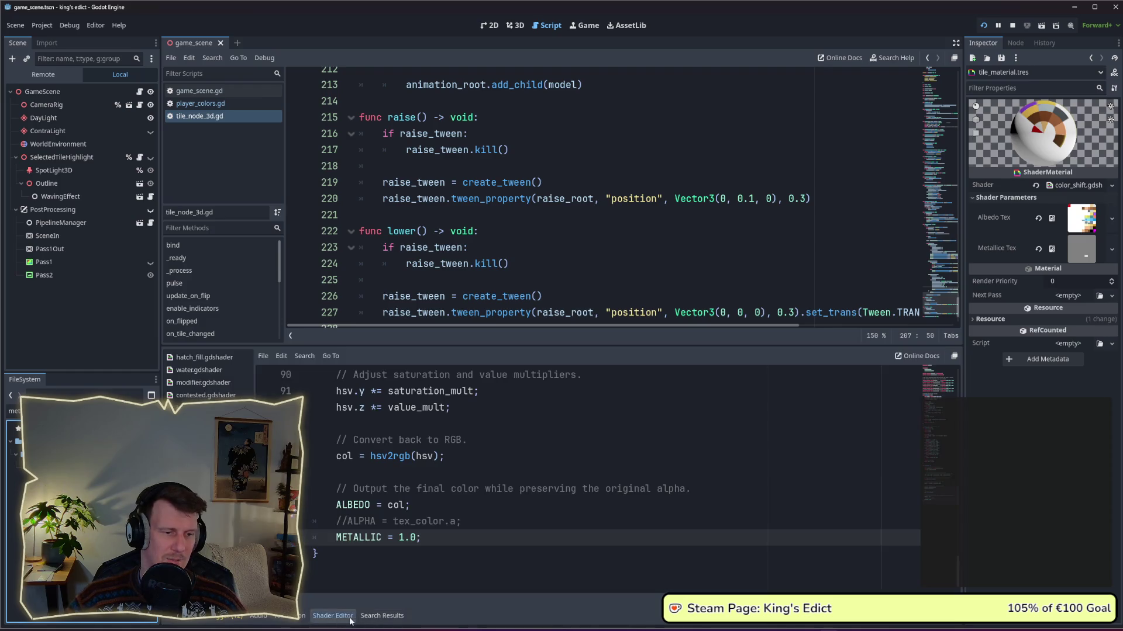
drag(401, 539, 412, 541)
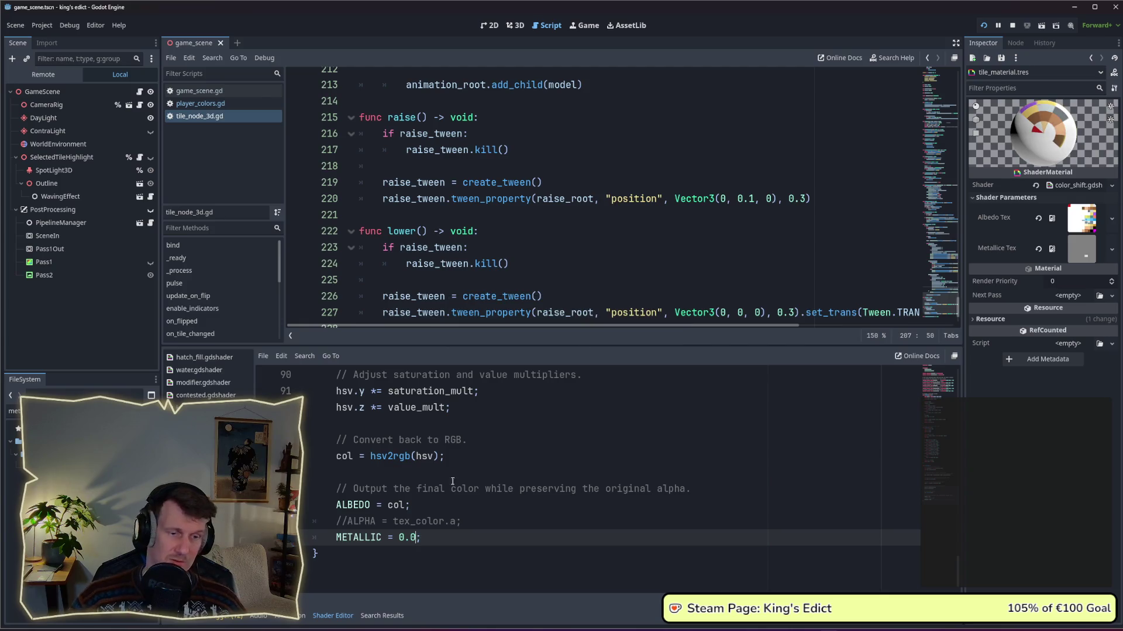
click(984, 25)
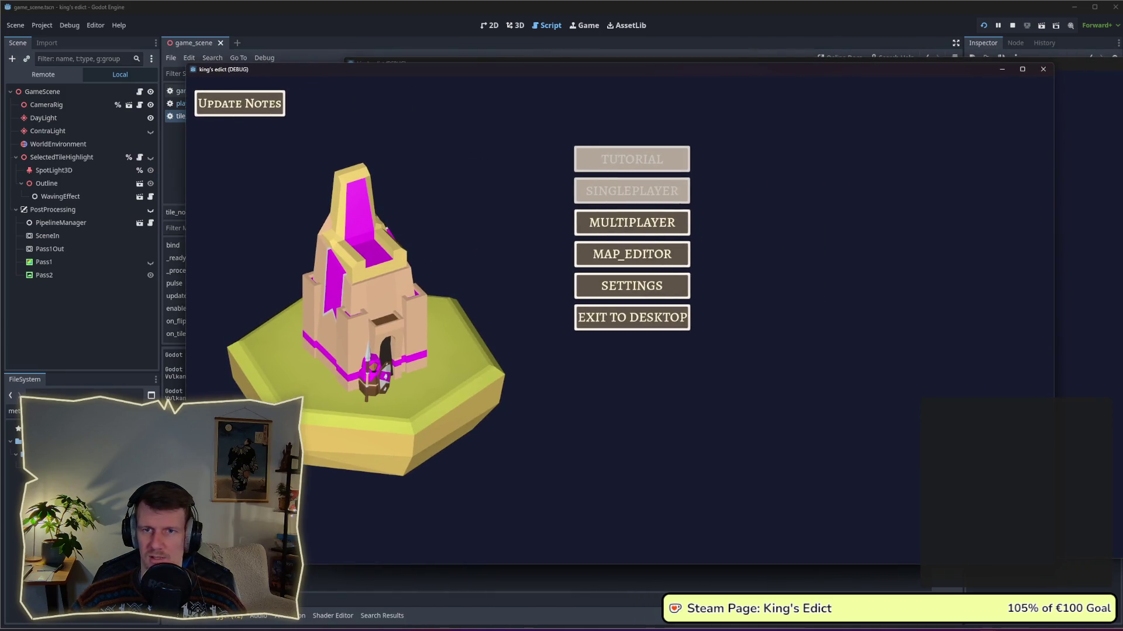
Create a multiplayer game on stone_island.map, pick a start position, and start the match.
click(681, 225)
click(704, 222)
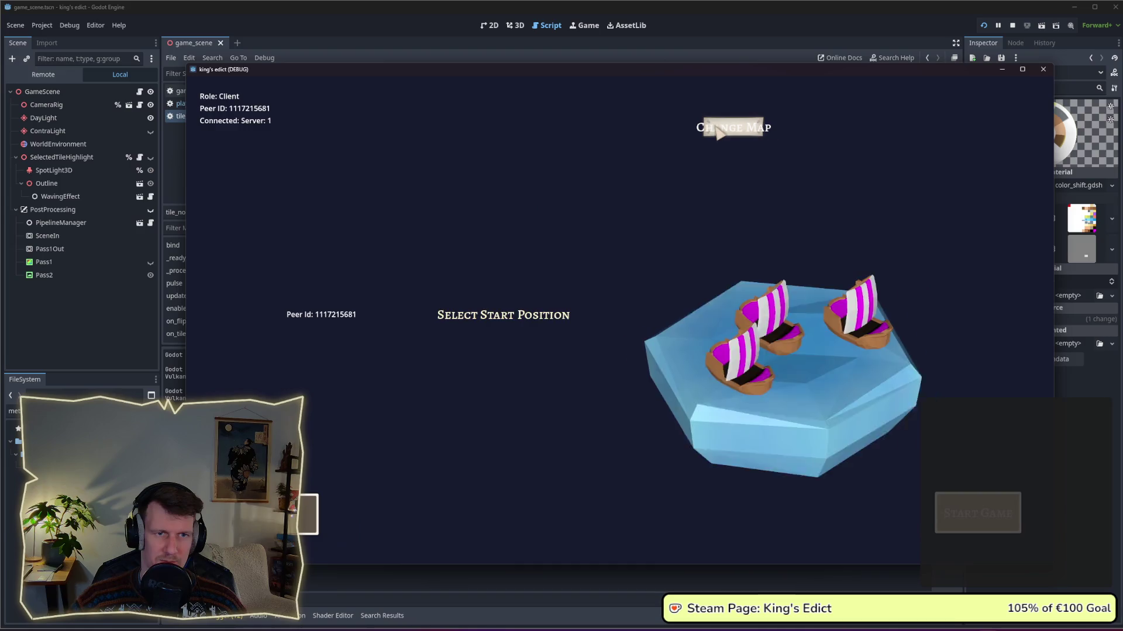
click(718, 133)
click(714, 215)
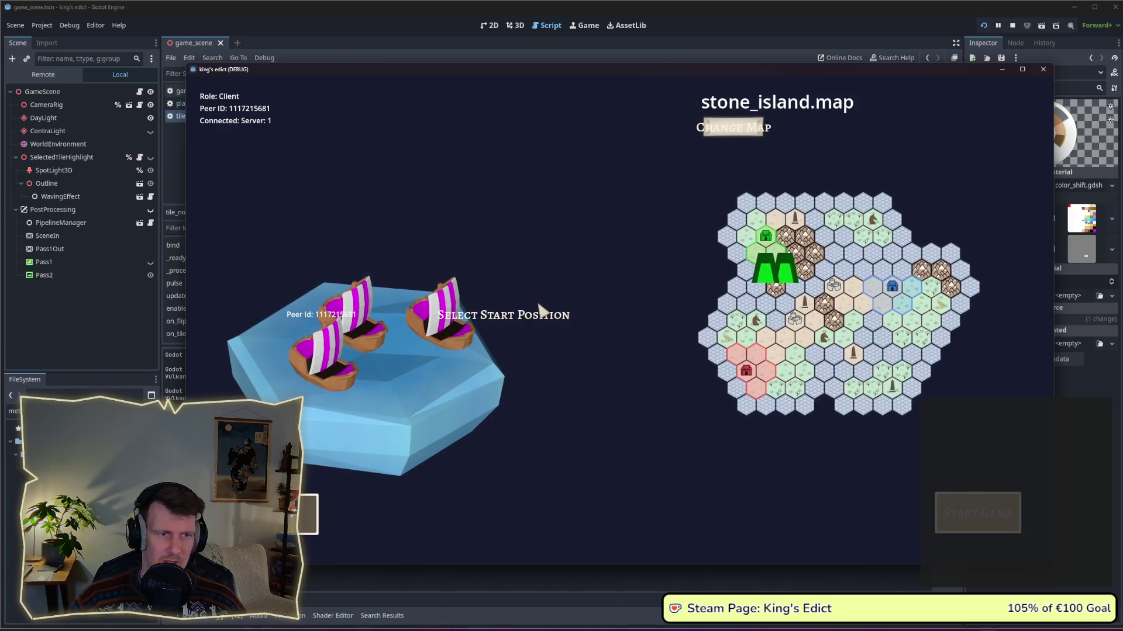
click(475, 325)
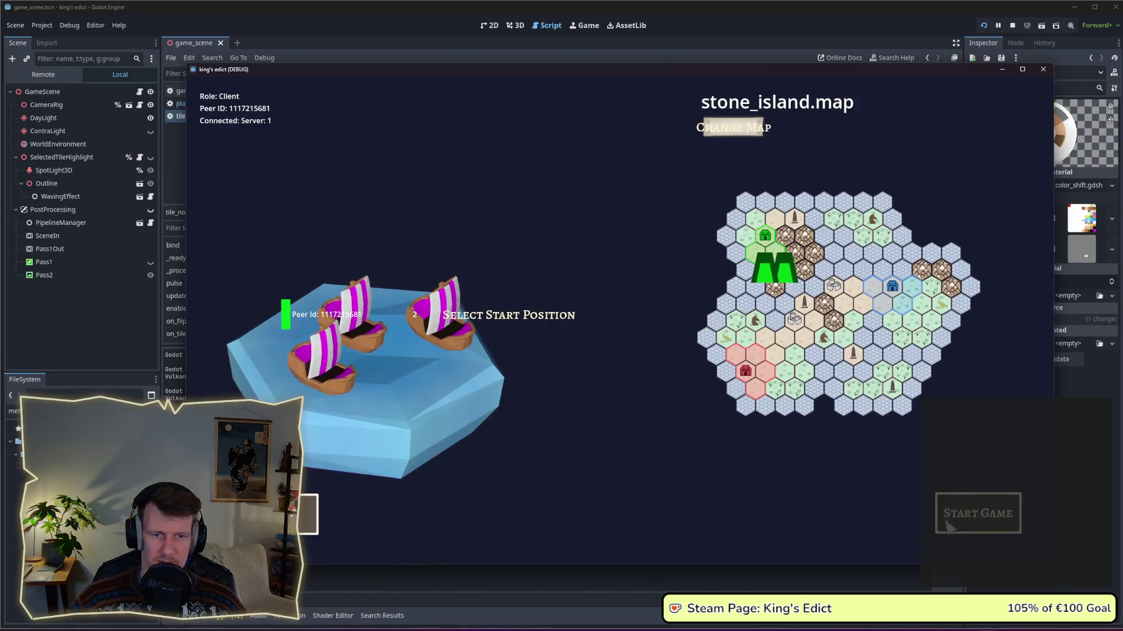
click(977, 513)
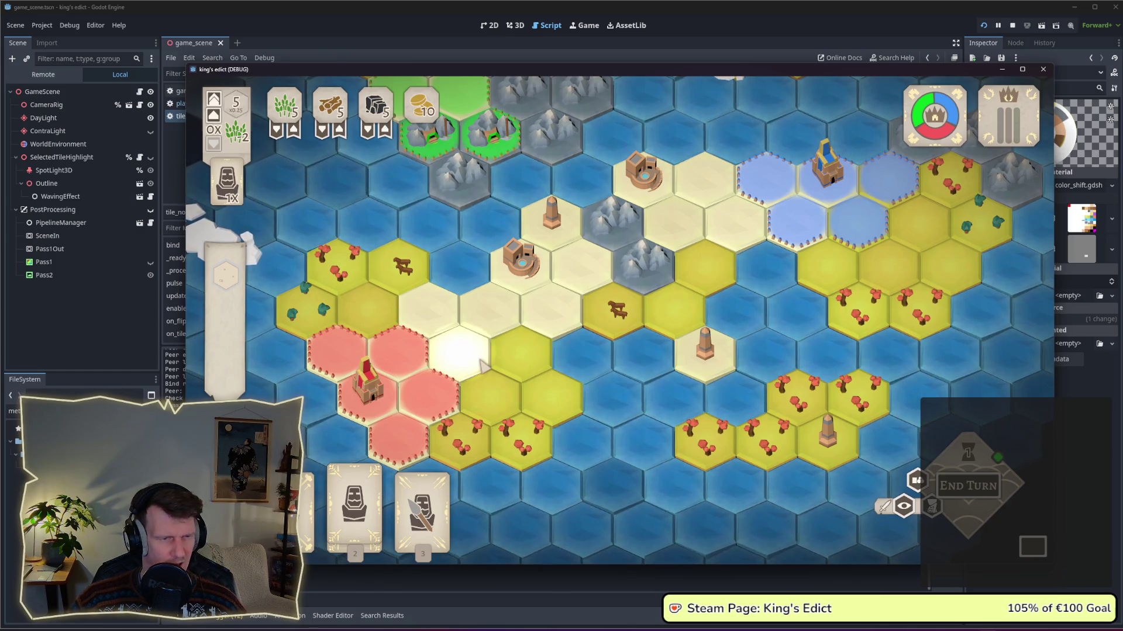
Zoom over the stone_island board to inspect the non-metallic tiles, then close the game.
scroll(483, 365, down, 5)
scroll(598, 358, up, 5)
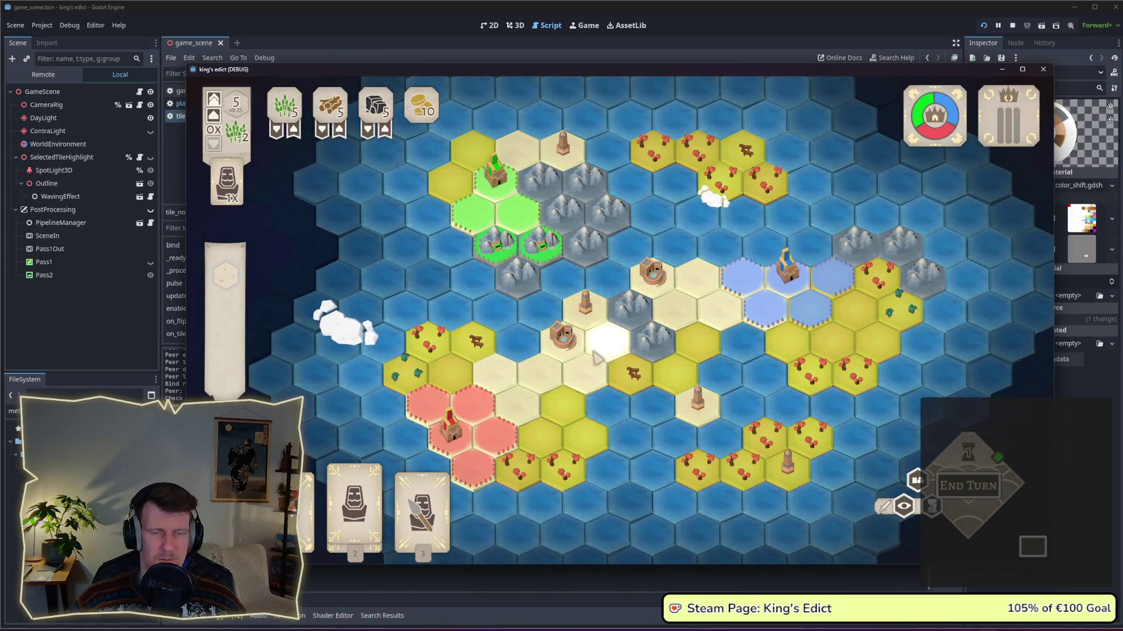
key(F8)
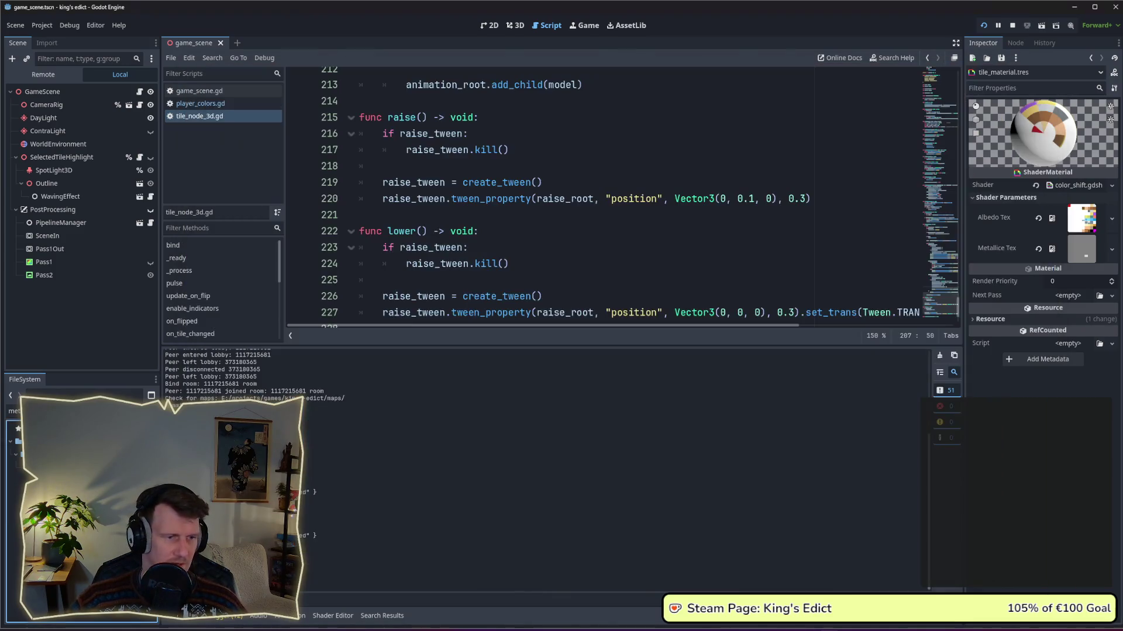
Set METALLIC to 0.5 in the color_shift shader and run the project.
click(333, 615)
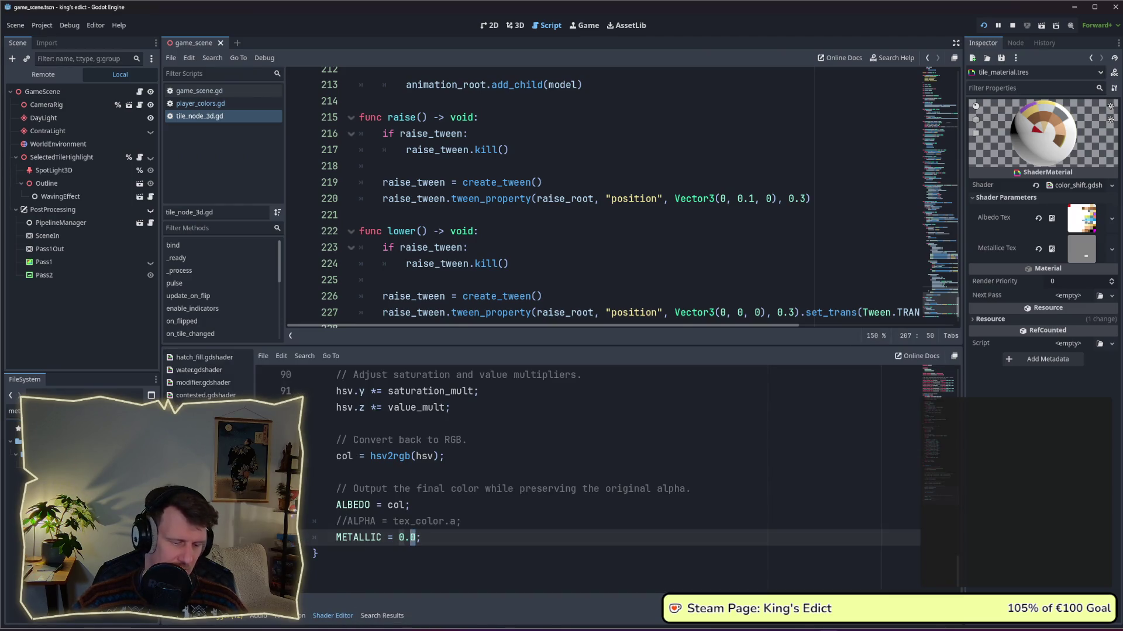
click(468, 515)
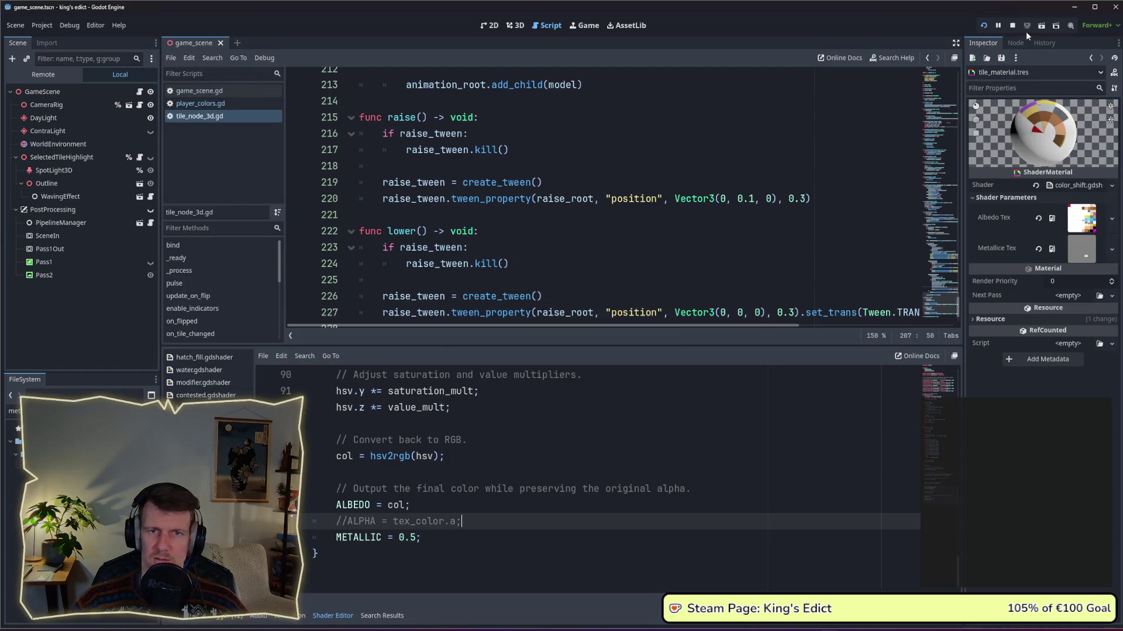
click(982, 25)
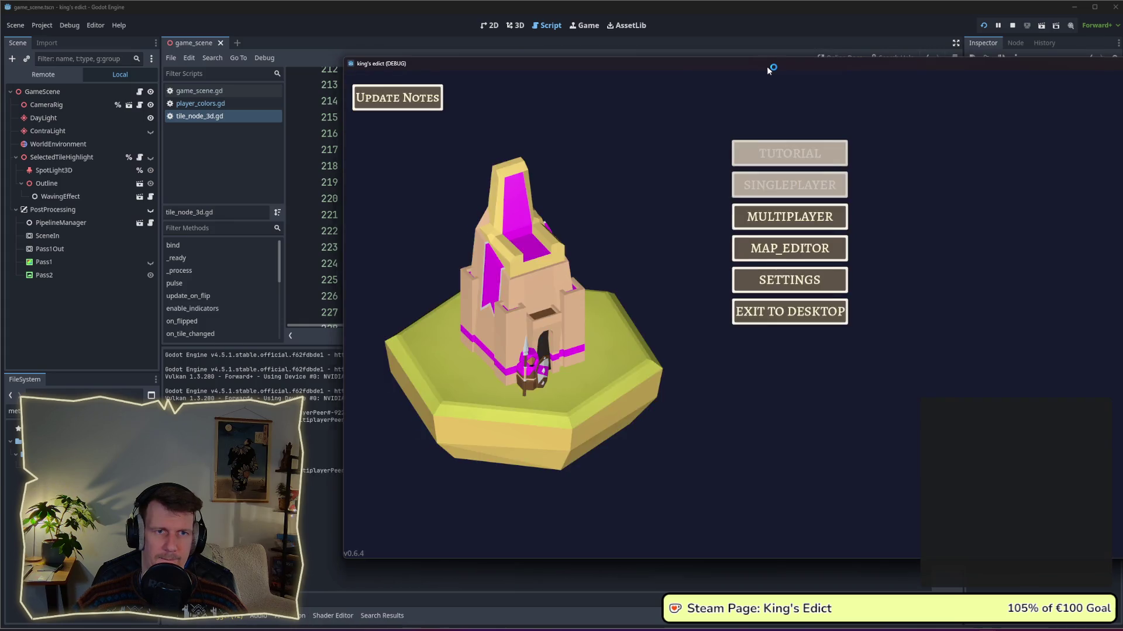
Create a multiplayer game on i_know_this_place.map and start the match.
click(608, 227)
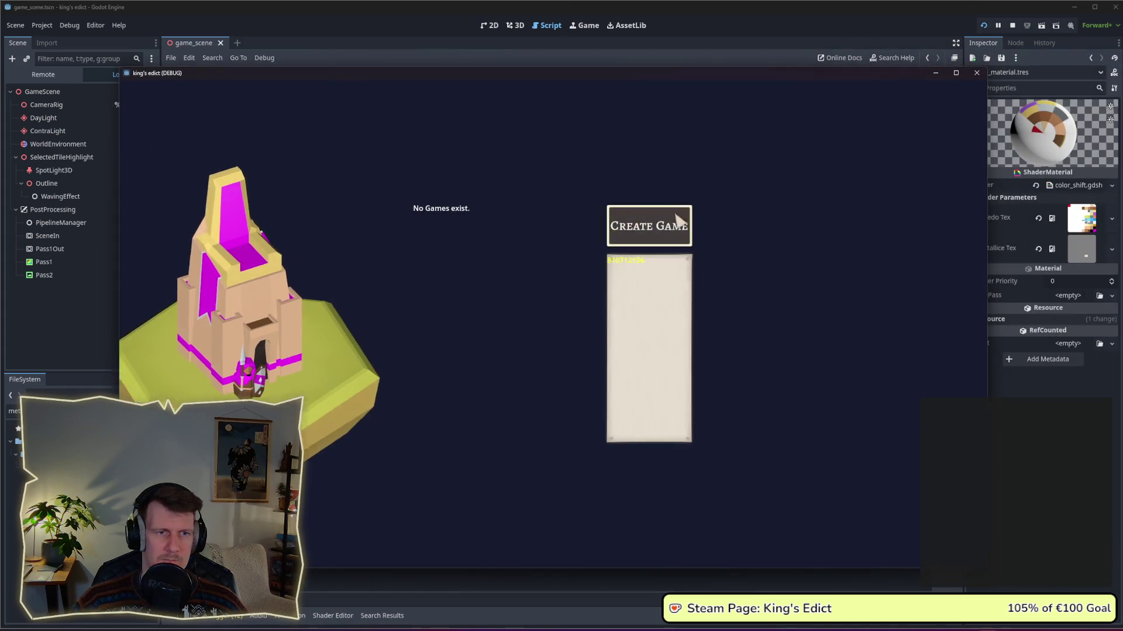
click(647, 226)
click(669, 133)
click(657, 190)
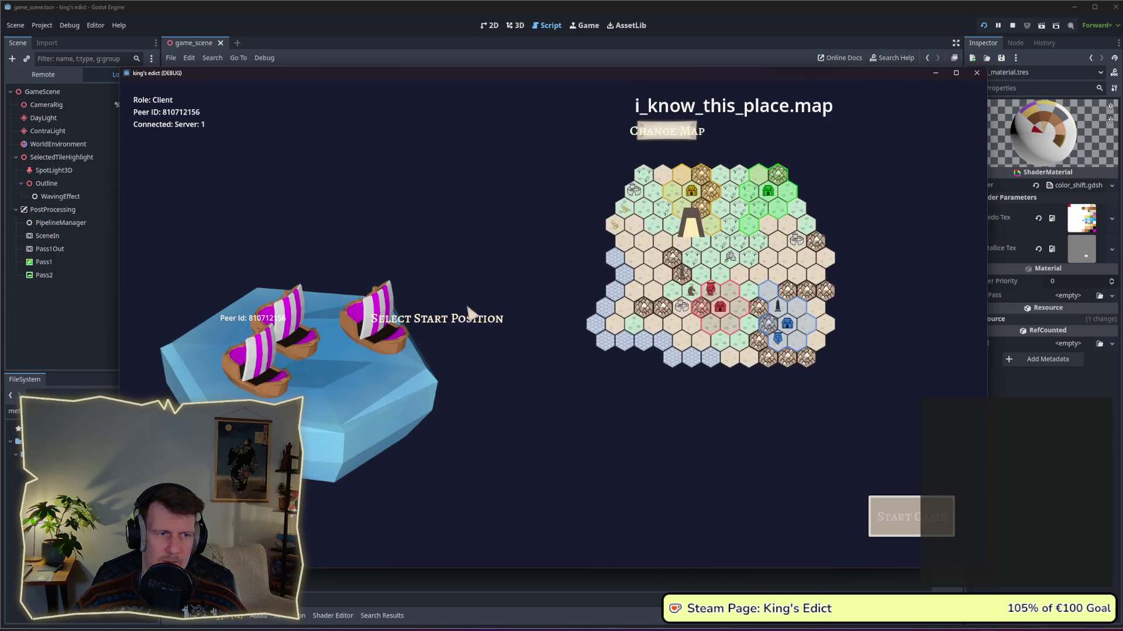
click(920, 530)
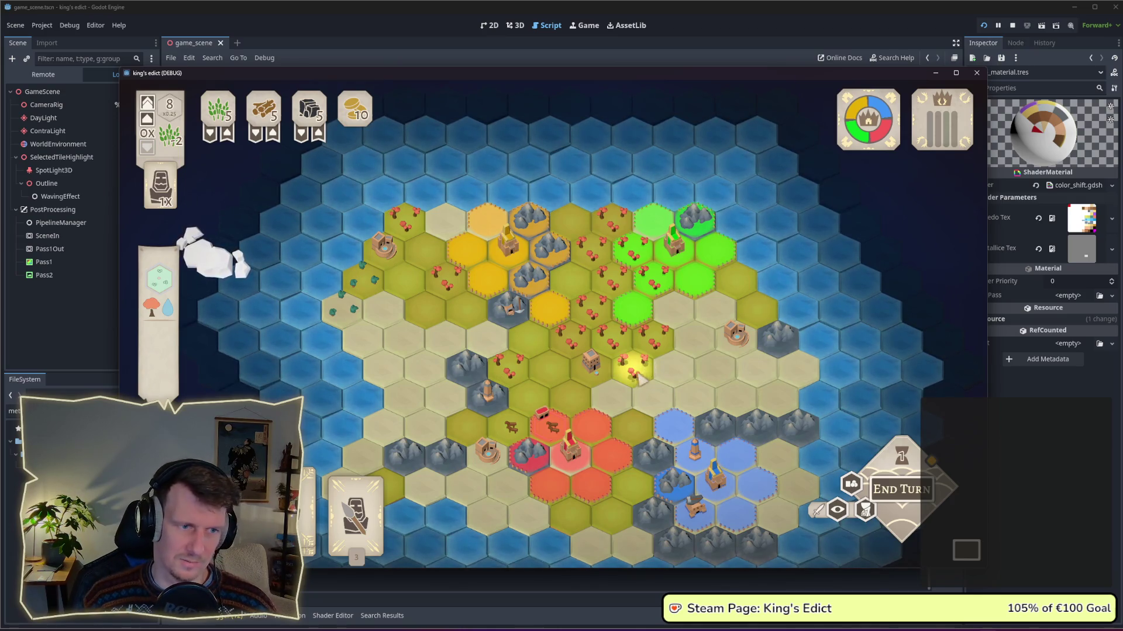
Look over the METALLIC 0.5 tiles, close the game, and switch to Affinity Designer.
scroll(650, 368, down, 2)
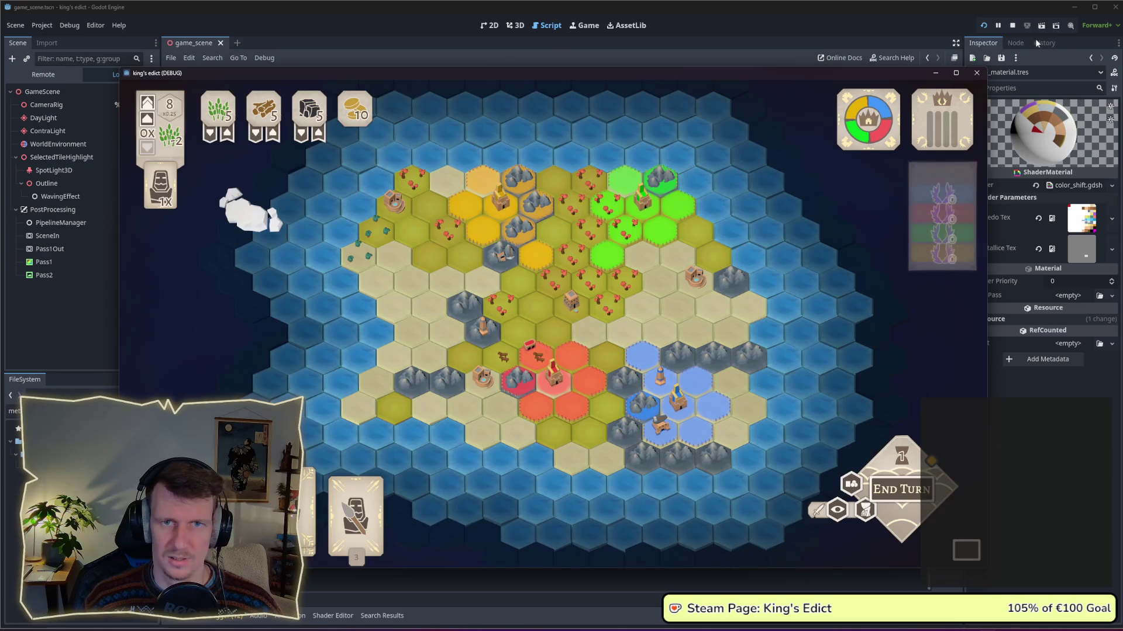
click(1012, 25)
key(alt+Tab)
In the Designer persona, select all 100 rectangles of the metallic_palette artboard.
click(780, 262)
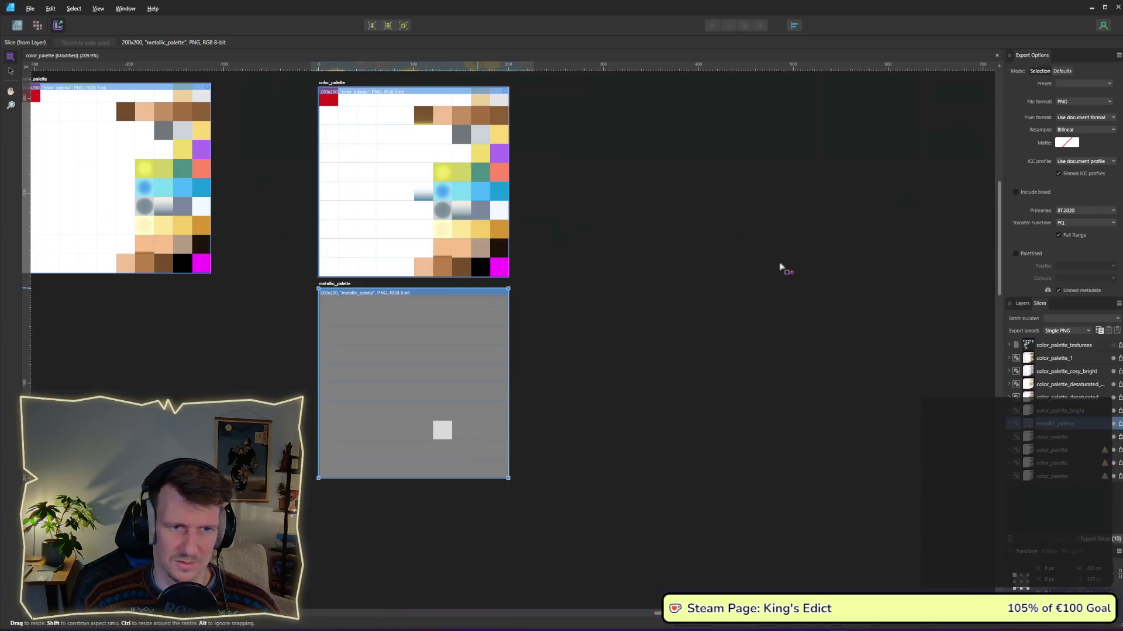
click(17, 25)
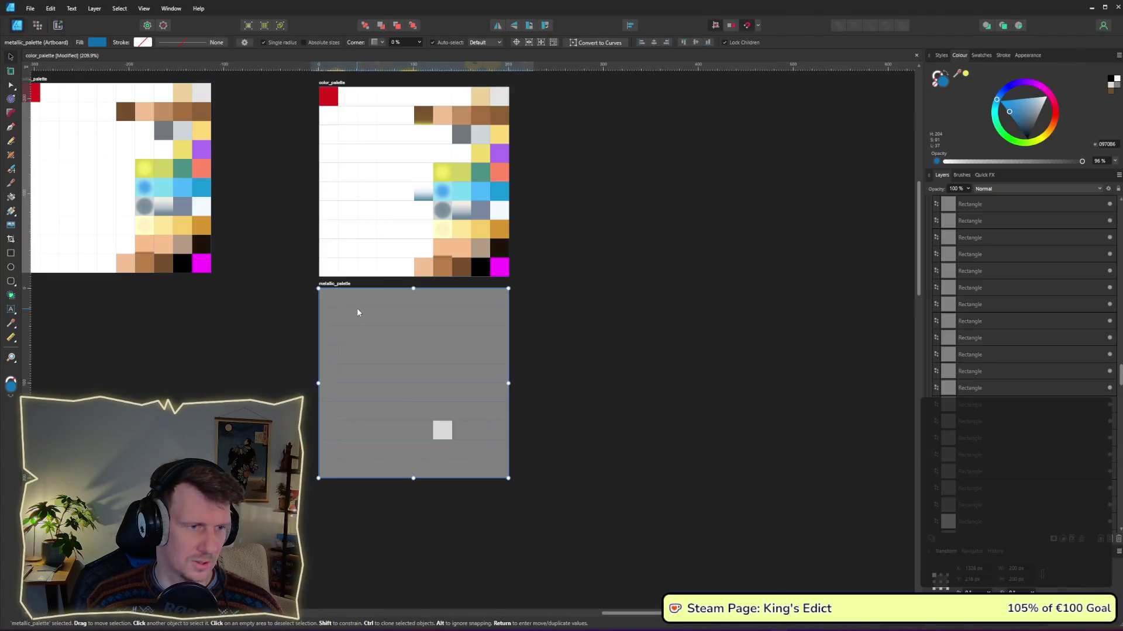
click(331, 303)
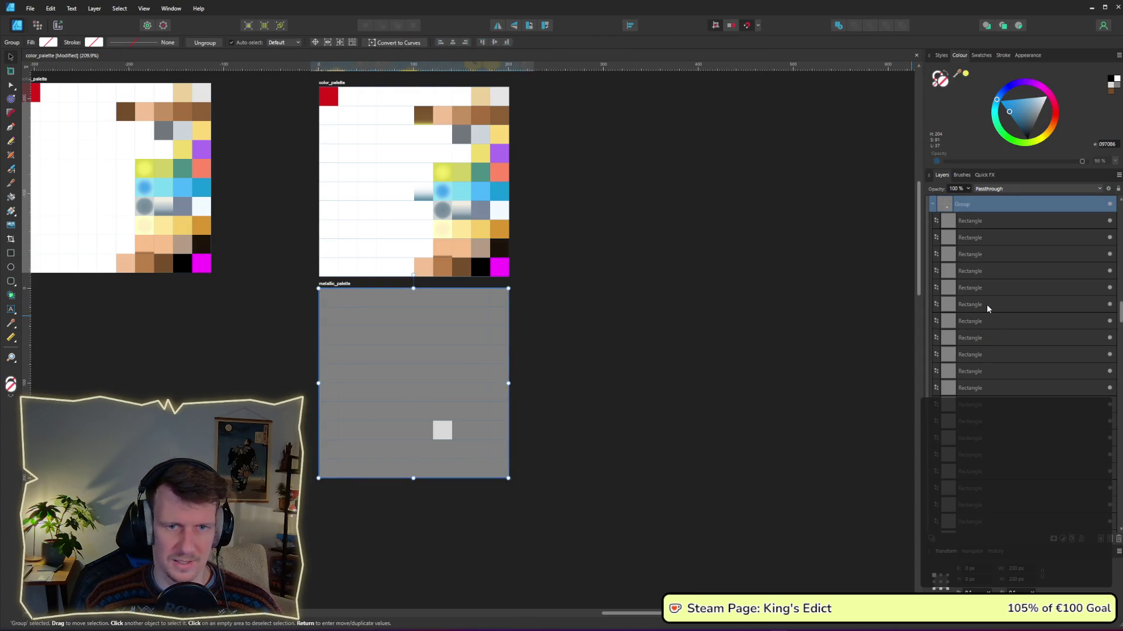
click(970, 226)
key(ctrl+a)
click(970, 222)
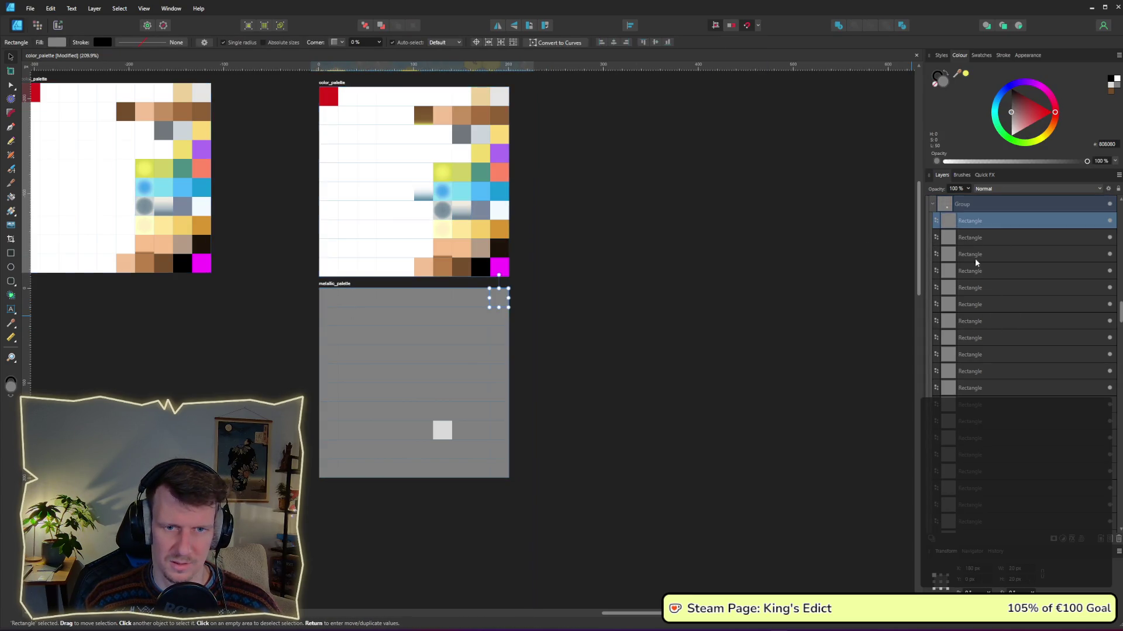
drag(1120, 313, 1120, 408)
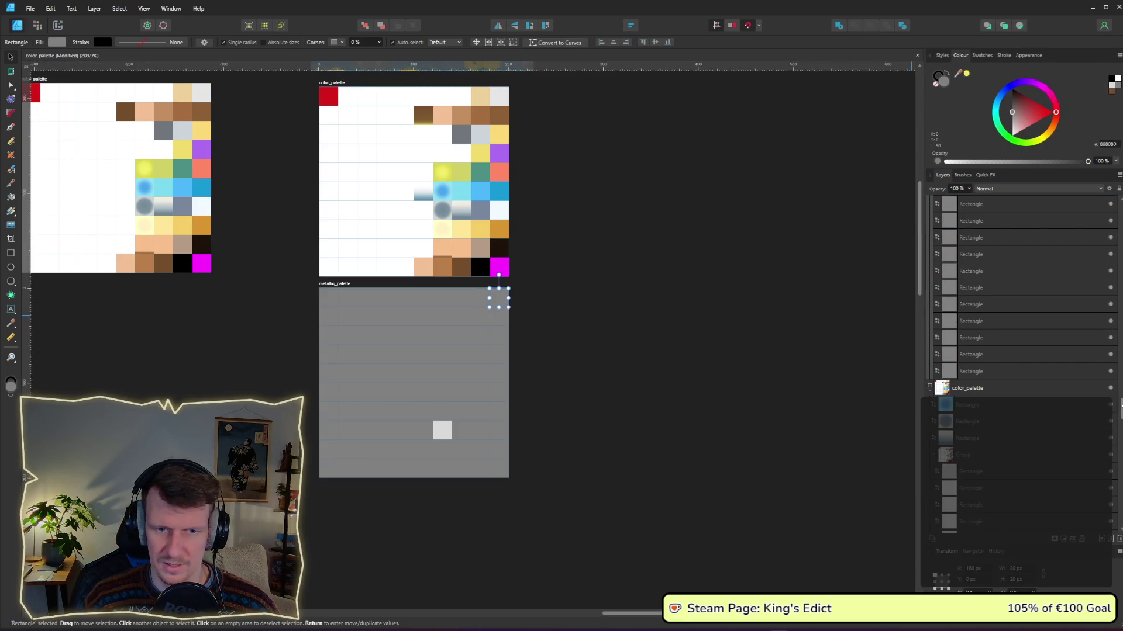
shift+click(991, 372)
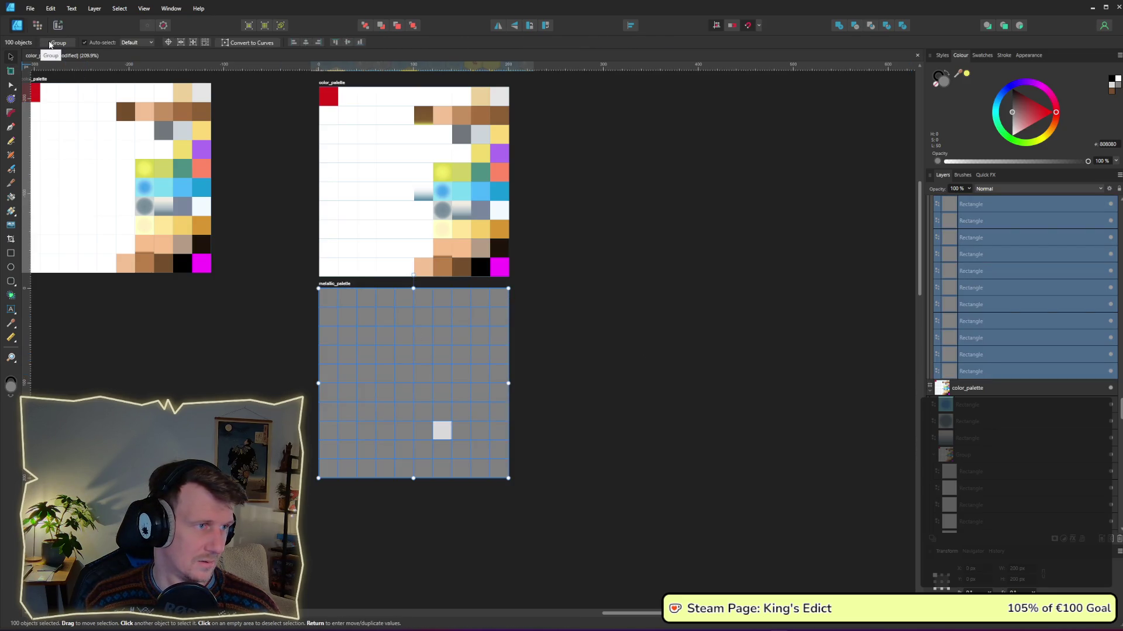
Raise the selected rectangles' fill HSL Lightness to 100 so every square turns white.
click(11, 86)
click(56, 43)
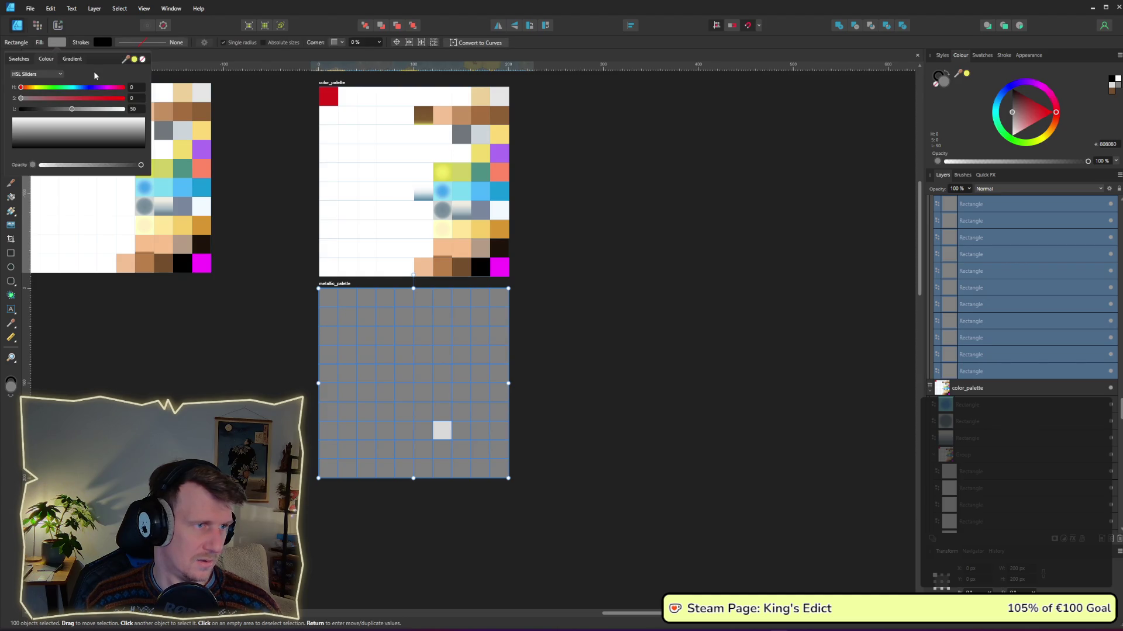
drag(74, 111, 134, 113)
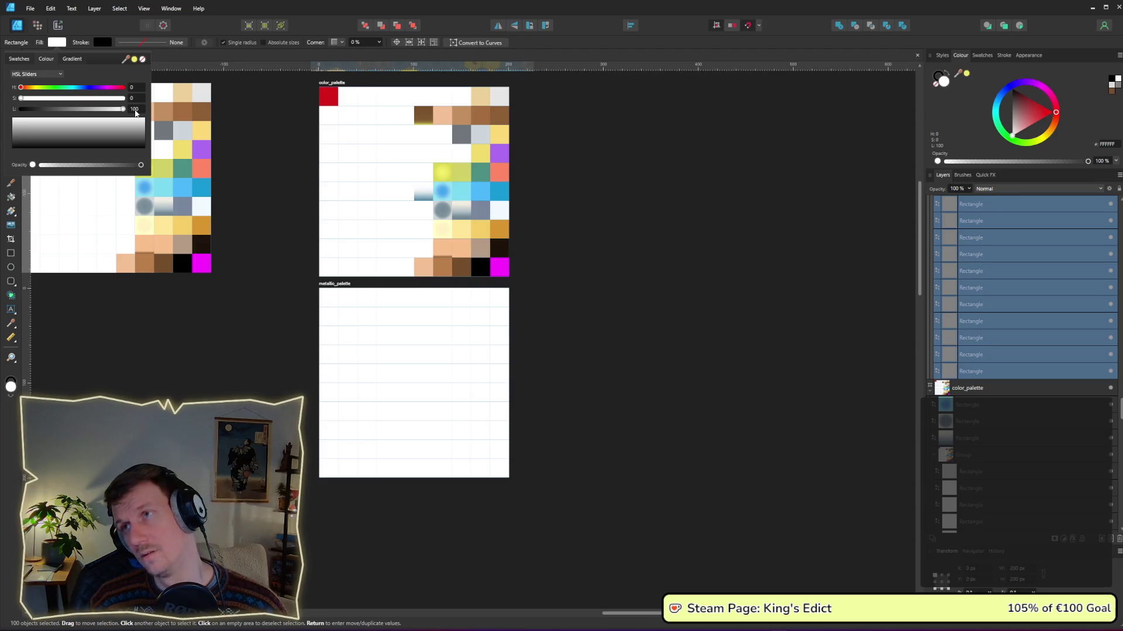
click(636, 359)
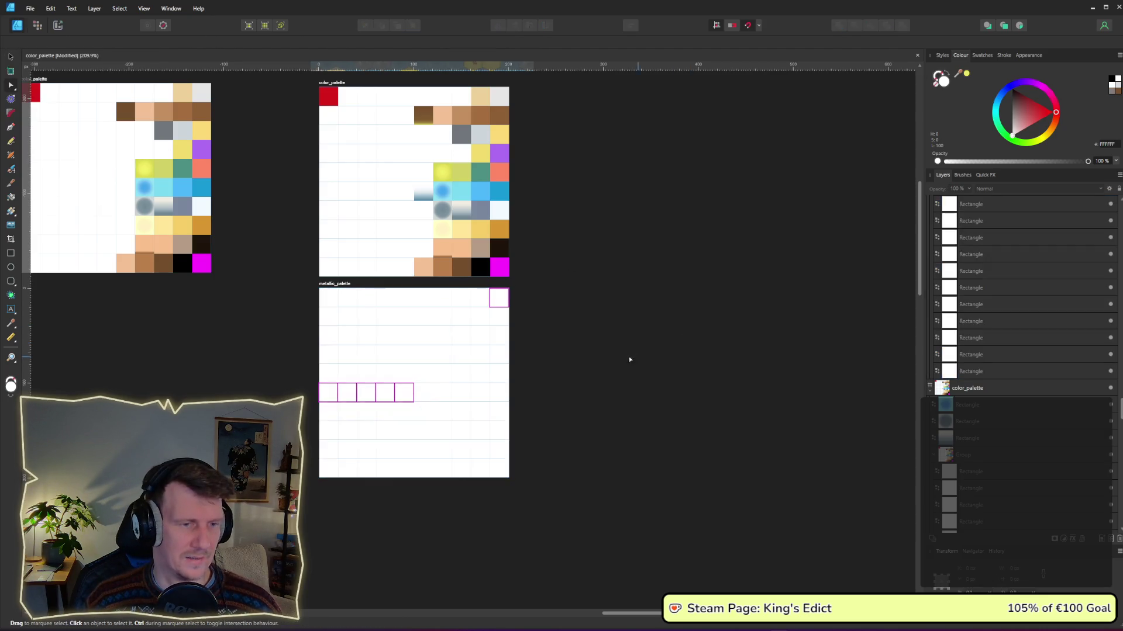
Export the metallic_palette slice from the Export persona, replacing metallic_palette.png.
click(59, 26)
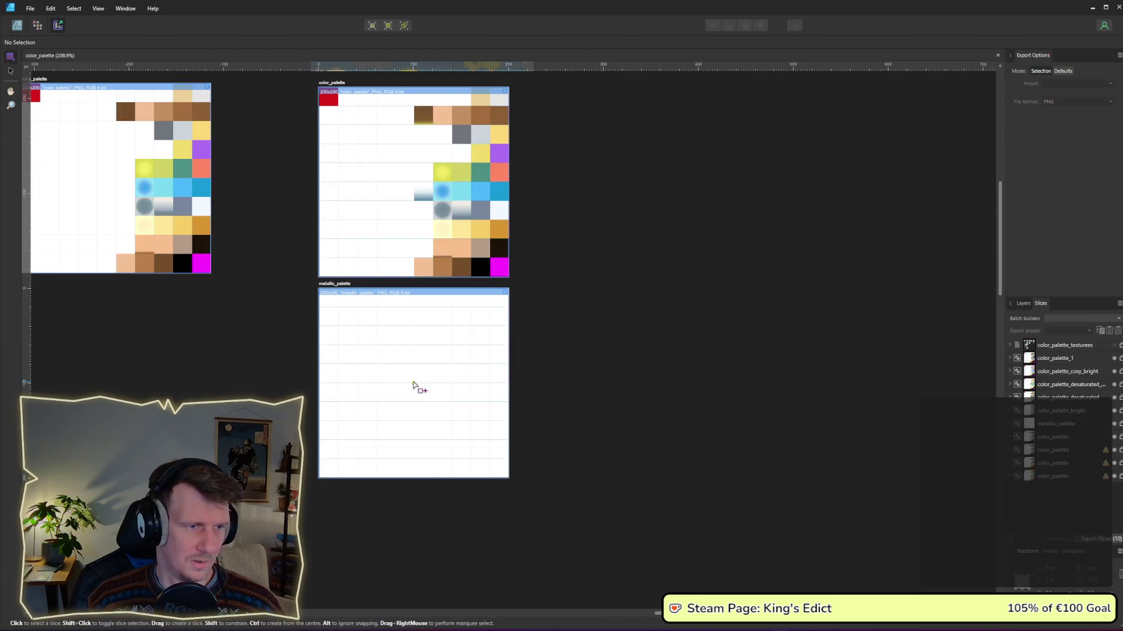
click(459, 308)
key(Return)
key(alt+Tab)
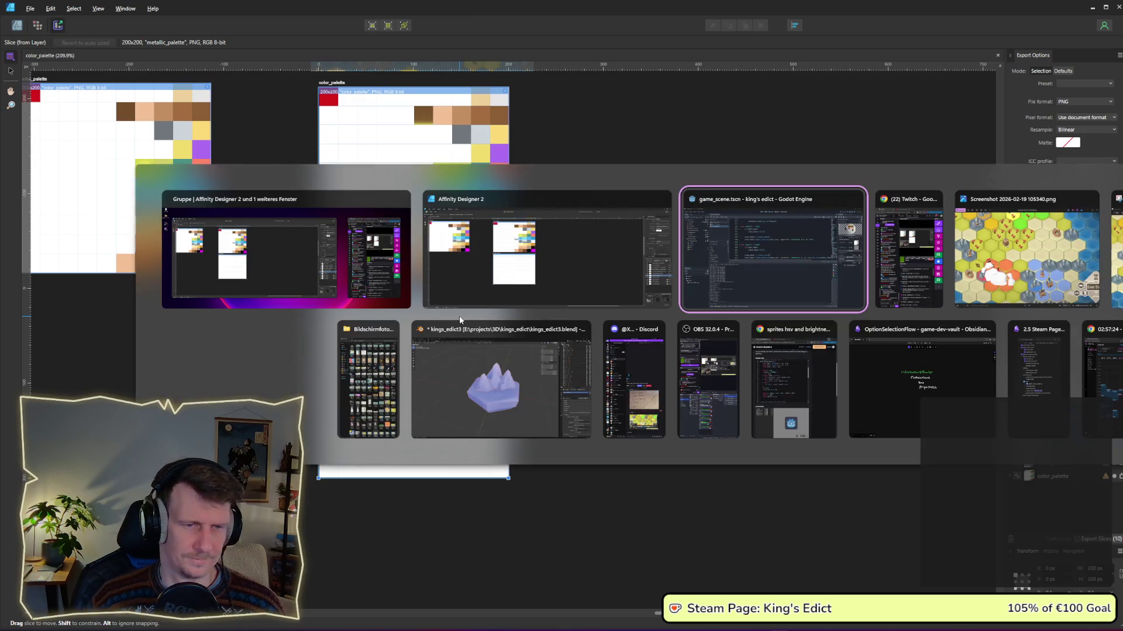
Back in Godot, undo the METALLIC edit so it samples texture(metallice_tex, UV).r again.
key(alt+Tab)
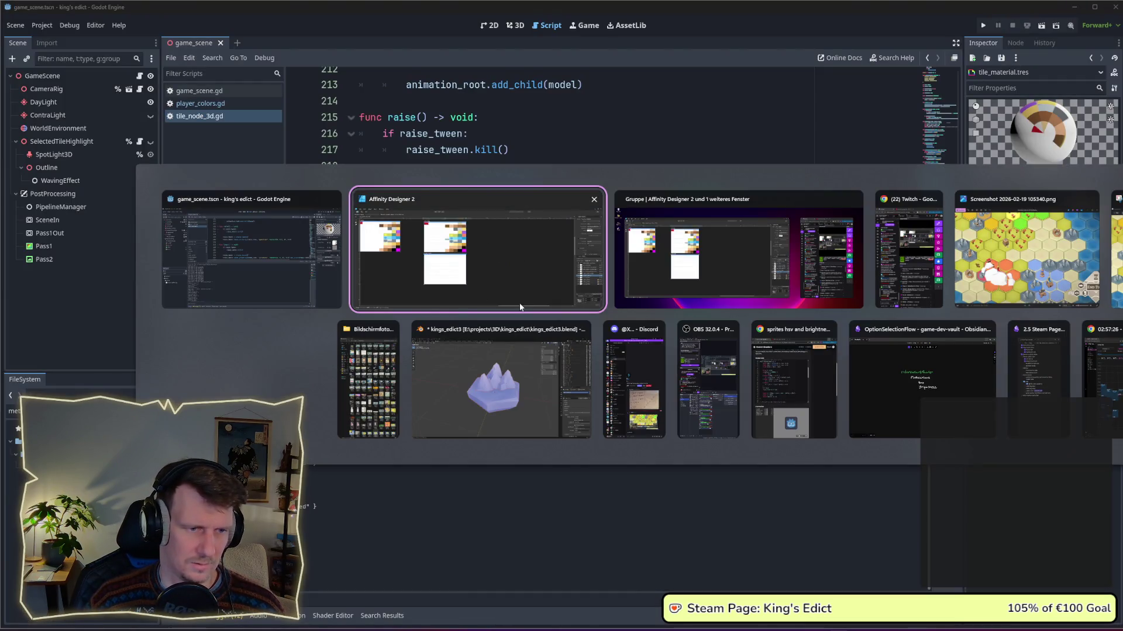
click(281, 266)
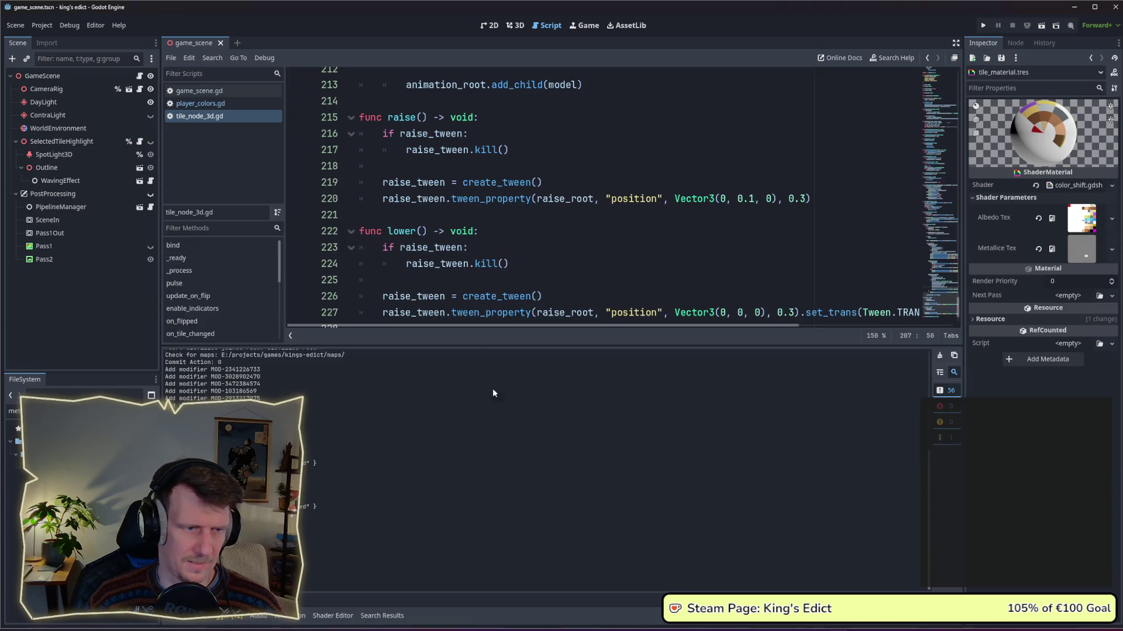
click(345, 616)
click(417, 540)
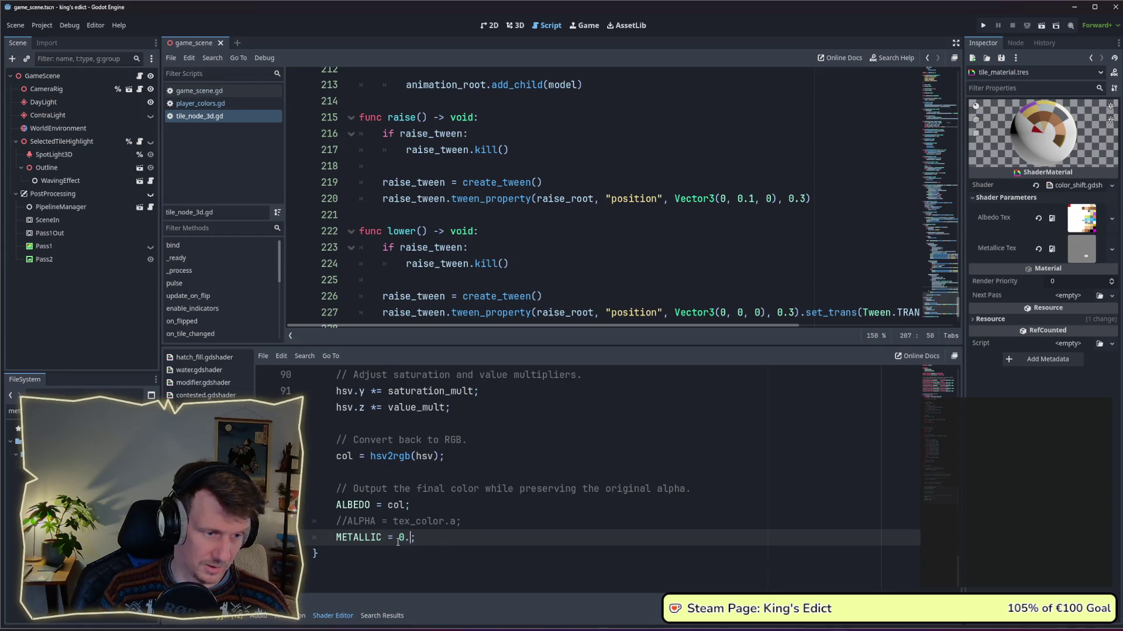
key(ctrl+z)
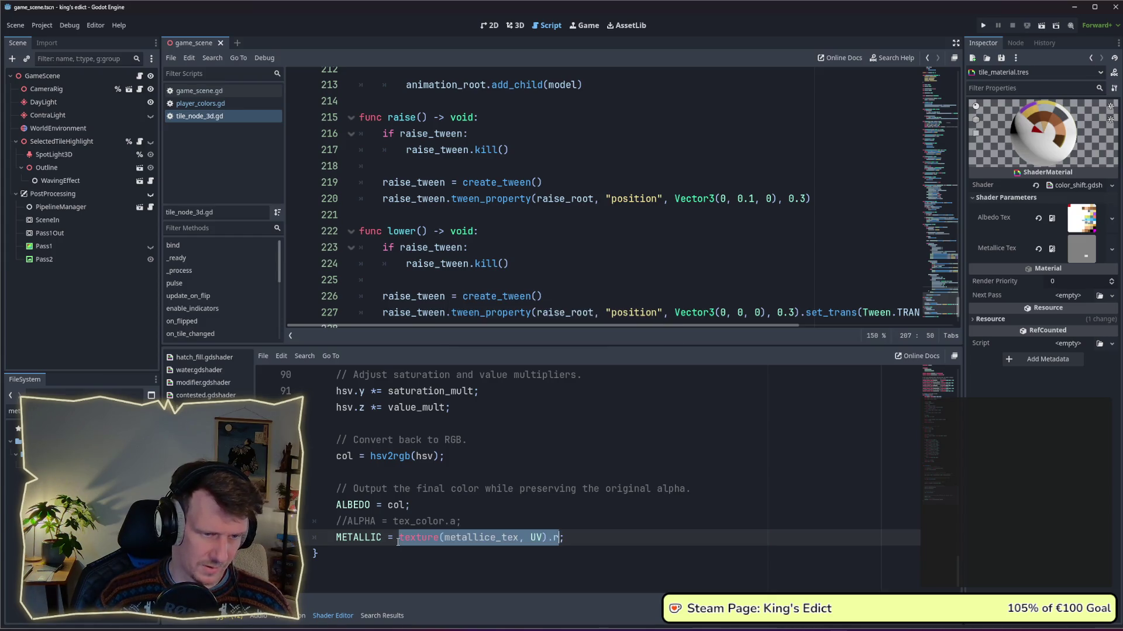
click(553, 479)
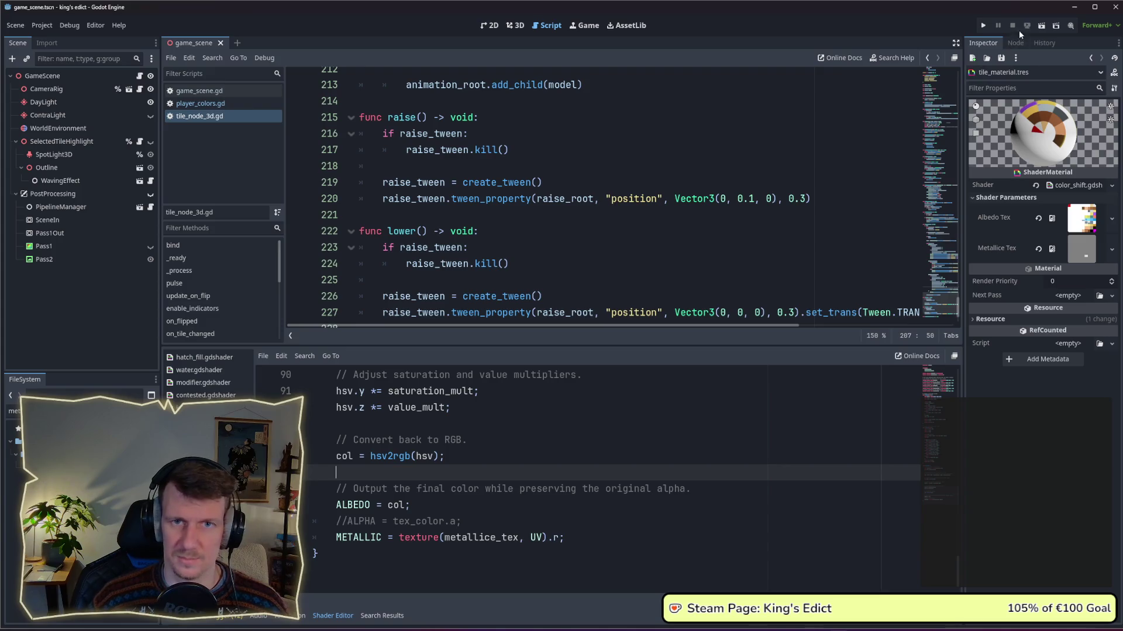
Run the project and start a multiplayer match on i_know_this_place.map.
click(982, 27)
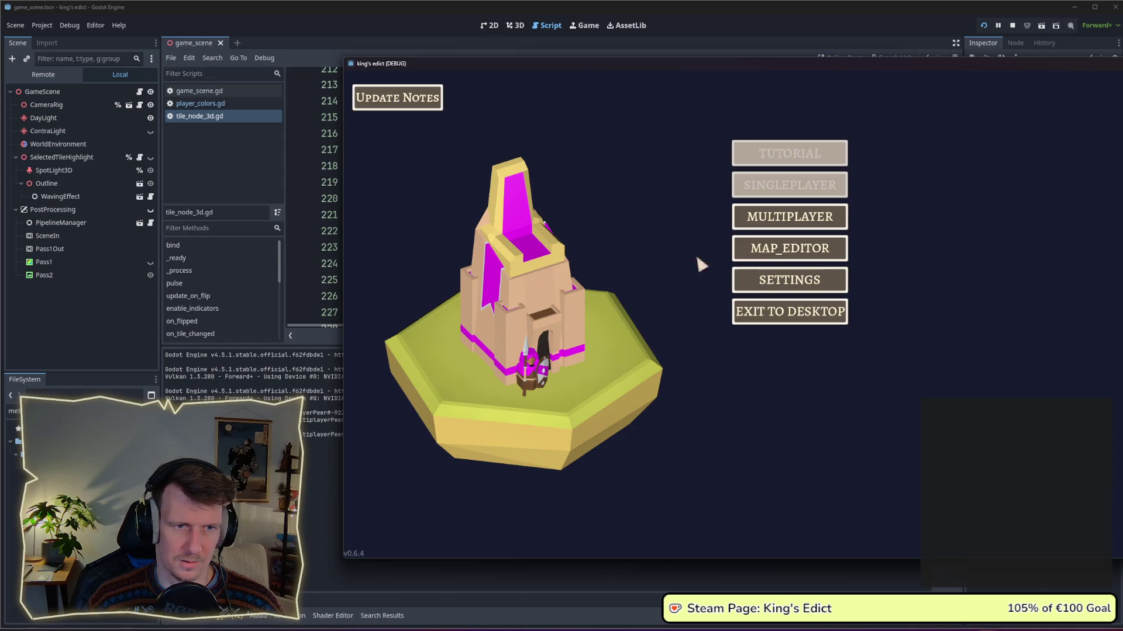
click(738, 229)
click(845, 220)
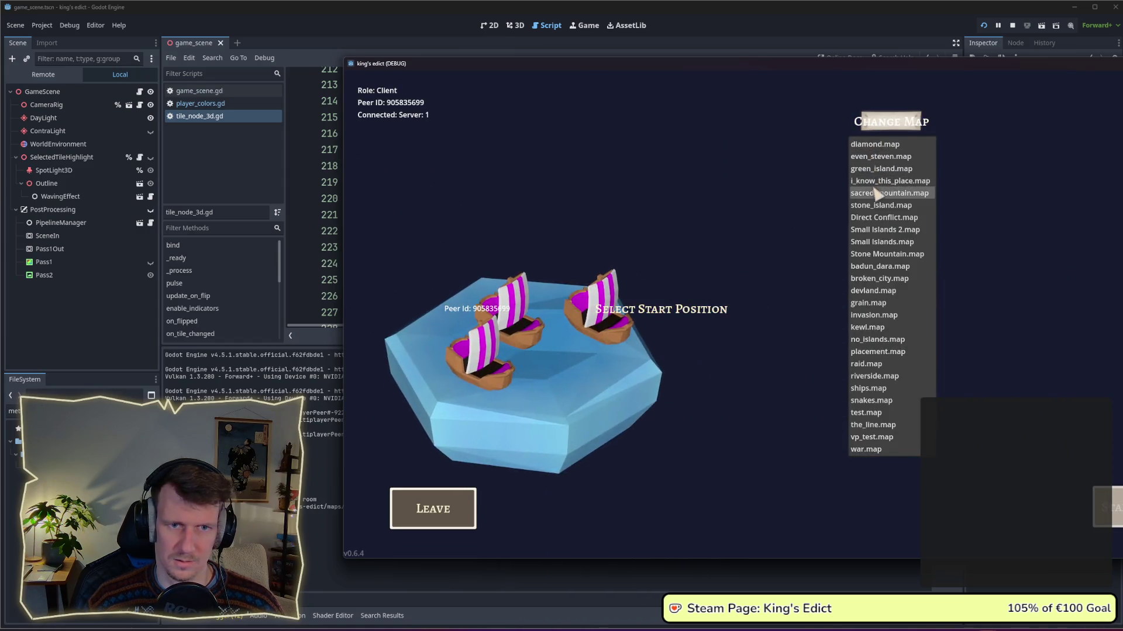
click(890, 181)
click(1107, 505)
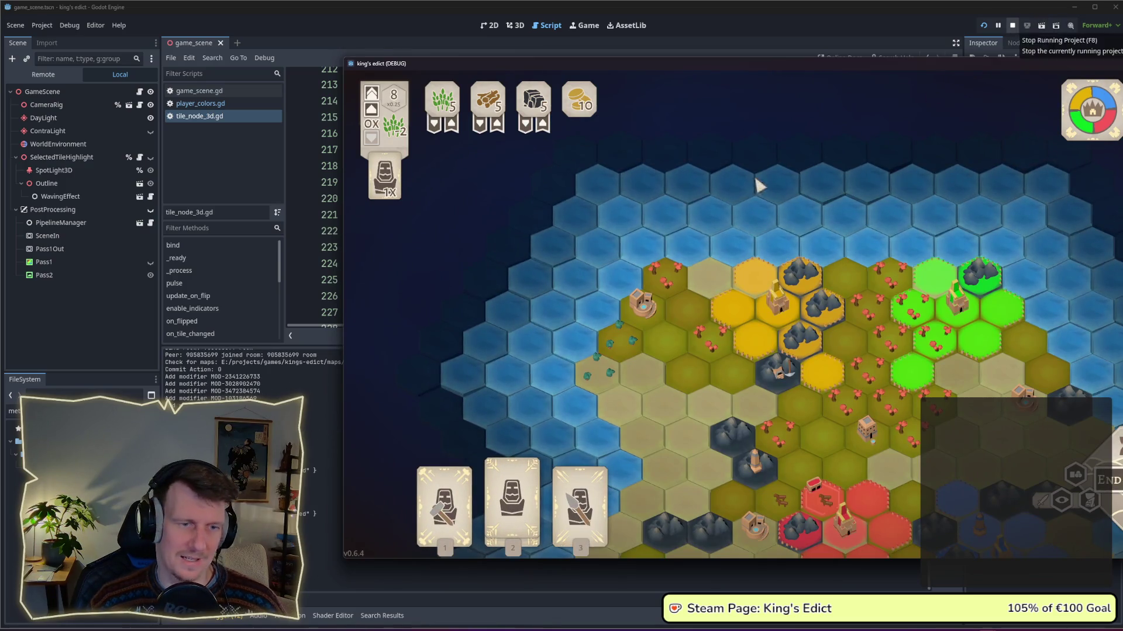
key(alt+Tab)
key(alt+Tab)
key(alt+Tab)
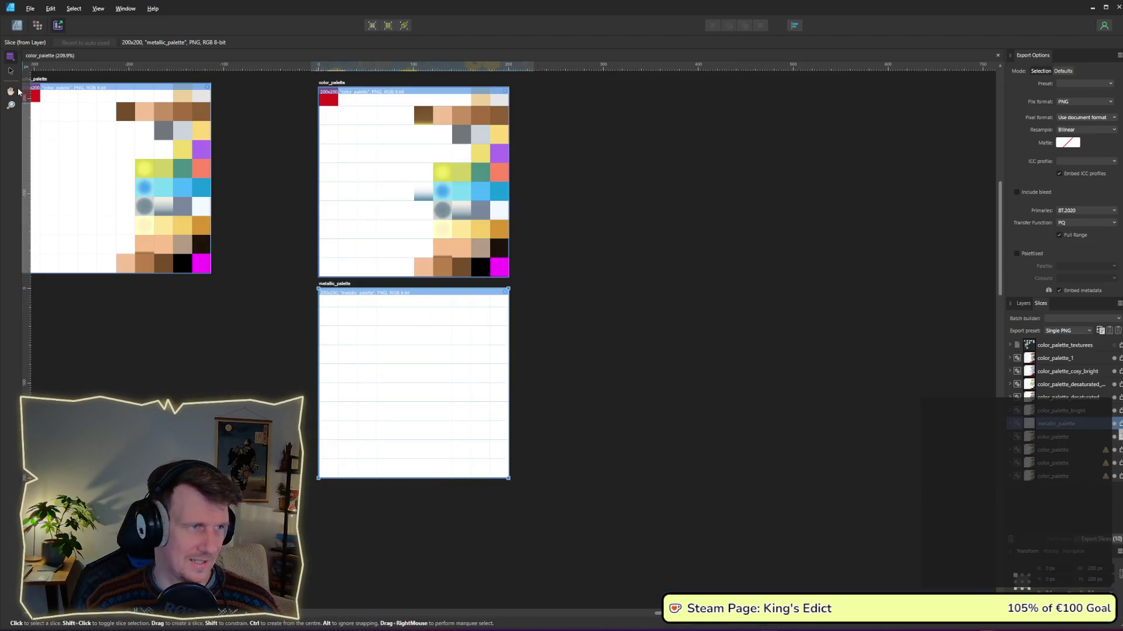
In the Designer persona, select all 100 cells of the metallic_palette grid.
click(17, 25)
click(331, 305)
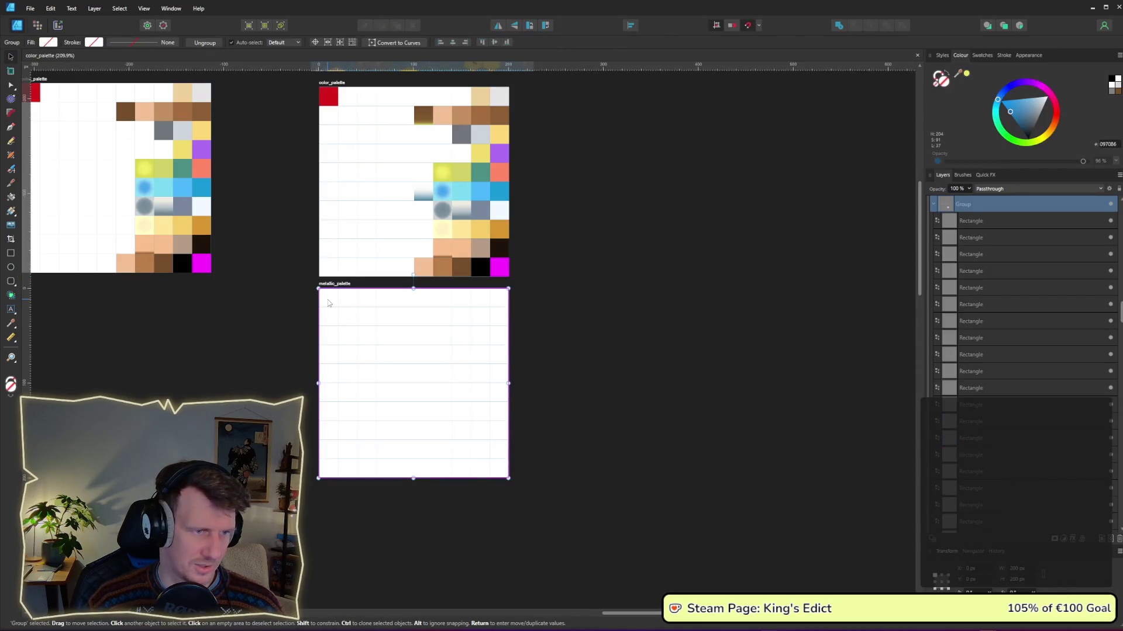
click(989, 221)
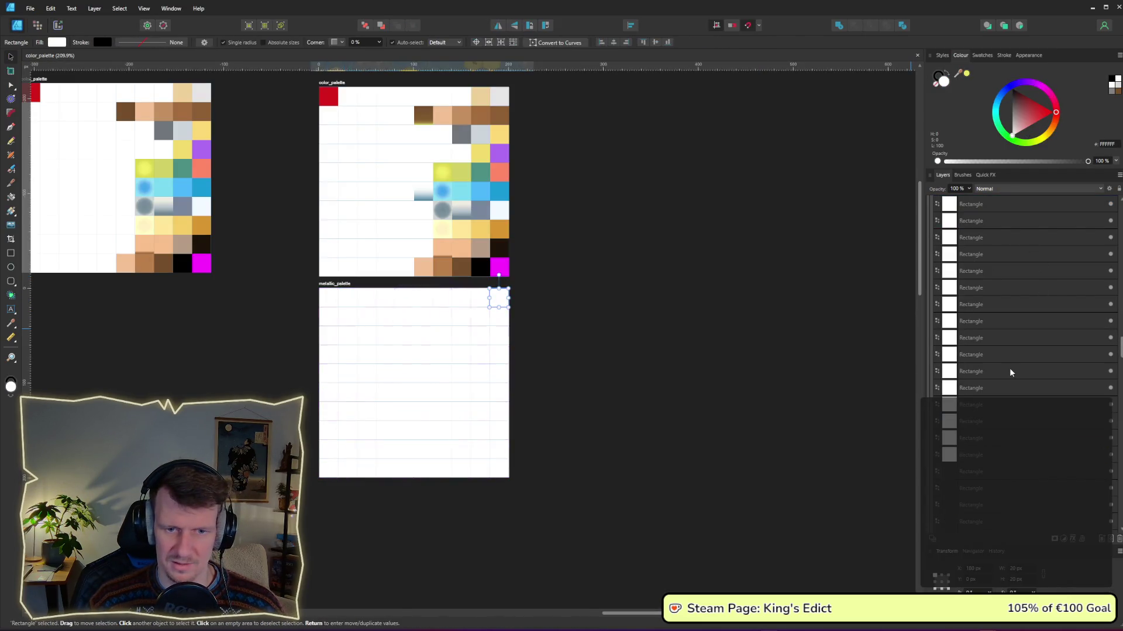
scroll(1009, 372, down, 5)
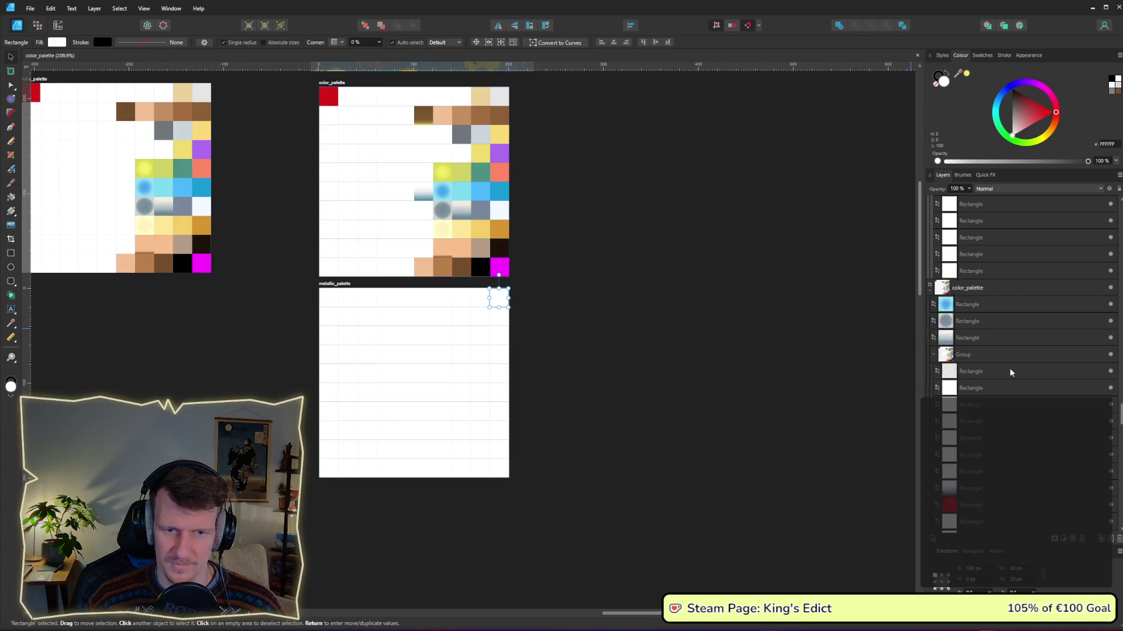
shift+click(973, 423)
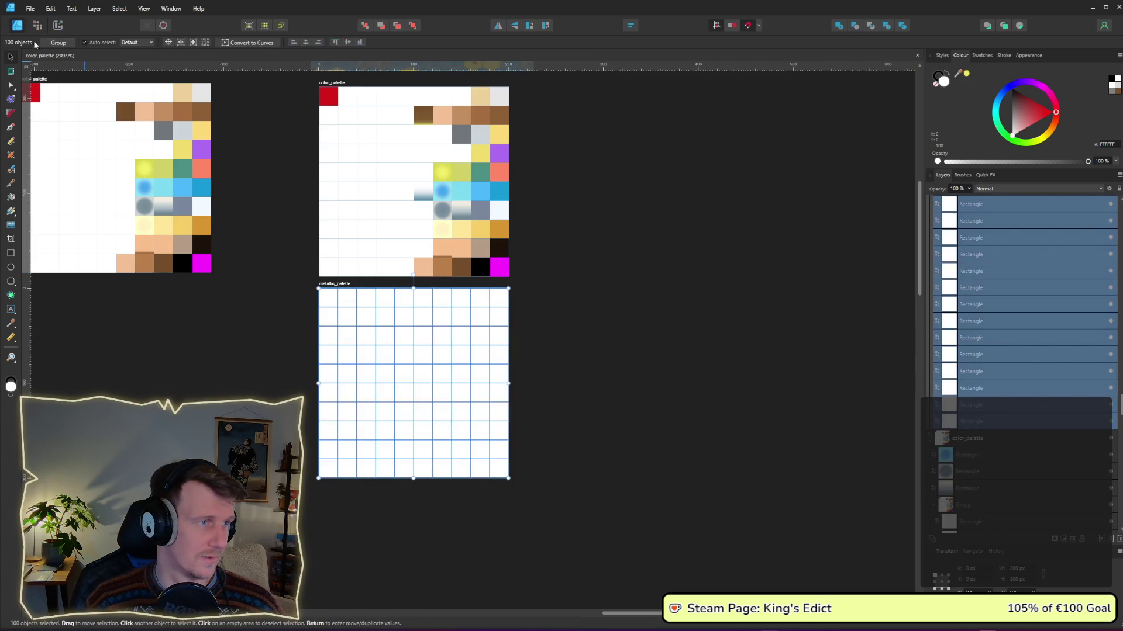
Set the selected cells' fill to black and save the document.
click(13, 86)
click(60, 47)
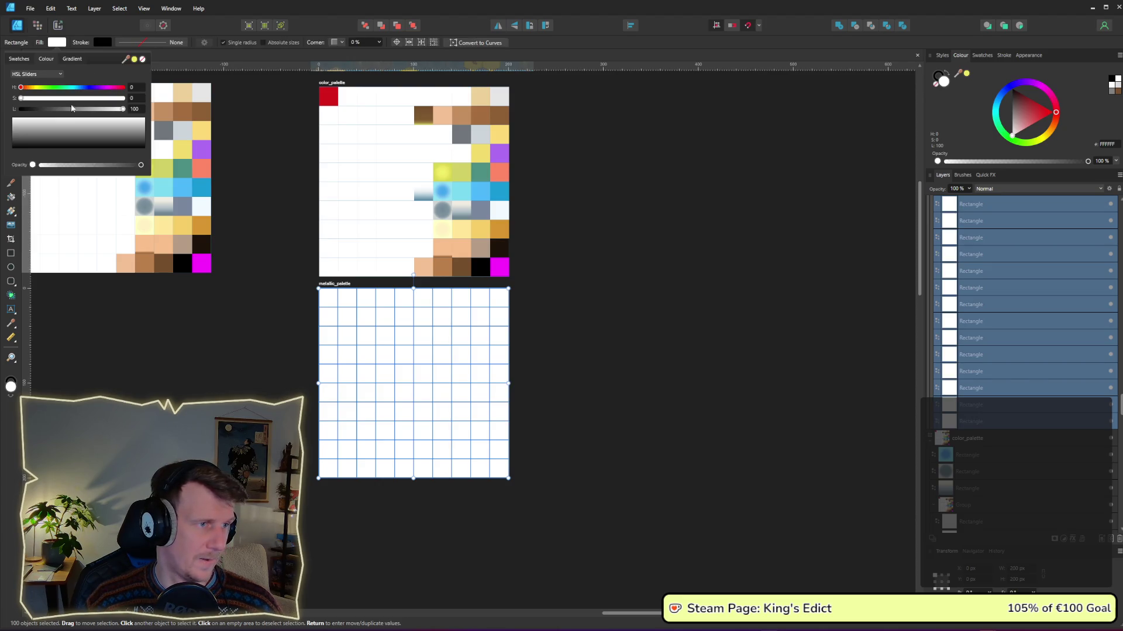
click(20, 98)
click(562, 296)
key(ctrl+s)
Export the metallic_palette slice, overwriting the existing metallic_palette.png.
key(ctrl+3)
click(446, 339)
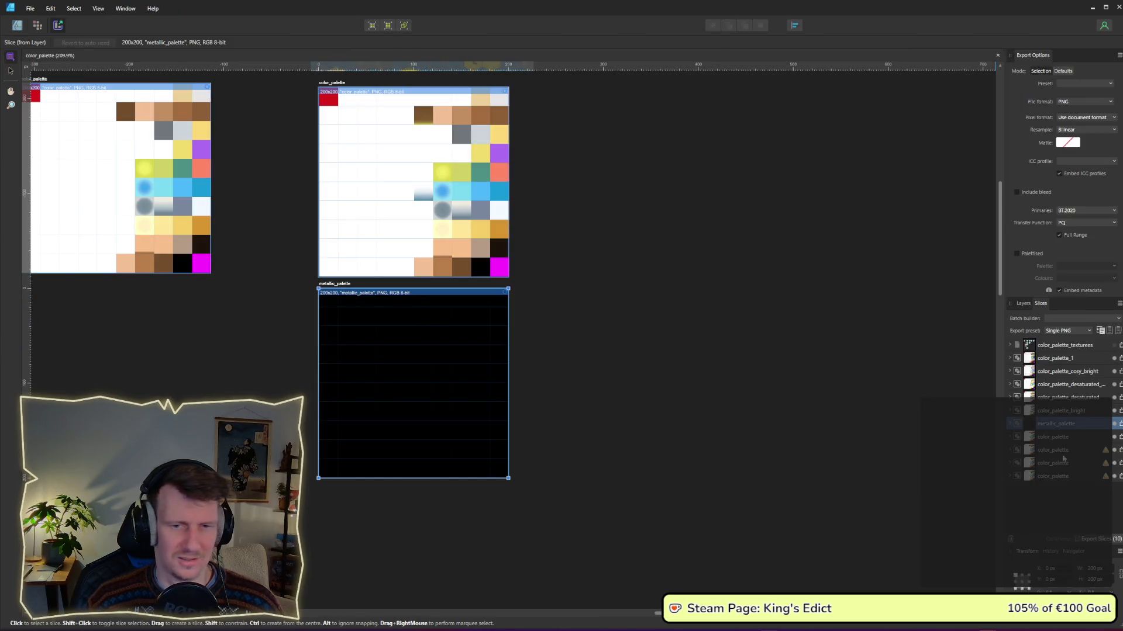
click(1097, 538)
key(Return)
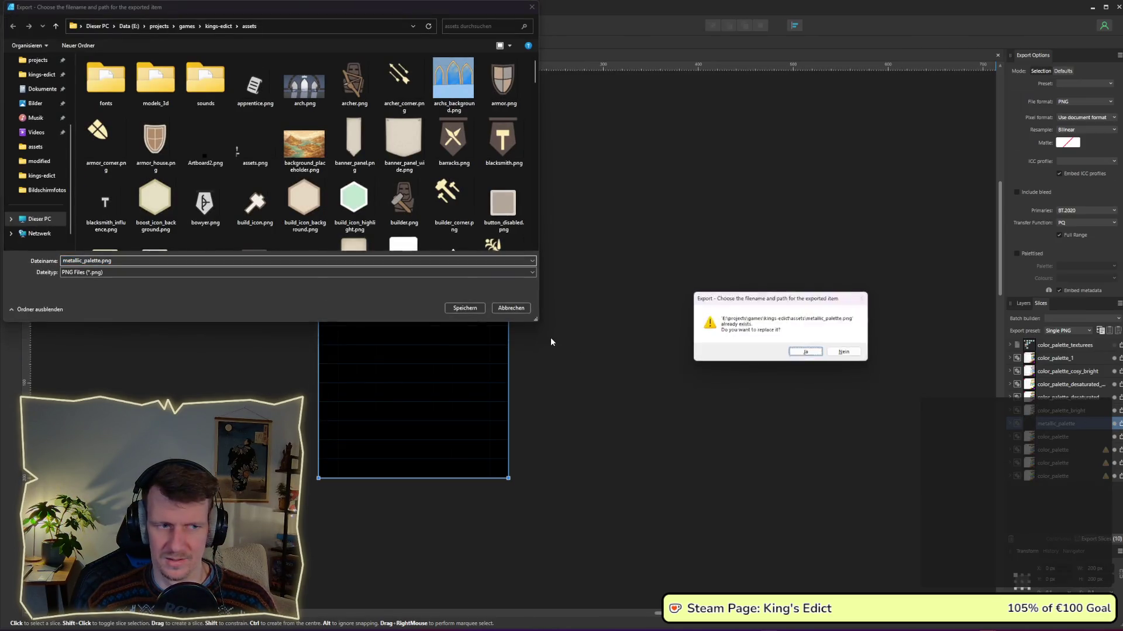
key(Return)
key(alt+Tab)
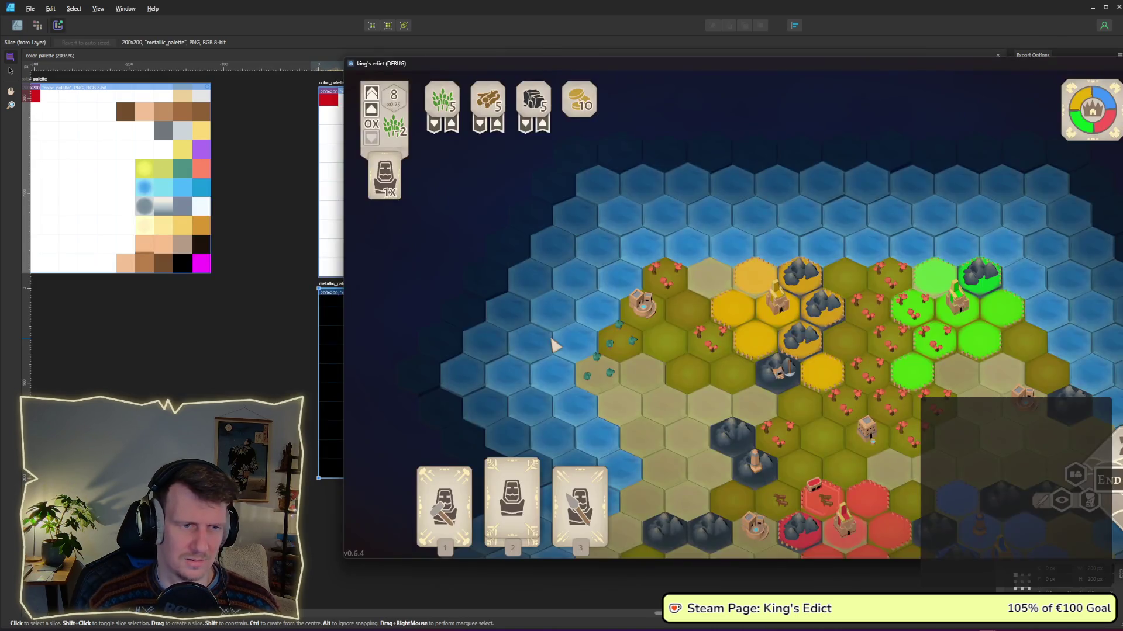
Inspect the running game's tiles with the new metallic palette, then stop the game.
key(alt+Tab)
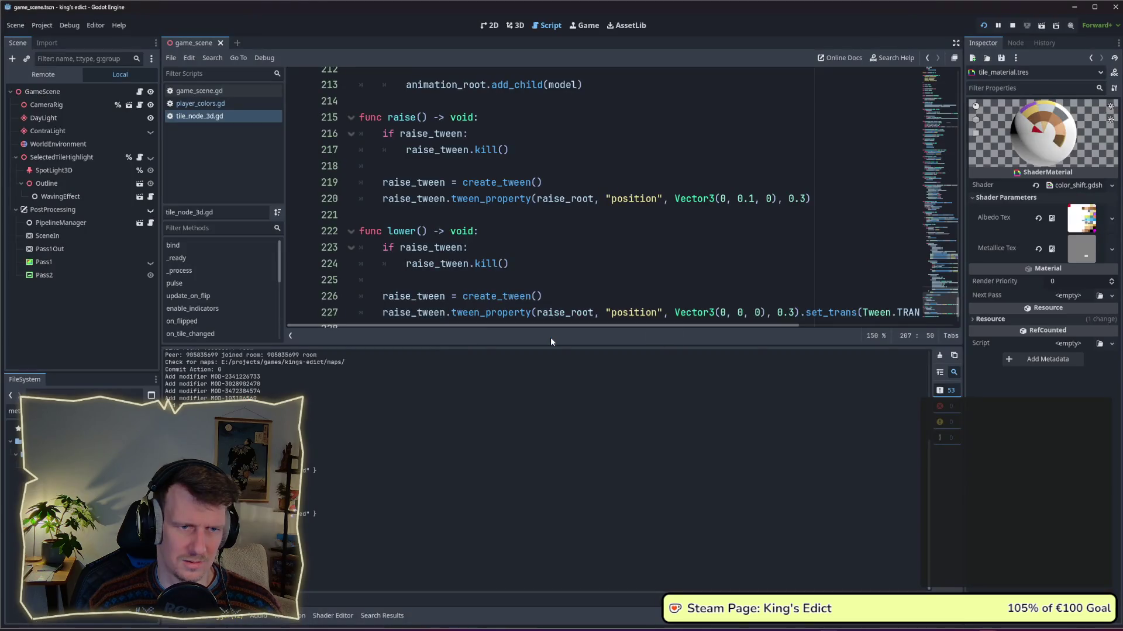
key(alt+Tab)
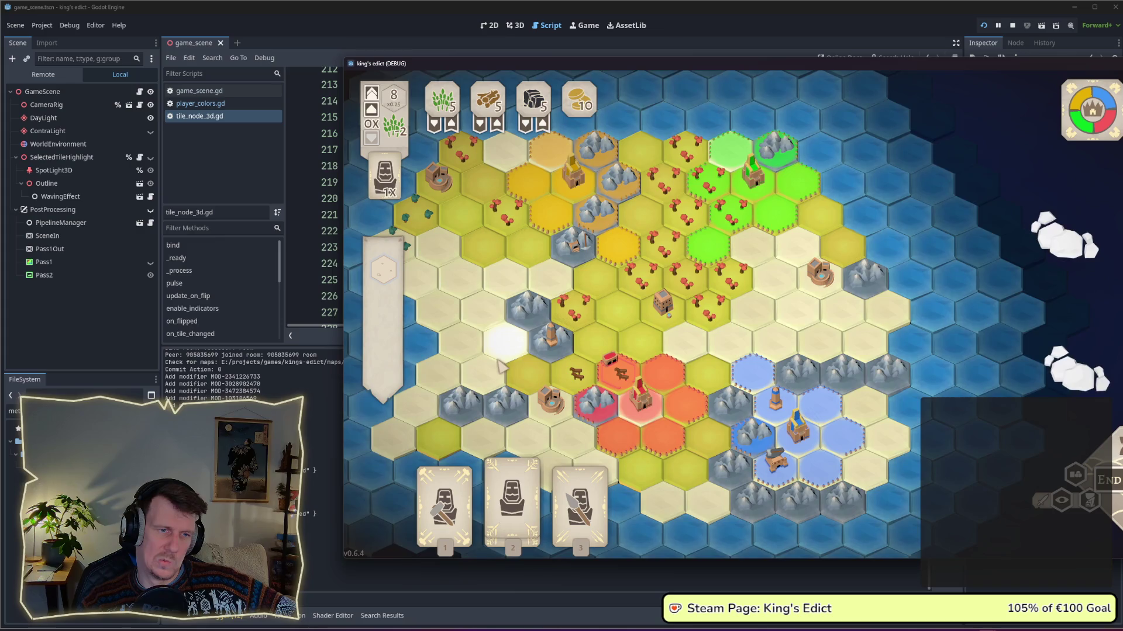
click(320, 514)
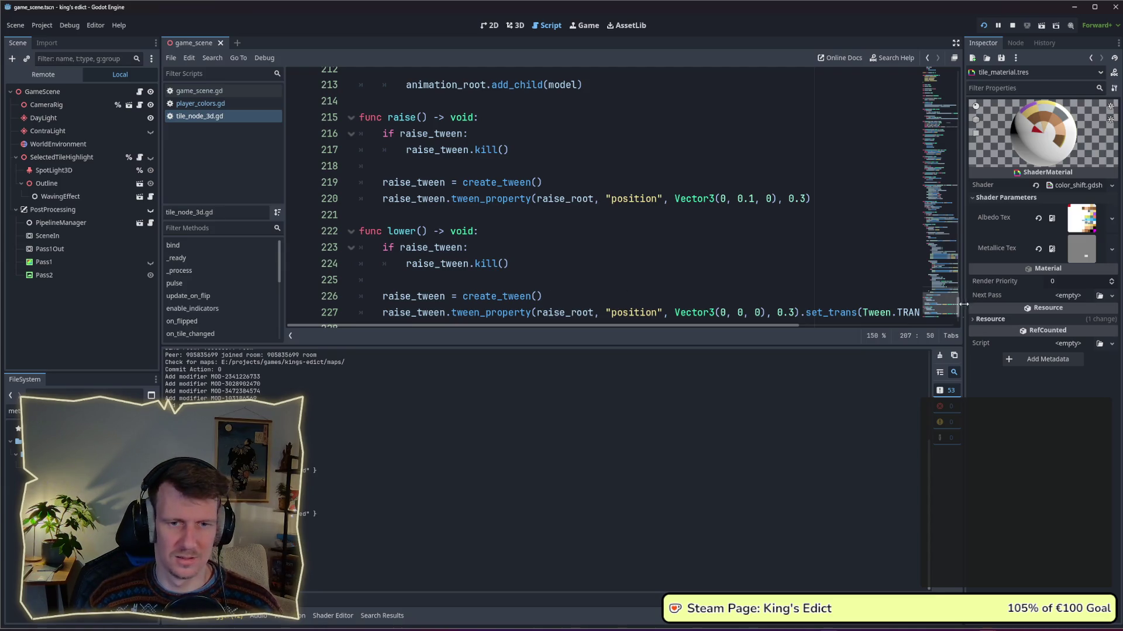
drag(959, 305, 960, 316)
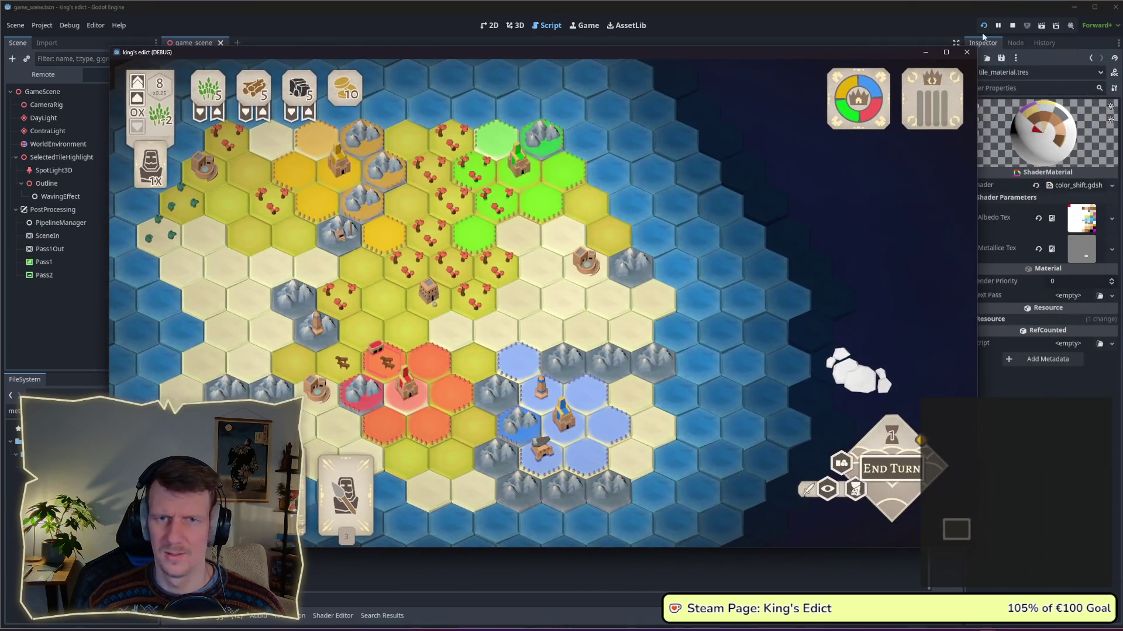
click(1012, 25)
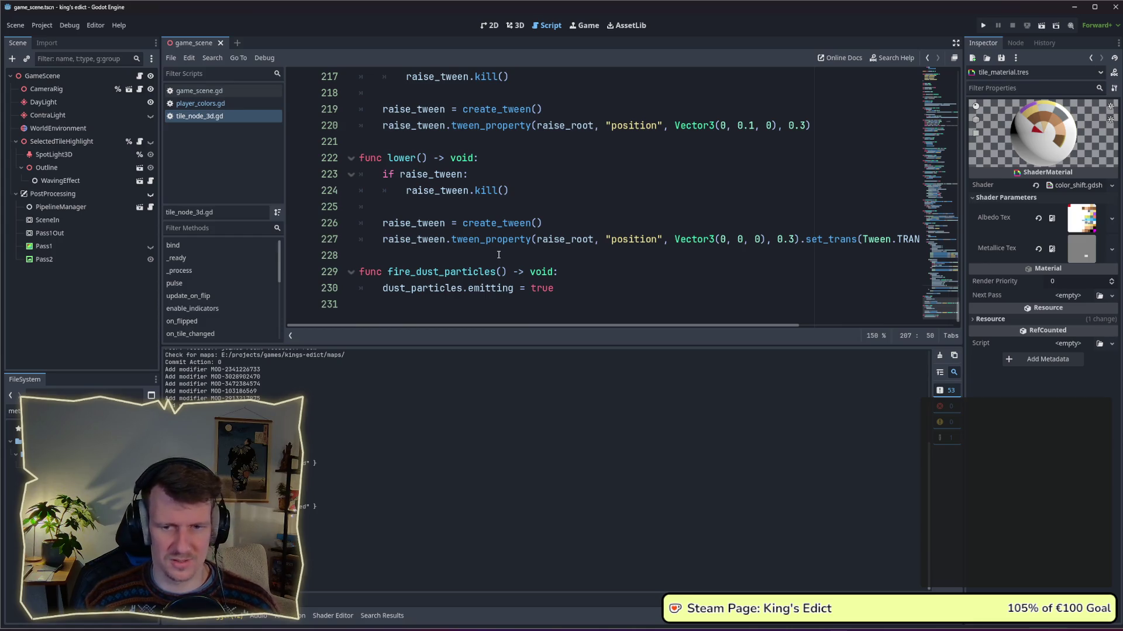
Add an 'EMISSION = col;' line below the METALLIC line in the color_shift shader.
click(252, 103)
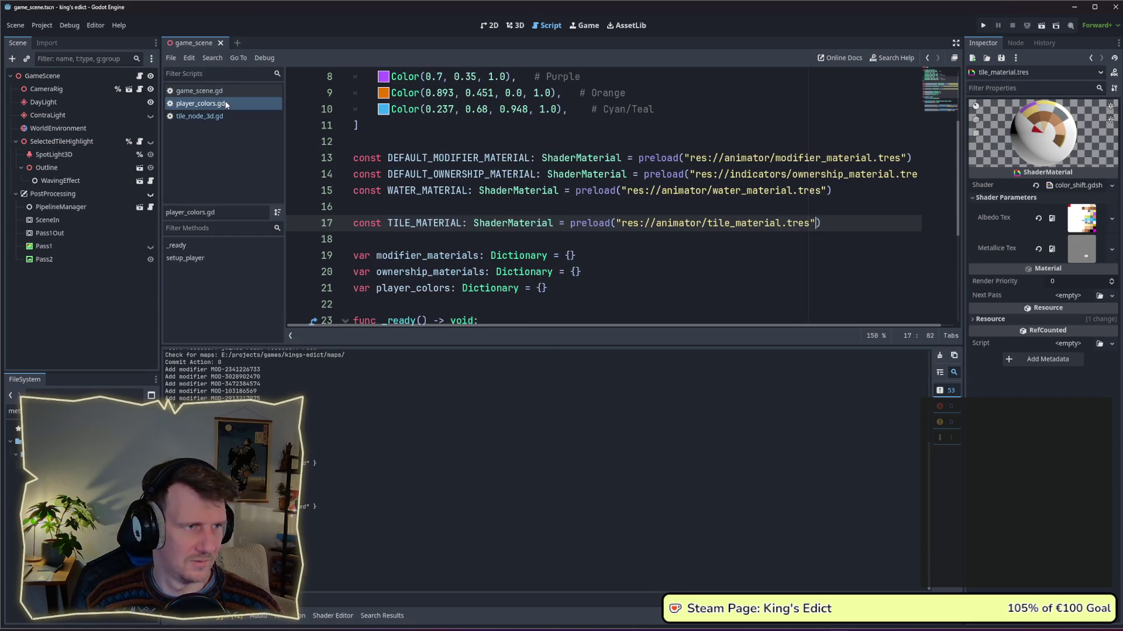
click(332, 615)
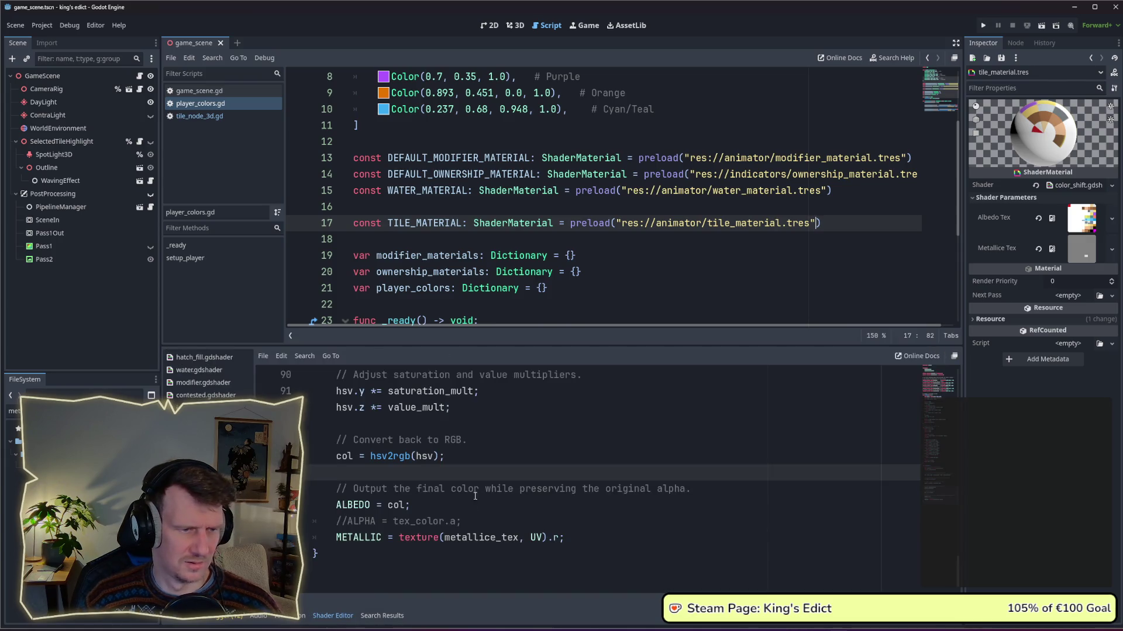
click(583, 537)
key(Return)
text(E)
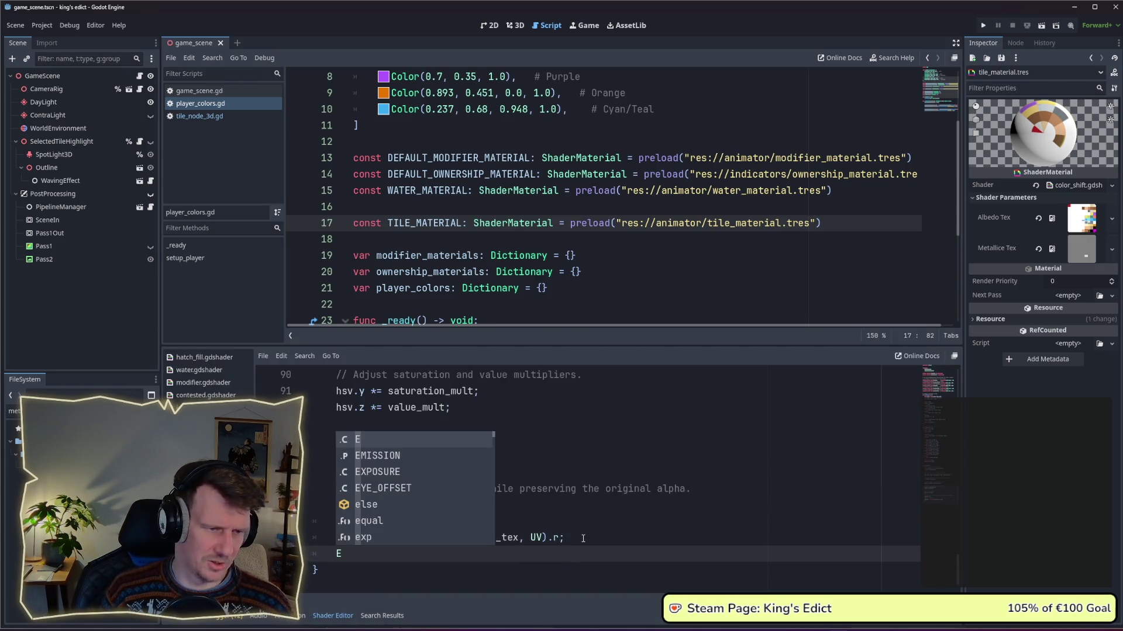
key(Down)
key(Return)
text(= 0.2)
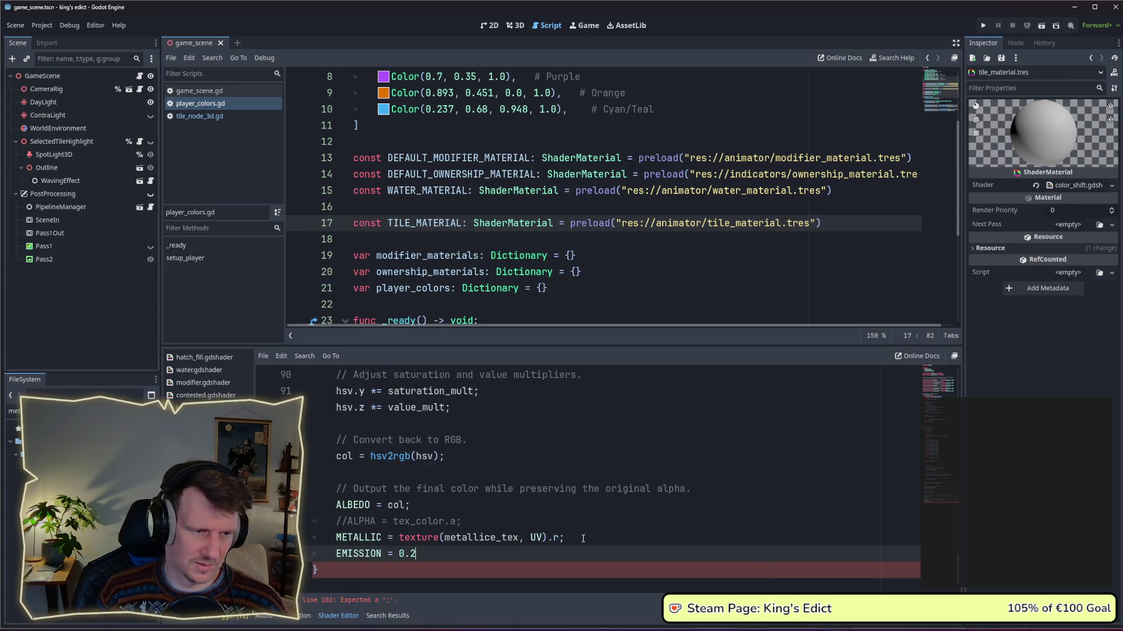
text(;)
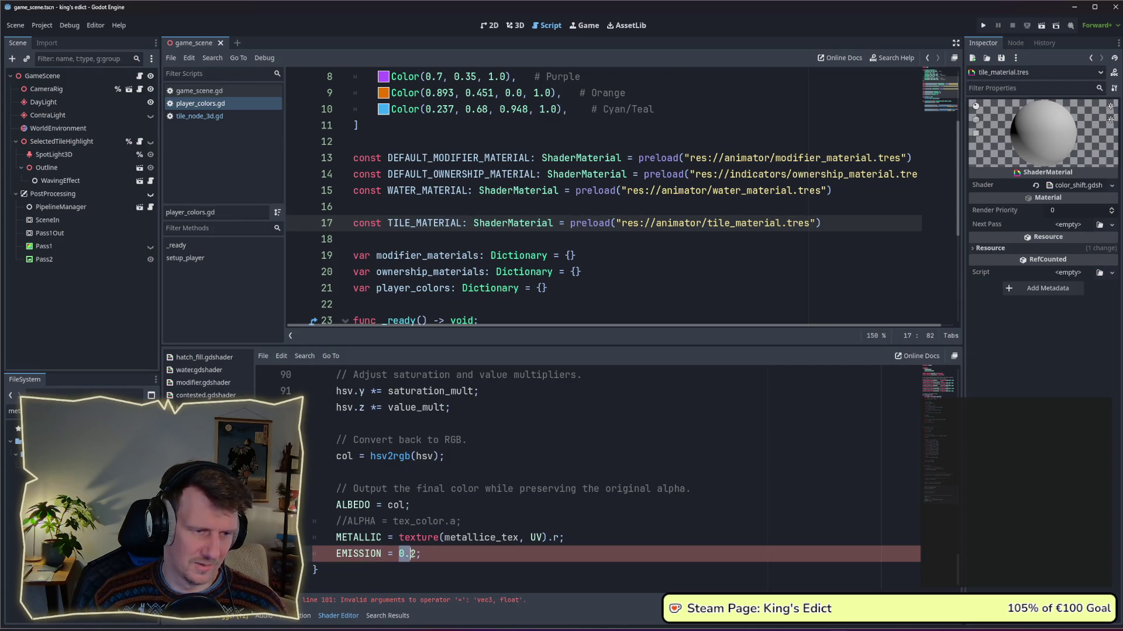
text(vec)
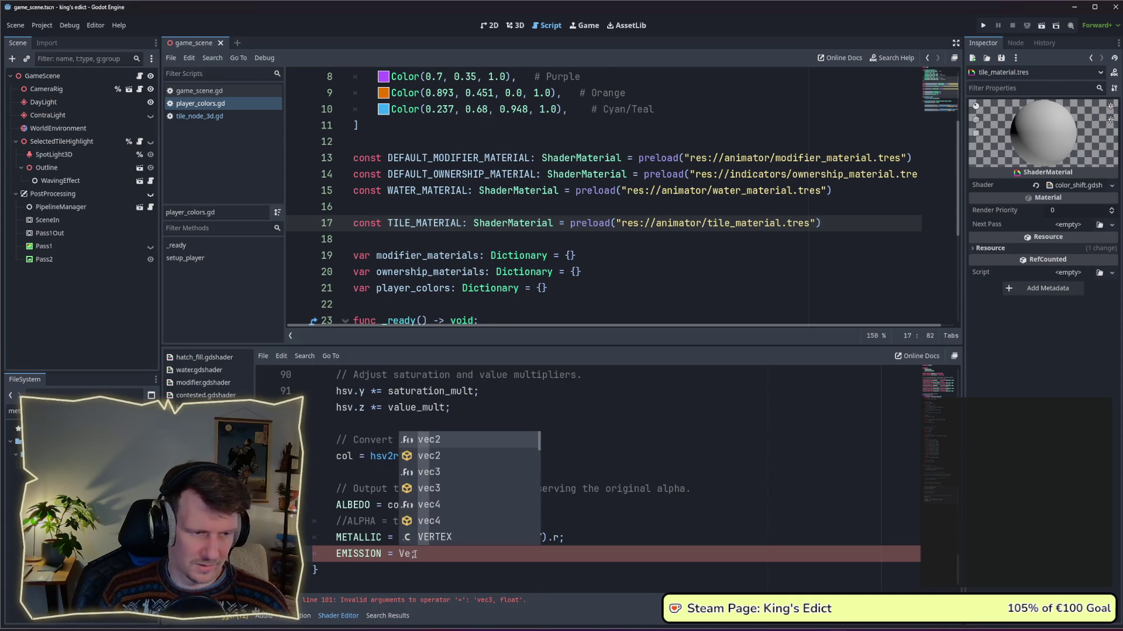
text(3;)
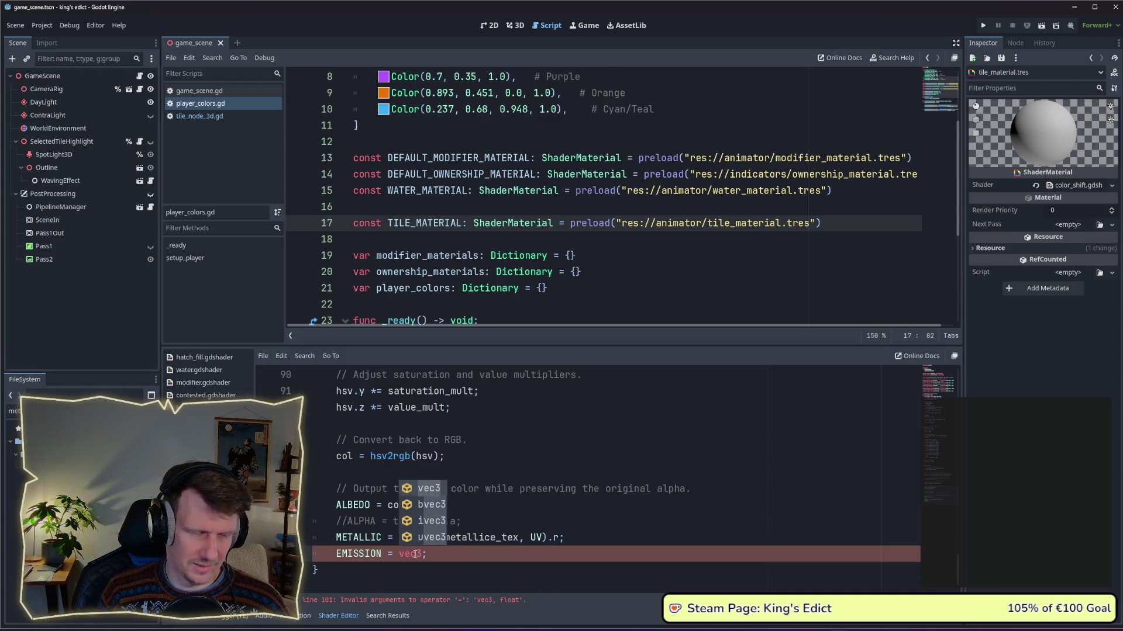
key(Return)
key(BackSpace)
key(BackSpace)
key(BackSpace)
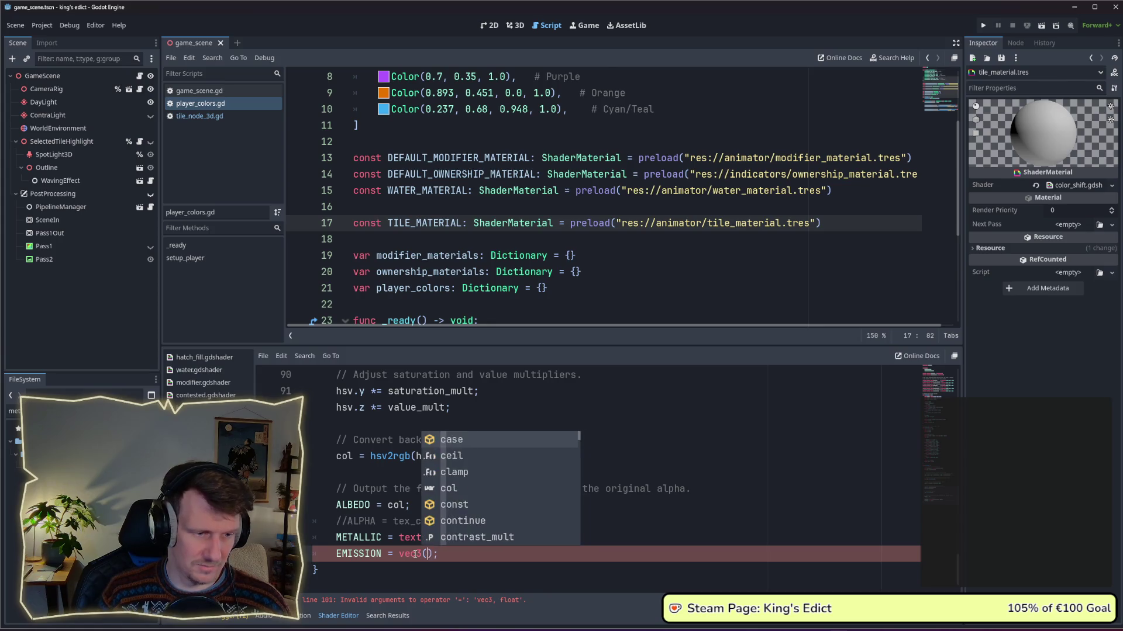
text(col)
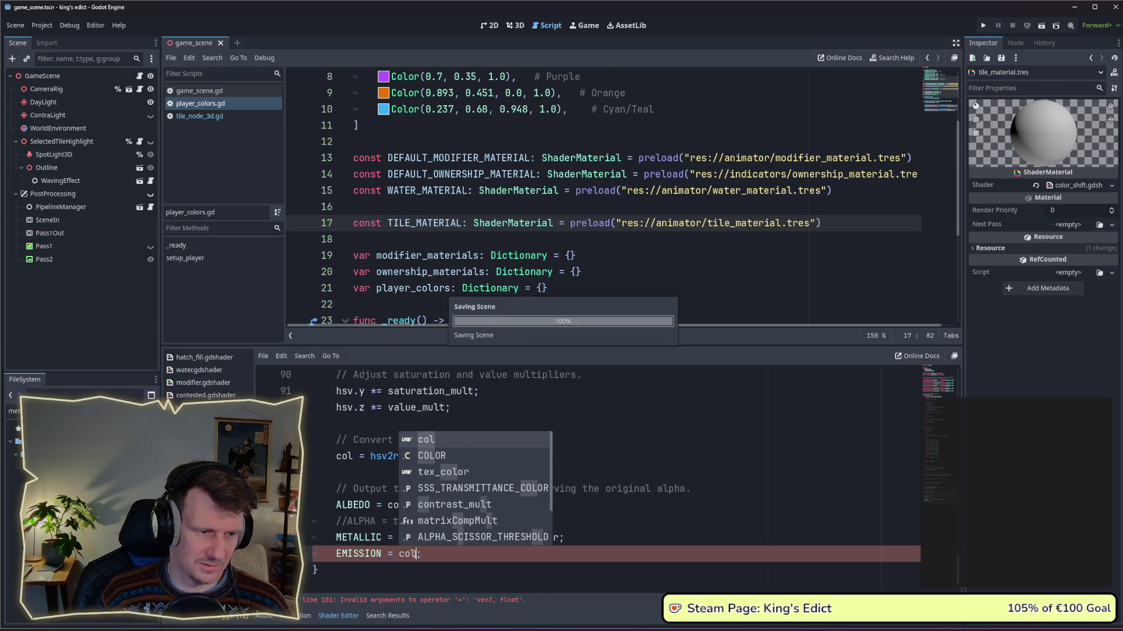
key(Delete)
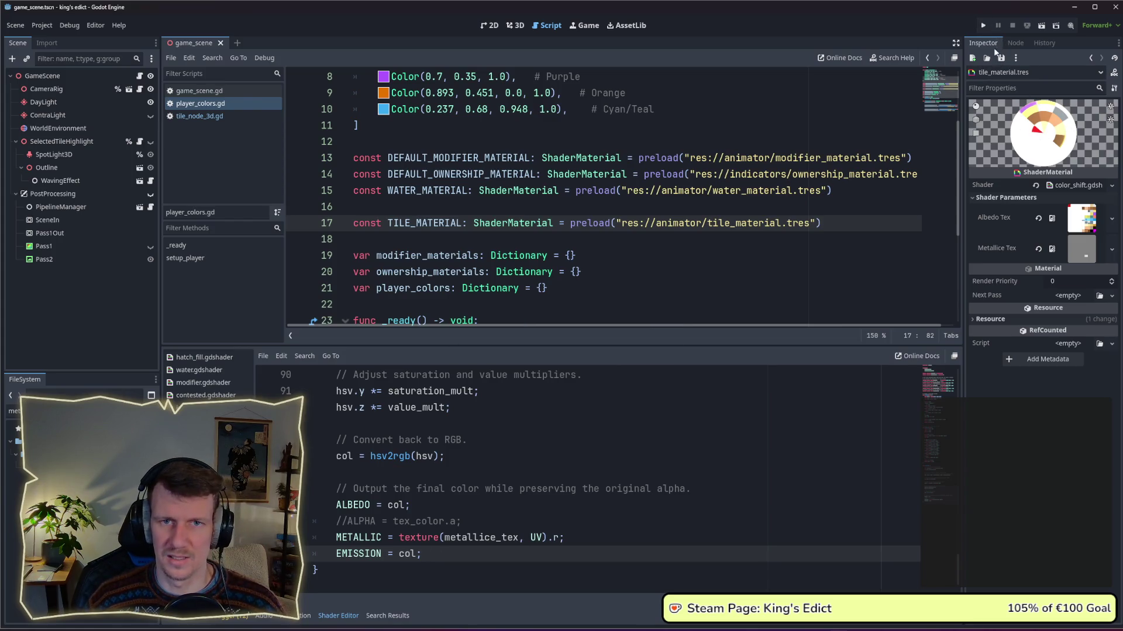
Run the game and start a multiplayer match on i_know_this_place.map from a chosen start position.
click(983, 26)
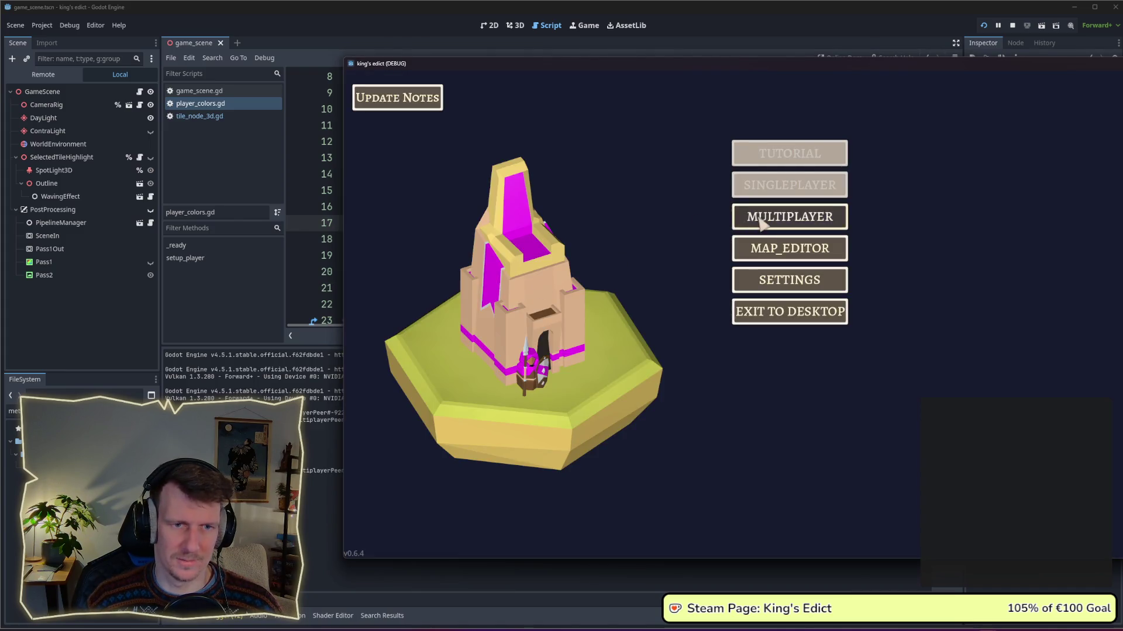
click(743, 217)
click(842, 205)
click(889, 120)
click(889, 181)
click(594, 331)
click(594, 377)
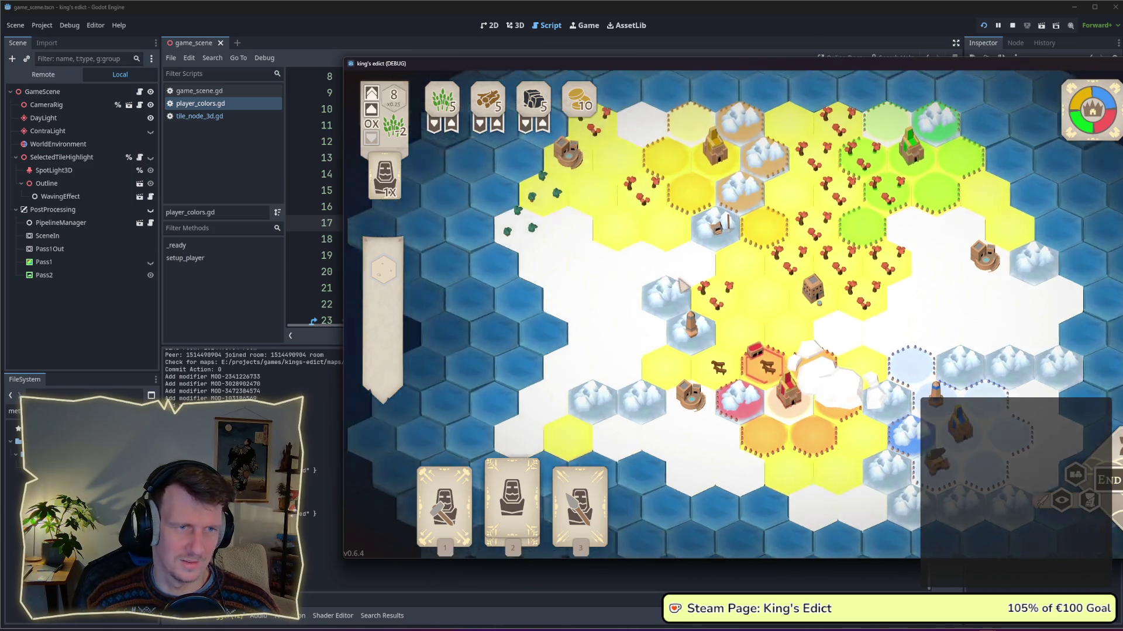
Pan and zoom across the map to examine the glowing tiles, then return to the editor.
drag(627, 258, 688, 288)
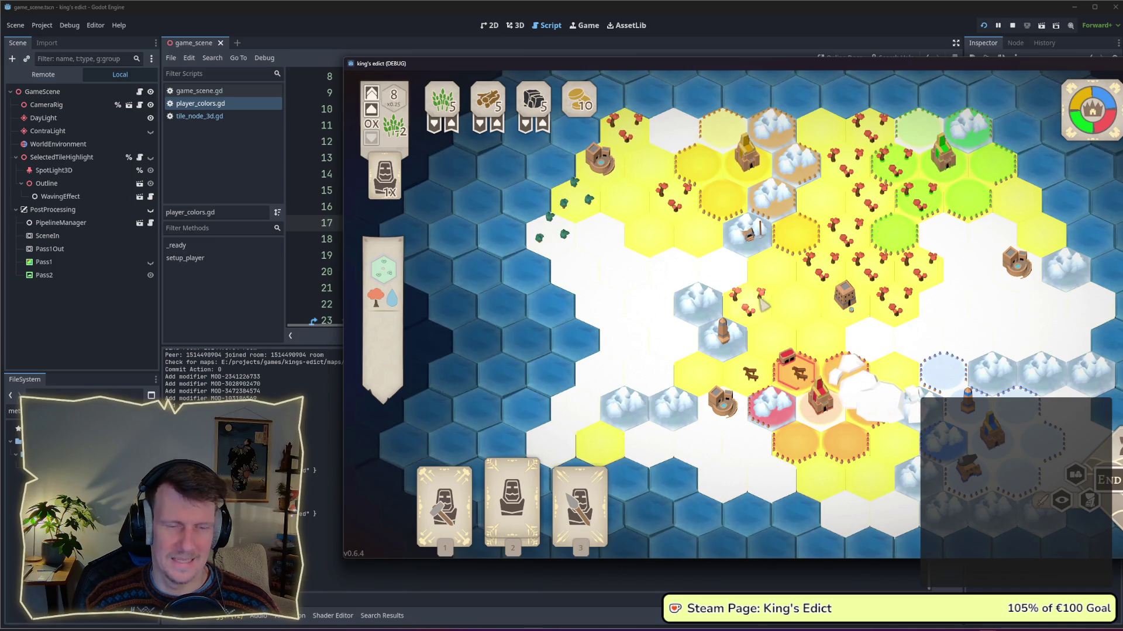
drag(760, 296, 651, 274)
scroll(567, 390, up, 3)
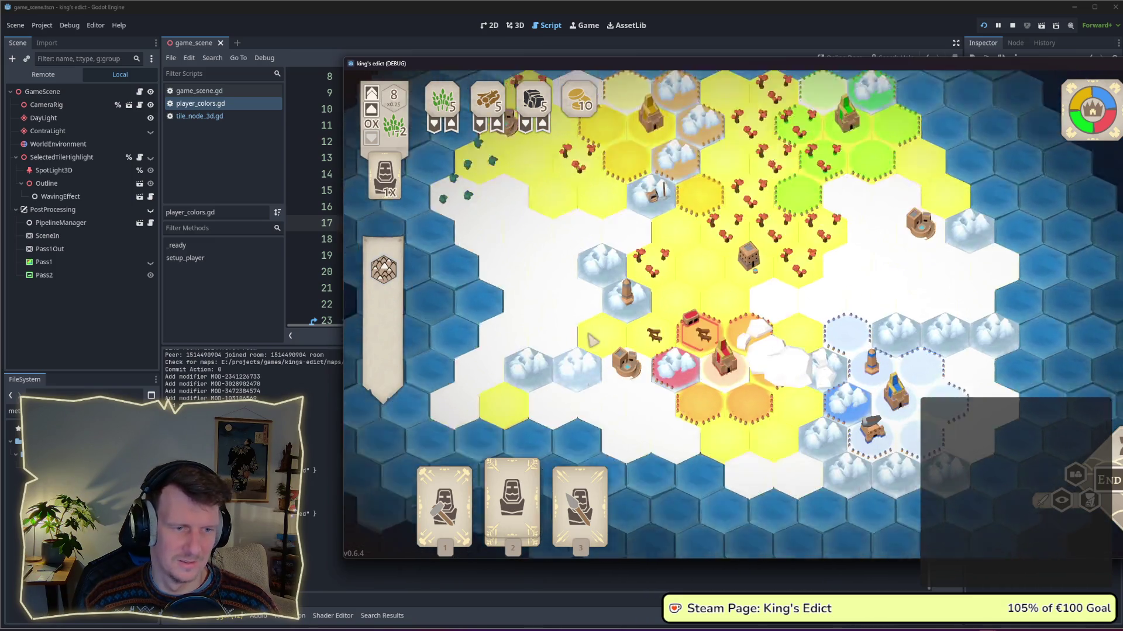
scroll(538, 299, down, 2)
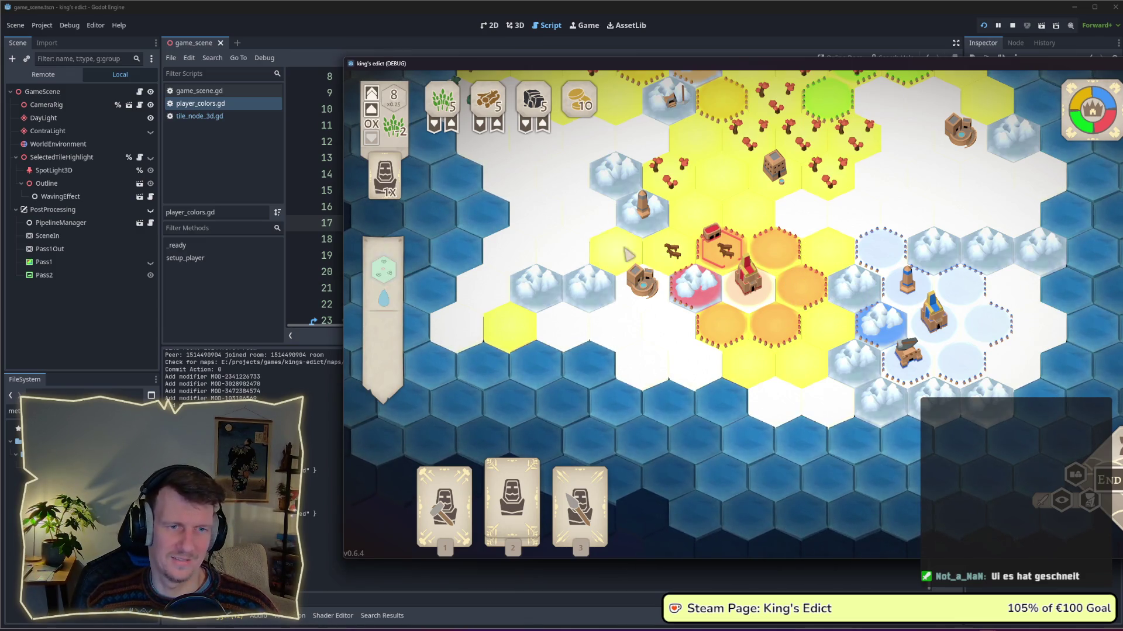
key(w)
key(w)
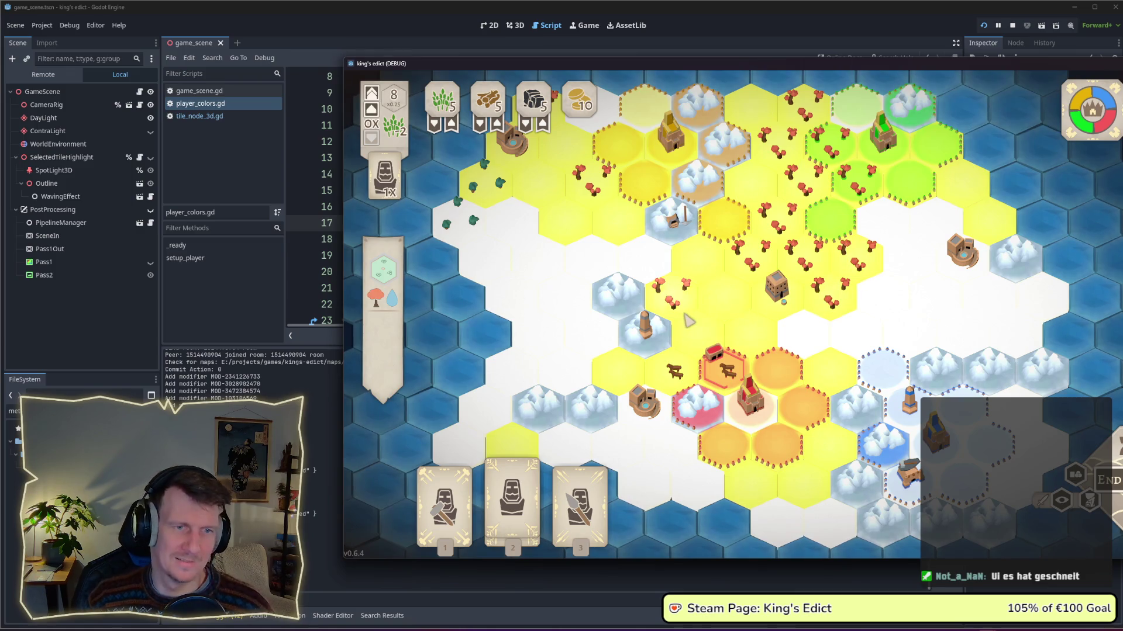
key(w)
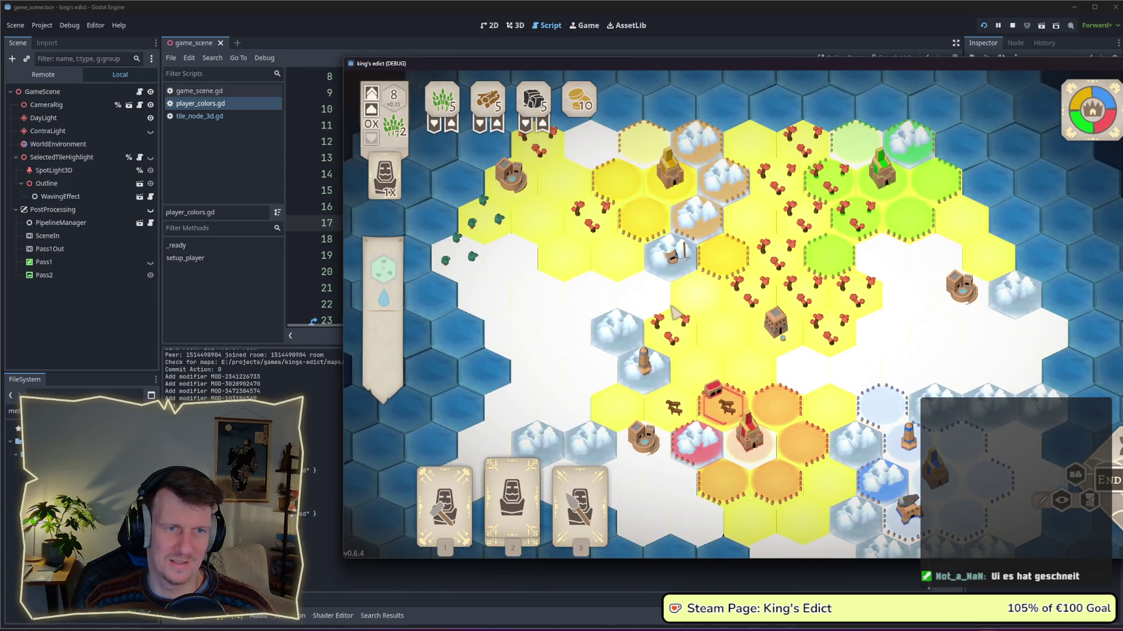
key(s)
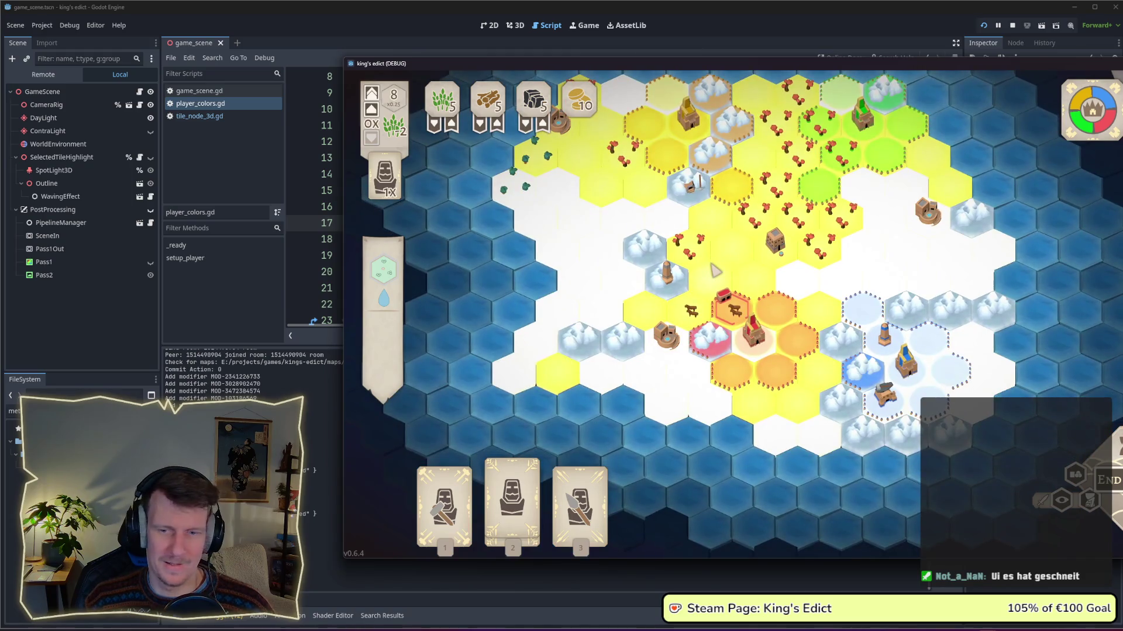
drag(777, 64, 592, 66)
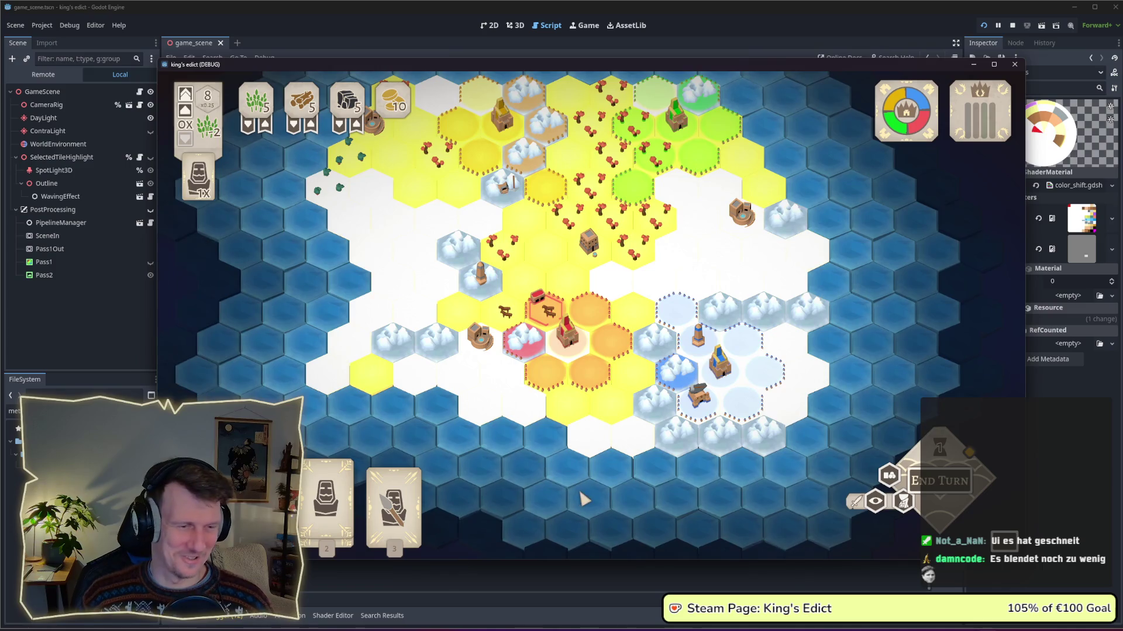
click(503, 577)
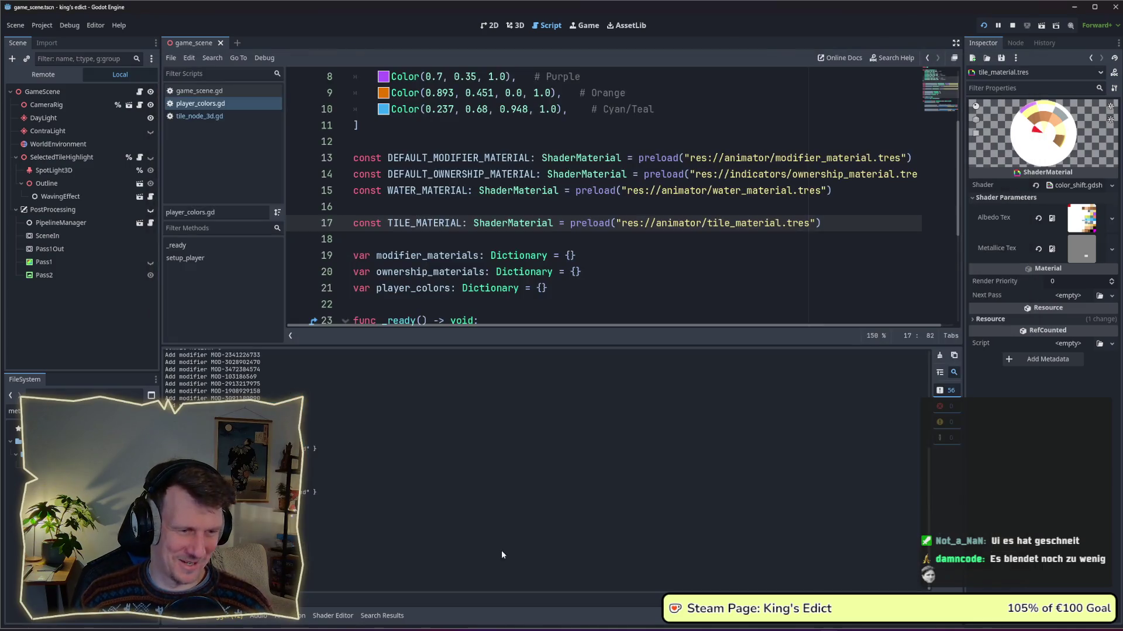
Delete the 'EMISSION = col;' line from the tile shader and stop the running game.
click(332, 616)
drag(422, 553, 314, 553)
key(BackSpace)
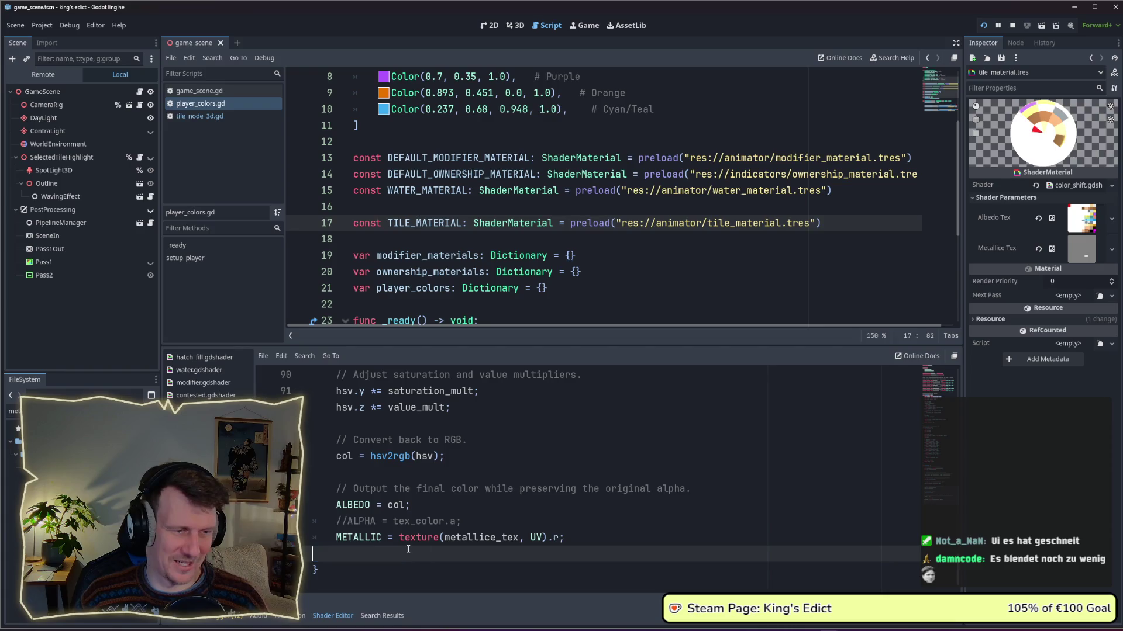
key(BackSpace)
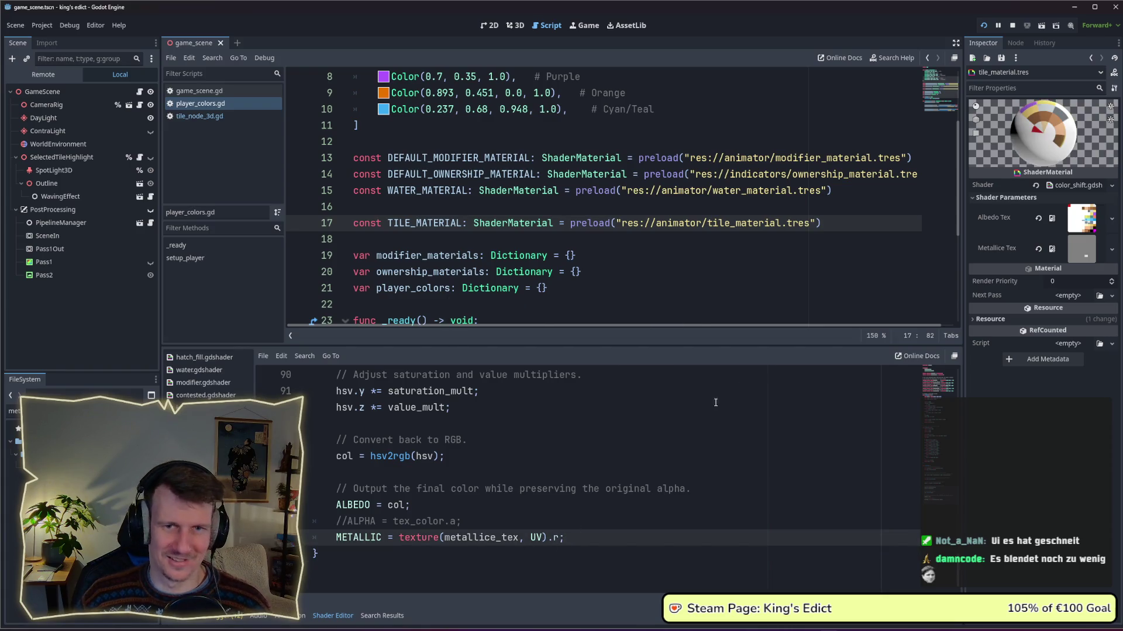
key(alt+Tab)
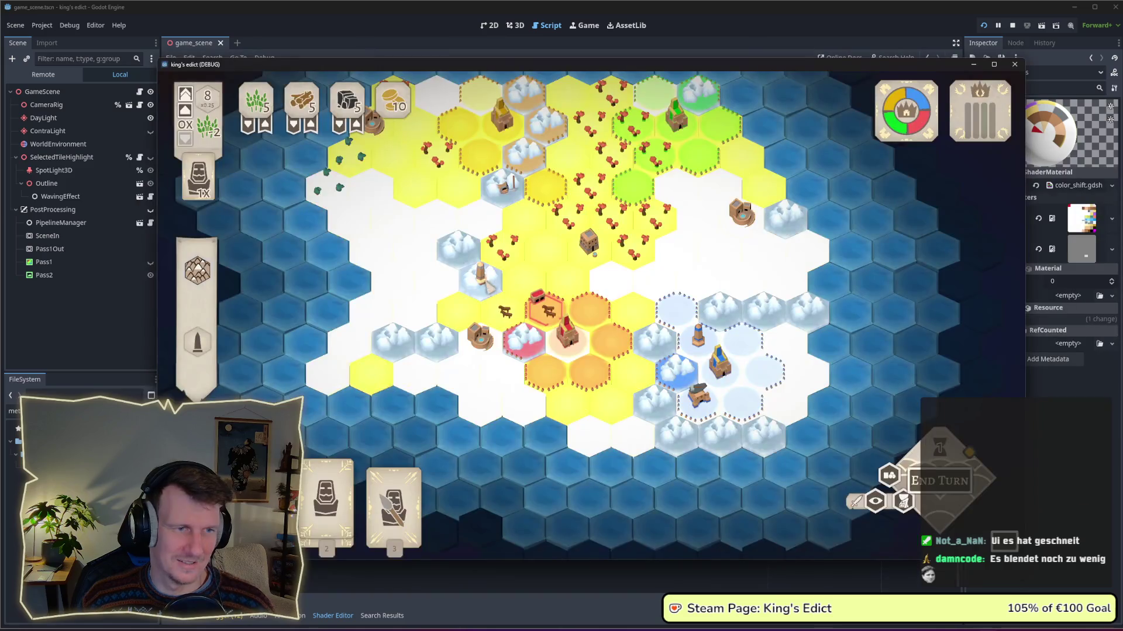
click(1012, 25)
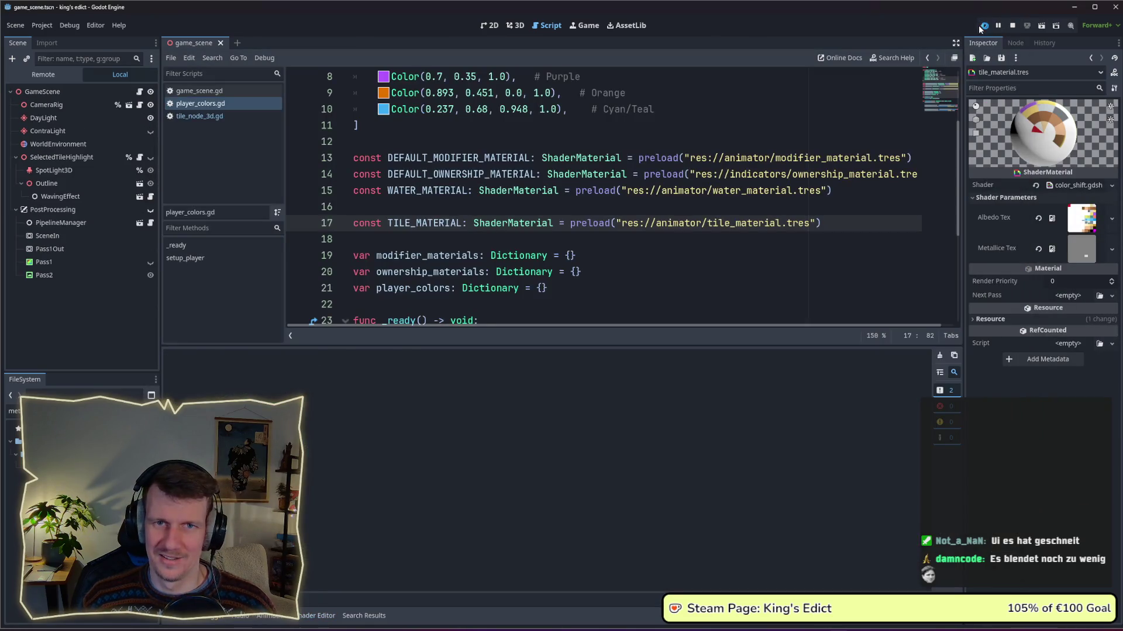
Relaunch the game, create a multiplayer match on sacred_mountain.map, and pan over the tower tiles.
click(983, 26)
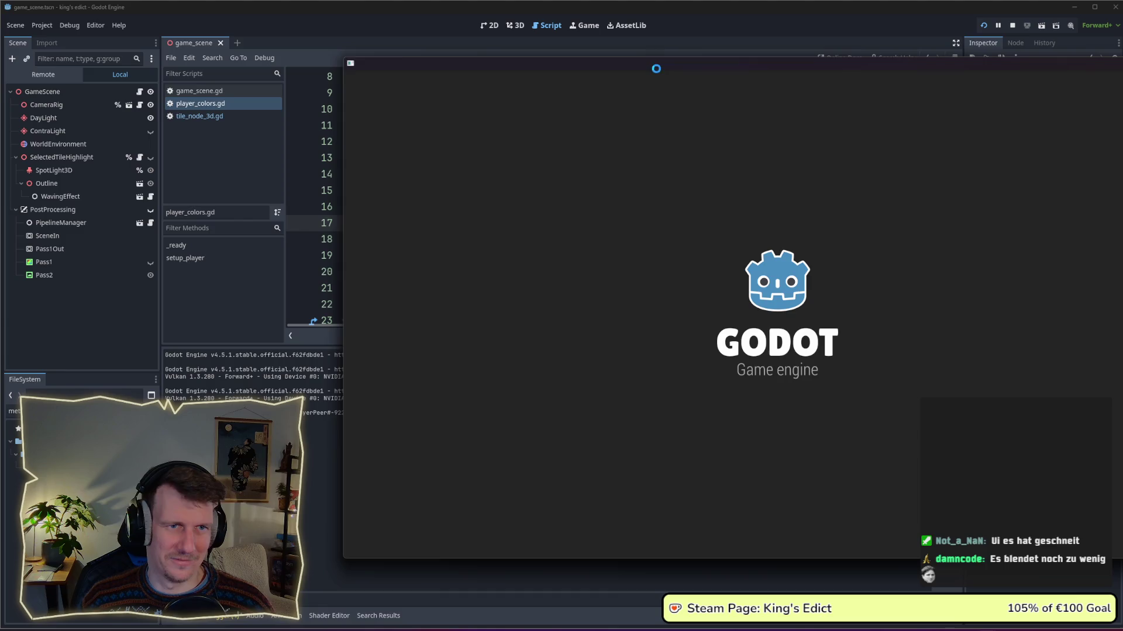
click(612, 229)
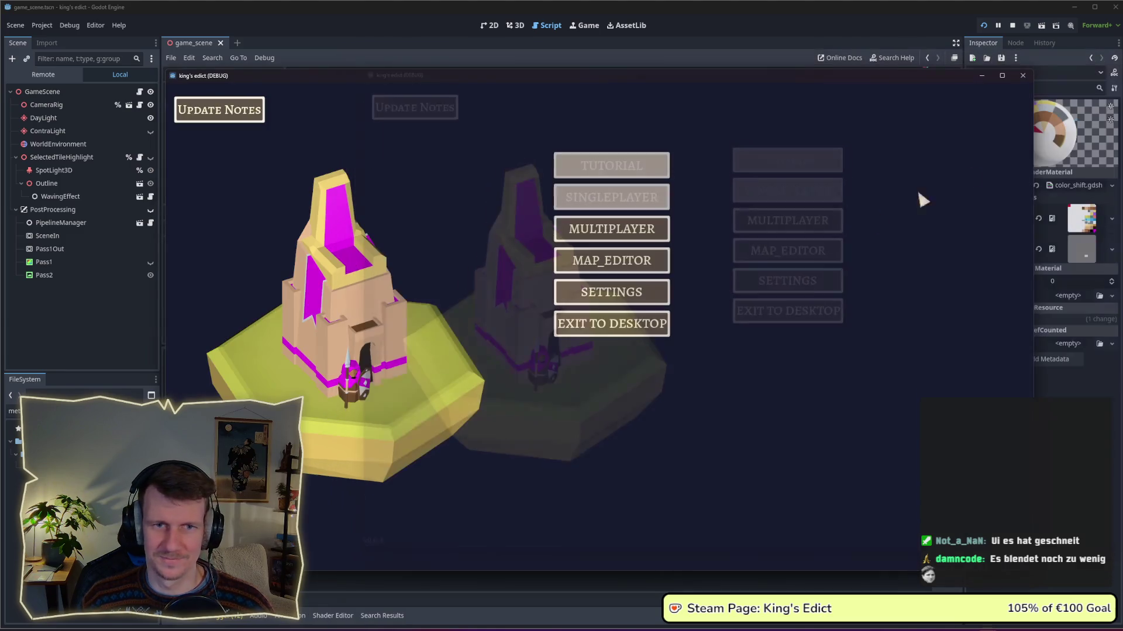
click(697, 227)
click(713, 133)
click(702, 205)
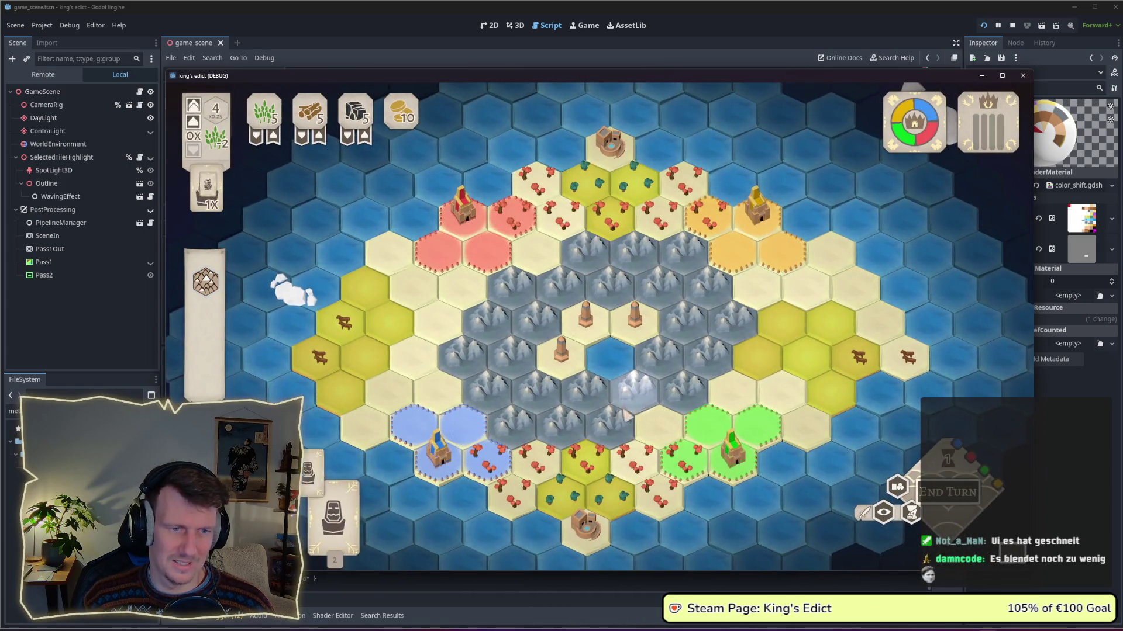
drag(566, 391, 579, 344)
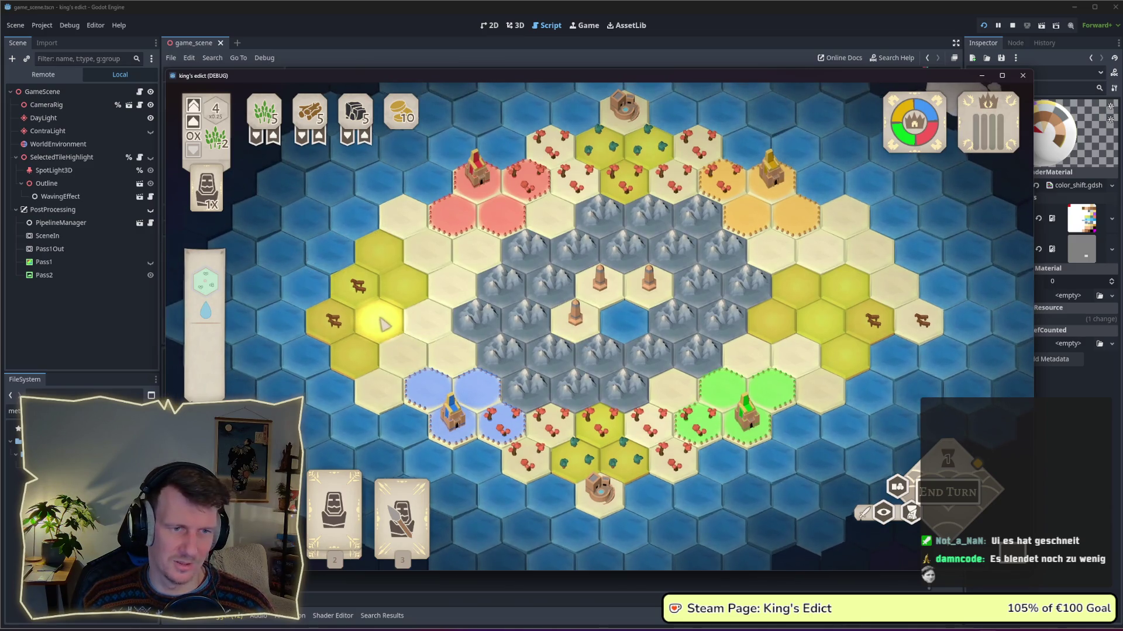
drag(381, 318, 384, 346)
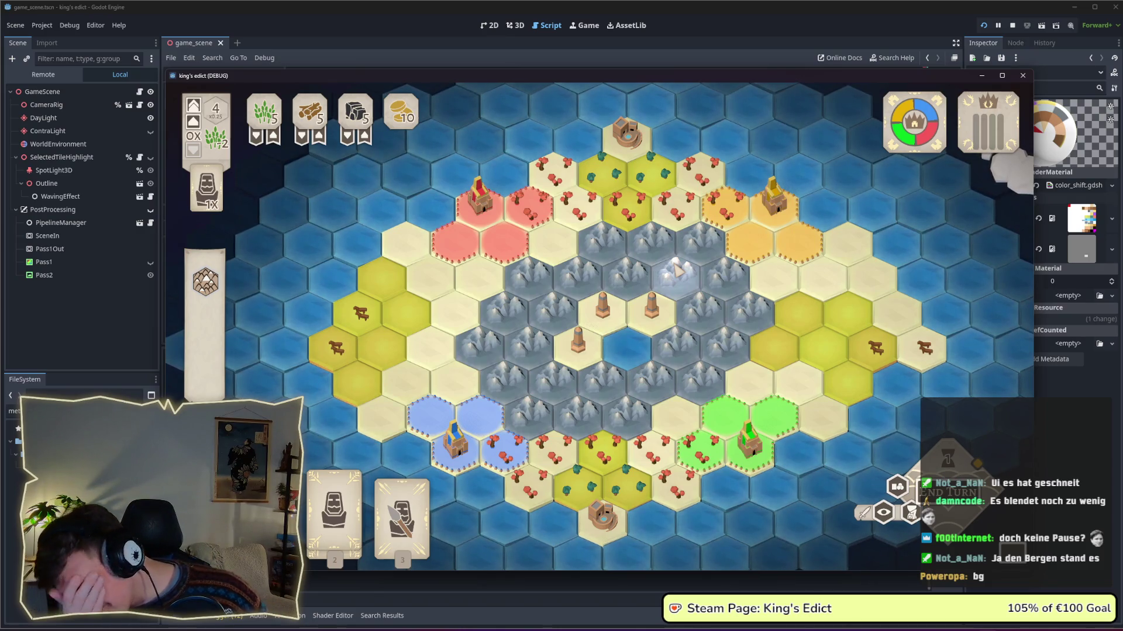
key(alt+Tab)
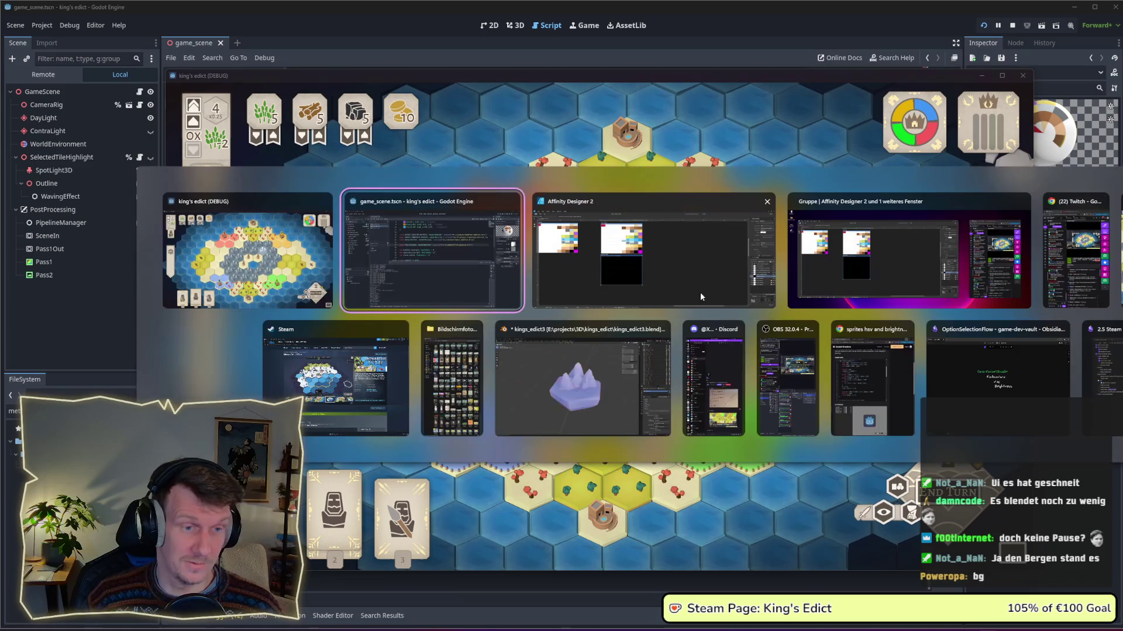
Duplicate the grey gradient palette square into the metallic_palette artboard in the Designer persona.
click(627, 286)
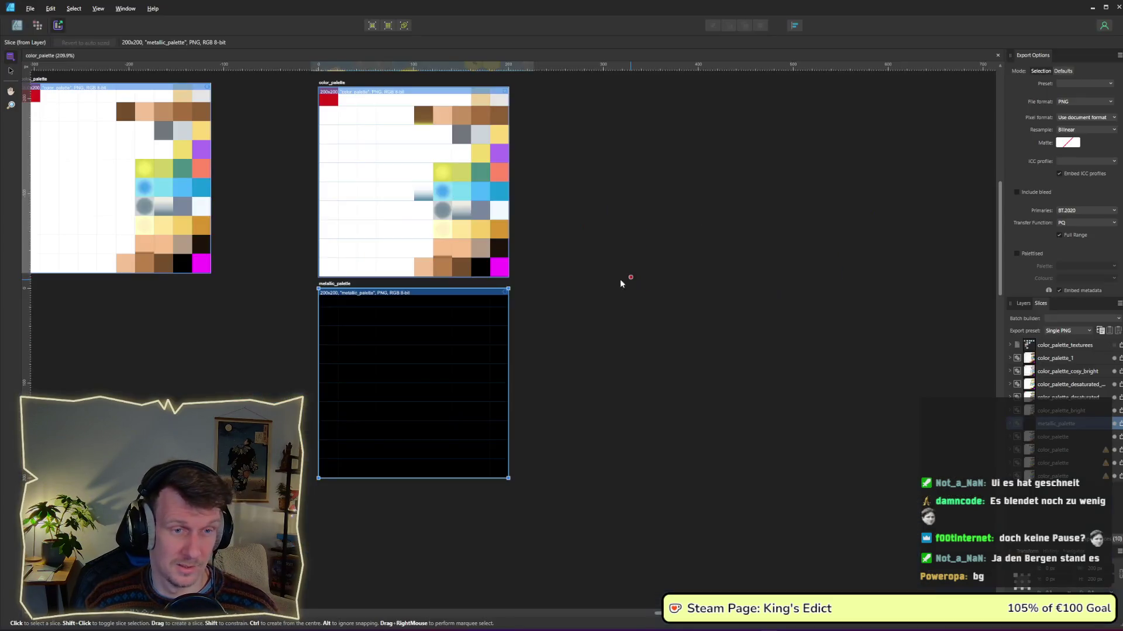
click(16, 28)
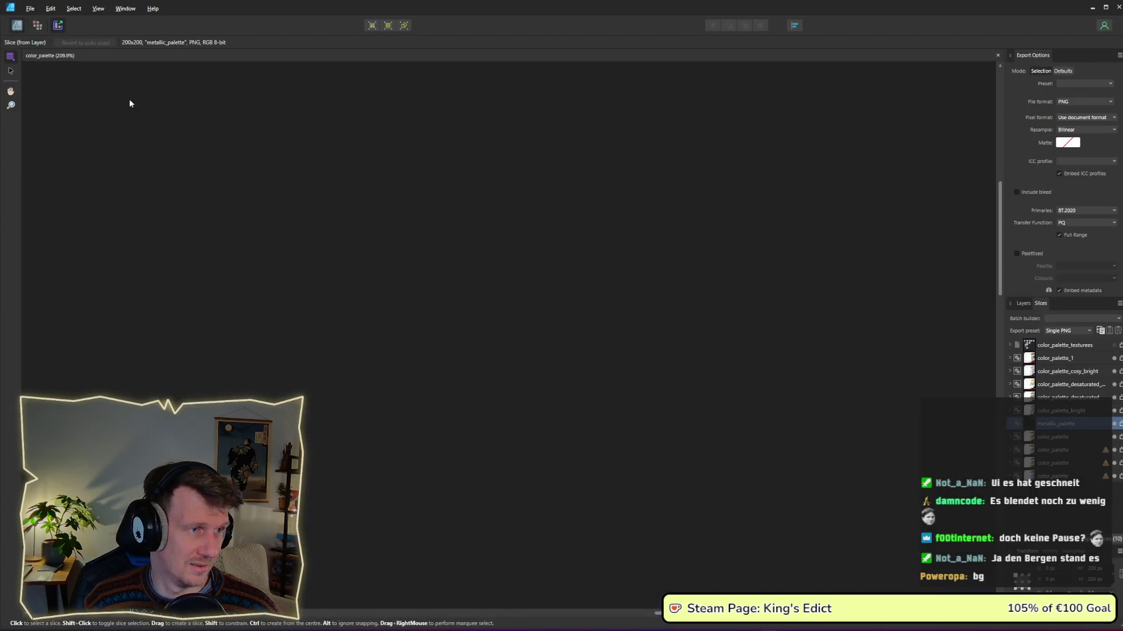
scroll(462, 231, up, 3)
click(464, 215)
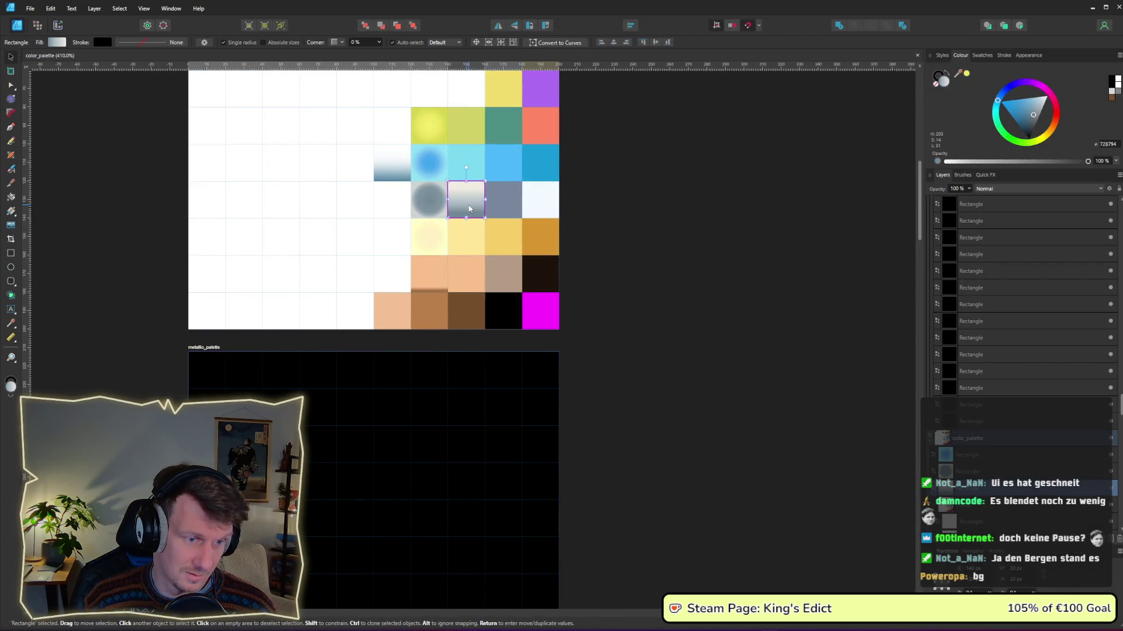
scroll(469, 208, down, 3)
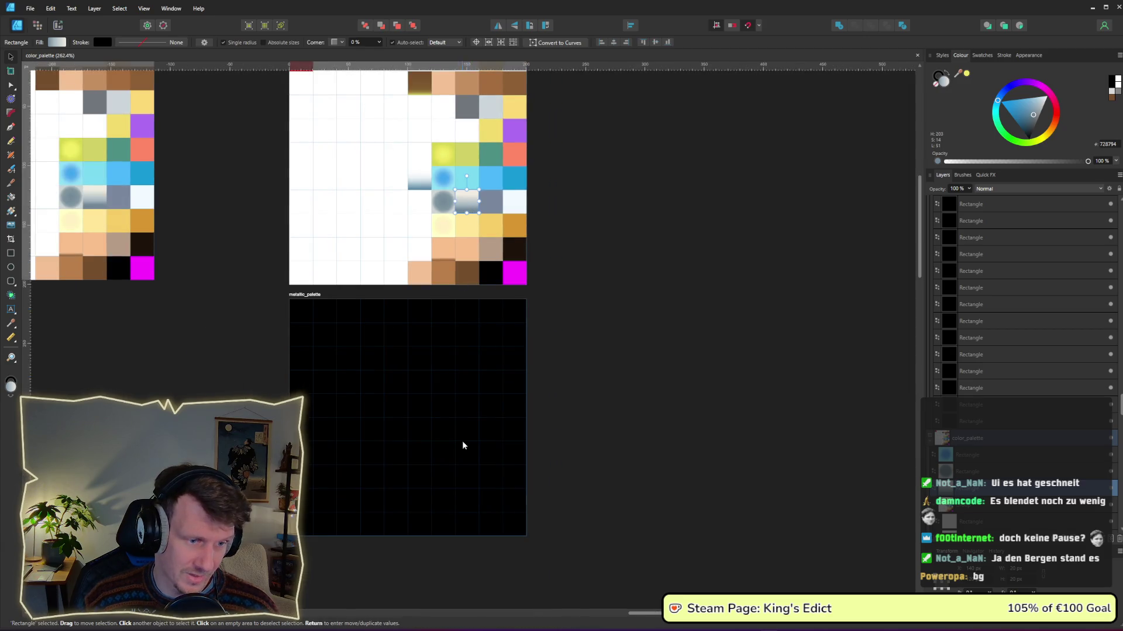
click(464, 465)
key(ctrl+v)
drag(465, 458, 468, 460)
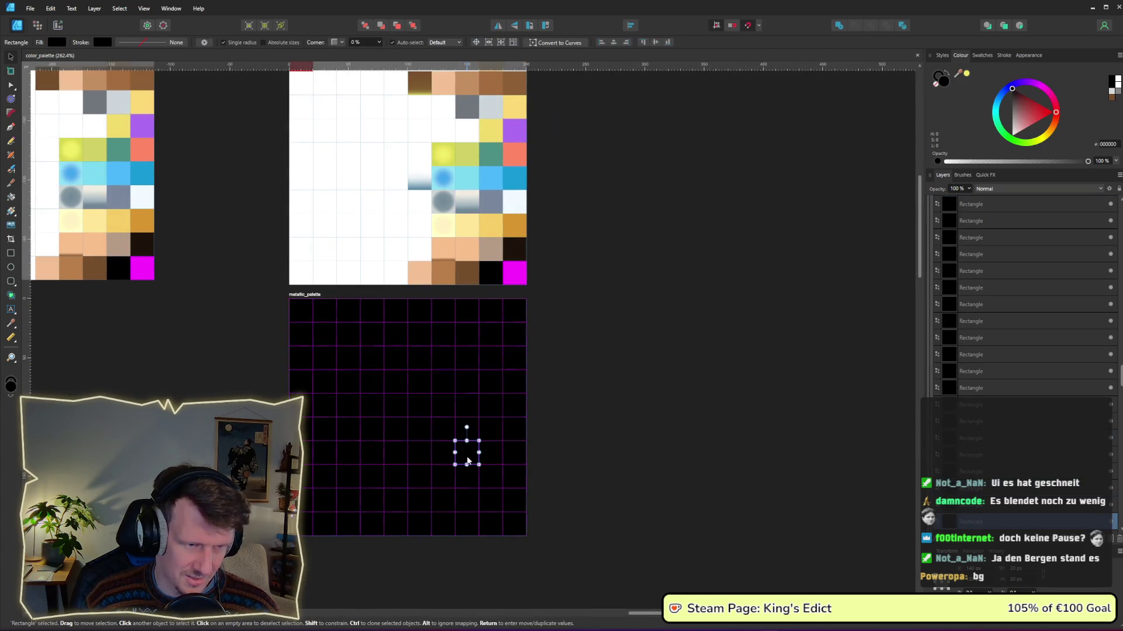
scroll(467, 461, up, 5)
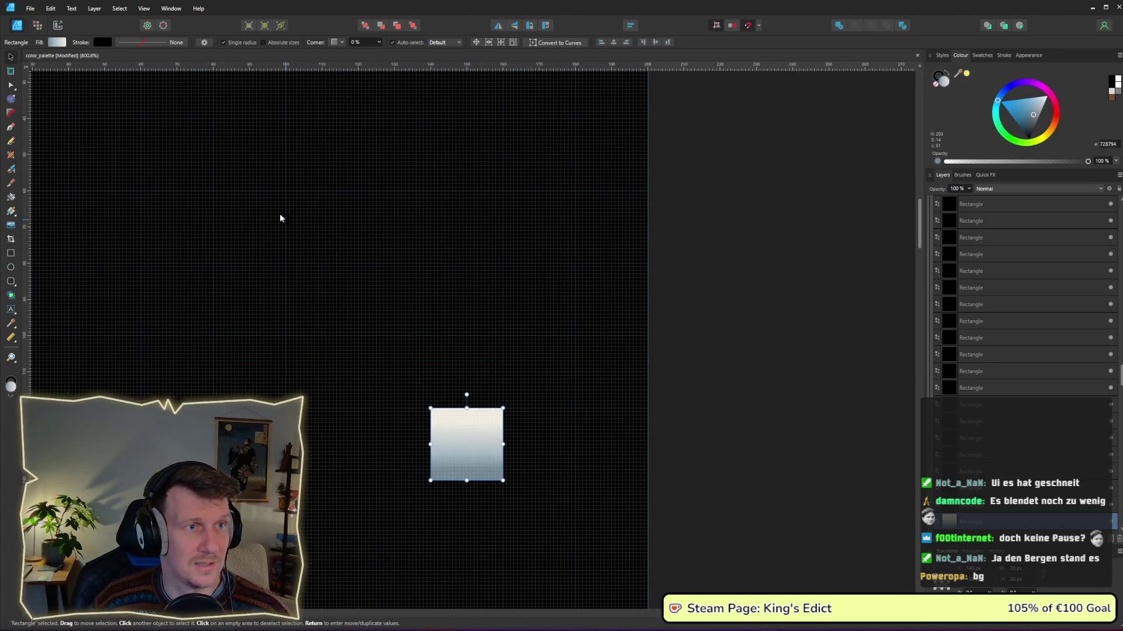
Darken the gradient's right stop and set the middle and left stops to Lightness 100.
click(57, 43)
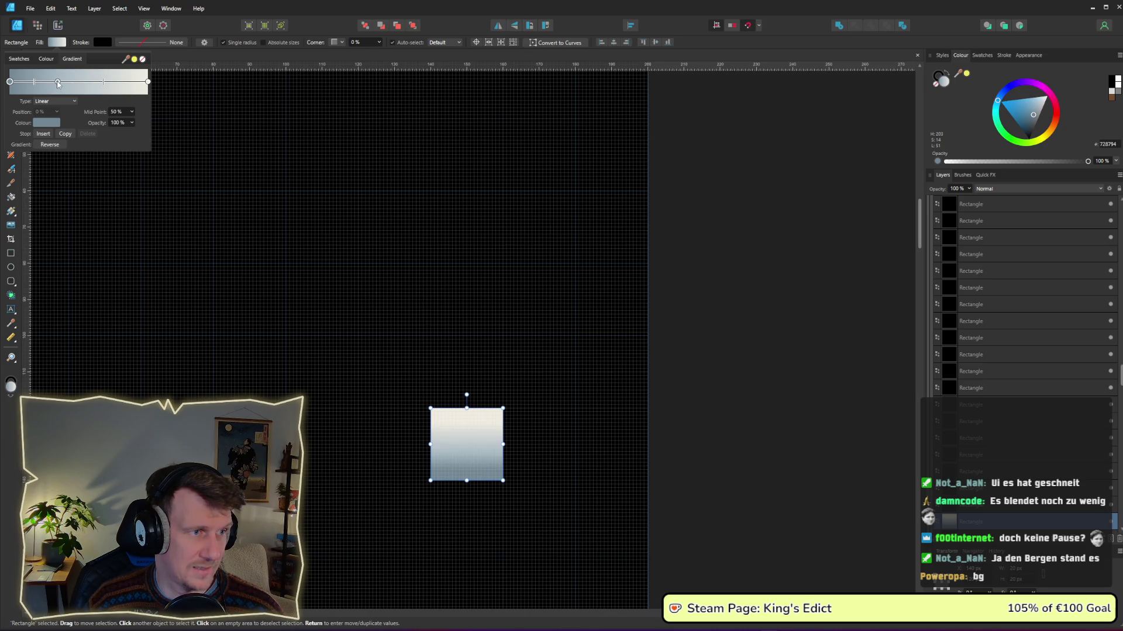
click(148, 82)
click(52, 124)
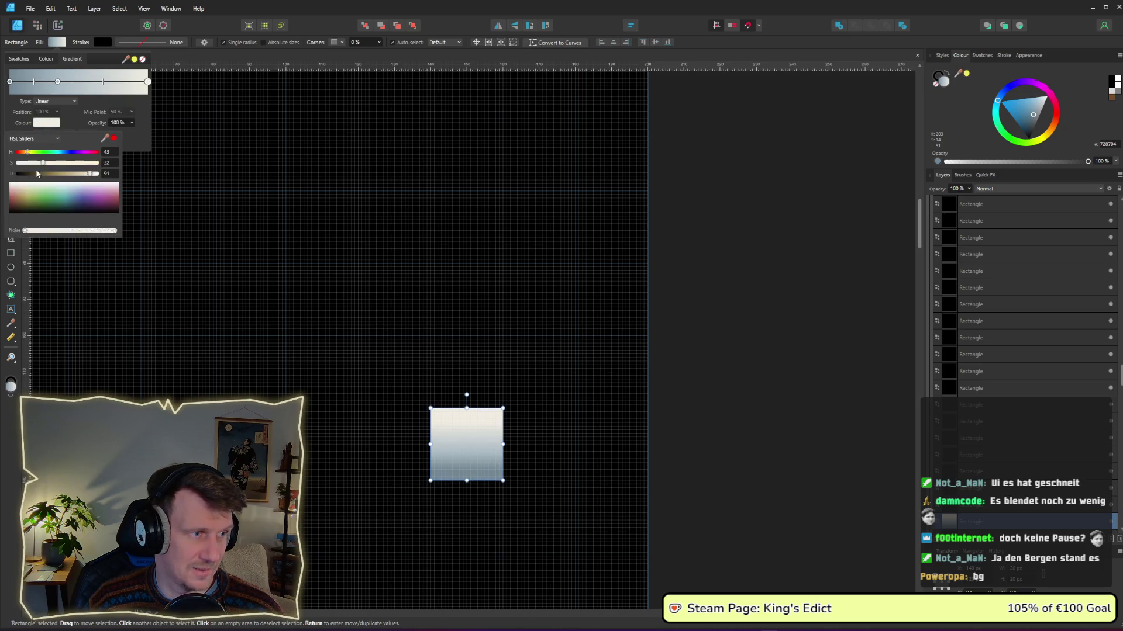
click(27, 174)
click(58, 82)
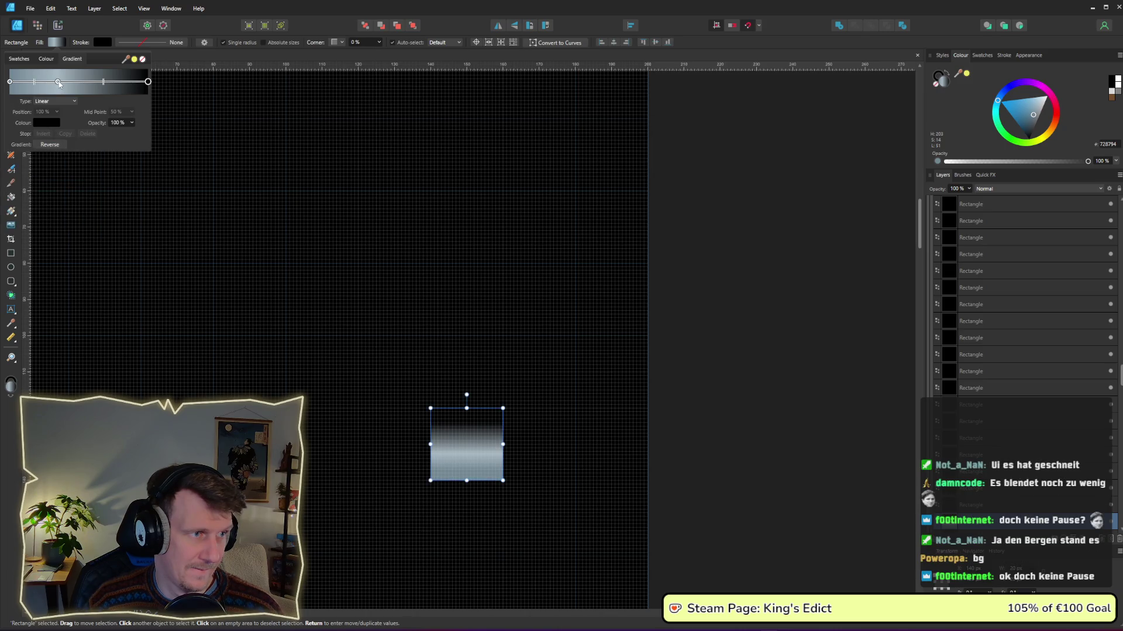
drag(74, 174, 125, 173)
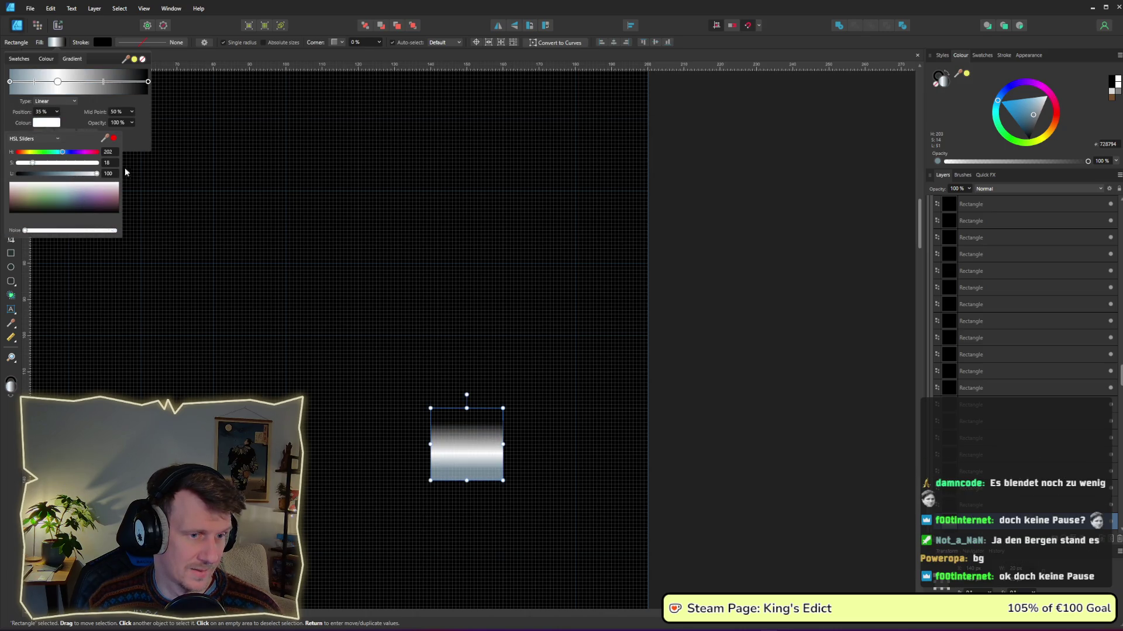
click(10, 82)
click(46, 122)
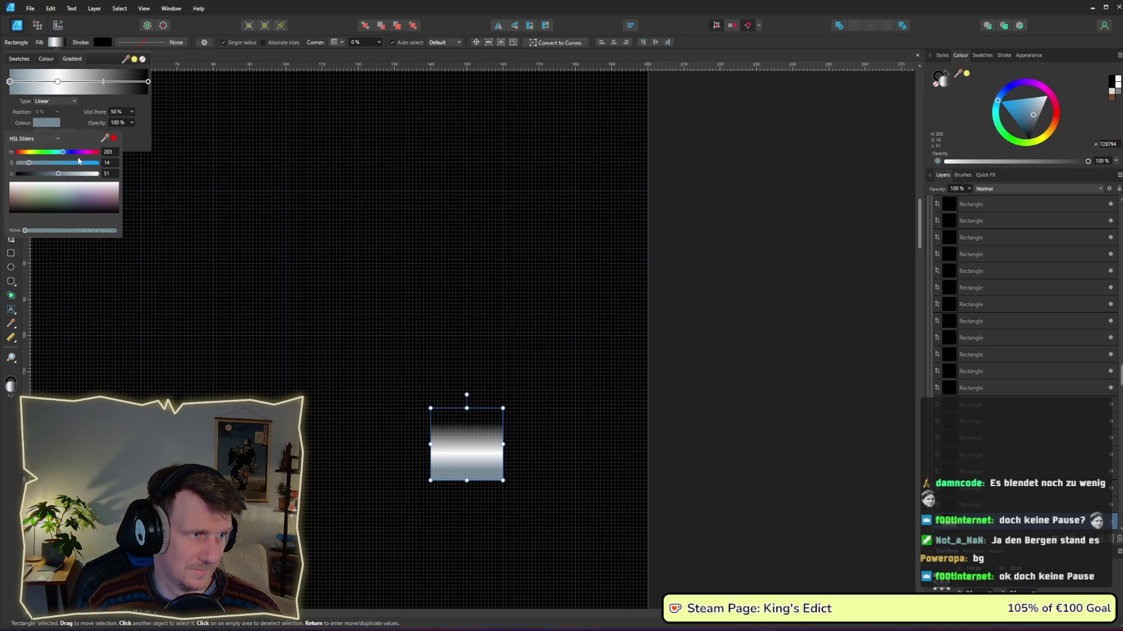
drag(67, 178, 143, 180)
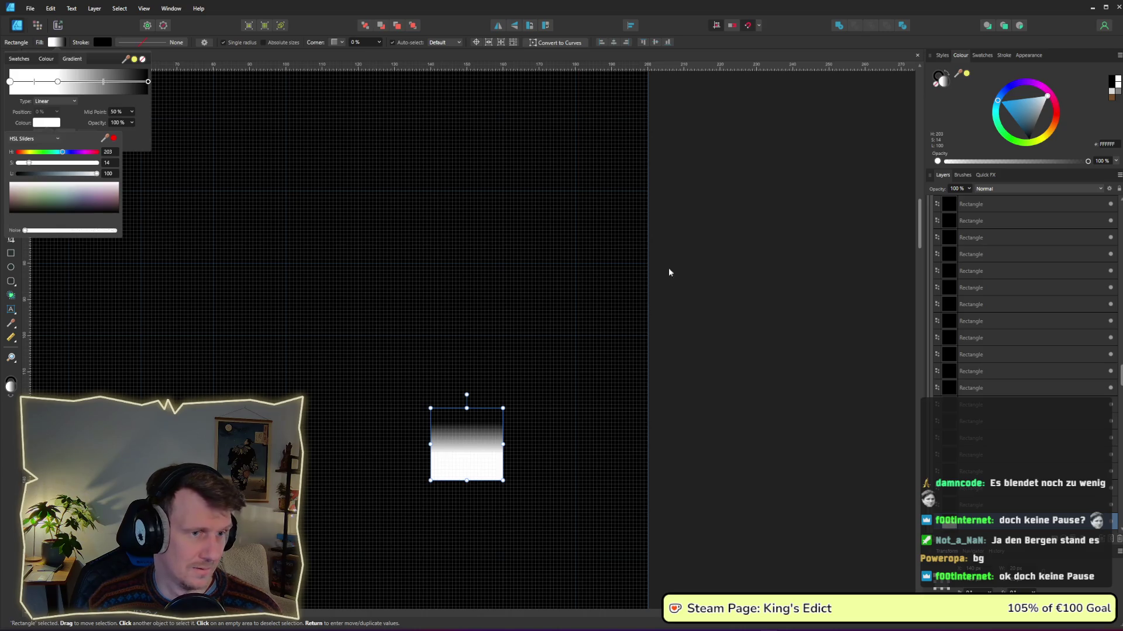
click(712, 278)
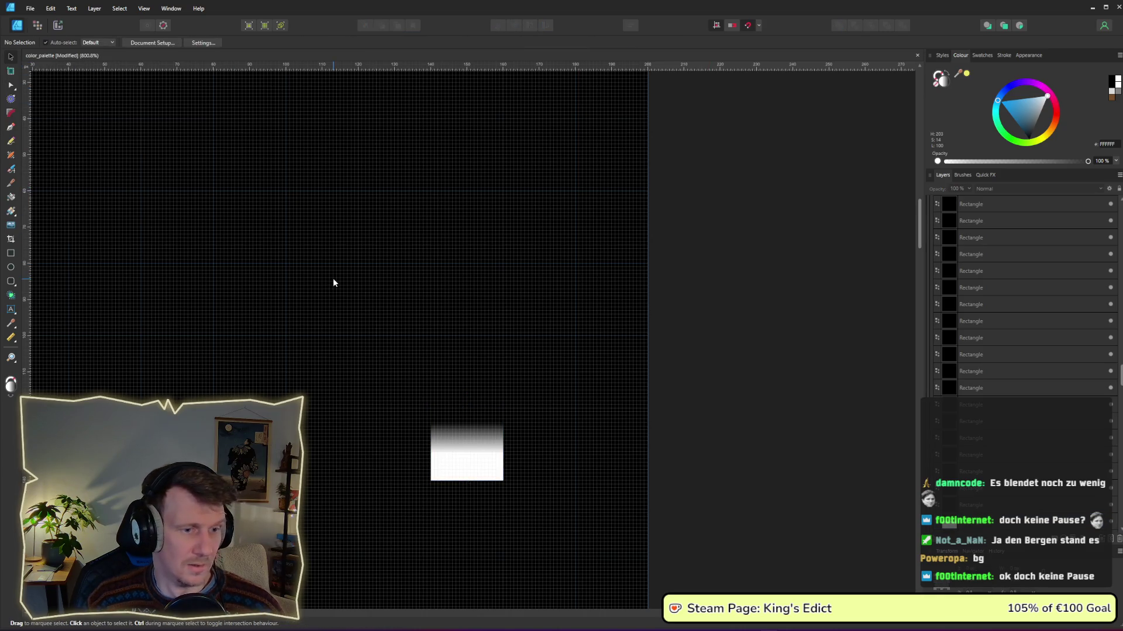
scroll(333, 283, down, 2)
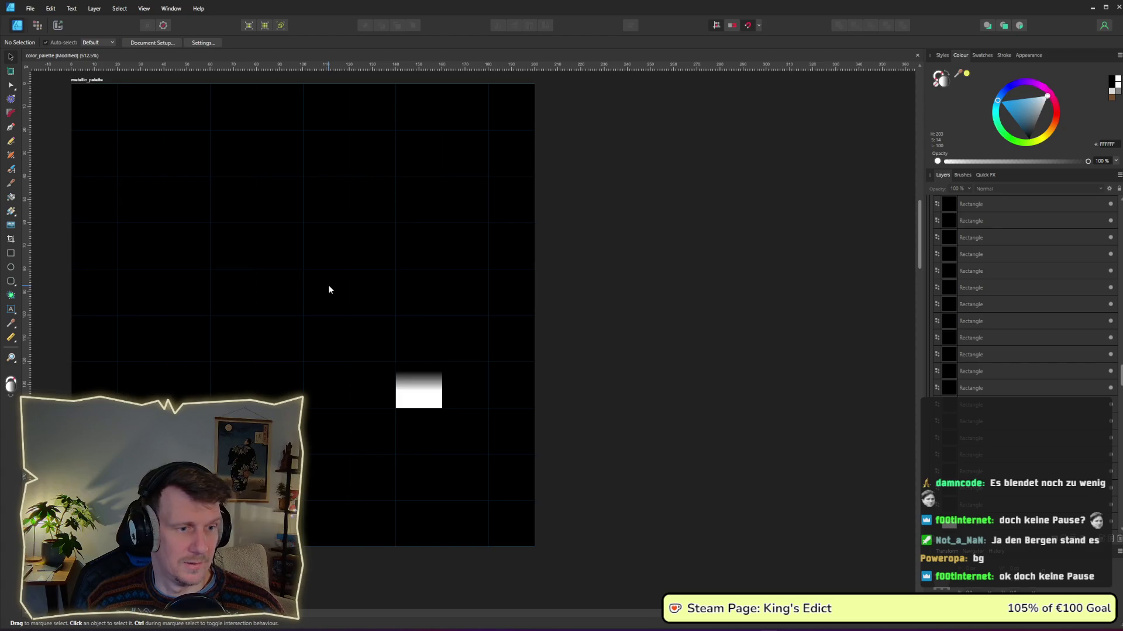
scroll(982, 275, up, 5)
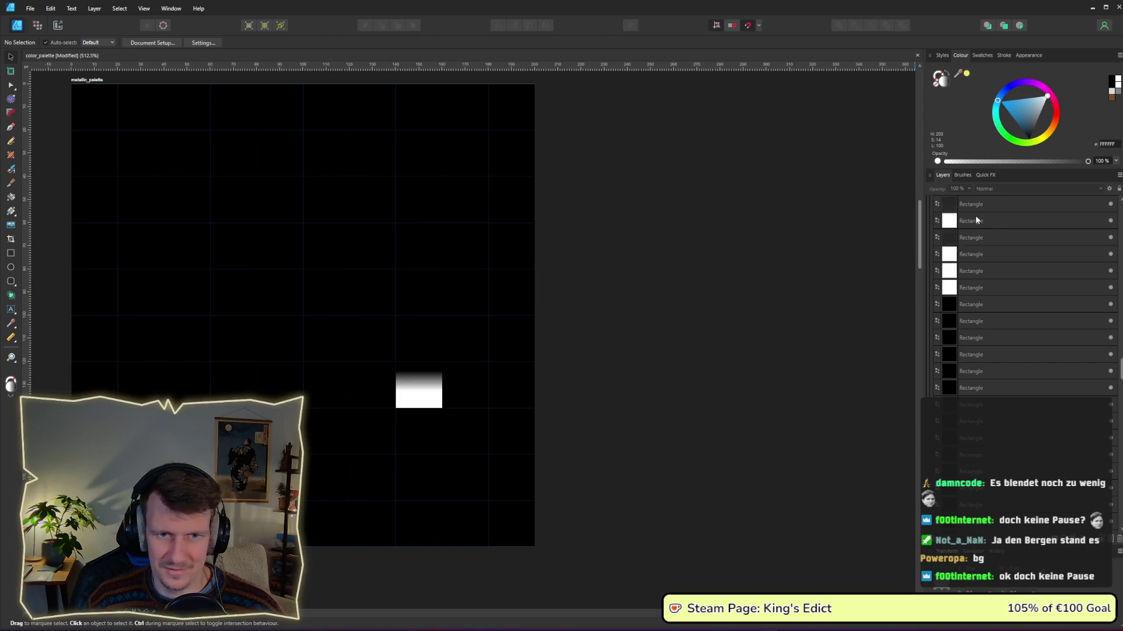
scroll(981, 275, up, 5)
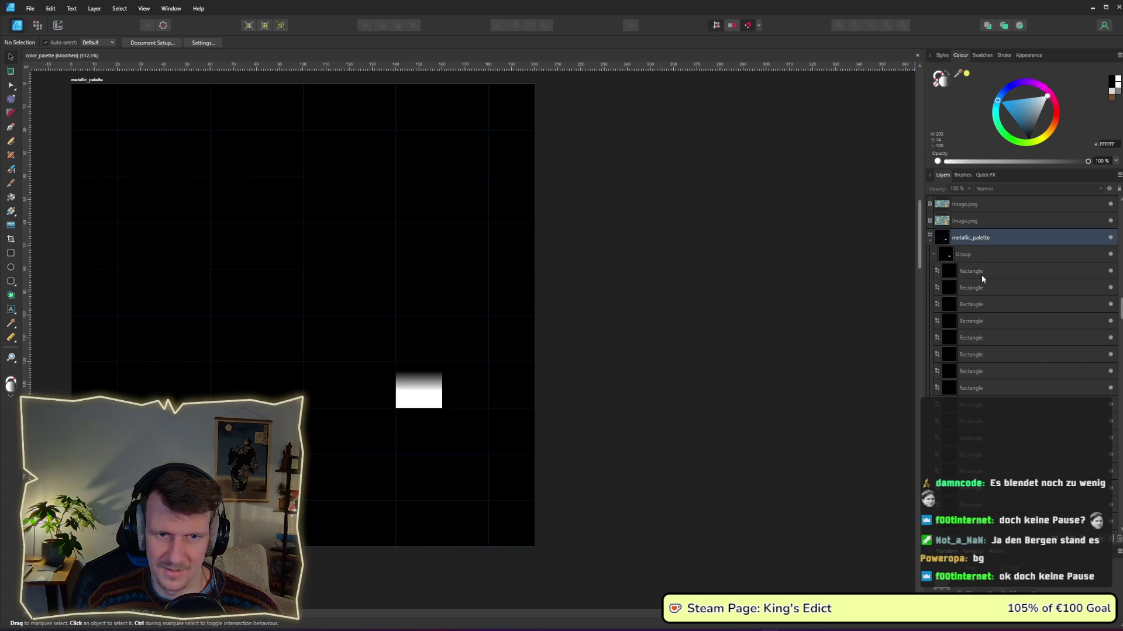
click(965, 373)
scroll(965, 374, down, 3)
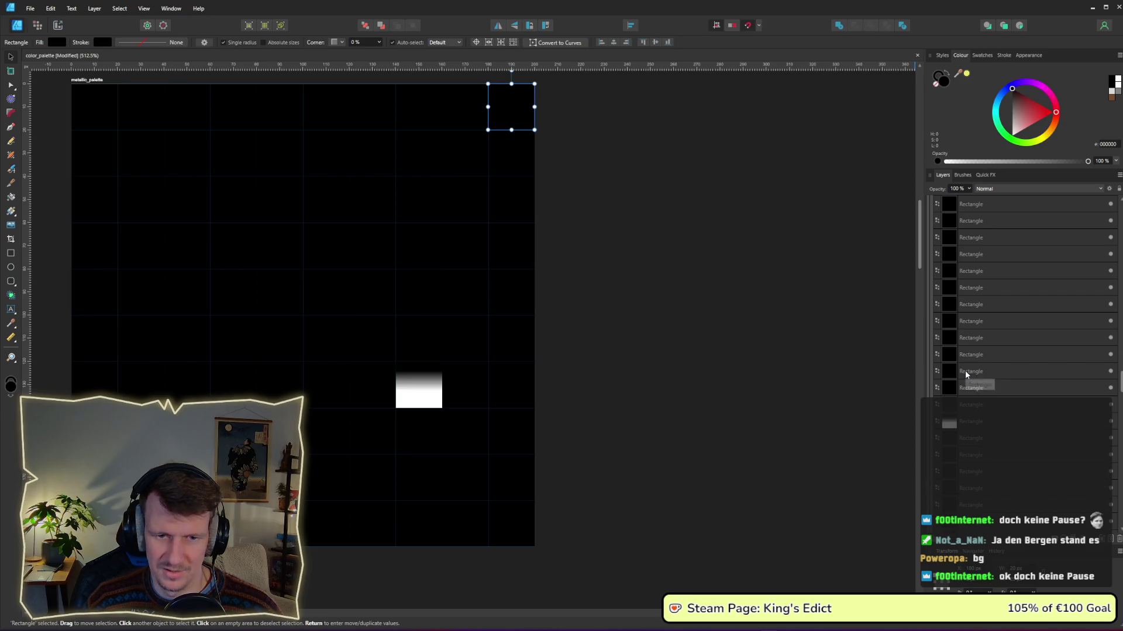
scroll(965, 374, down, 3)
scroll(965, 374, up, 3)
scroll(966, 374, down, 3)
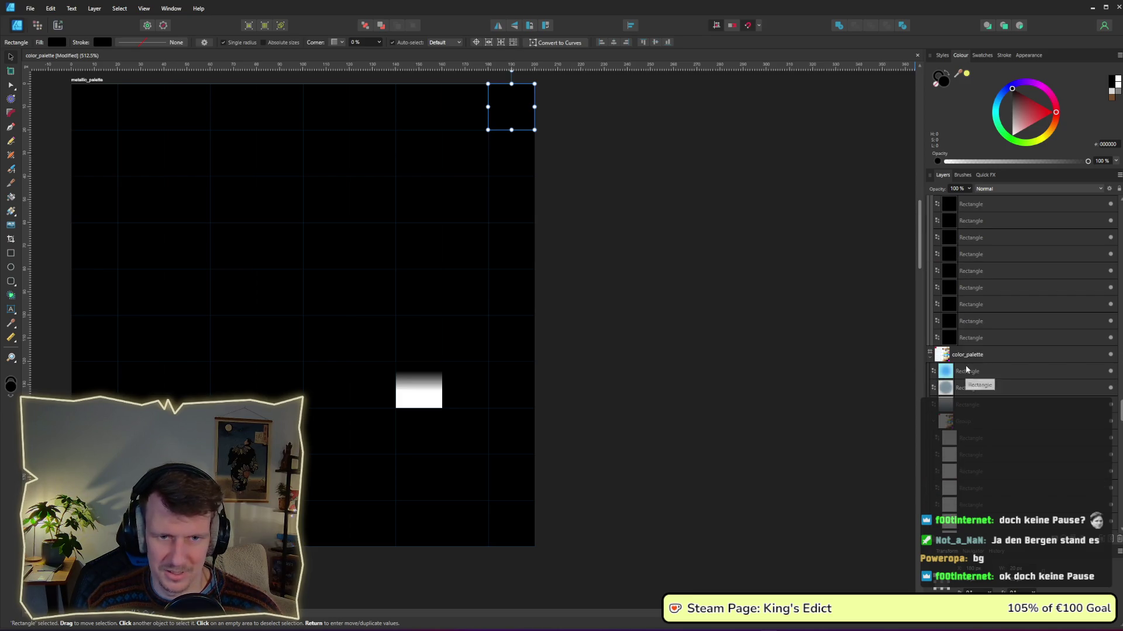
key(ctrl+a)
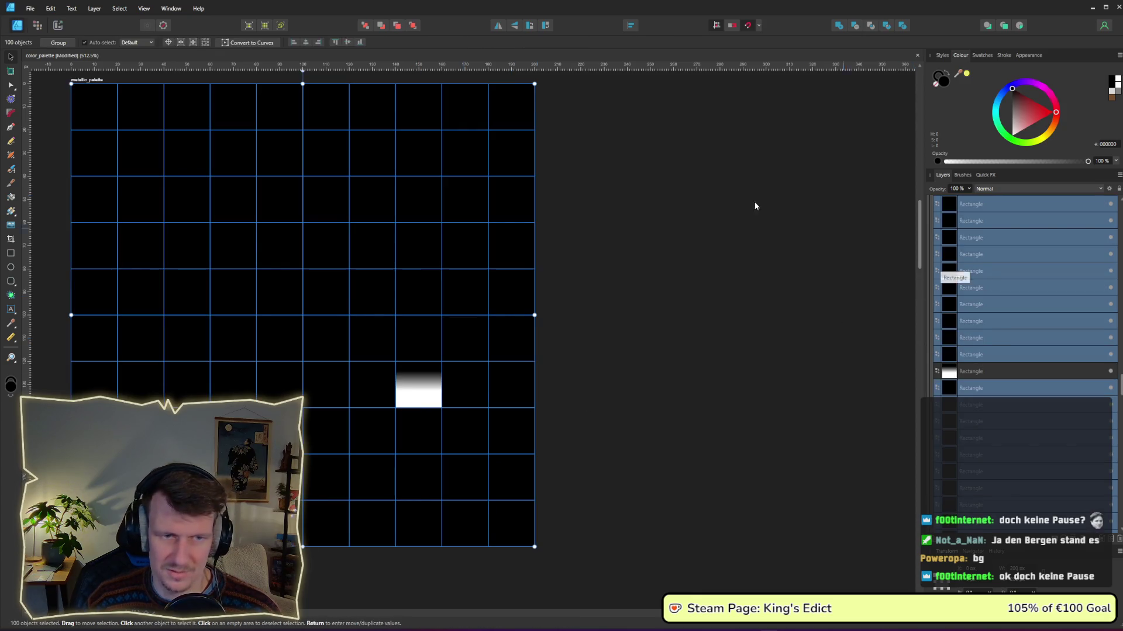
click(14, 87)
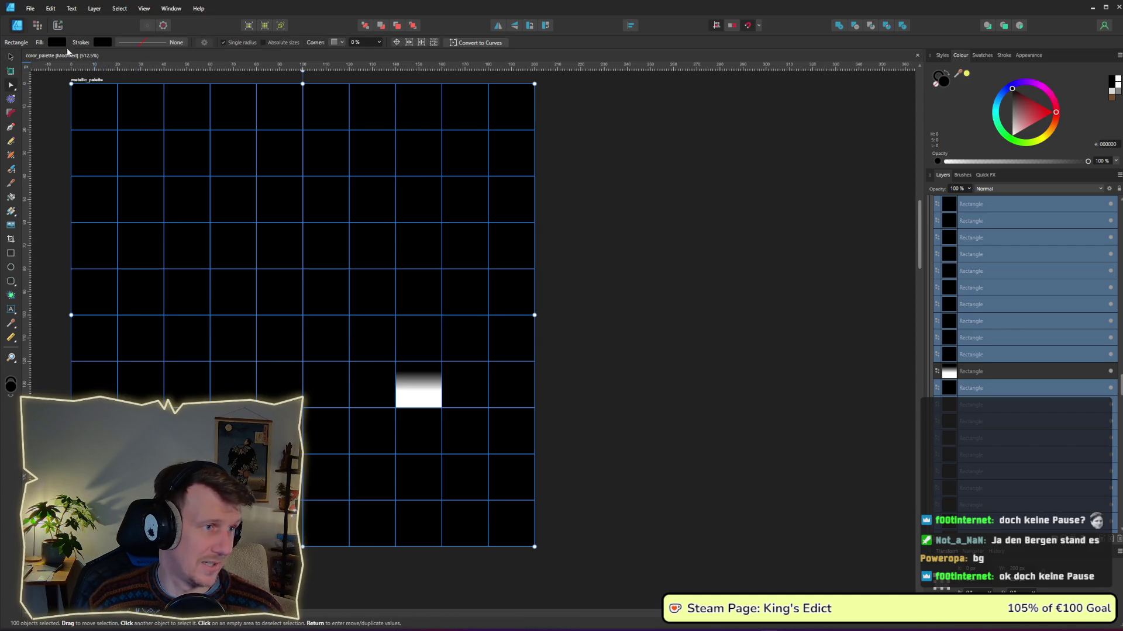
click(56, 45)
drag(107, 108, 125, 109)
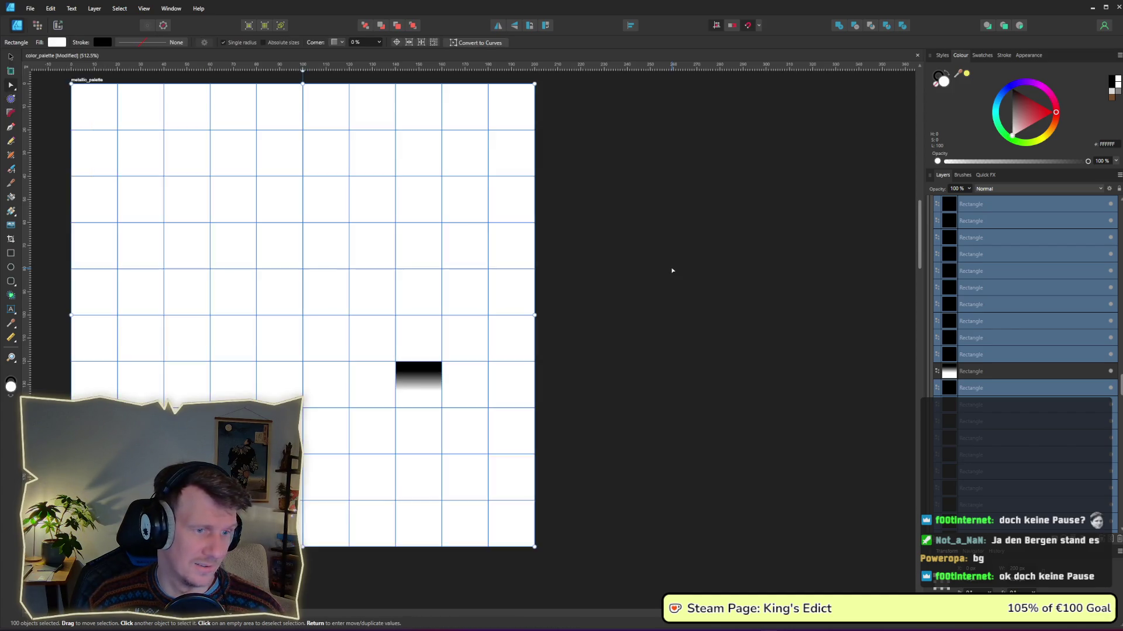
click(672, 268)
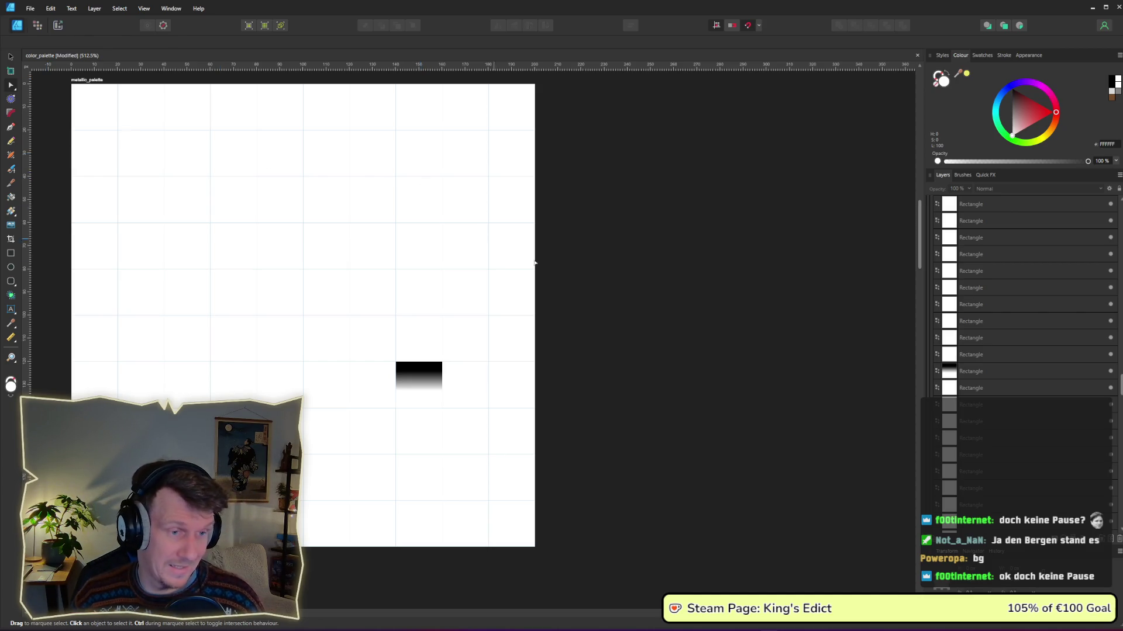
key(ctrl+a)
key(shift+x)
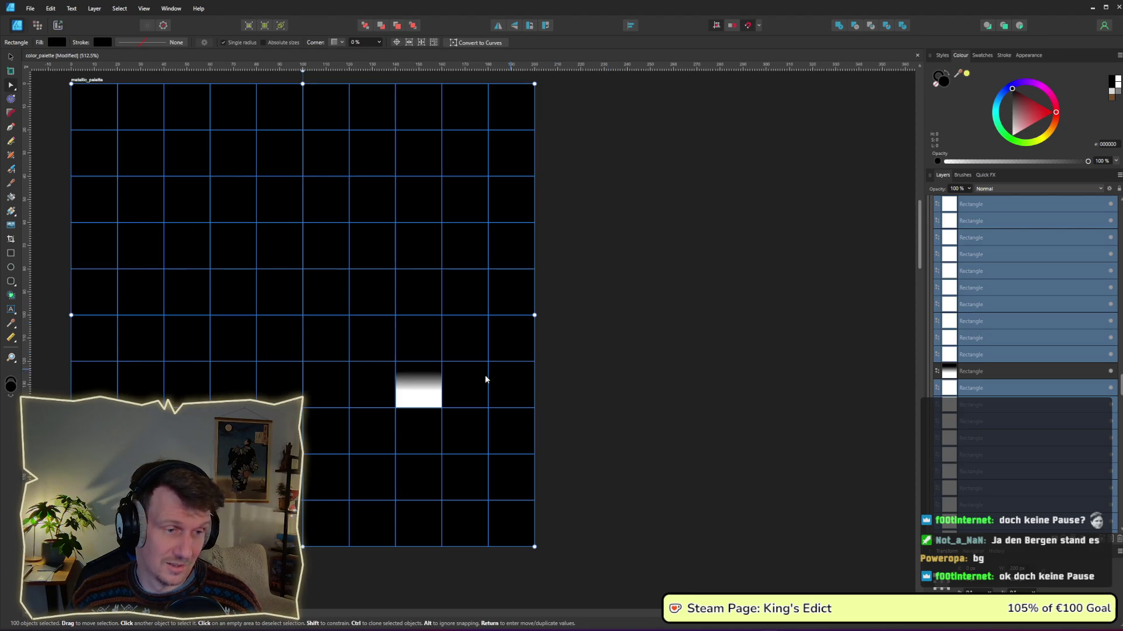
click(418, 386)
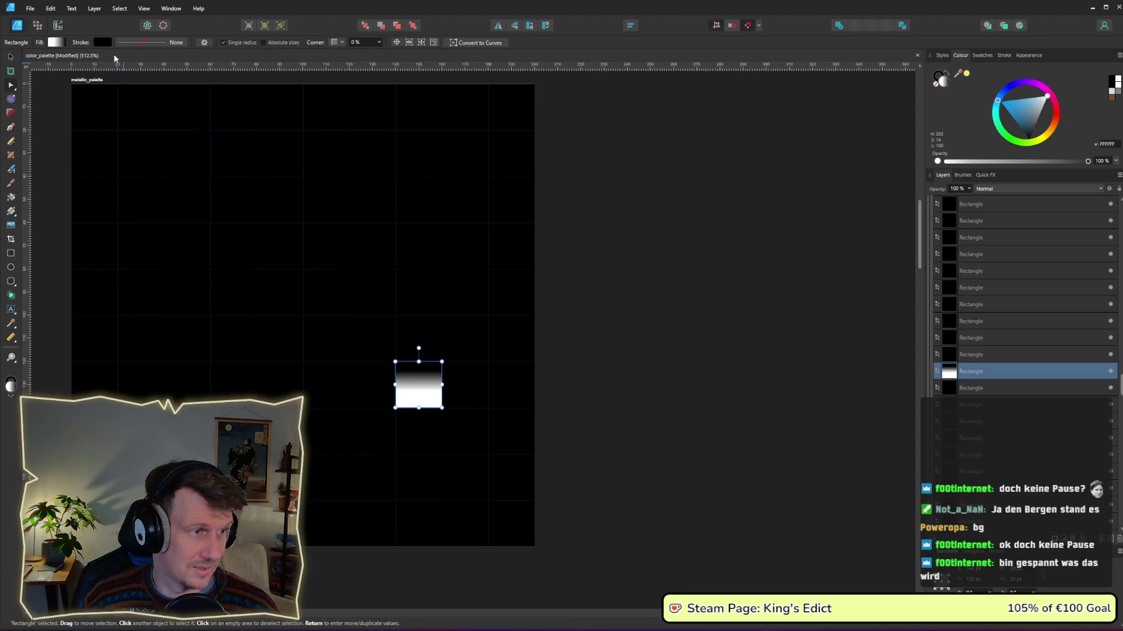
Set the gradient's right stop back to black and make the left stop black.
click(56, 42)
click(148, 82)
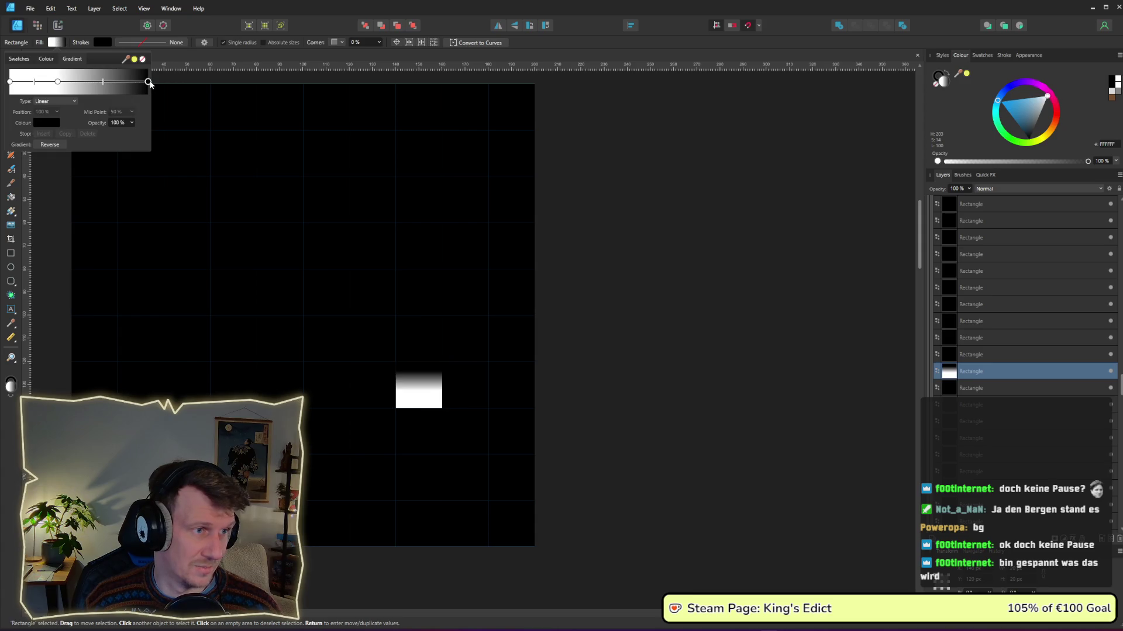
click(47, 123)
click(97, 174)
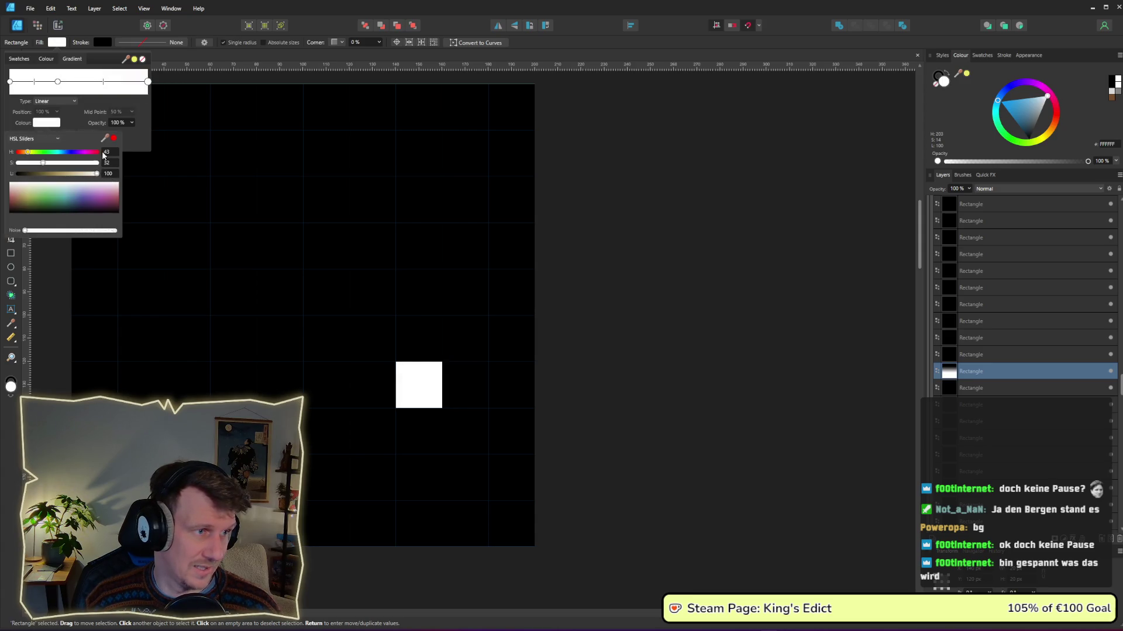
click(55, 125)
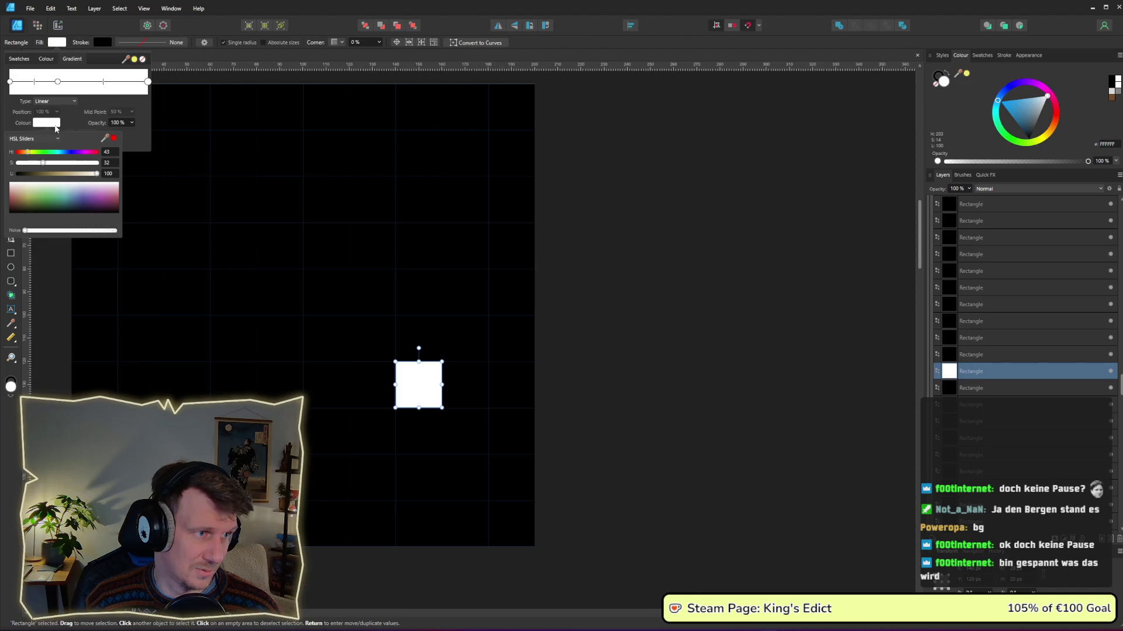
click(19, 176)
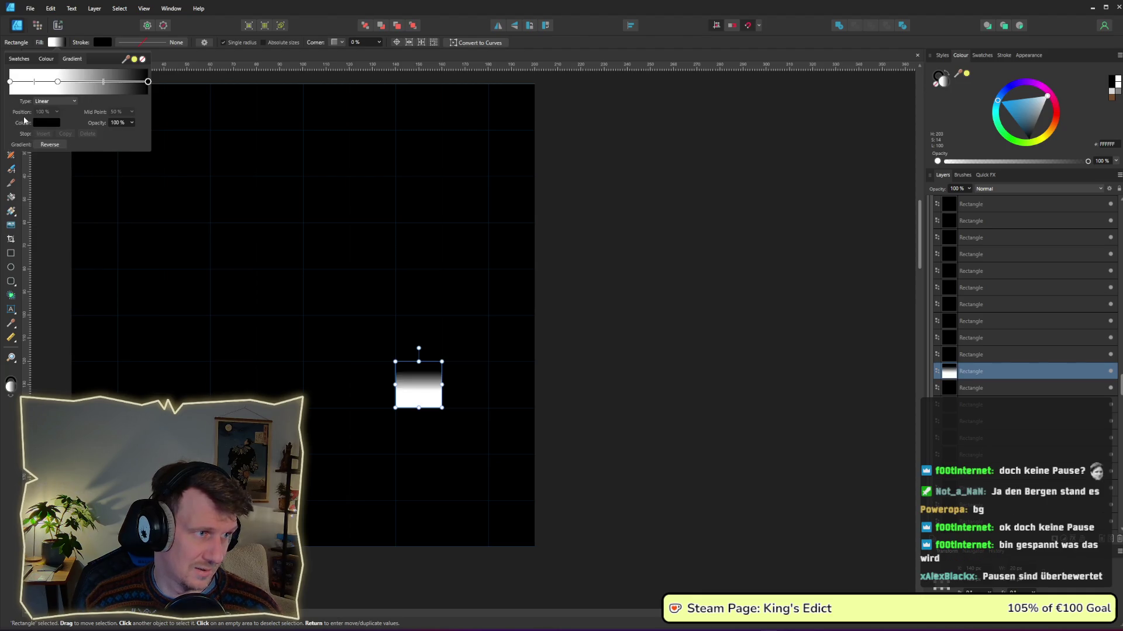
click(11, 83)
click(44, 125)
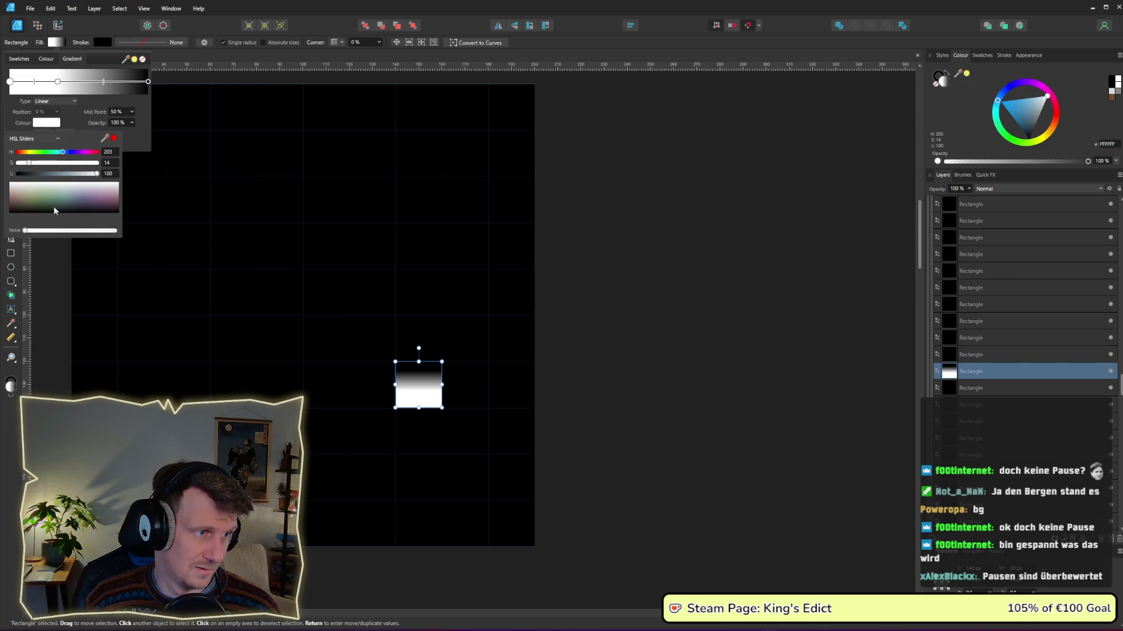
click(17, 175)
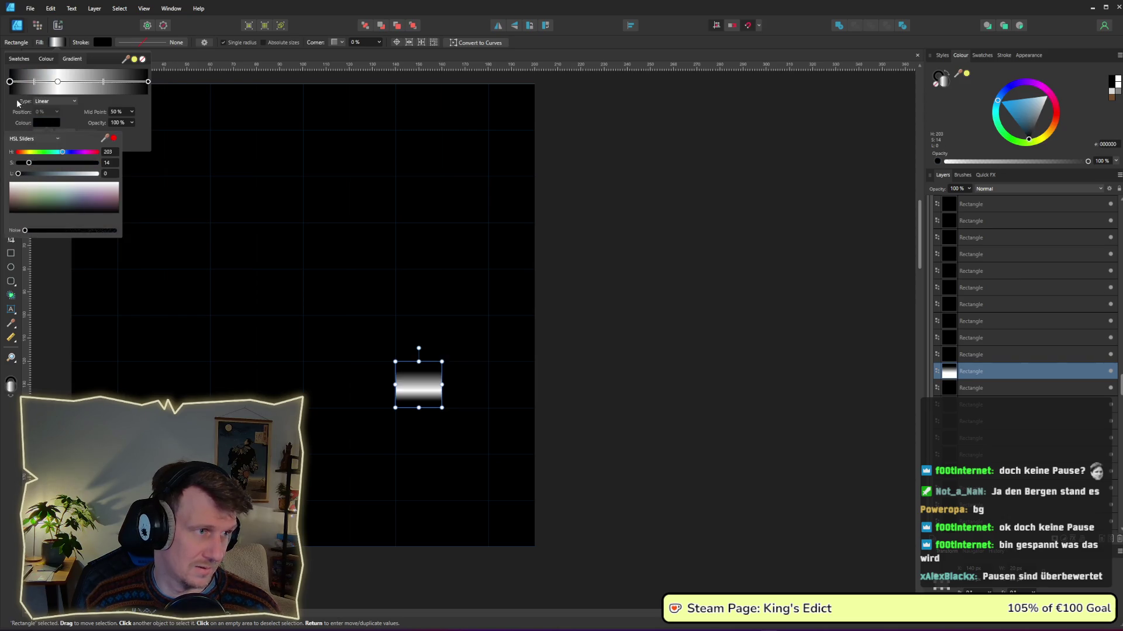
Make the middle stop black and raise the right stop's lightness to reverse the gradient.
click(58, 82)
click(43, 124)
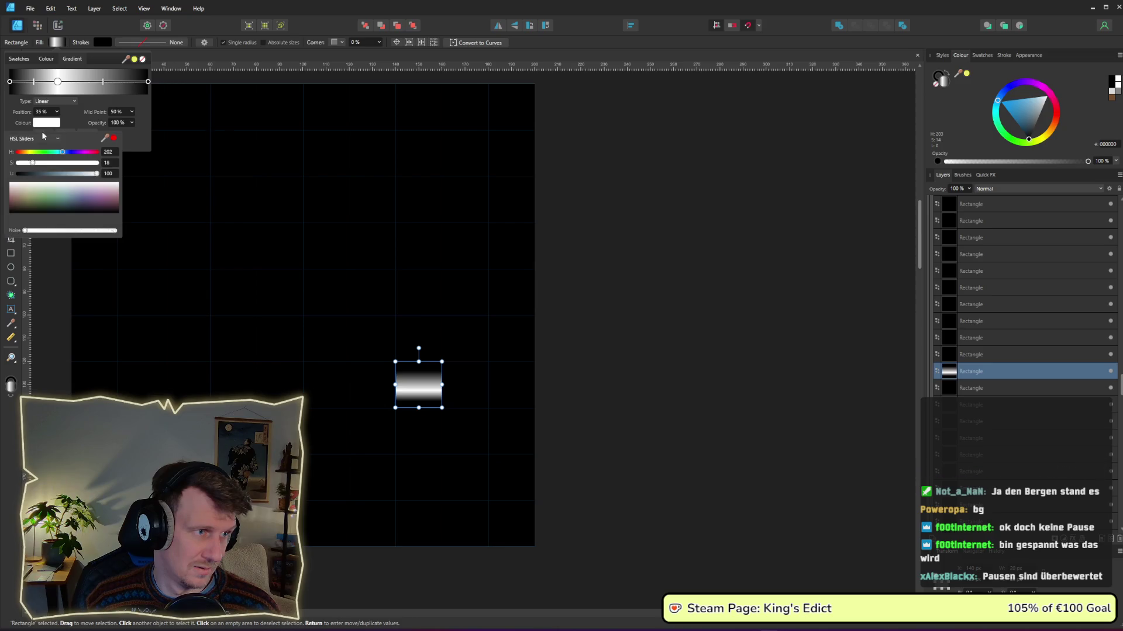
click(18, 174)
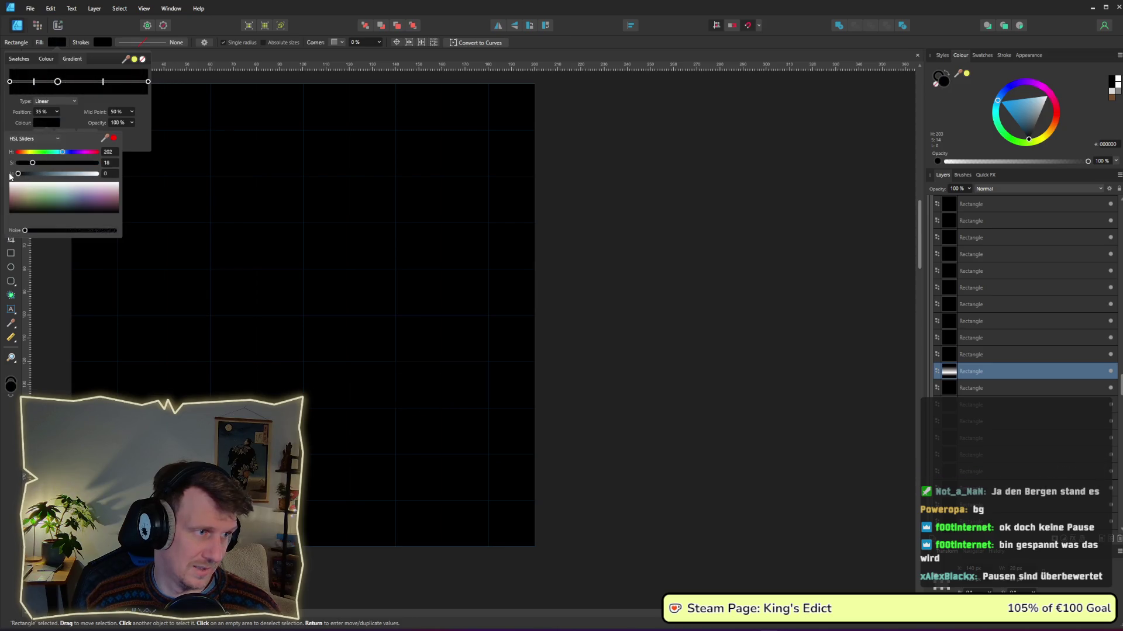
click(148, 82)
click(46, 123)
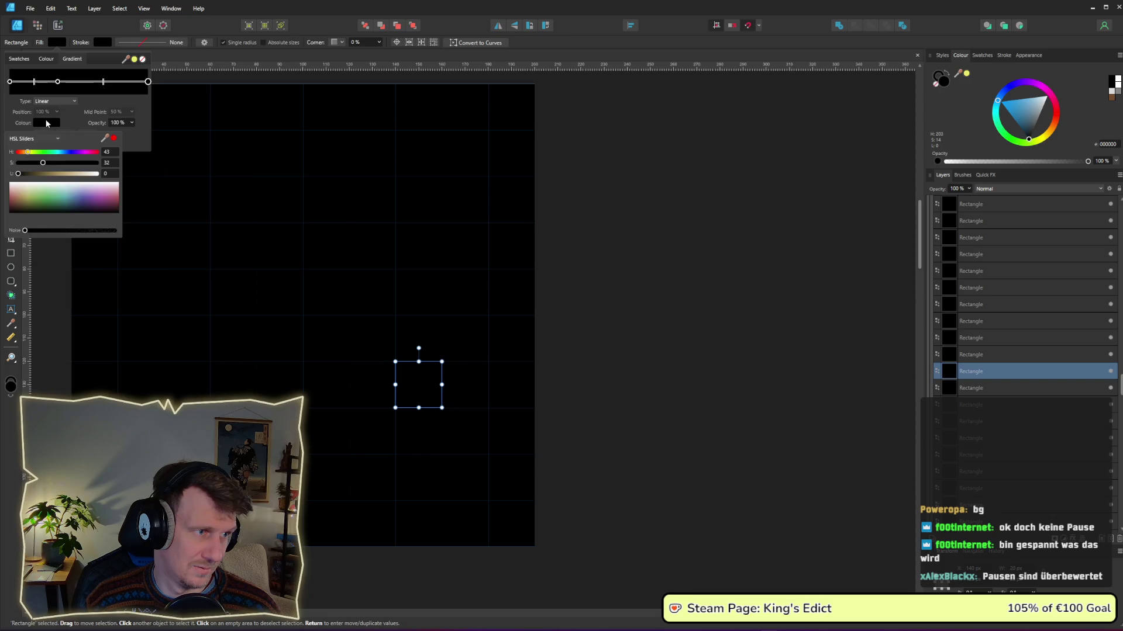
click(22, 174)
drag(30, 177, 170, 184)
click(665, 296)
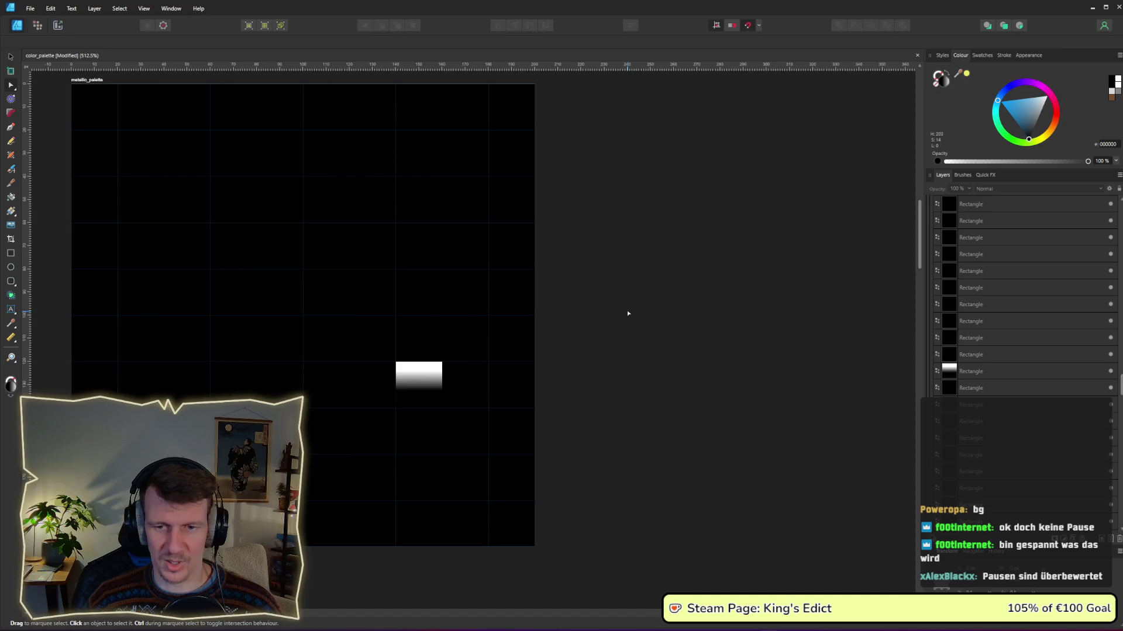
click(61, 25)
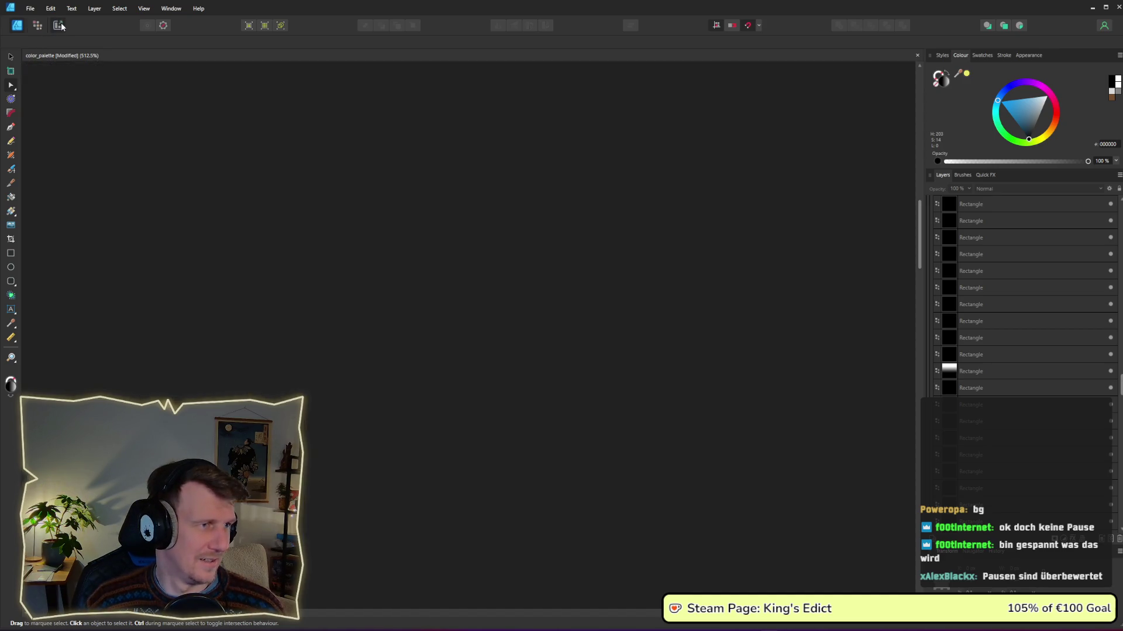
Duplicate the metallic_palette artboard below itself and rename the copy to emission_palette.
scroll(451, 293, down, 2)
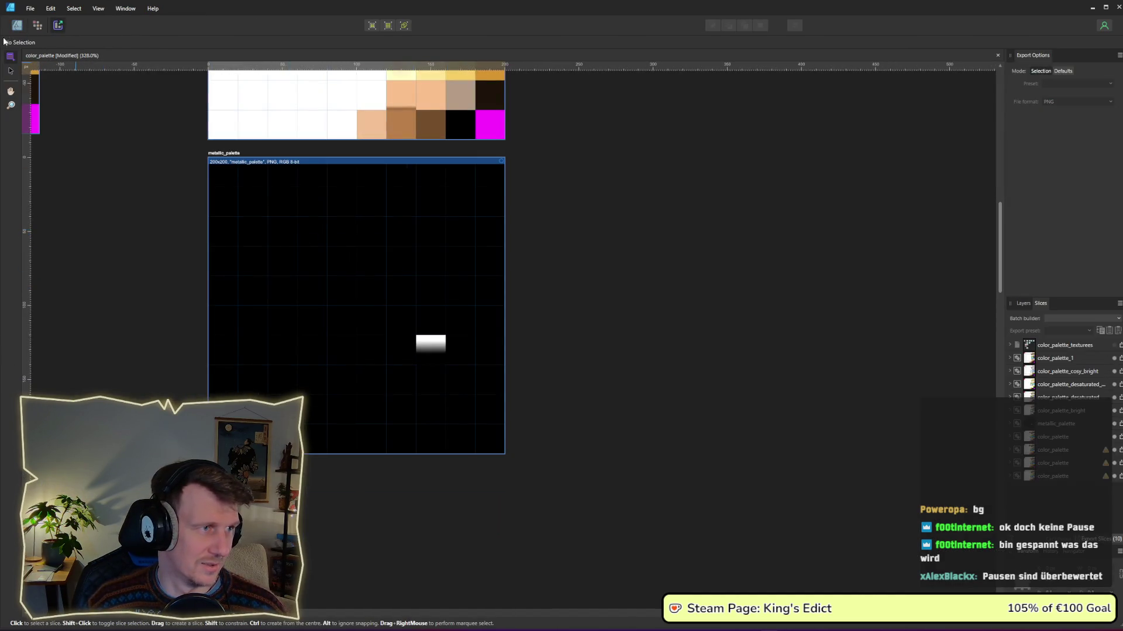
click(17, 26)
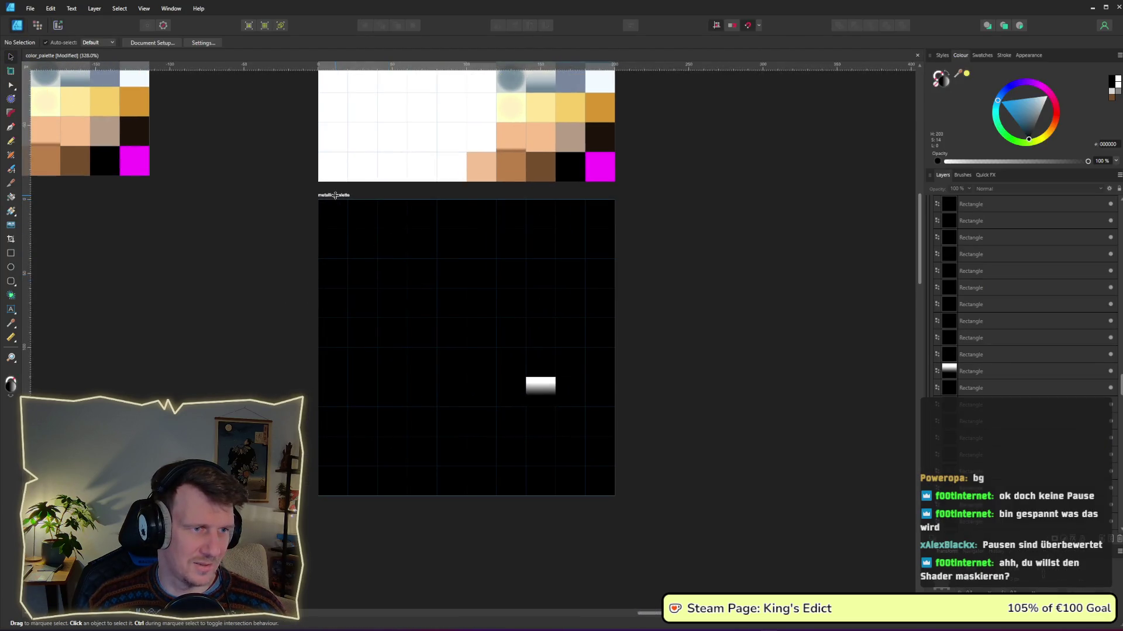
scroll(398, 266, down, 3)
click(371, 229)
mouse_move(370, 229)
mouse_down()
mouse_move(369, 408)
mouse_move(372, 398)
mouse_up()
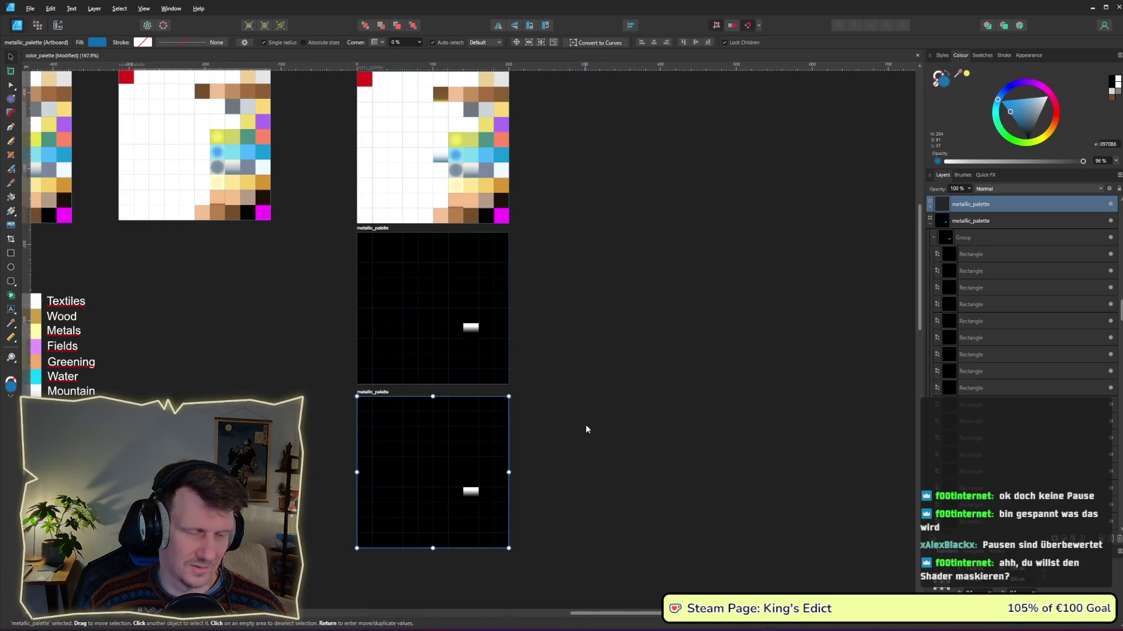
double_click(378, 393)
key(Home)
key(Delete)
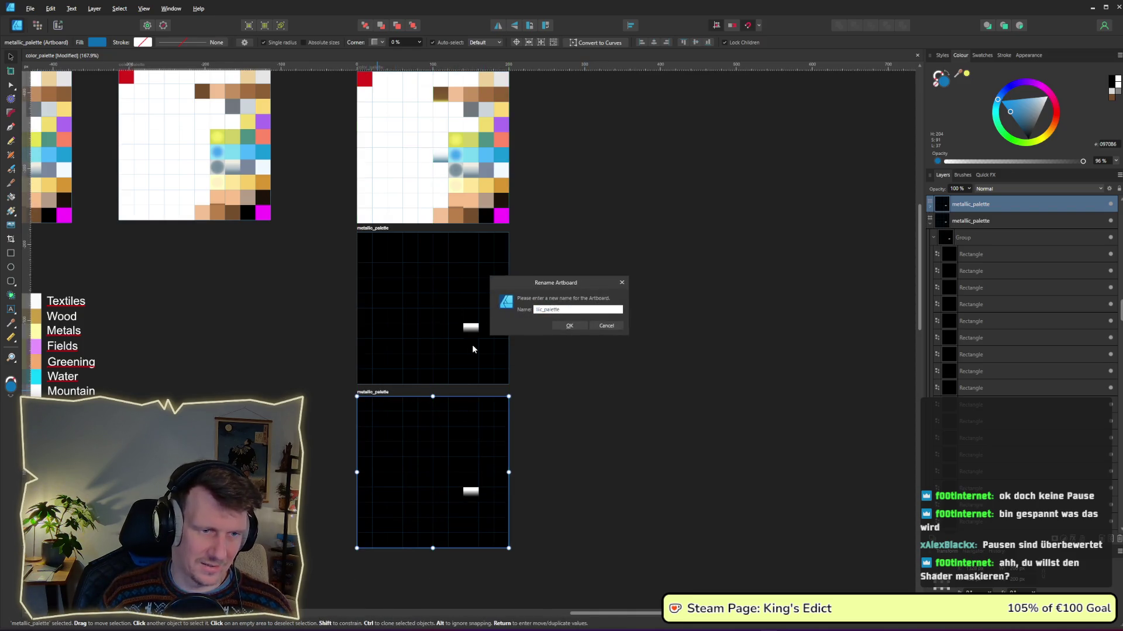
text(mission)
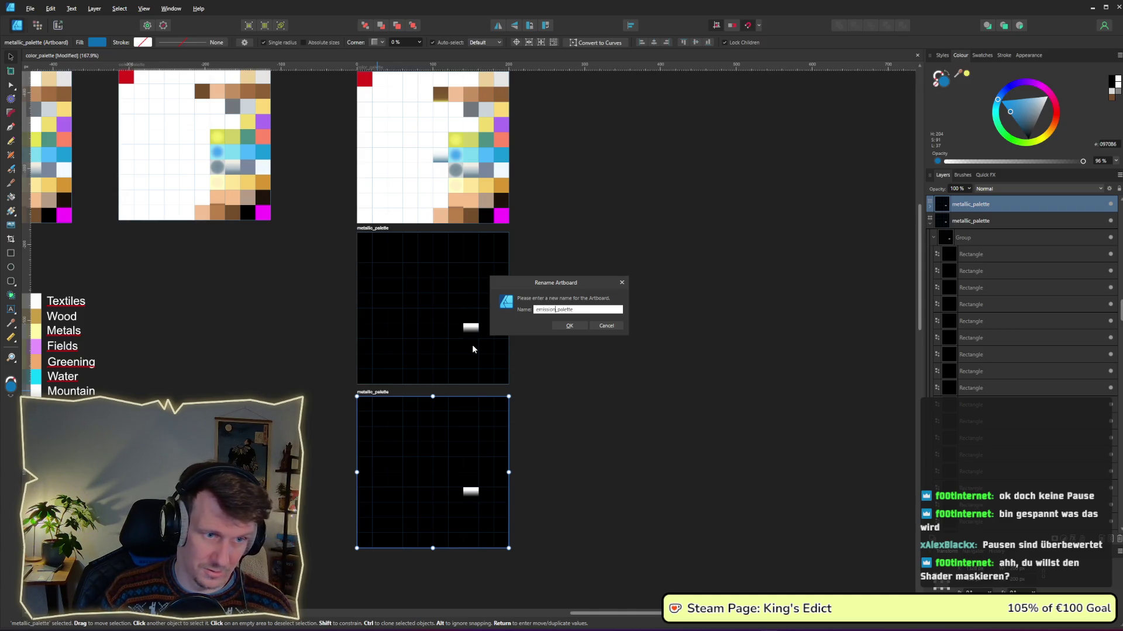
key(Return)
Fill all the metallic_palette rectangles with solid black.
click(533, 327)
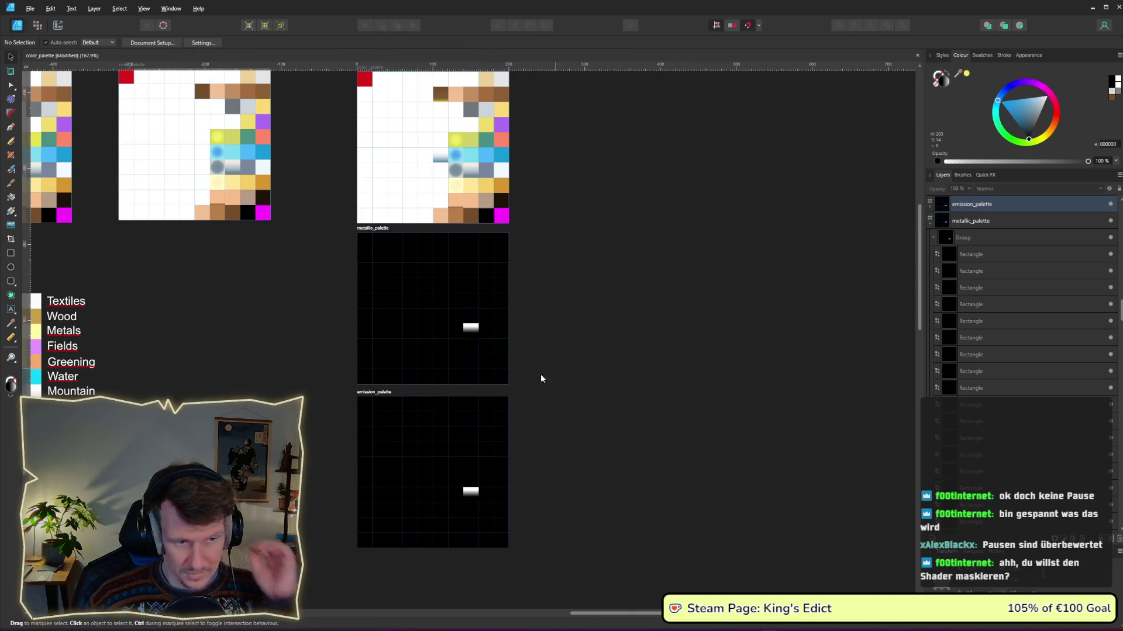
click(470, 327)
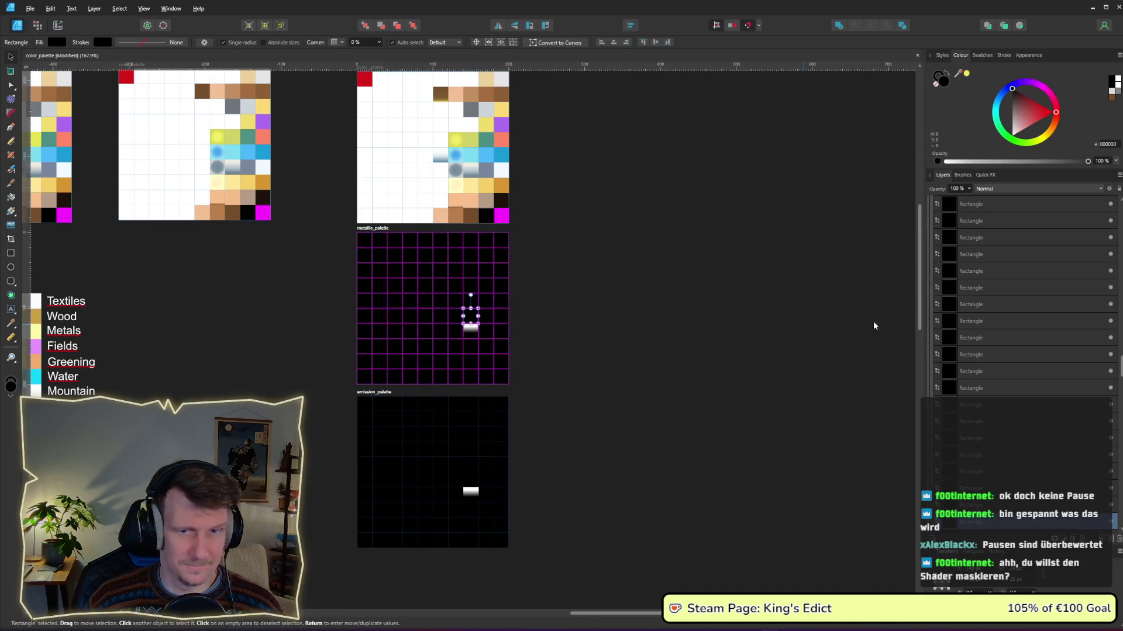
scroll(994, 443, down, 2)
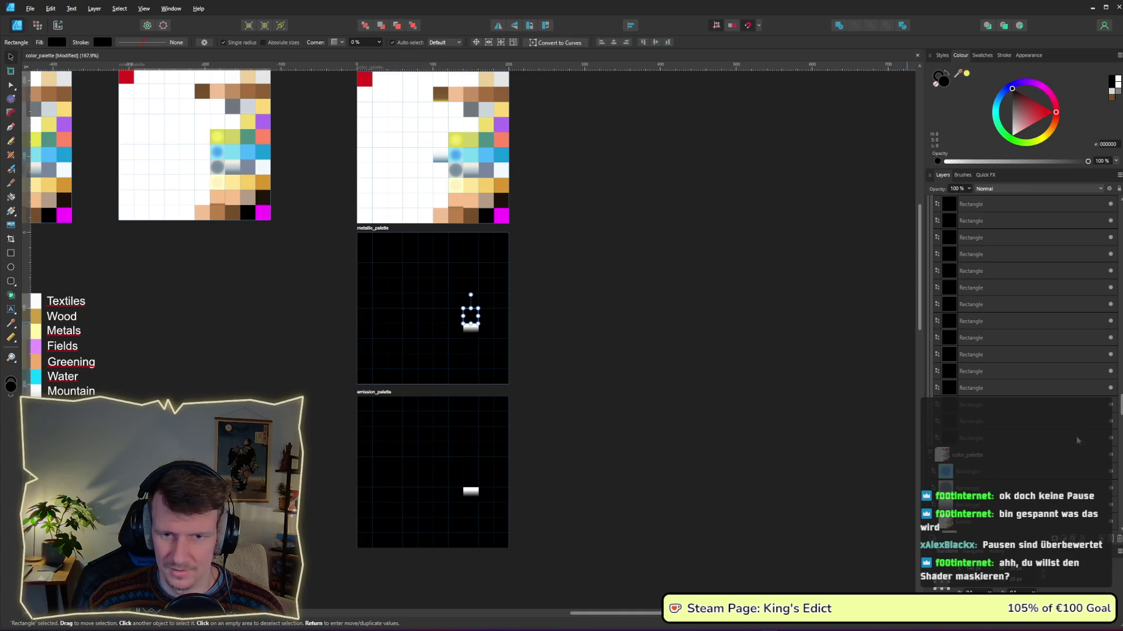
click(994, 442)
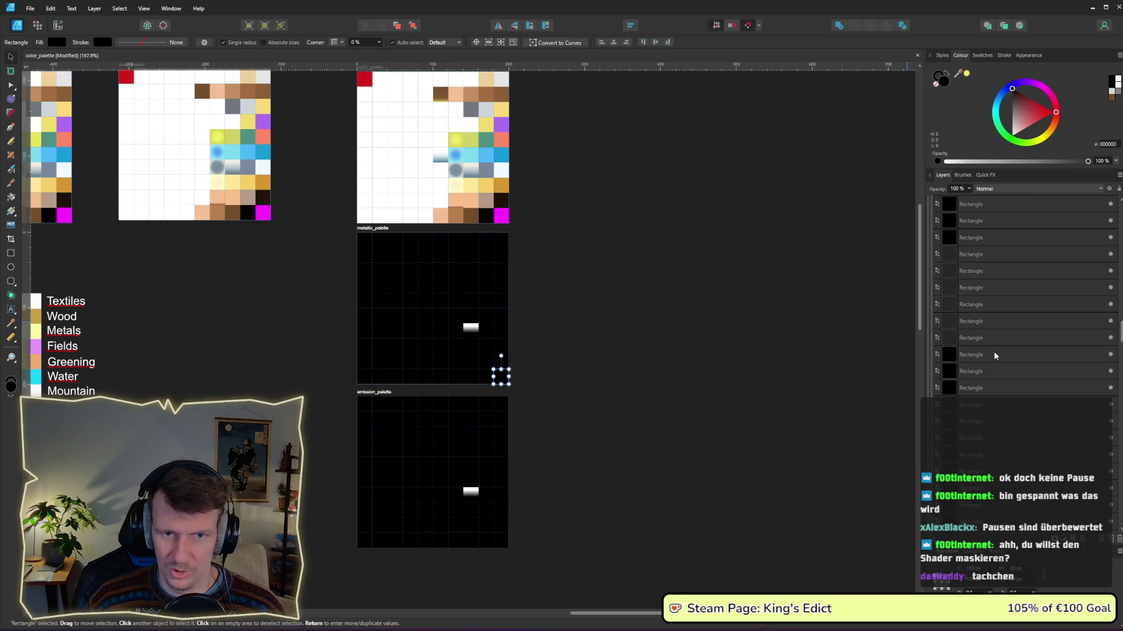
scroll(994, 356, up, 5)
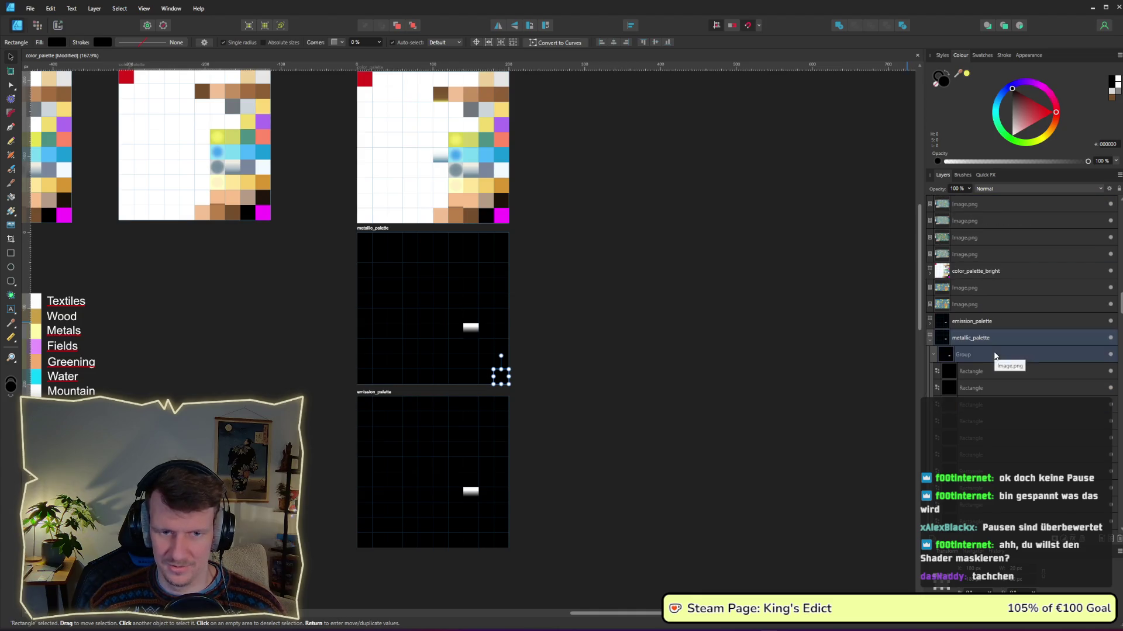
key(ctrl+a)
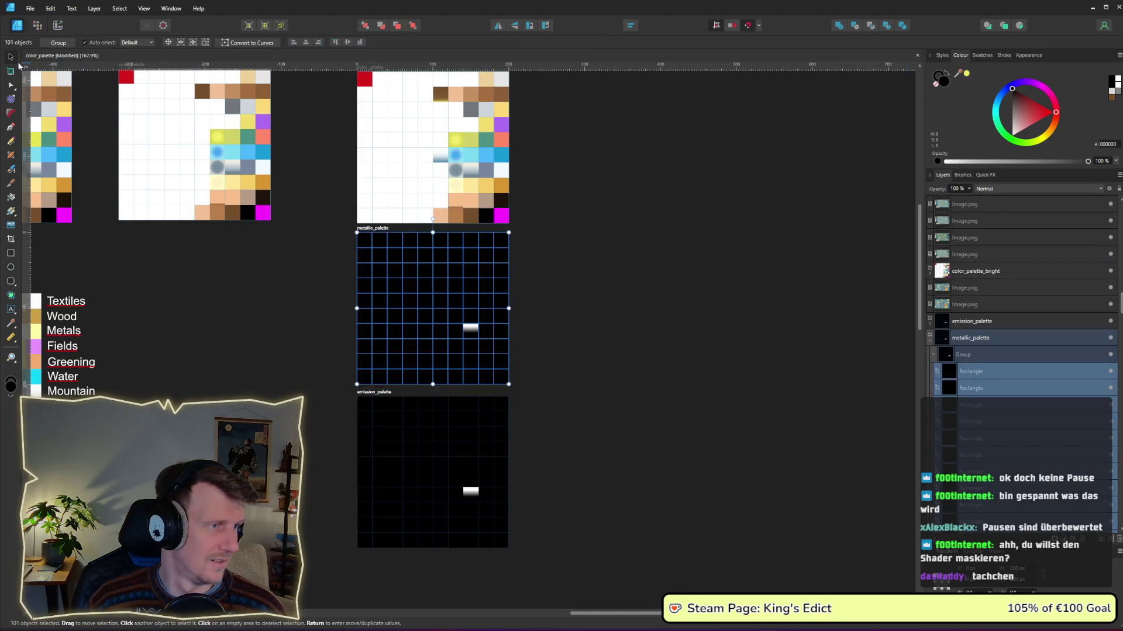
click(11, 86)
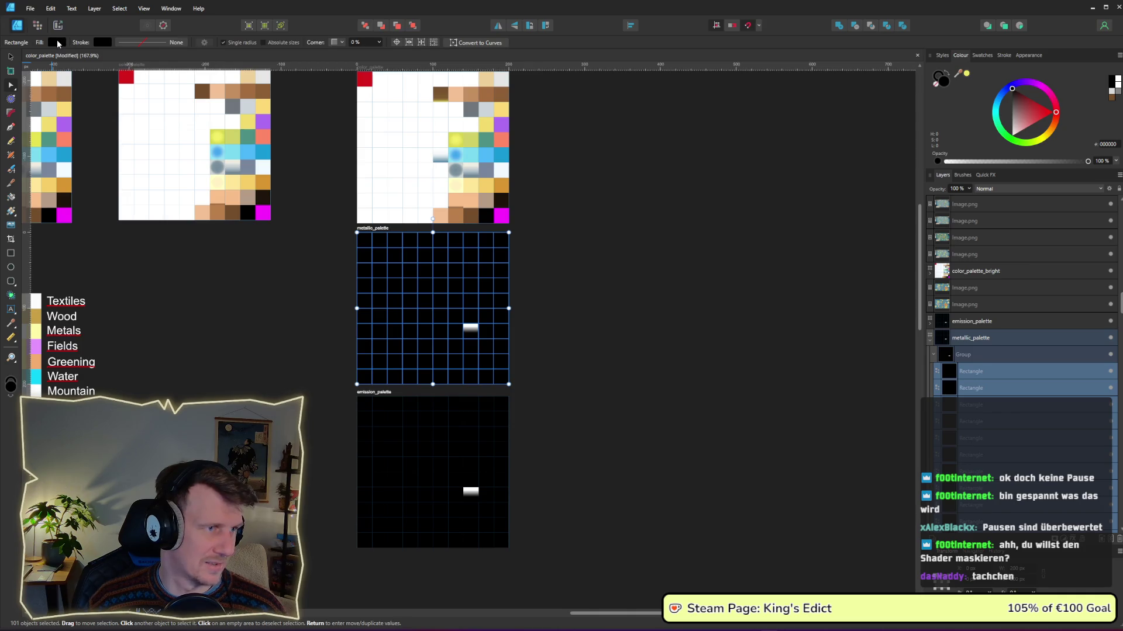
click(57, 40)
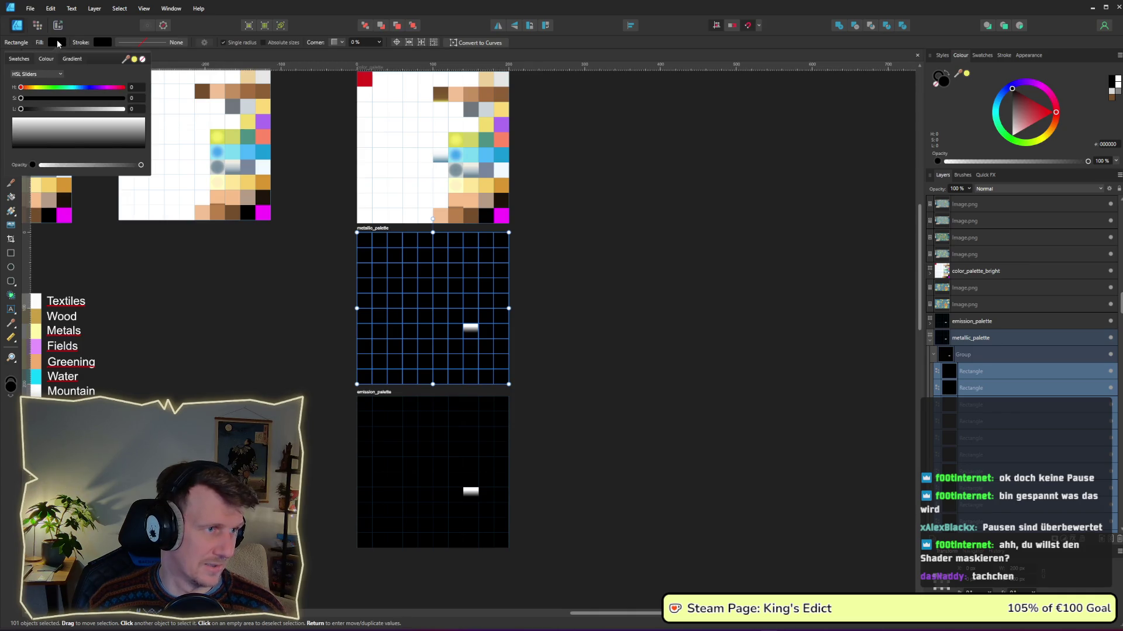
click(61, 104)
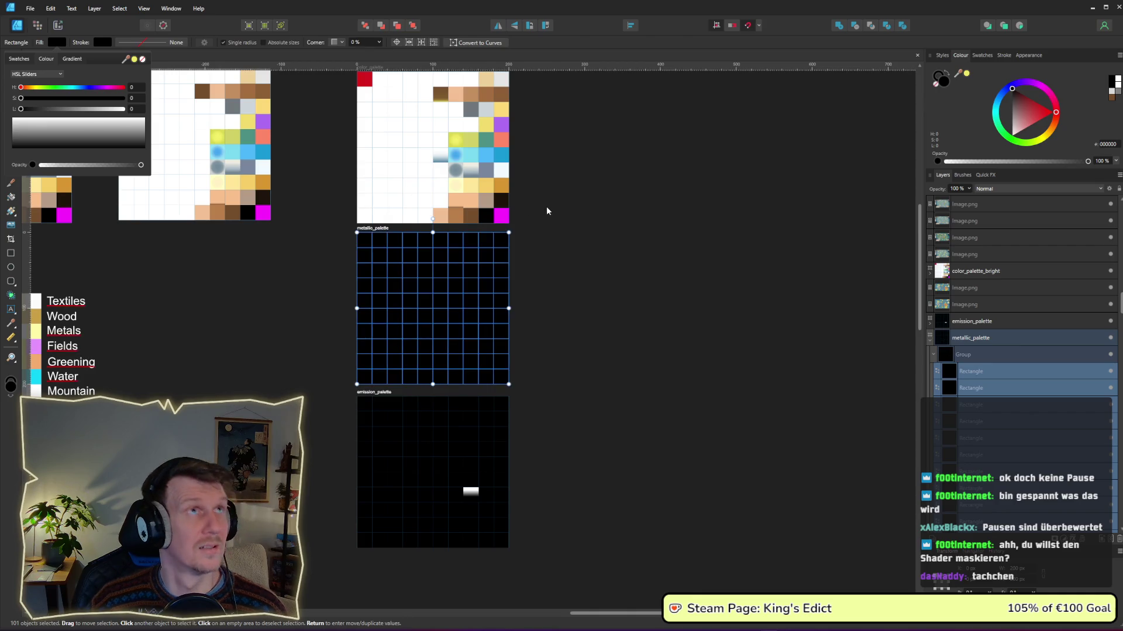
click(650, 342)
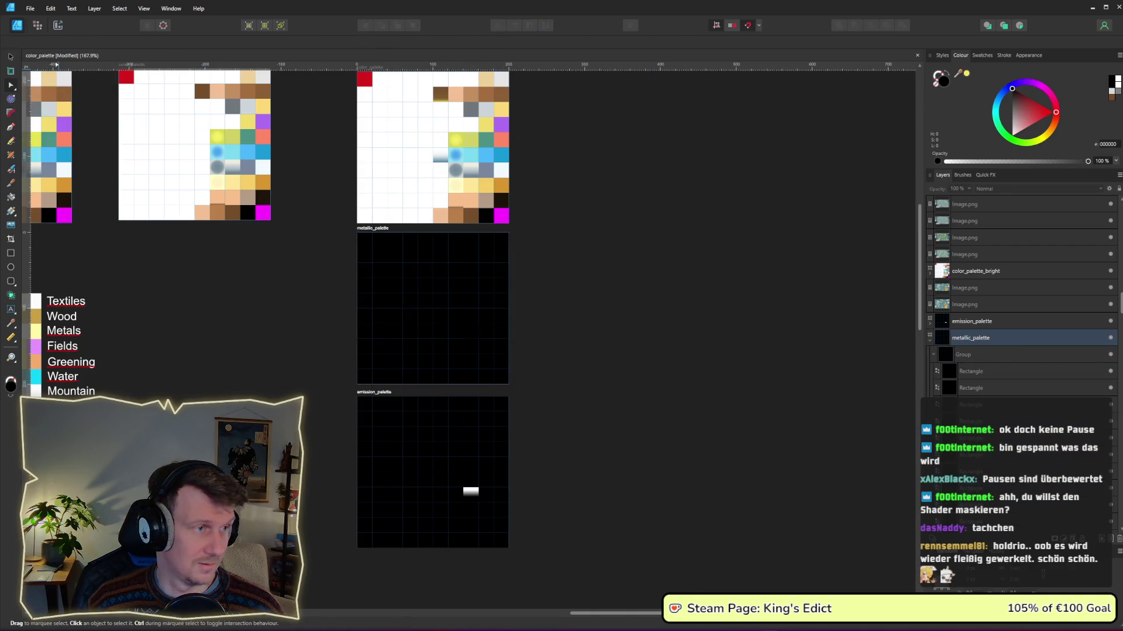
Export the emission_palette slice as emission_palette.png, then return to Godot.
click(57, 25)
click(426, 464)
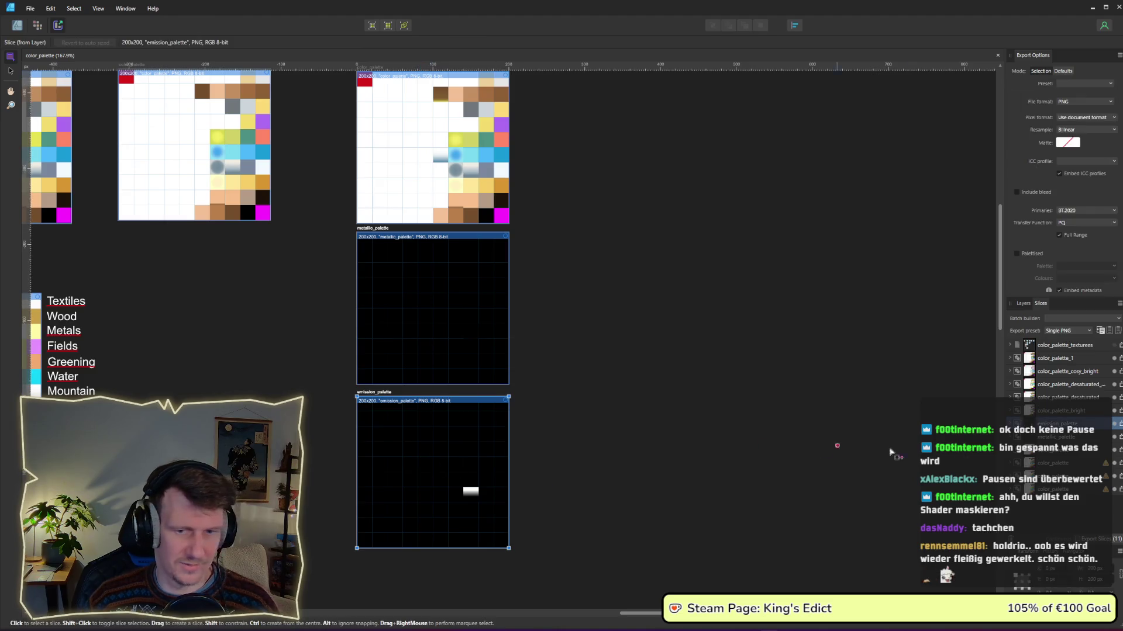
click(1113, 427)
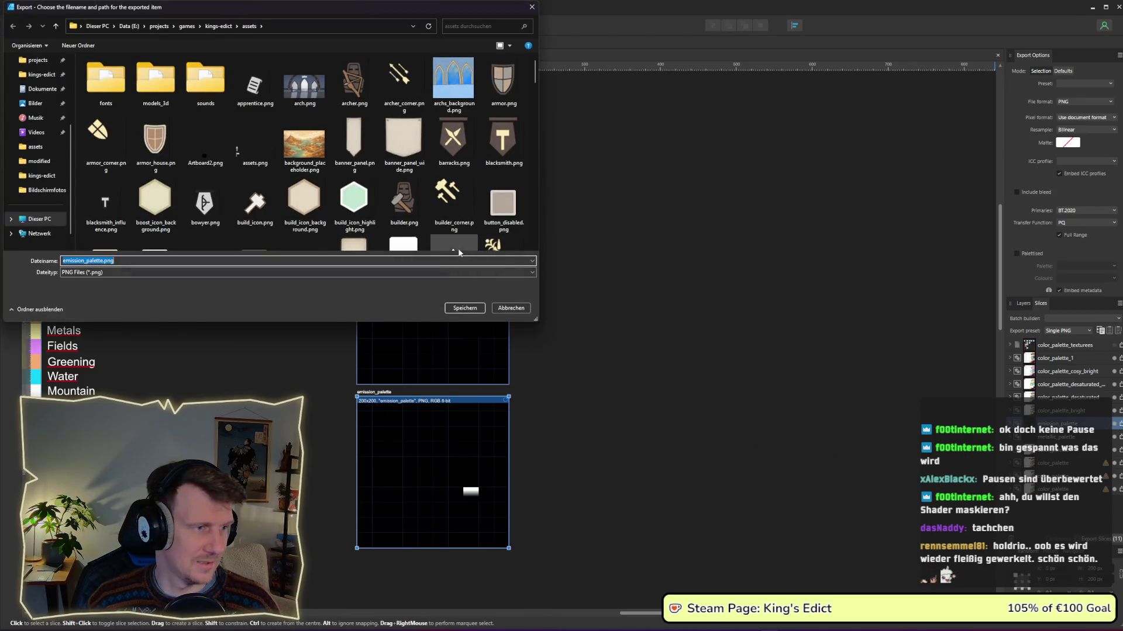
key(Return)
key(alt+Tab)
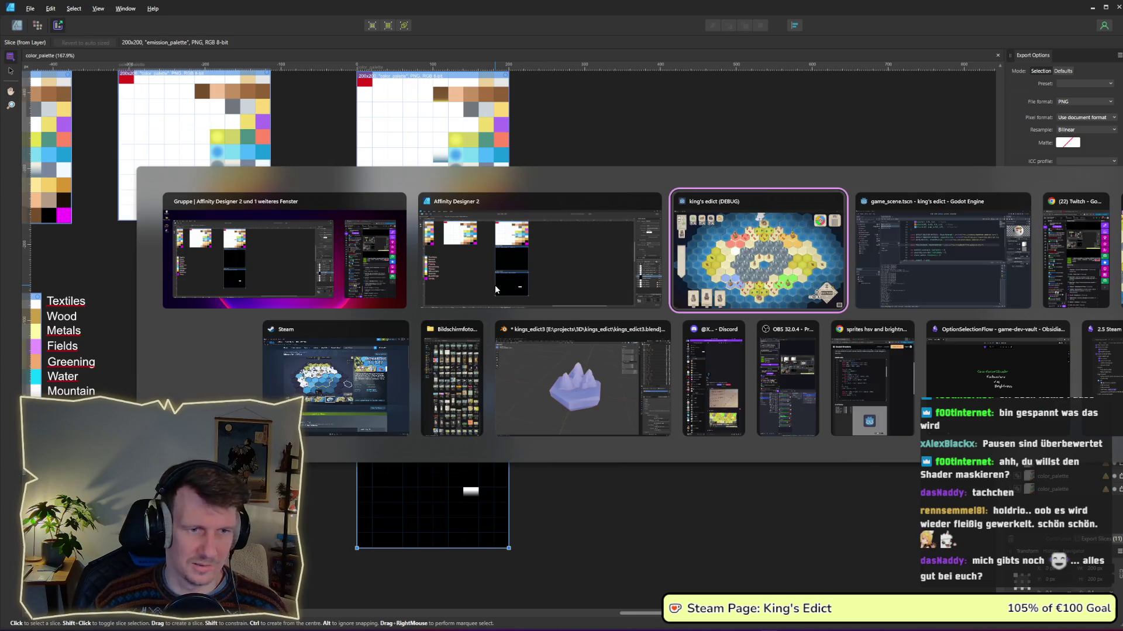
click(969, 288)
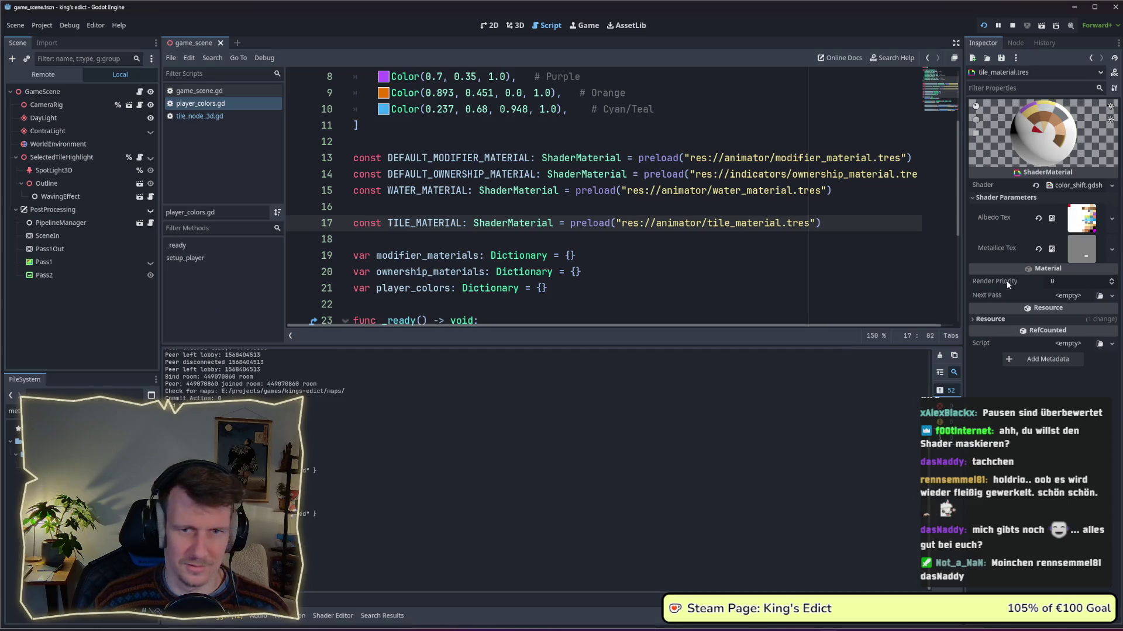
Add 'EMISSION = texture(emission_text).r * col;' after the METALLIC line in the color_shift shader.
scroll(448, 188, up, 3)
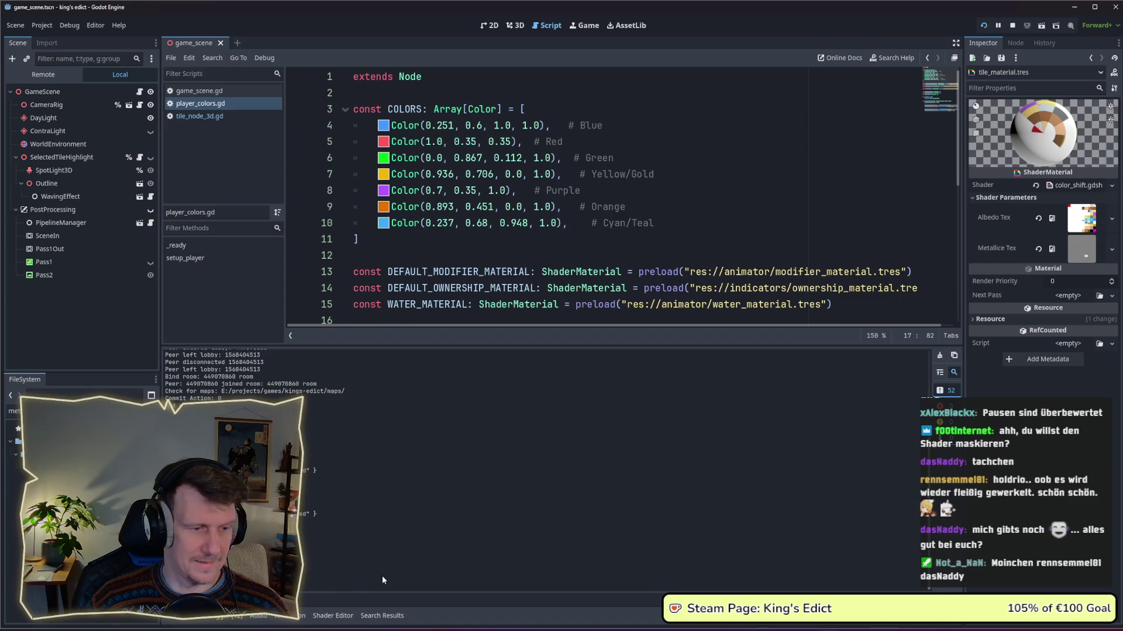
click(334, 618)
click(602, 543)
key(Return)
text(E)
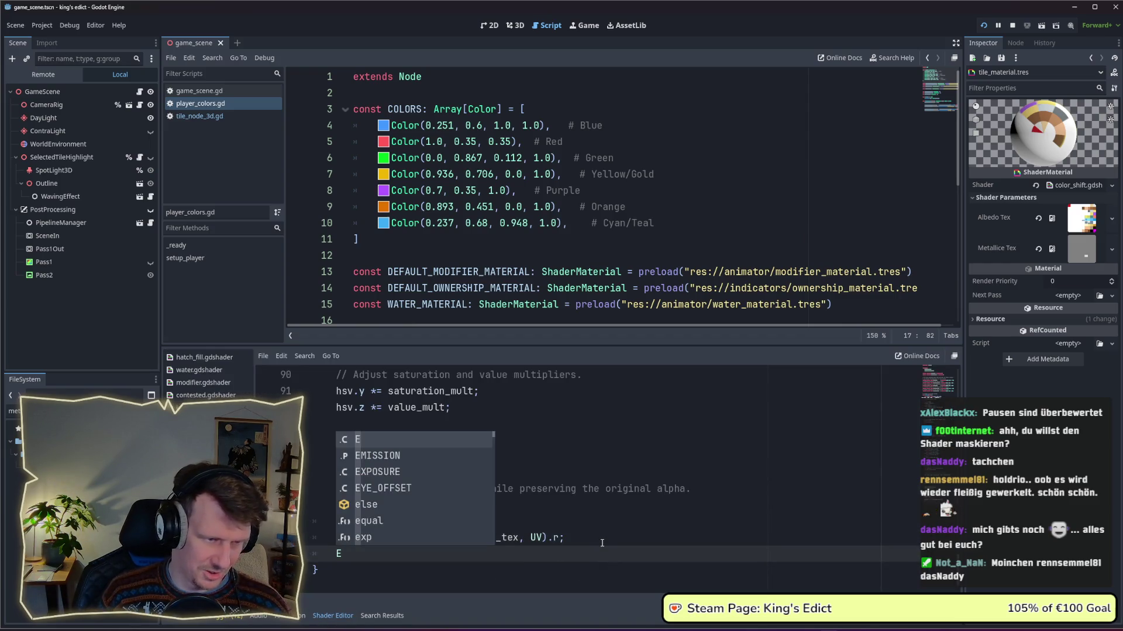
key(Return)
text(= )
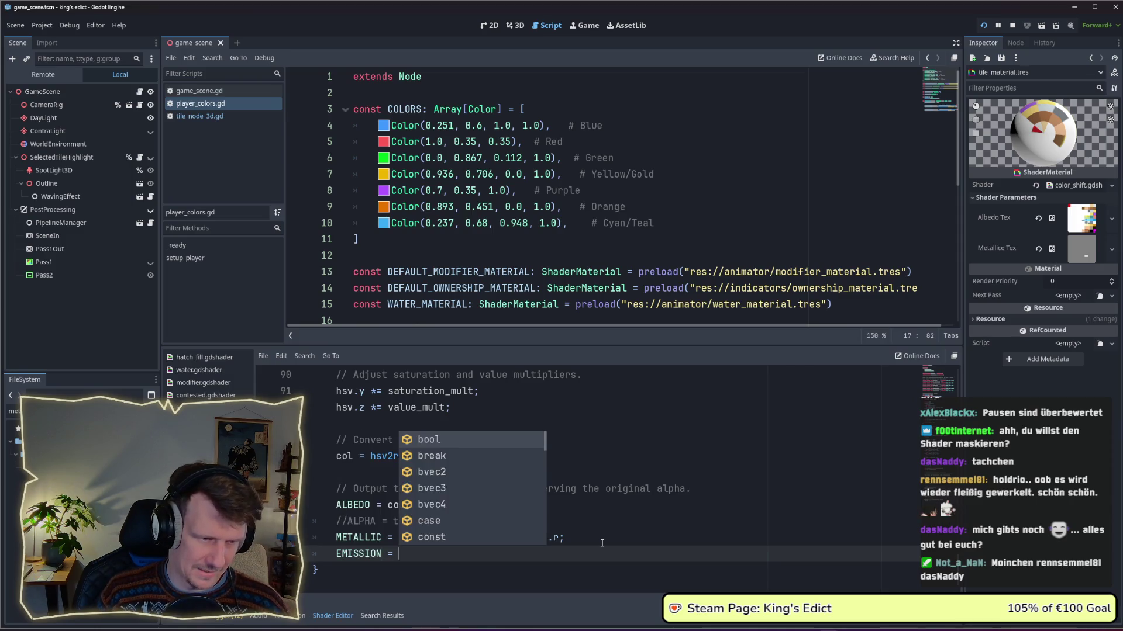
text(text)
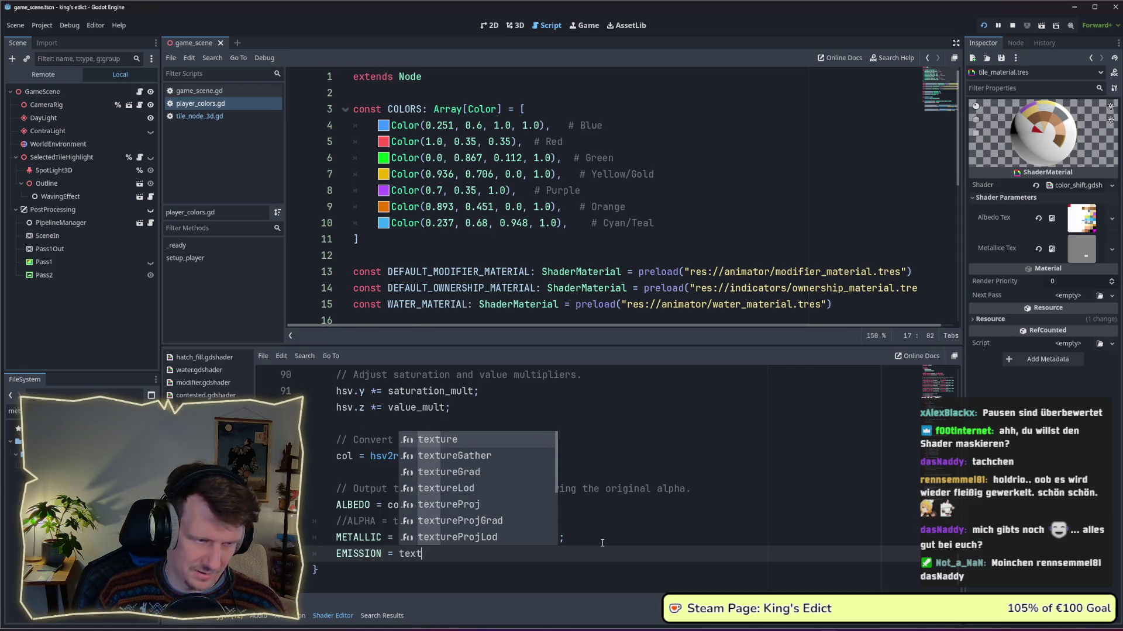
key(Return)
text(em)
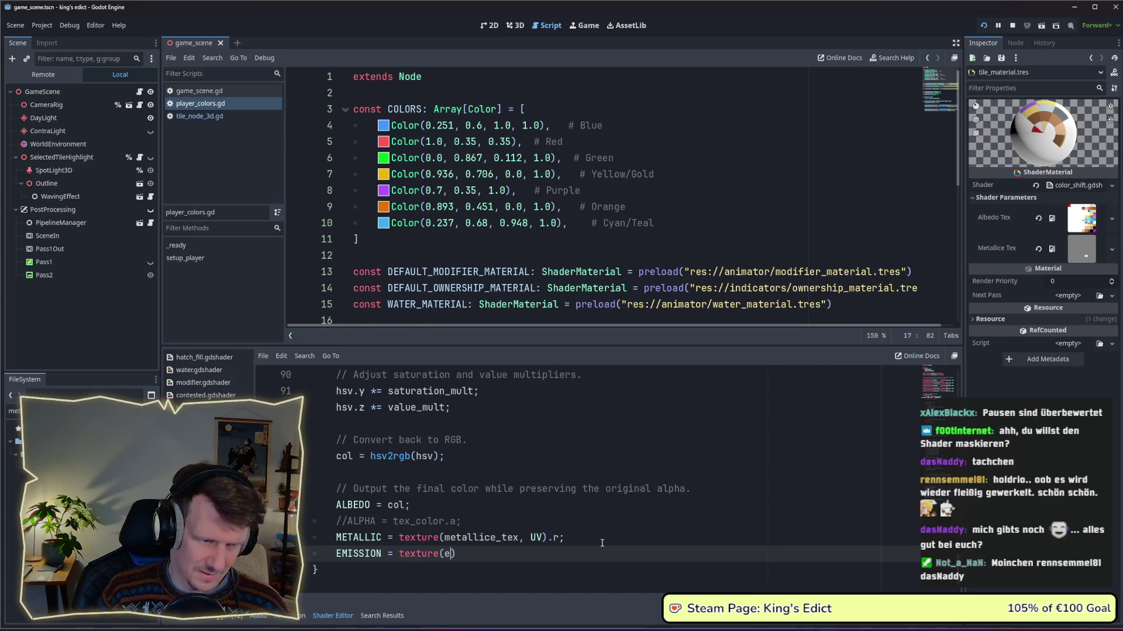
text(ission_te)
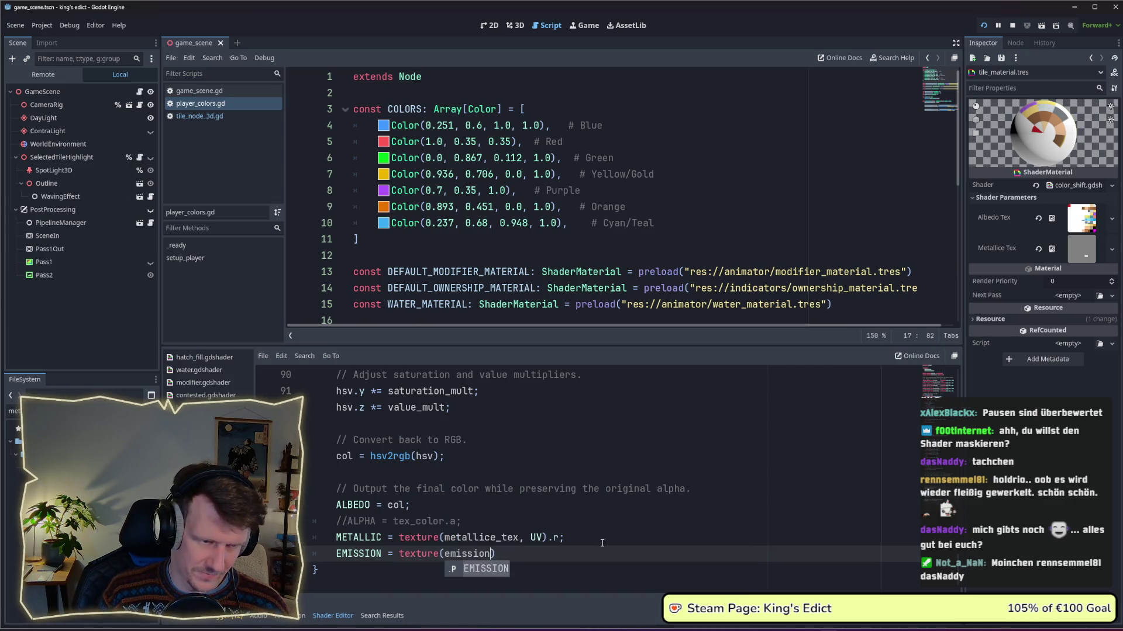
text() )
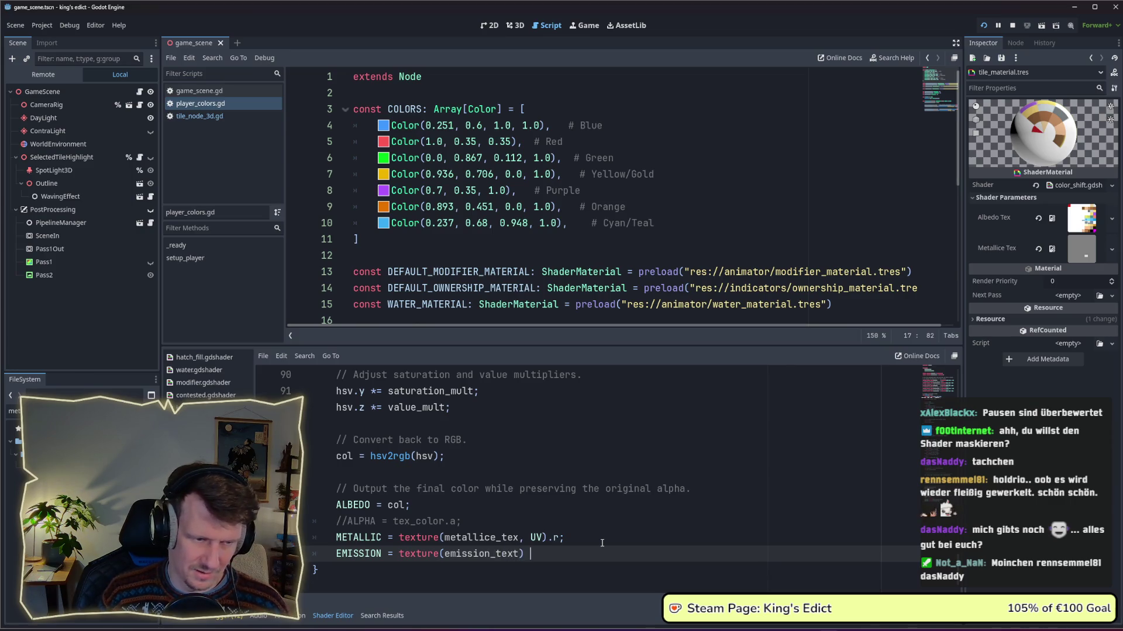
text(.r )
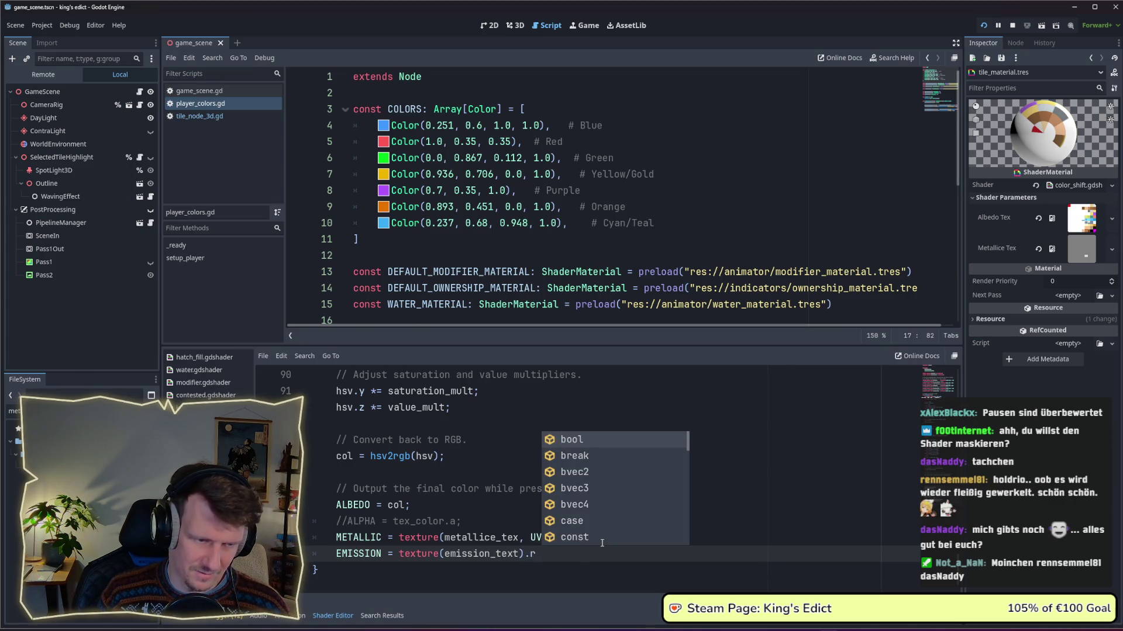
text(* )
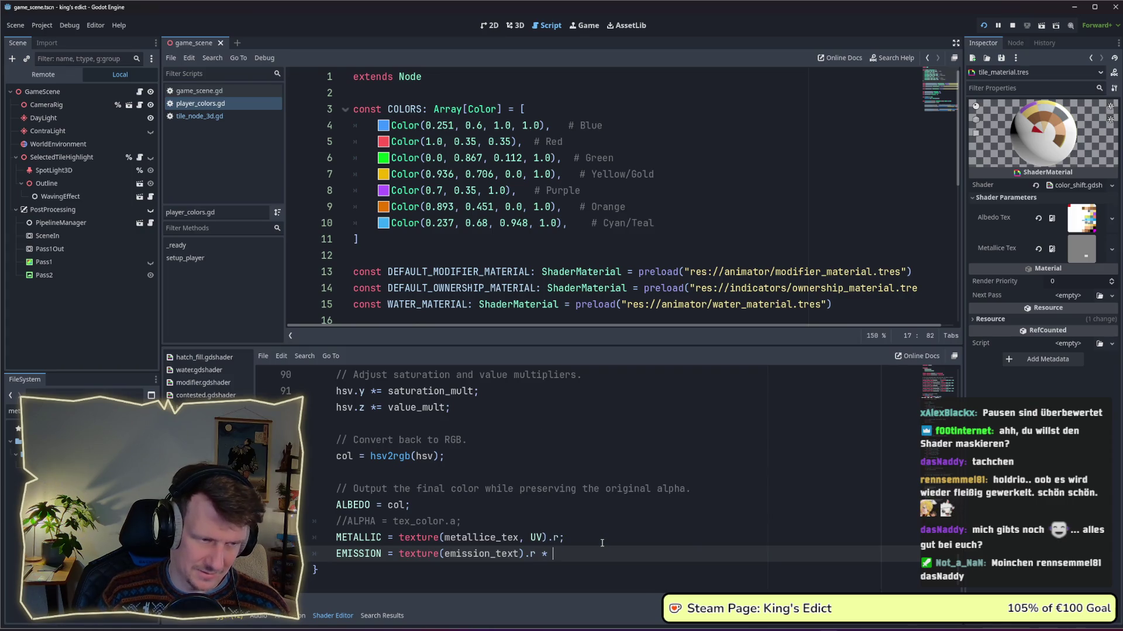
text(col;)
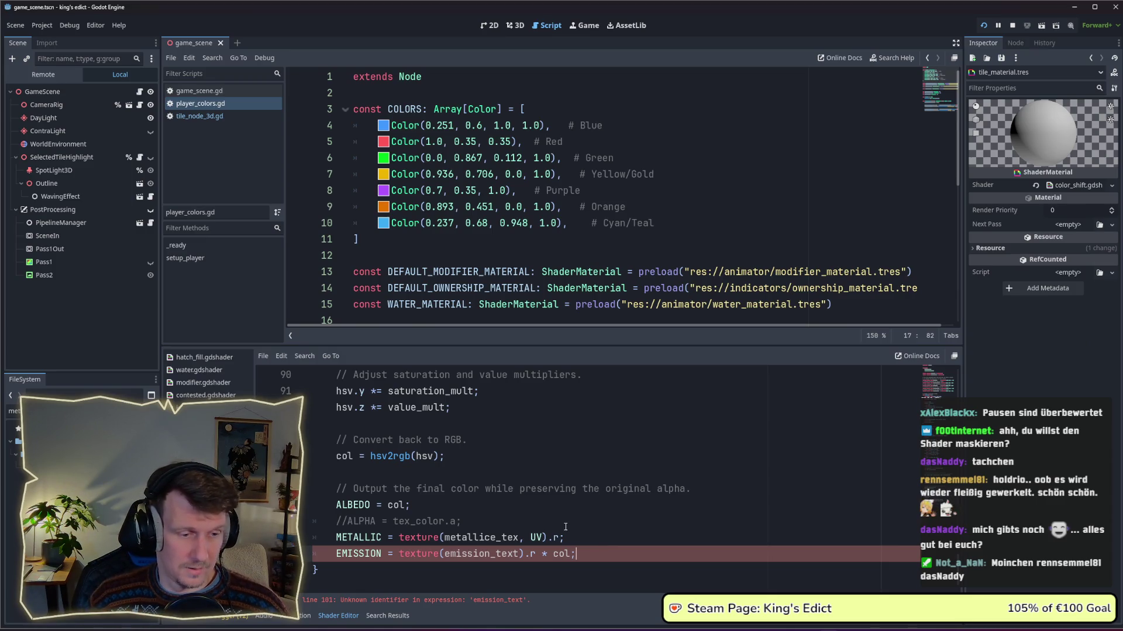
scroll(565, 527, up, 20)
Duplicate the metallice_tex uniform declaration and rename the copy to emission_tex.
click(608, 440)
key(ctrl+shift+d)
drag(414, 460, 468, 461)
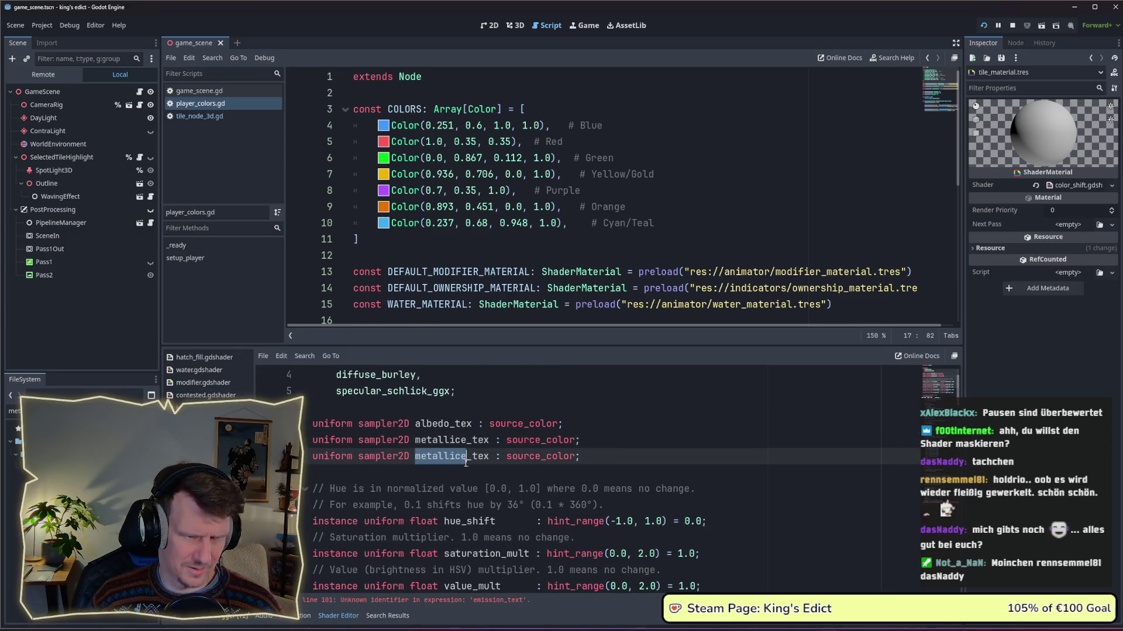
text(es)
key(BackSpace)
text(mission)
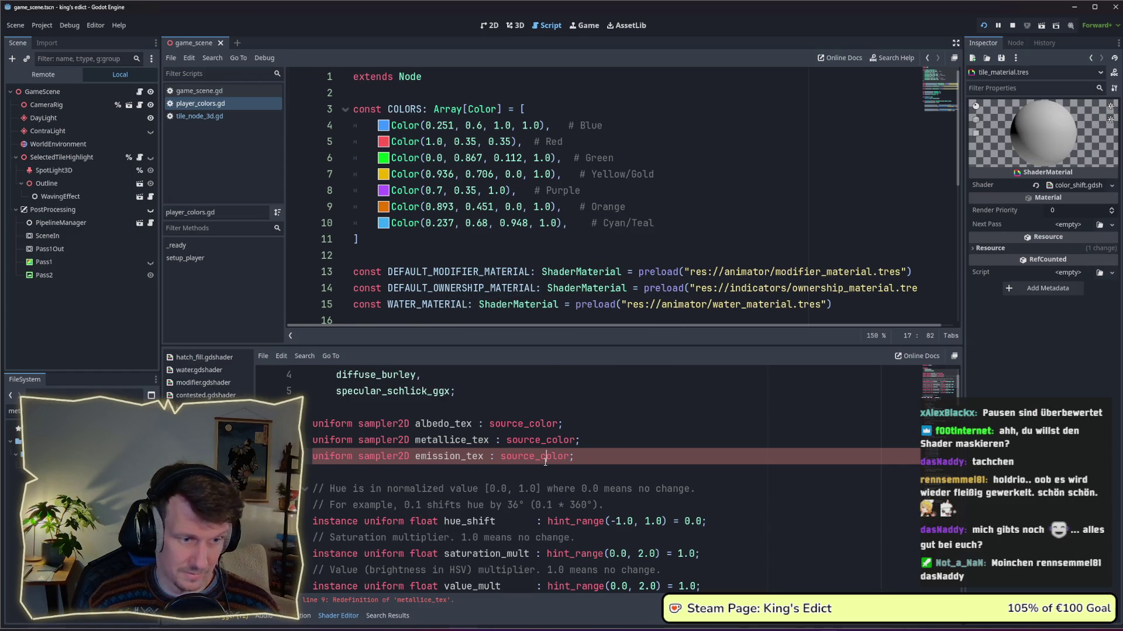
Correct the EMISSION line to sample texture(emission_tex, UV).
scroll(895, 469, down, 20)
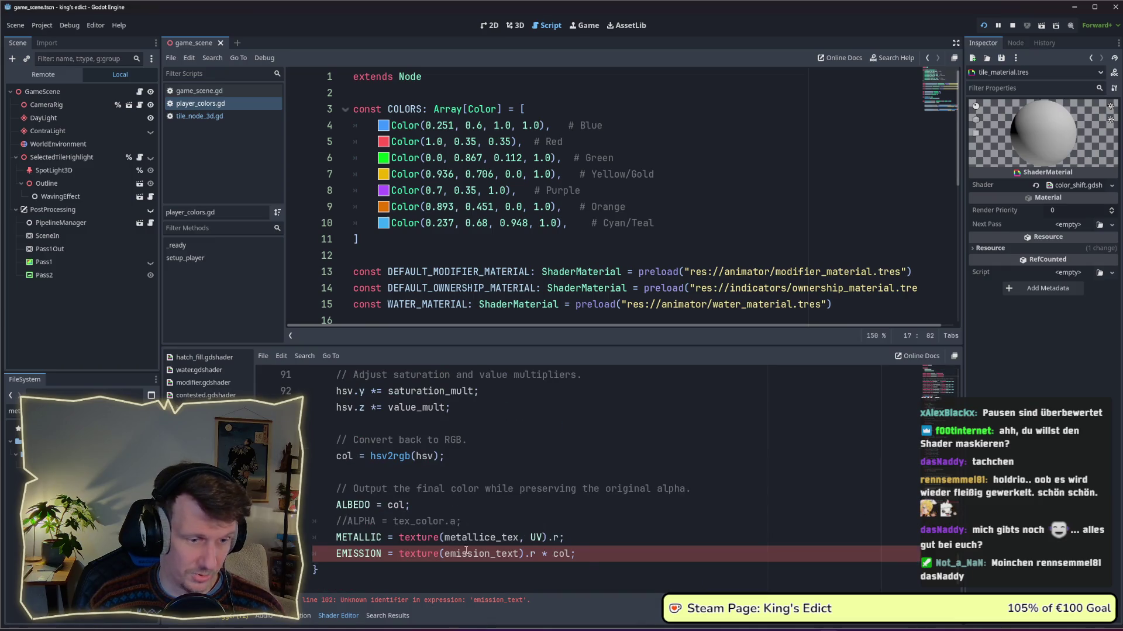
click(577, 554)
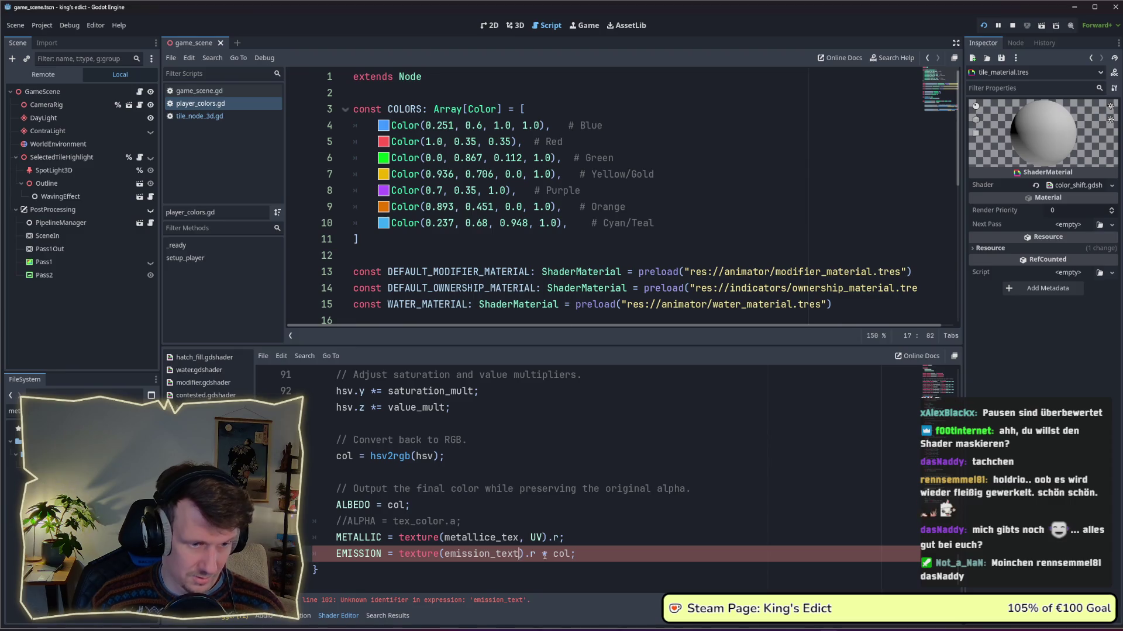
key(BackSpace)
text(, UV)
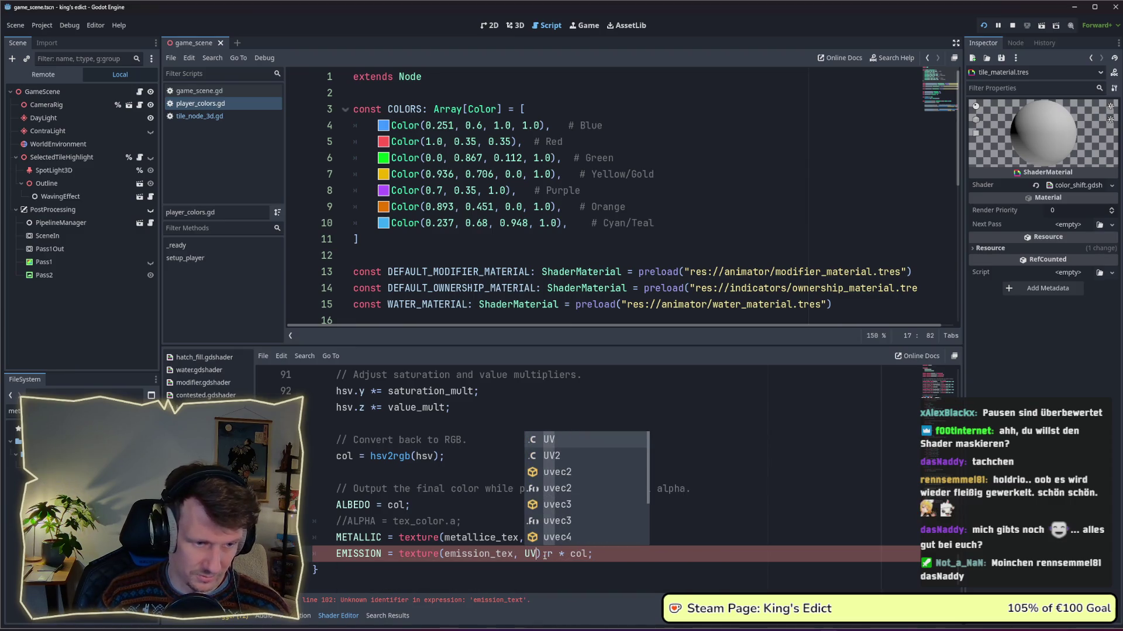
key(Escape)
click(611, 537)
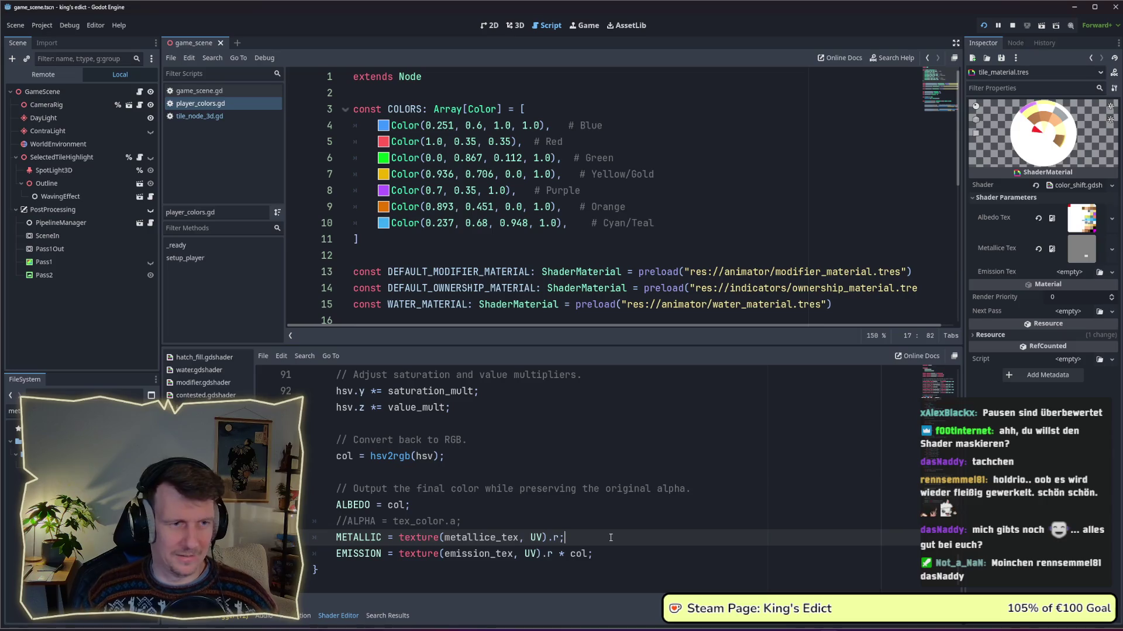
Filter files for 'em', drop emission_palette.png into the material's Emission Tex slot, and save.
click(566, 521)
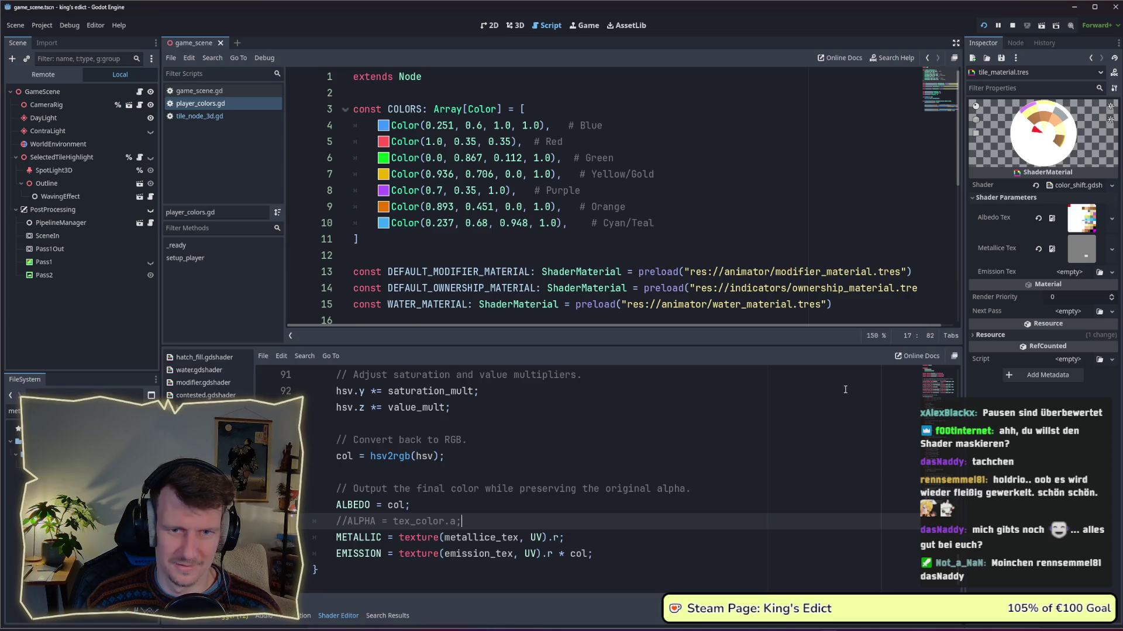
click(13, 411)
text(em)
mouse_move(41, 467)
mouse_down()
mouse_move(994, 263)
mouse_move(1063, 273)
mouse_up()
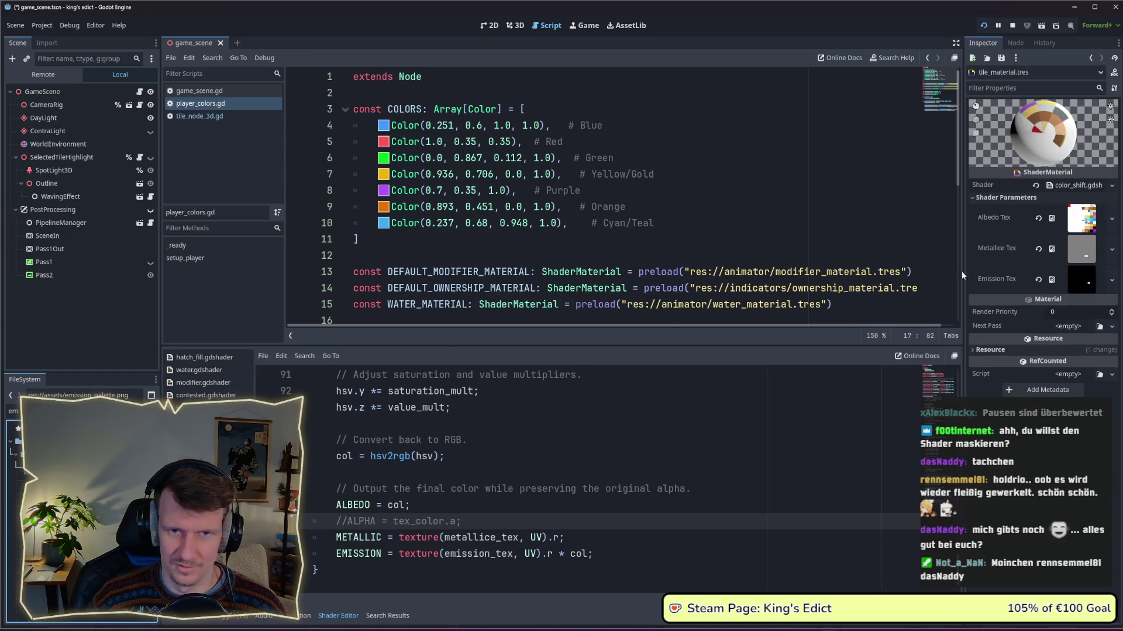
mouse_move(1019, 146)
mouse_down()
mouse_move(1069, 127)
mouse_move(1047, 147)
mouse_move(1013, 149)
mouse_move(1023, 143)
mouse_up()
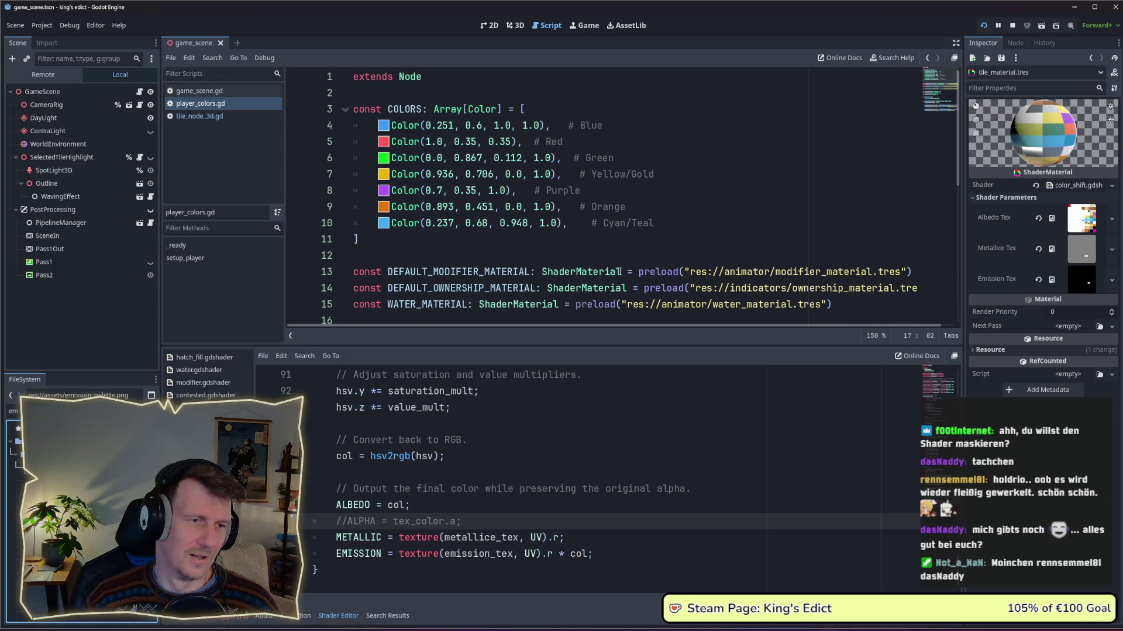
key(ctrl+z)
Run the project and start a multiplayer match on i_know_this_place.map from start position 3.
click(988, 25)
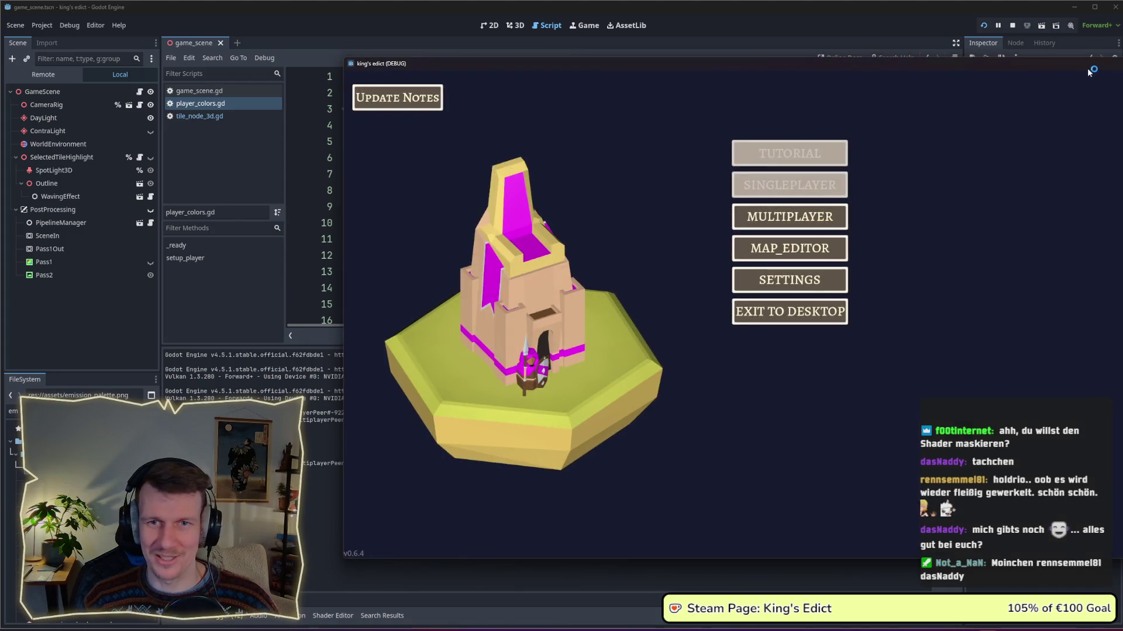
click(568, 220)
click(608, 222)
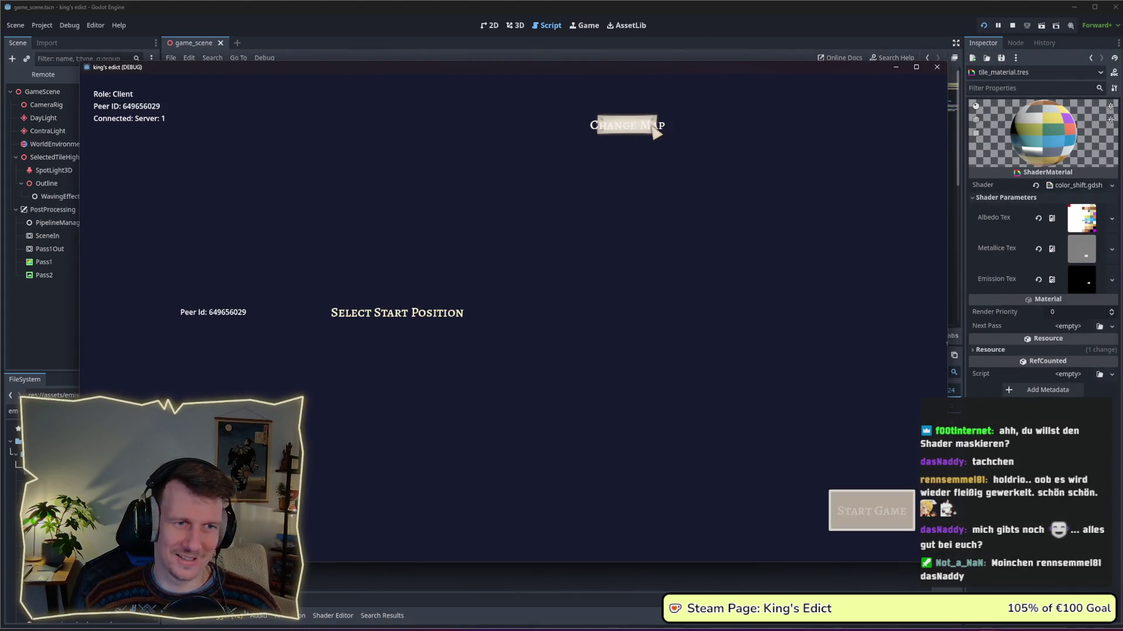
click(649, 125)
click(632, 185)
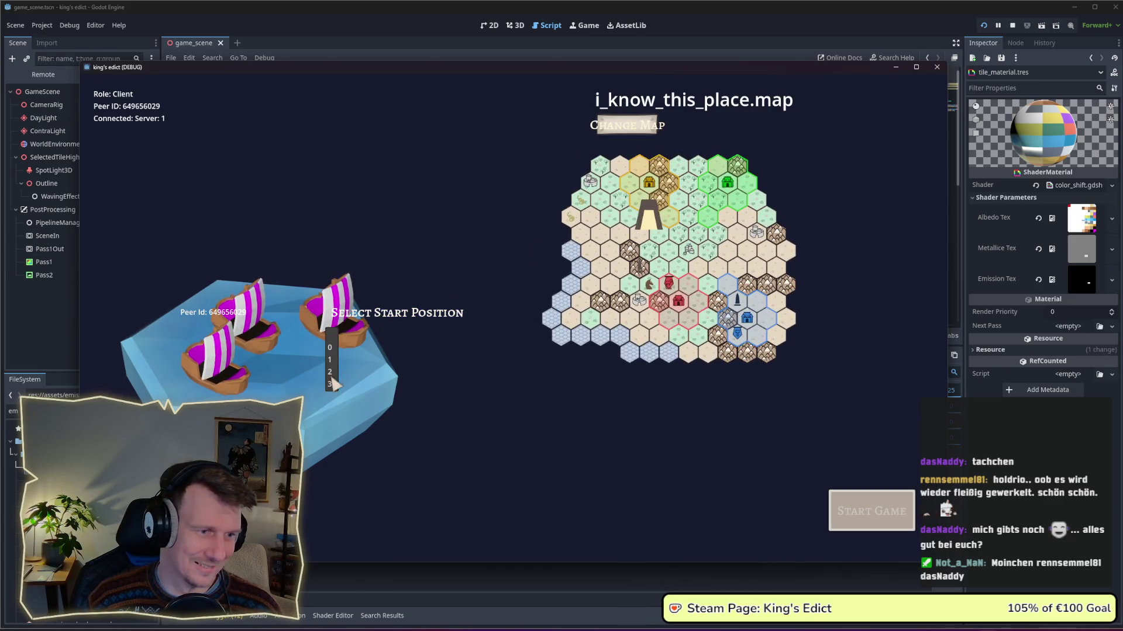
click(330, 384)
click(853, 509)
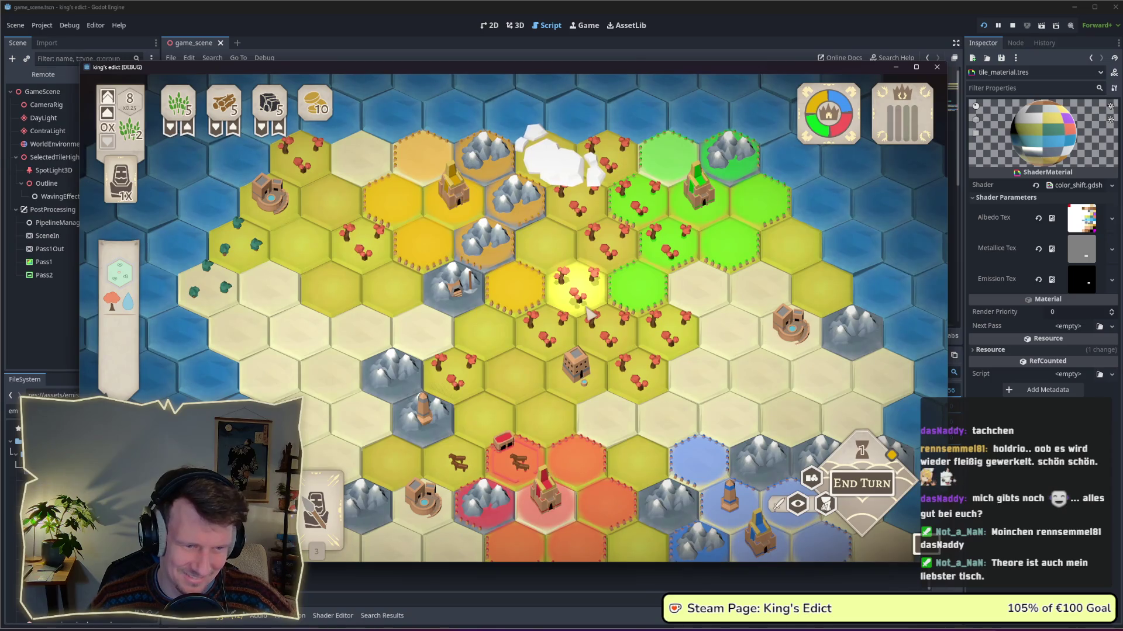
Pan and zoom around the hex board to inspect the glowing tiles.
scroll(590, 314, down, 3)
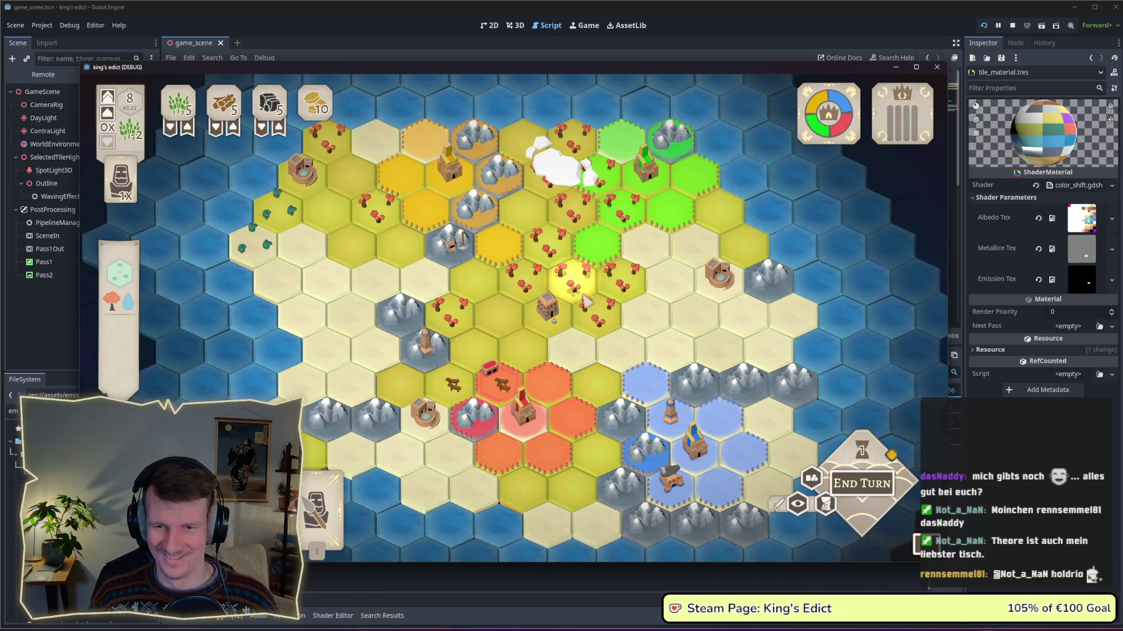
key(s)
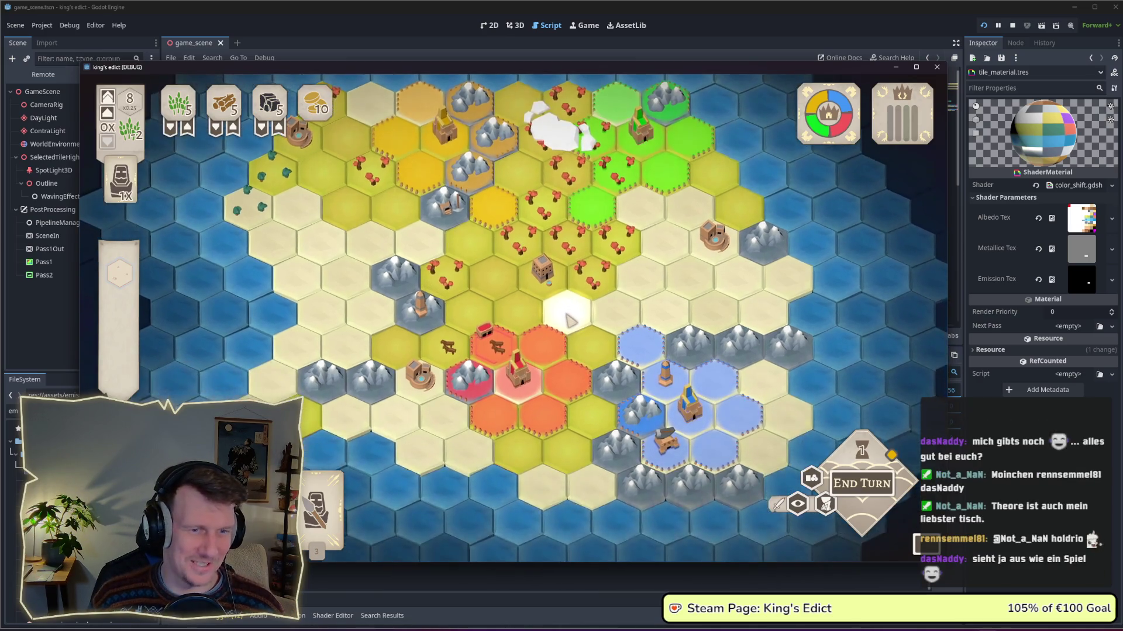
scroll(549, 304, up, 2)
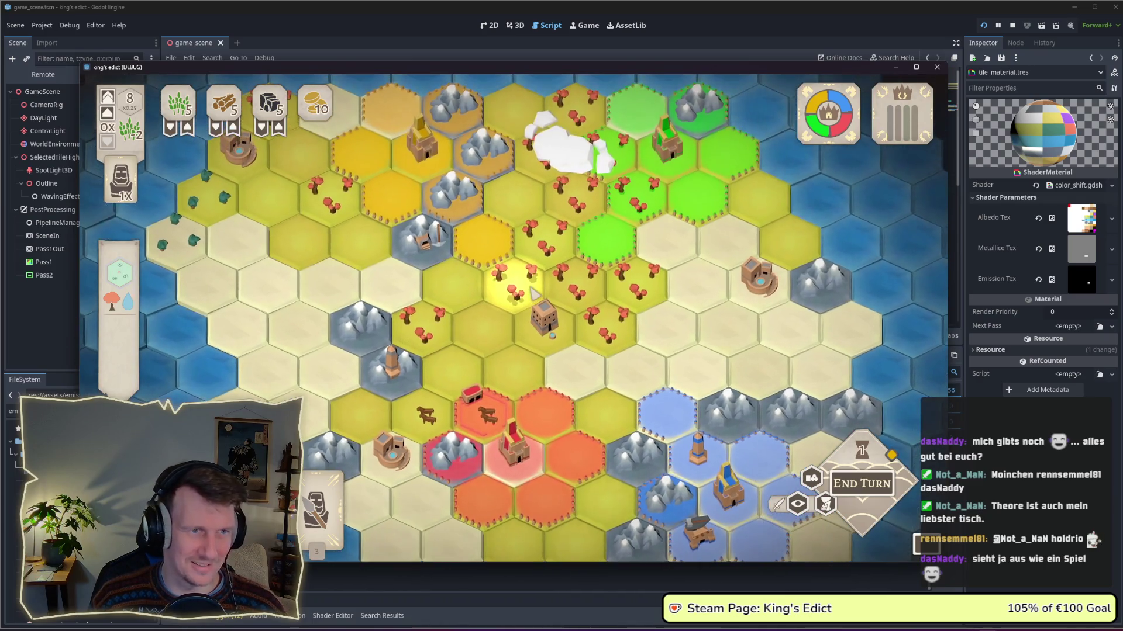
key(s)
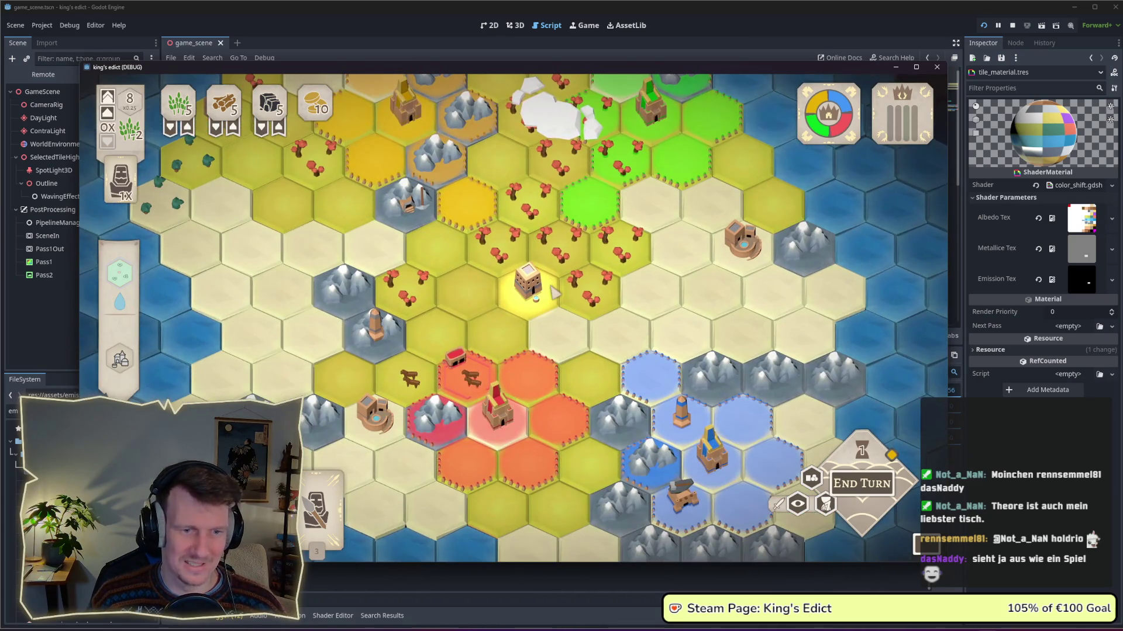
key(s)
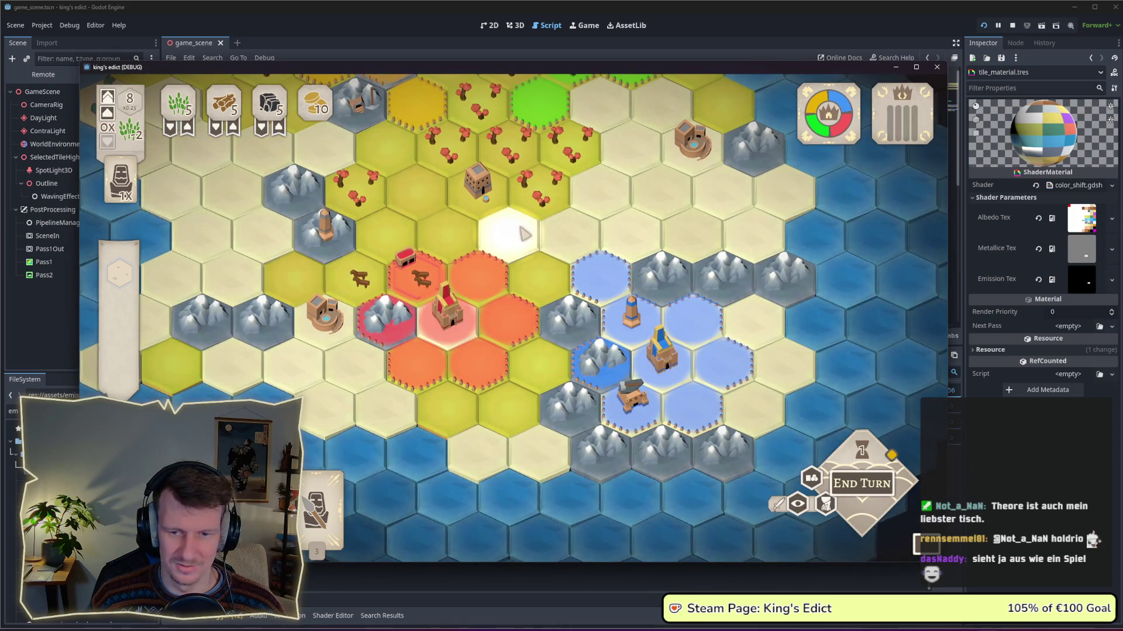
drag(522, 232, 537, 261)
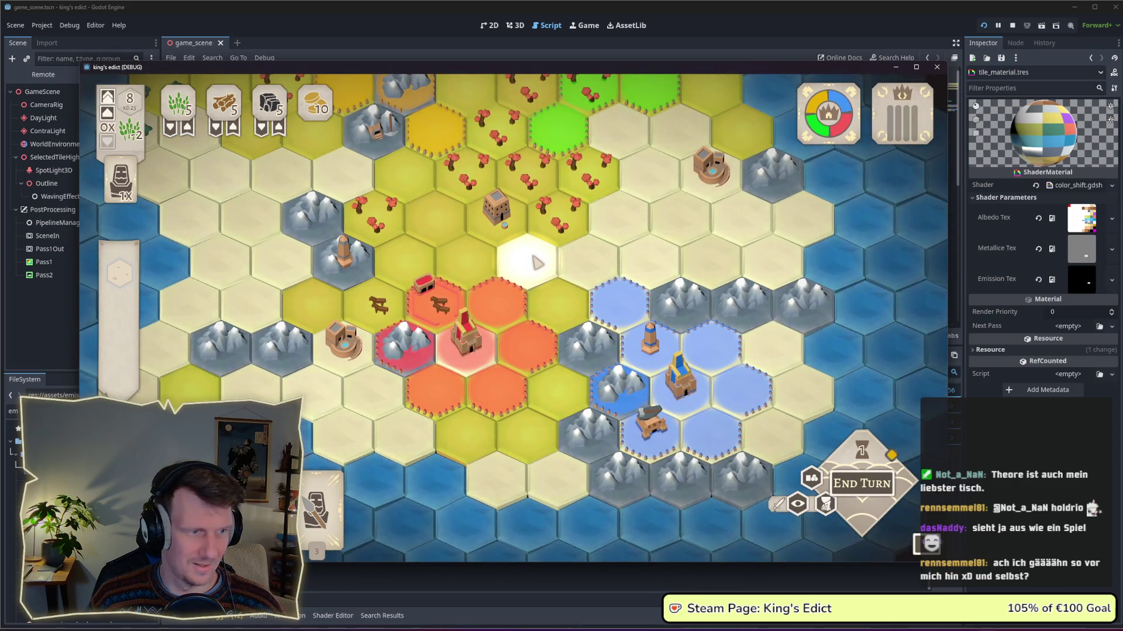
key(w)
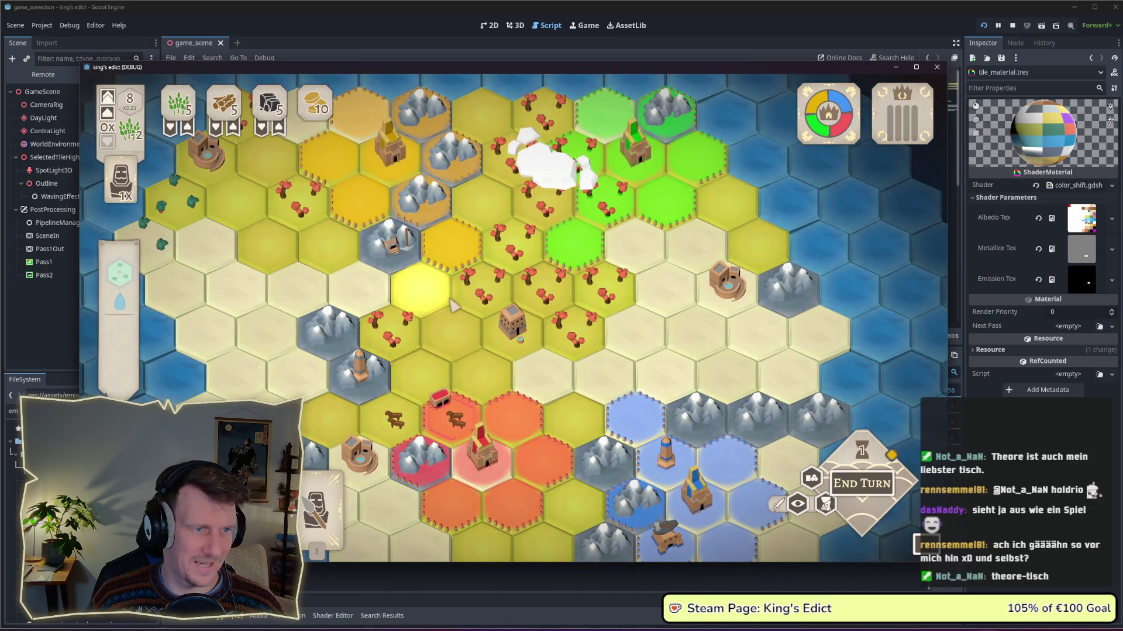
scroll(453, 305, down, 2)
key(s)
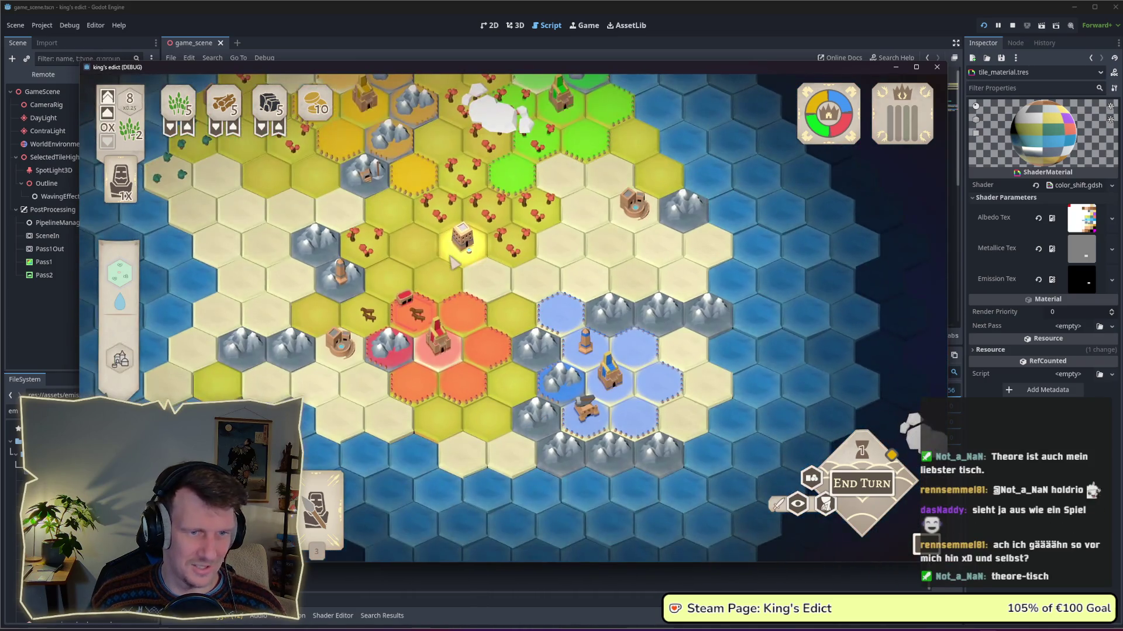
key(w)
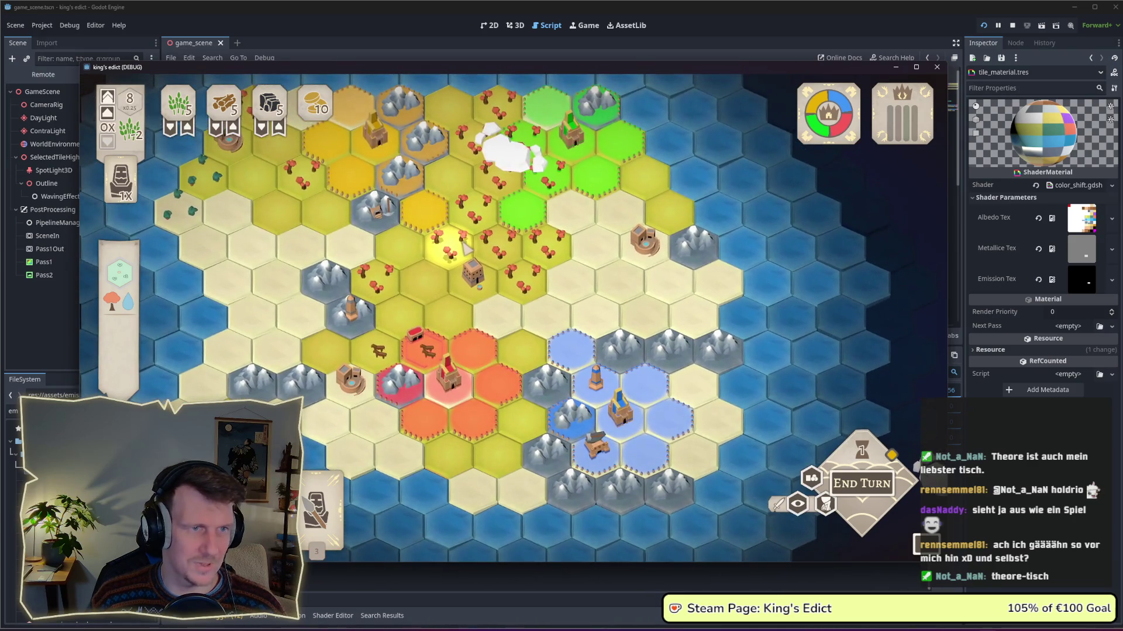
key(w)
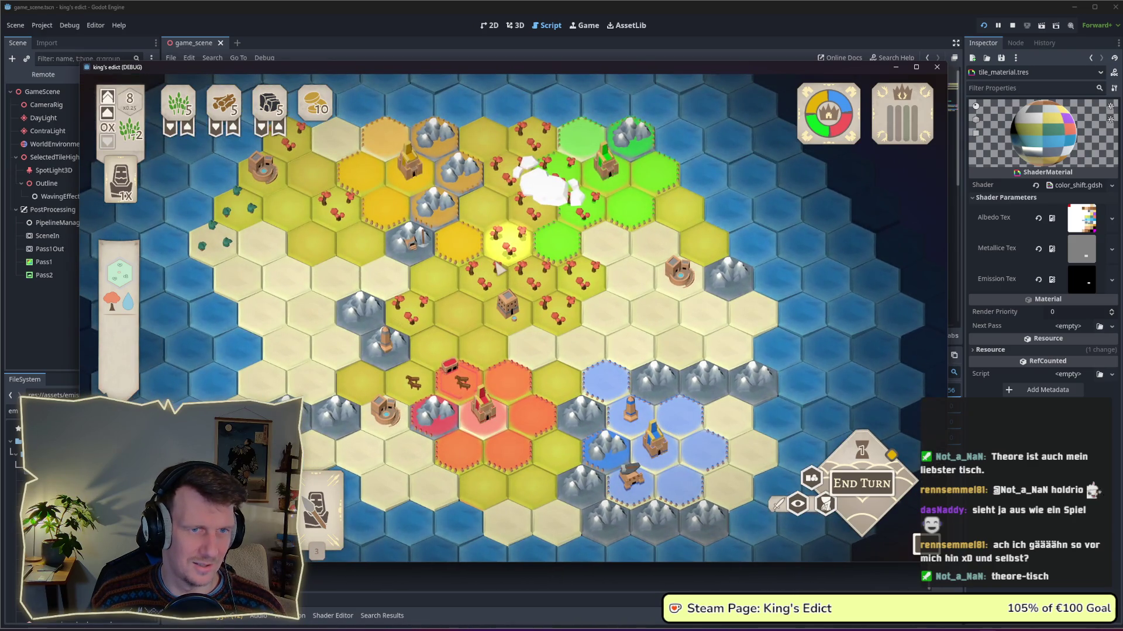
key(s)
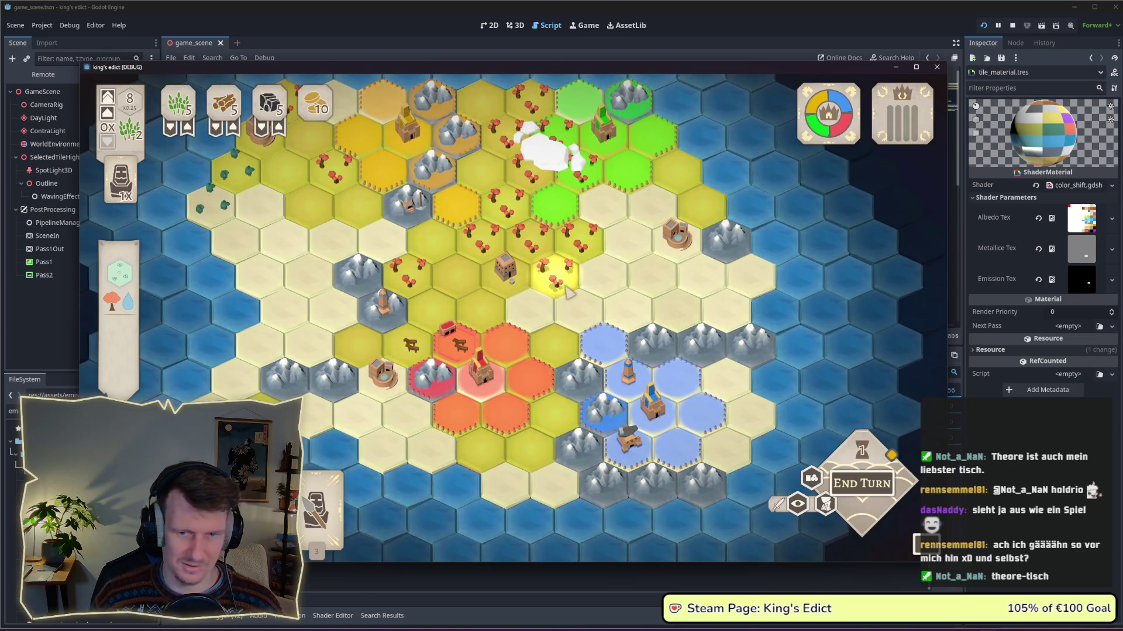
key(alt+Tab)
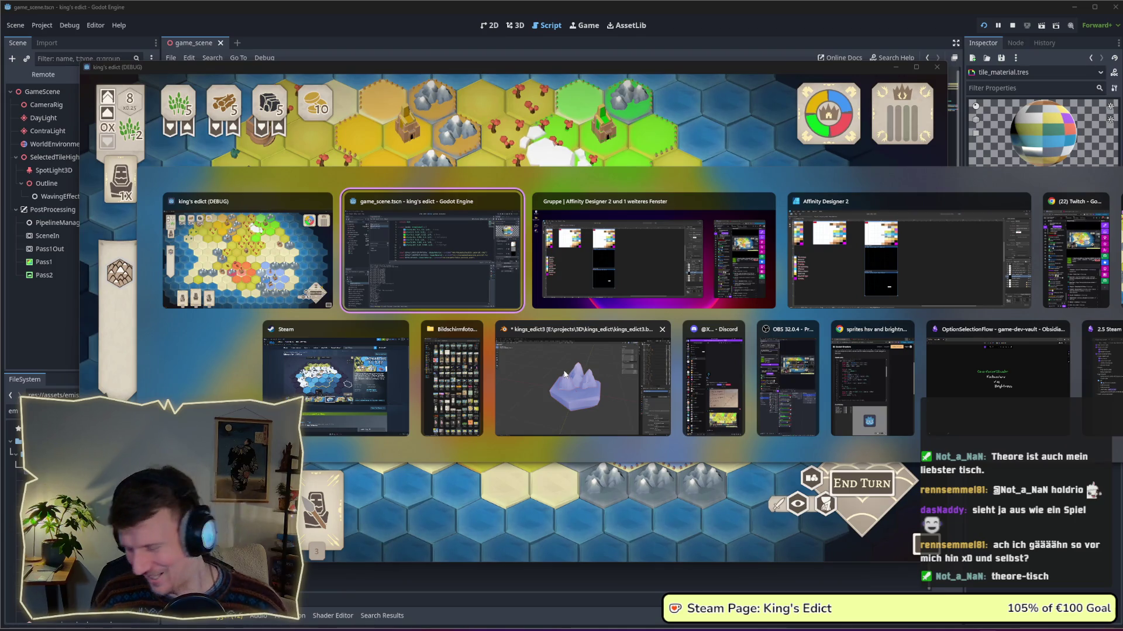
In Affinity Designer, leave Export persona and select the emission palette's gradient rectangle.
click(861, 267)
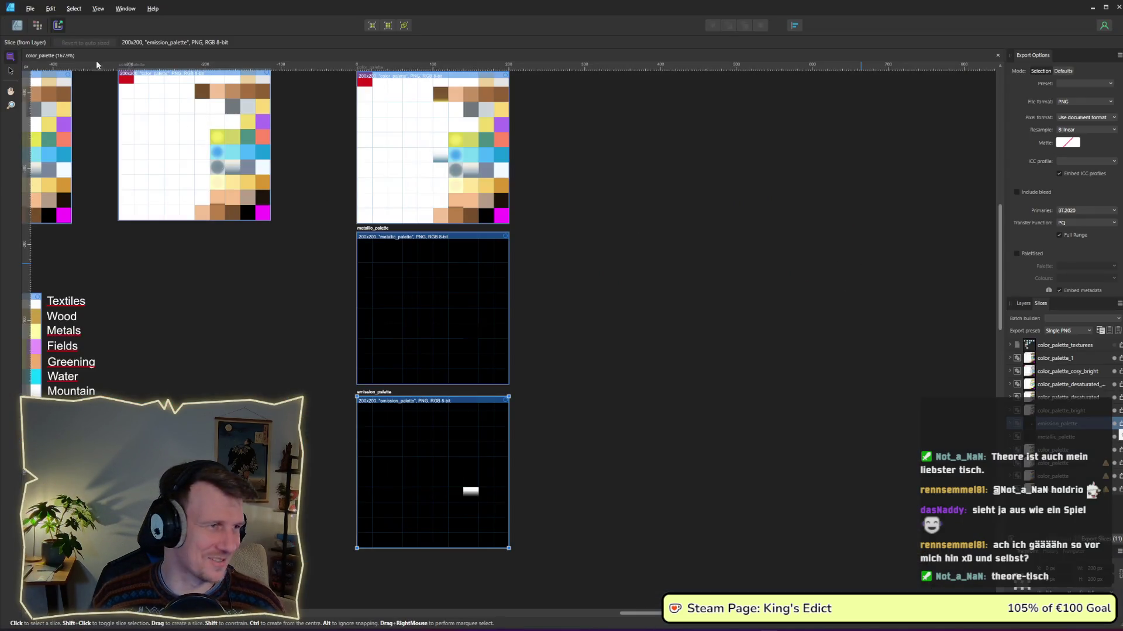
click(16, 25)
scroll(437, 285, up, 5)
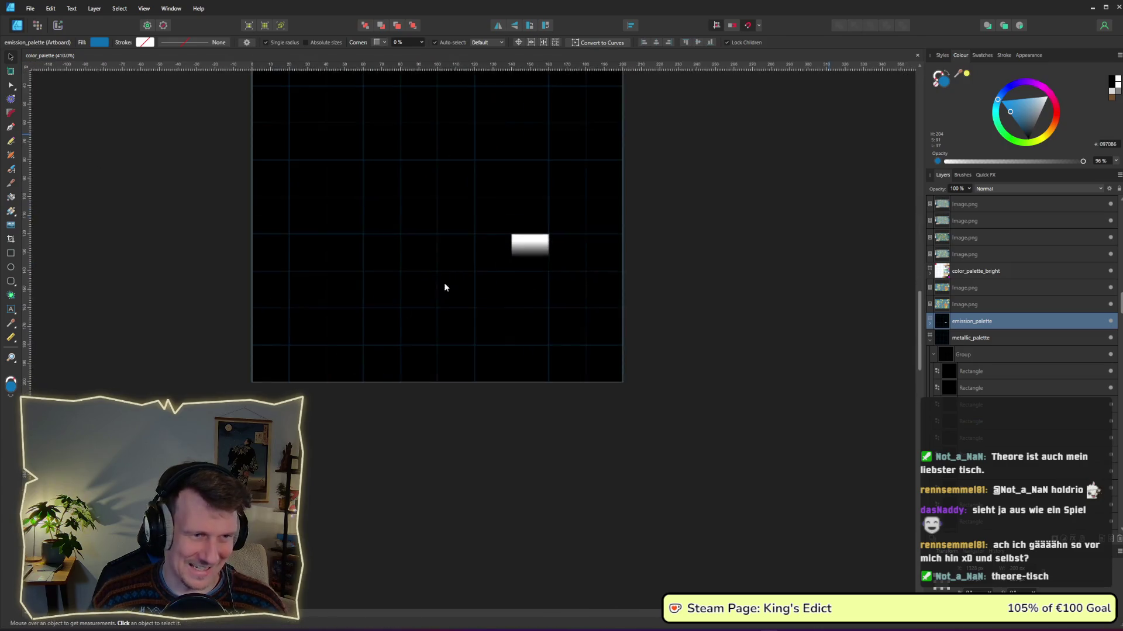
click(535, 267)
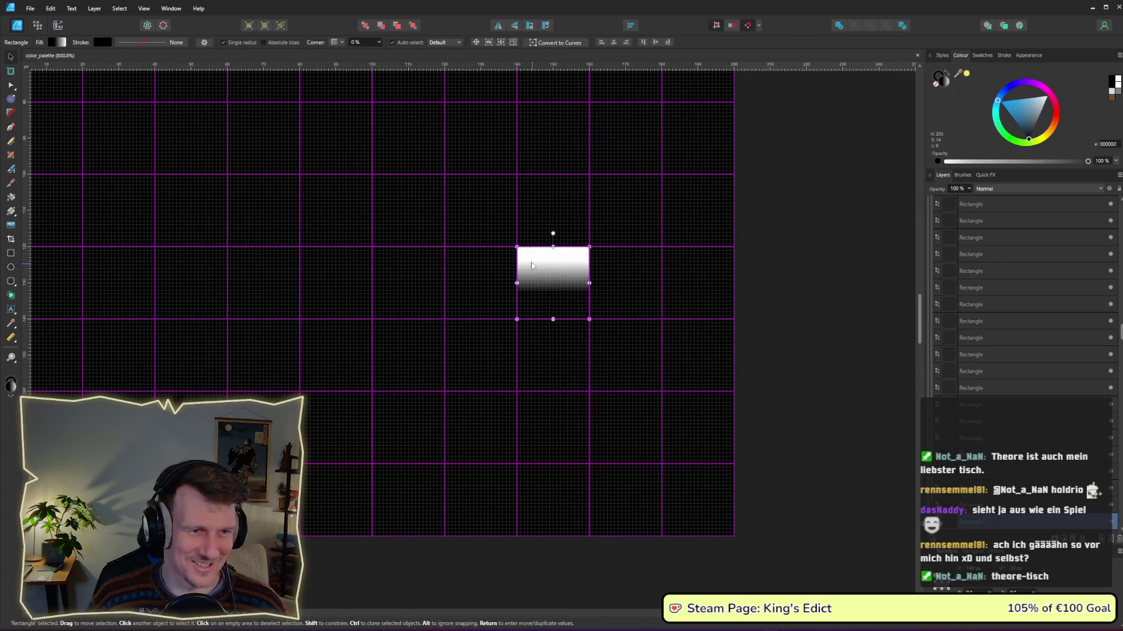
Lower the gradient's white stop HSL lightness to about 89, then deselect.
click(61, 42)
click(148, 82)
click(46, 124)
drag(98, 174, 8, 167)
drag(85, 177, 86, 177)
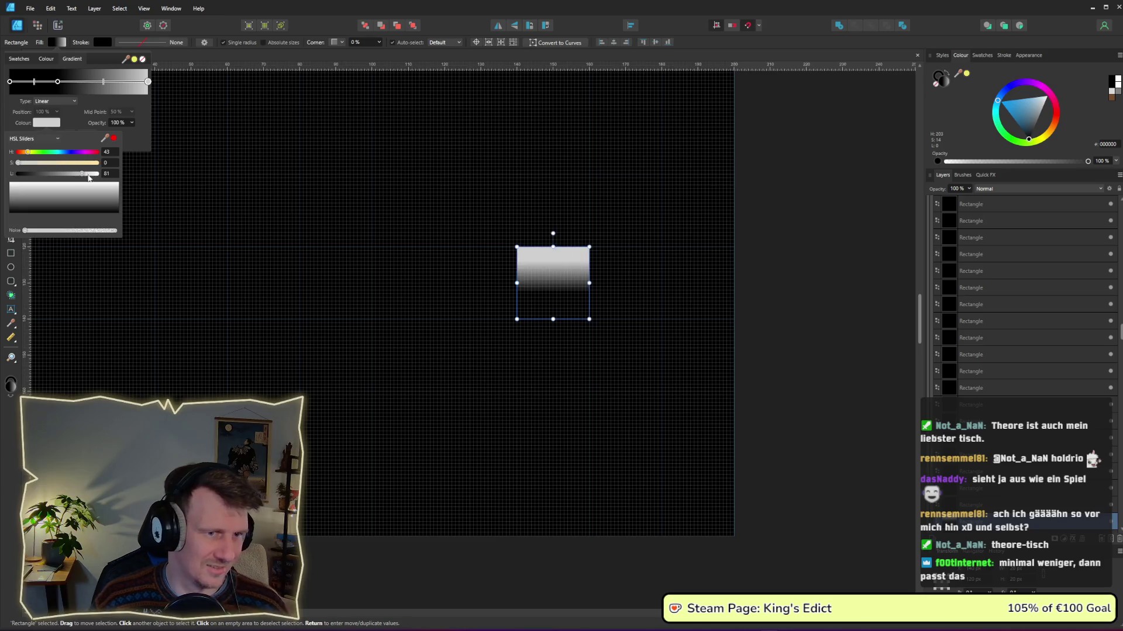
click(822, 246)
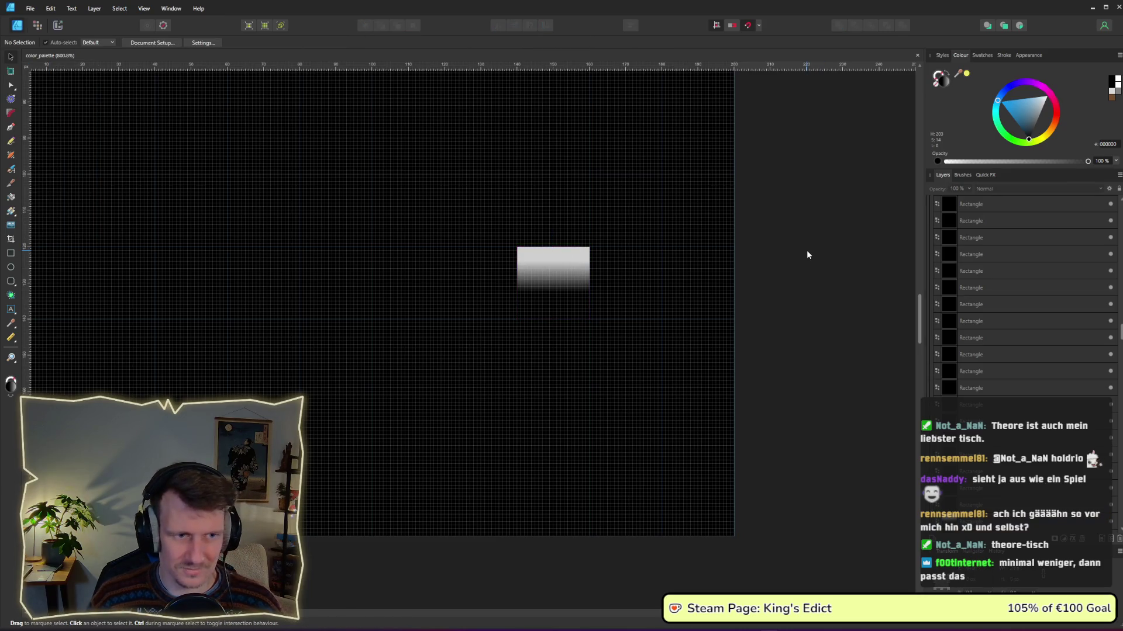
Return to Affinity Designer and switch to Export persona to re-export the slices.
key(alt+Tab)
key(alt+Tab)
key(alt+Tab)
key(alt+Tab)
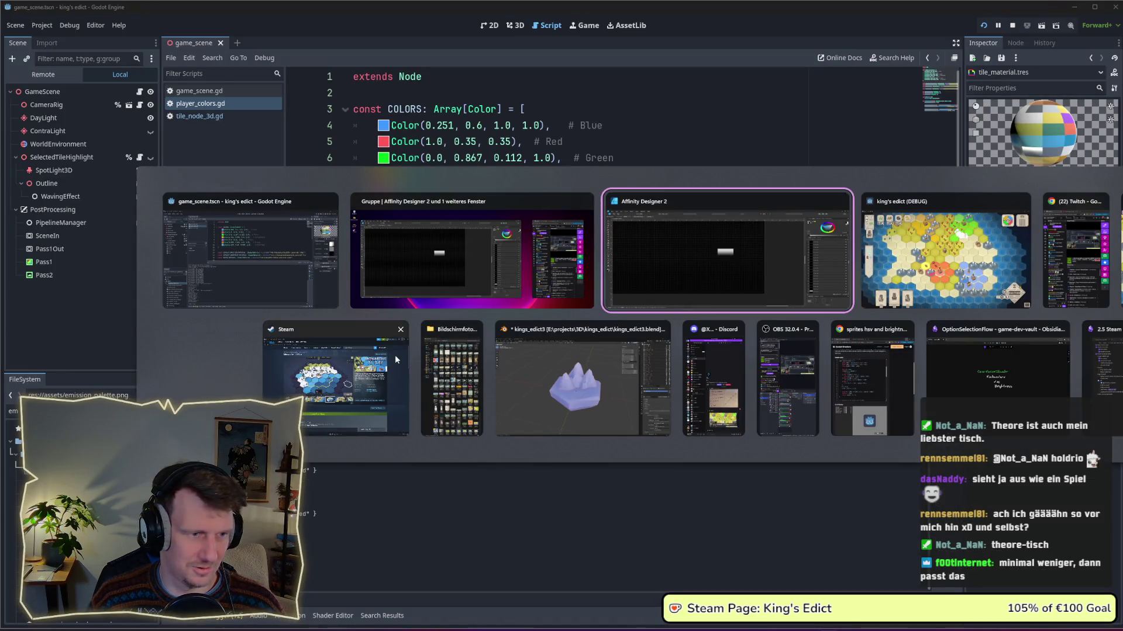
click(325, 286)
key(alt+Tab)
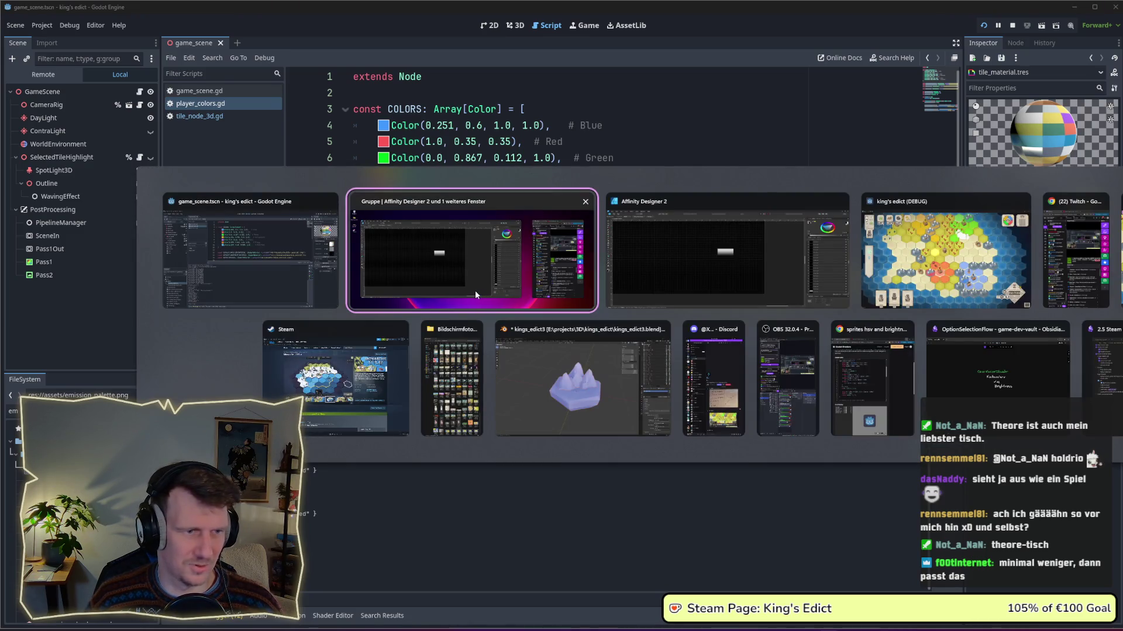
click(475, 290)
click(58, 25)
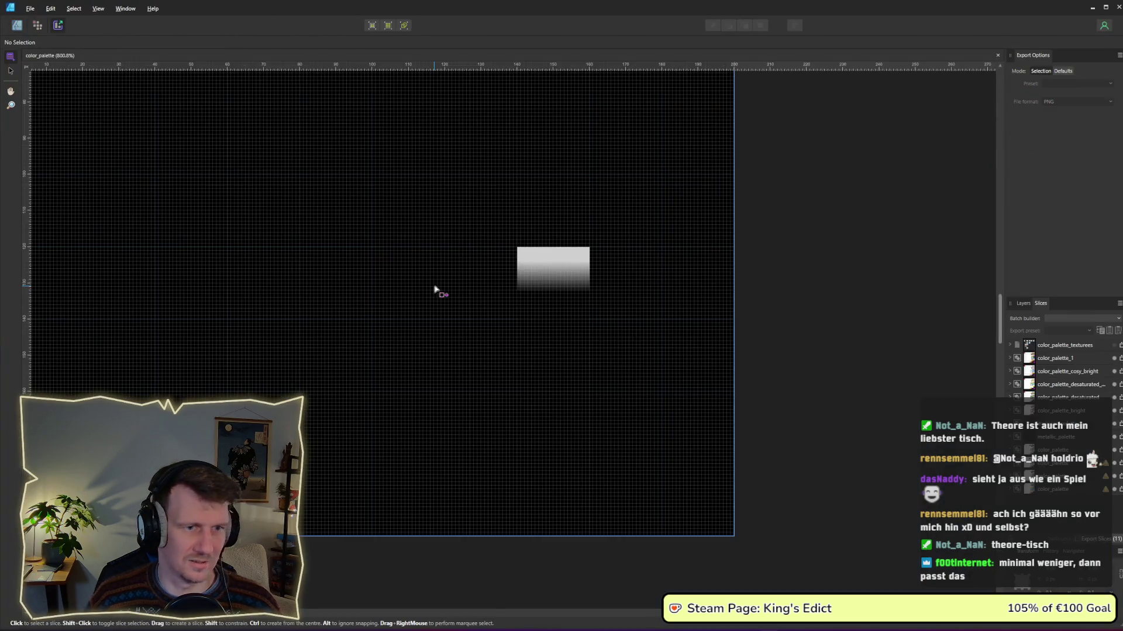